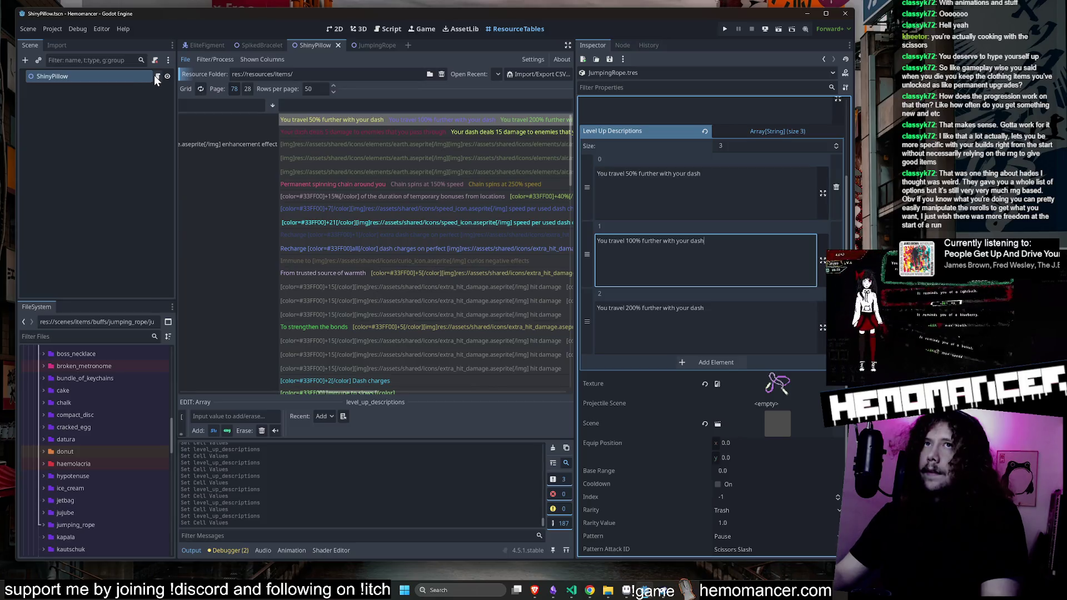
# Set the Jumping Rope level-up descriptions to 50%, 100% and 200% further dash, then open its scene in 2D
pyautogui.click(702, 215)
pyautogui.scroll(3, 702, 216)
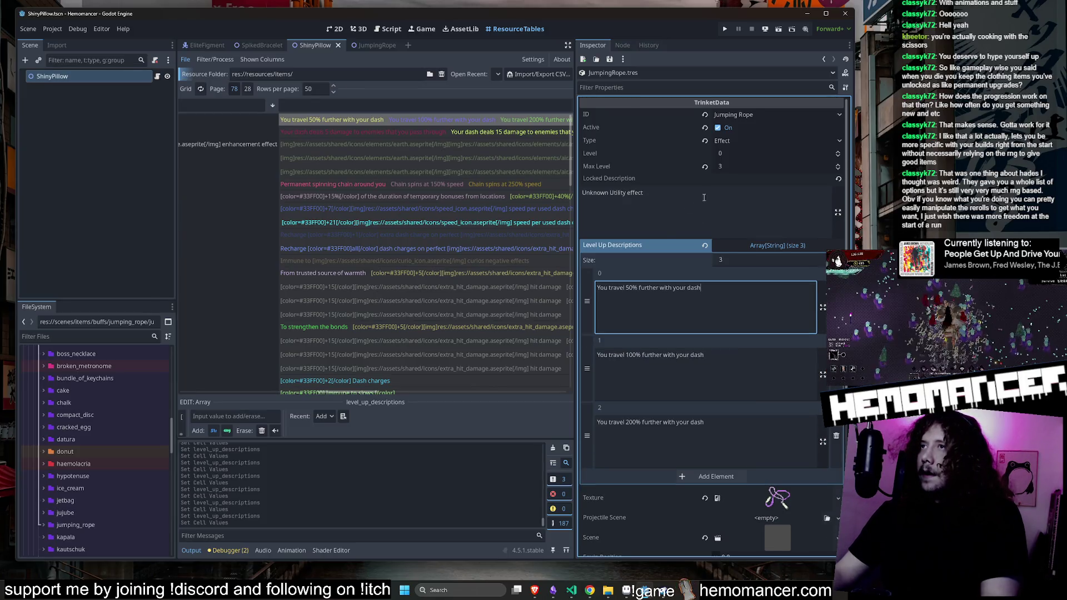
pyautogui.scroll(-2, 660, 218)
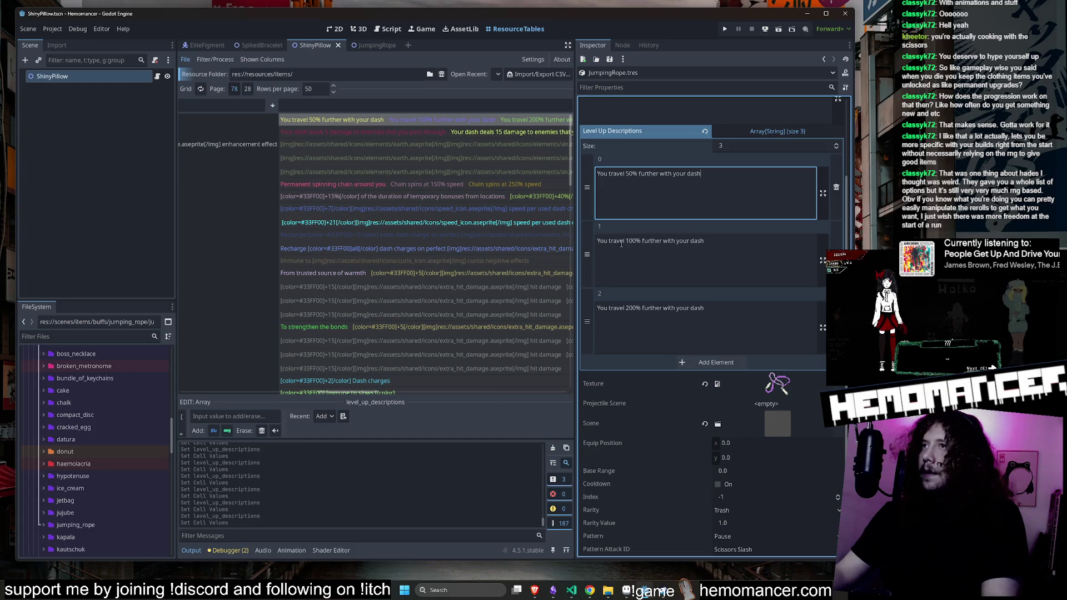
pyautogui.click(756, 243)
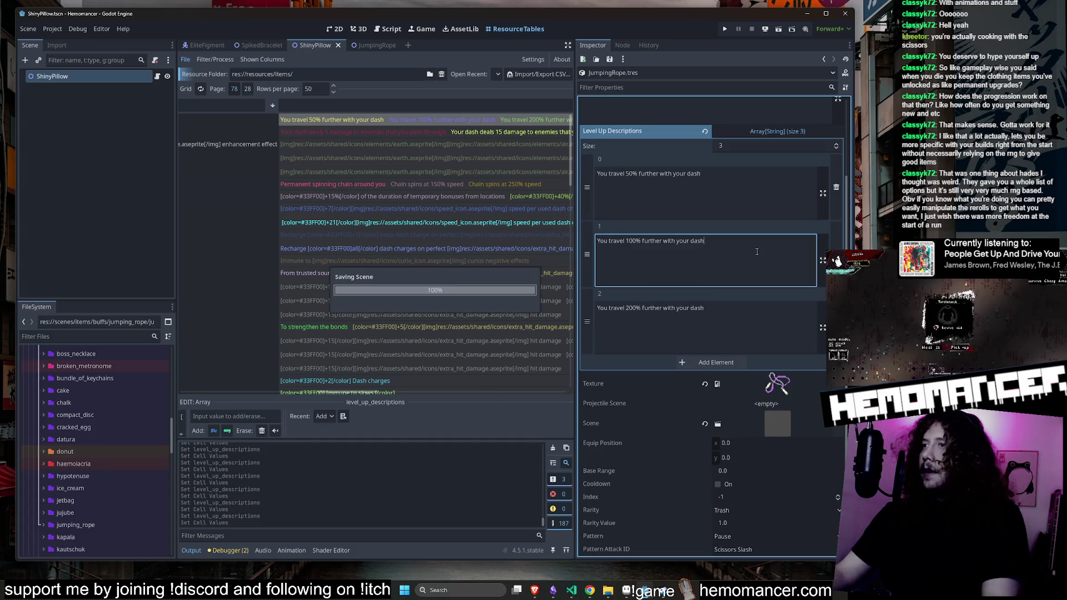
pyautogui.click(365, 43)
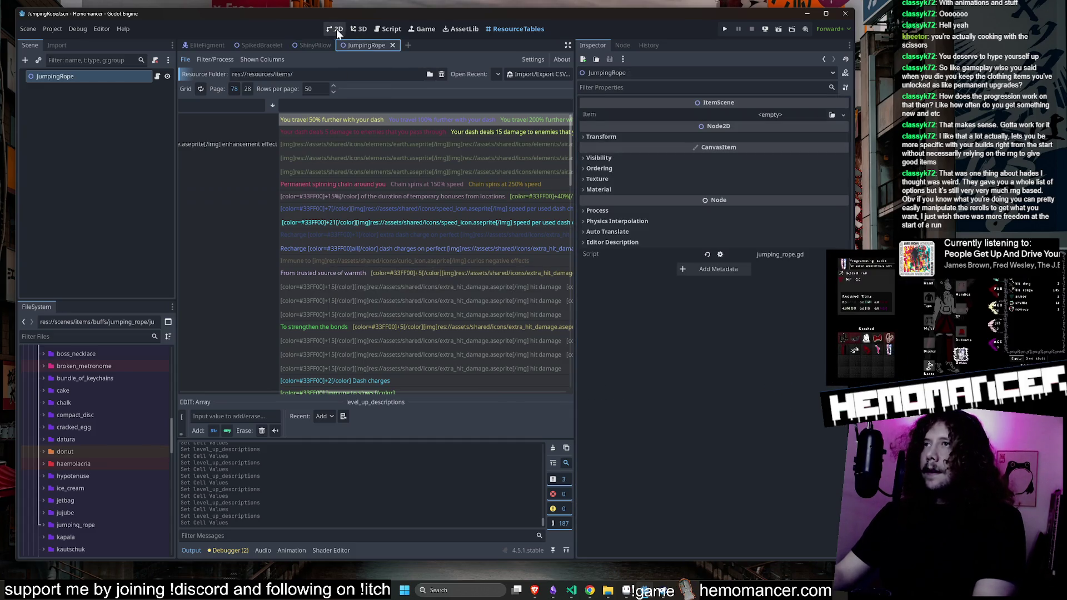
pyautogui.click(335, 29)
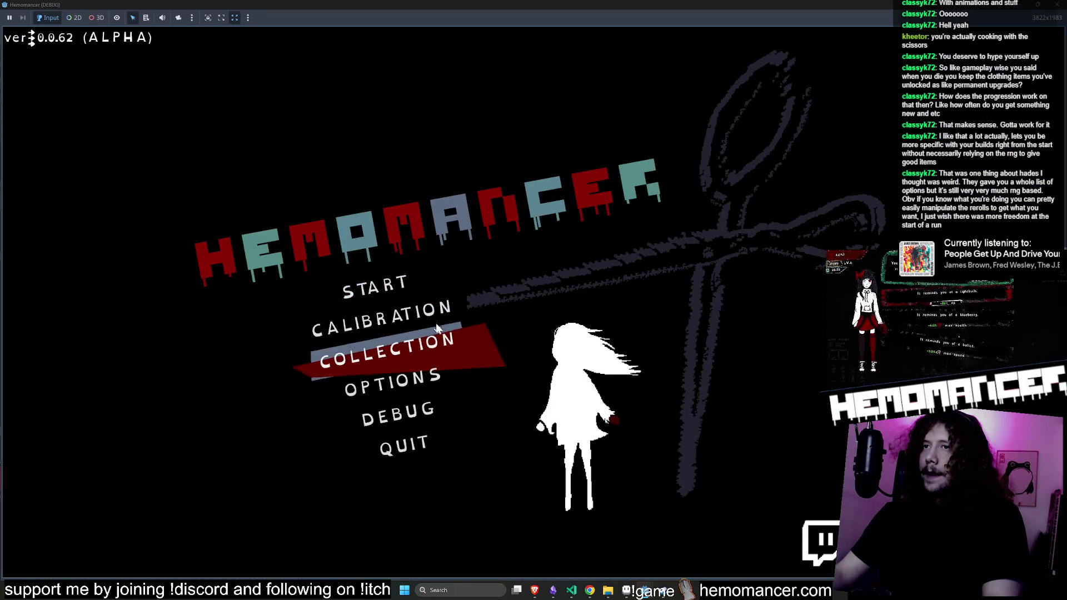
# Start a run and walk around the hub, testing a dash to the left
pyautogui.click(439, 289)
pyautogui.press('w')
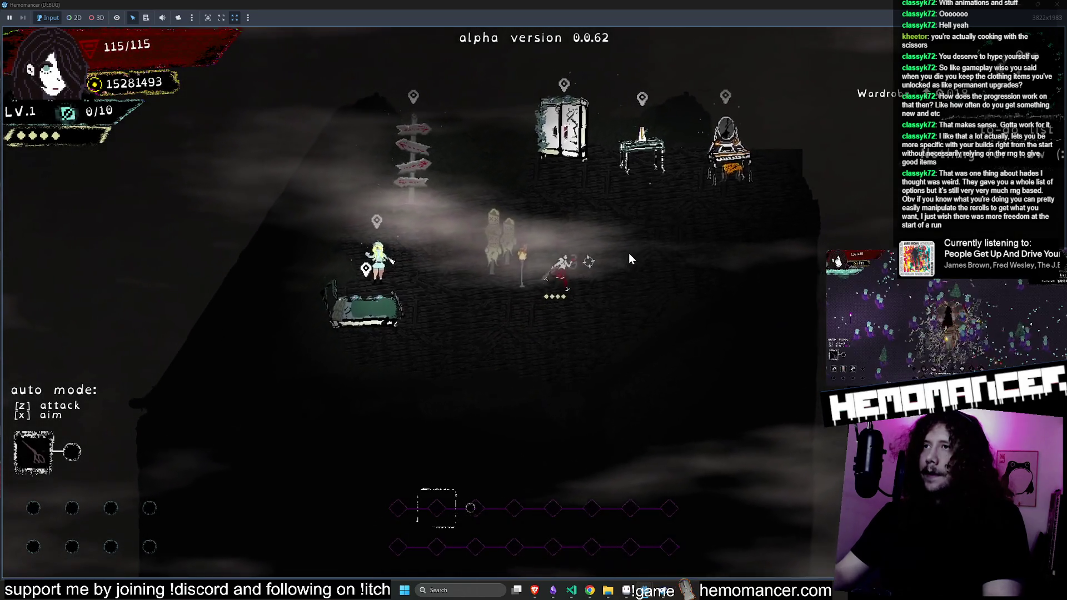
pyautogui.press('a')
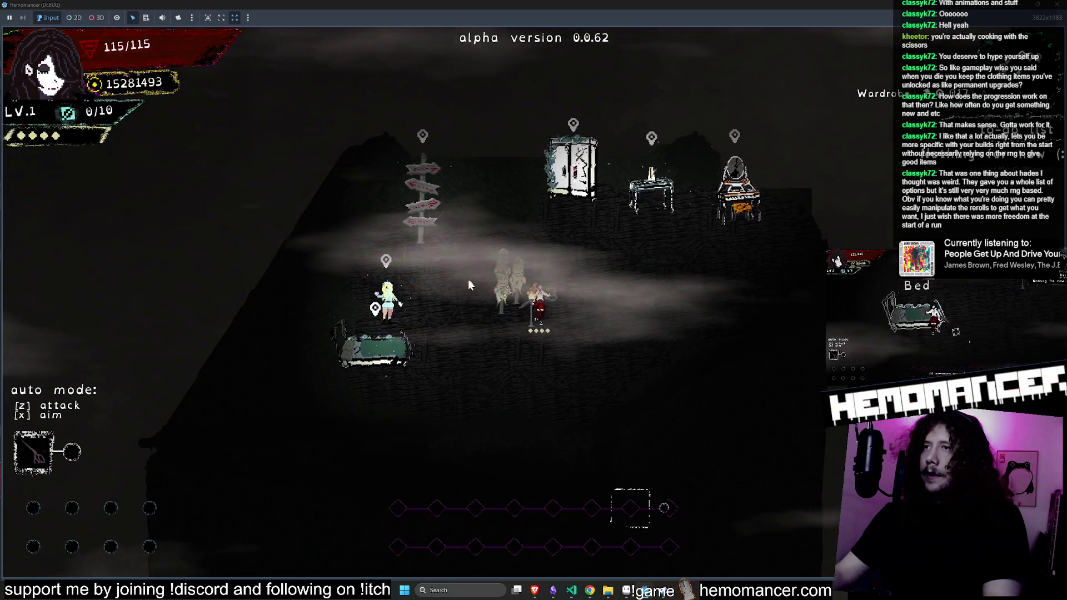
pyautogui.click(441, 288)
pyautogui.press('d')
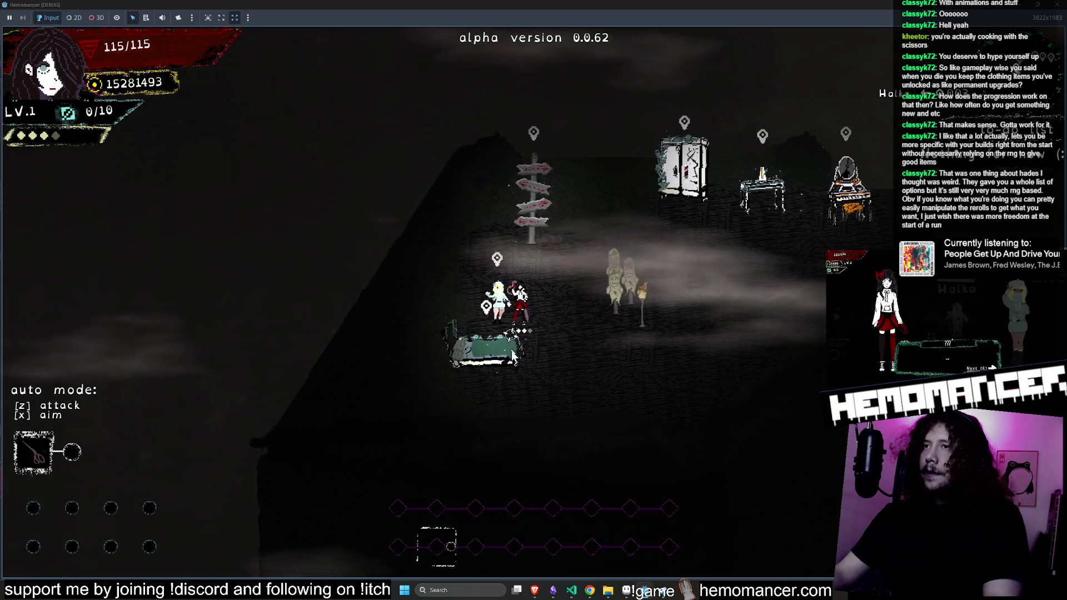
pyautogui.press('d')
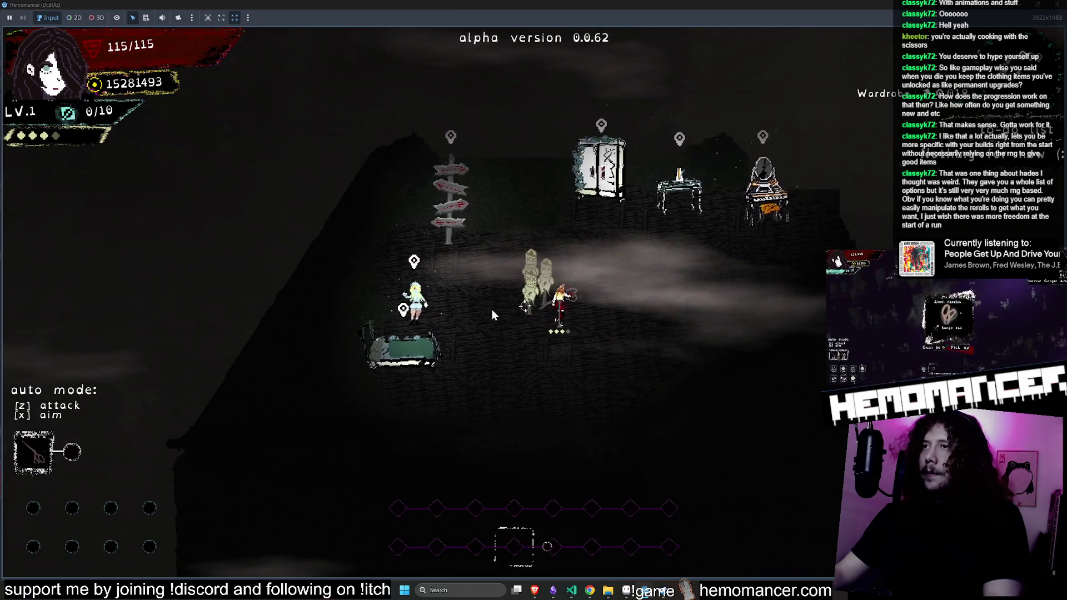
# Swing the scissors near the torch and dash far left to gauge dash distance
pyautogui.scroll(5, 492, 309)
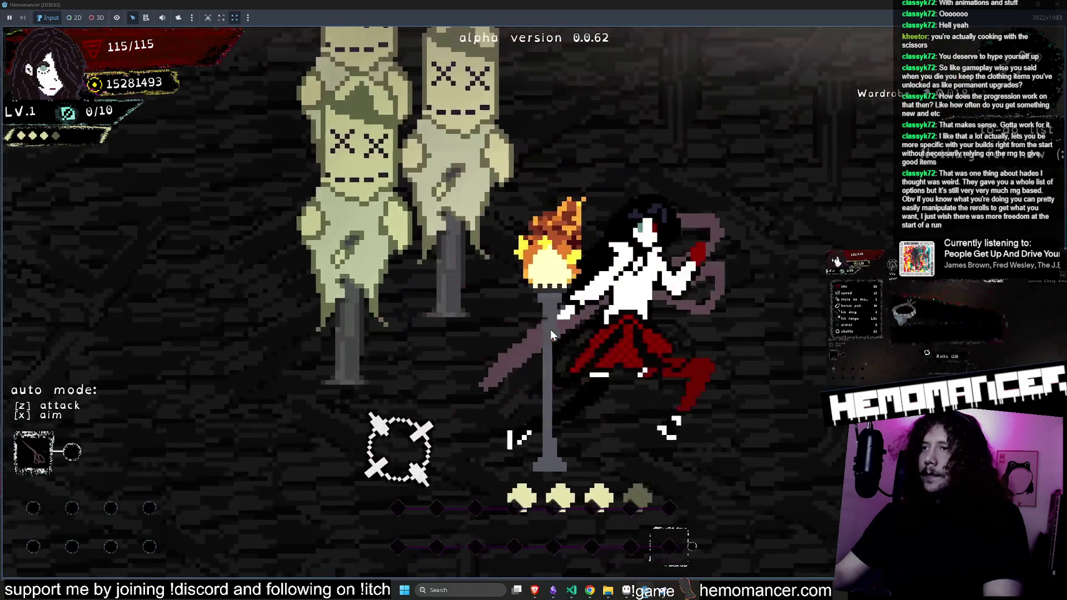
pyautogui.press('a')
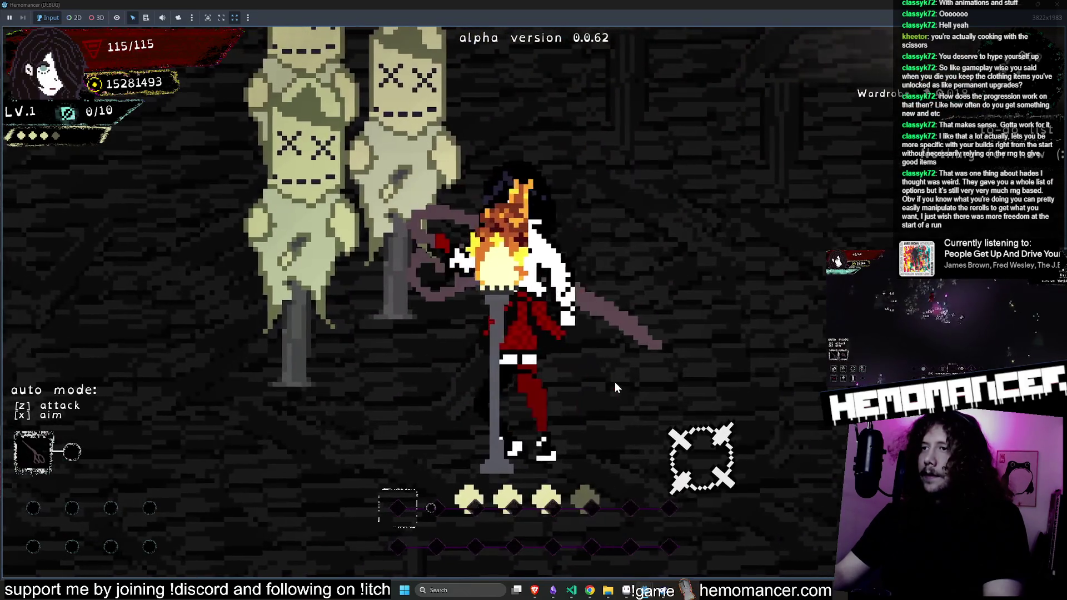
pyautogui.press('a')
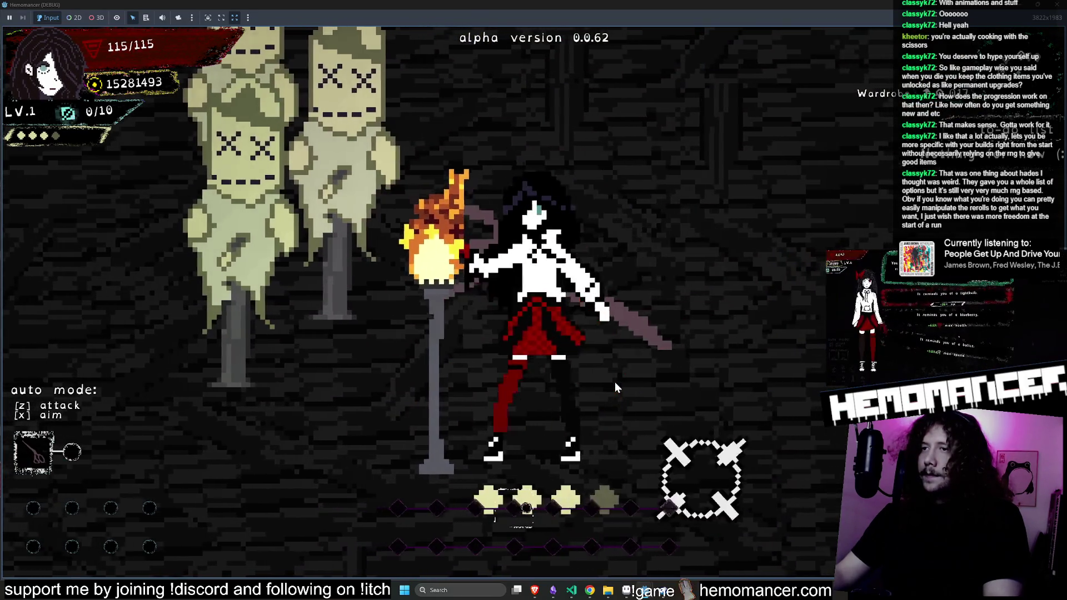
pyautogui.press('a')
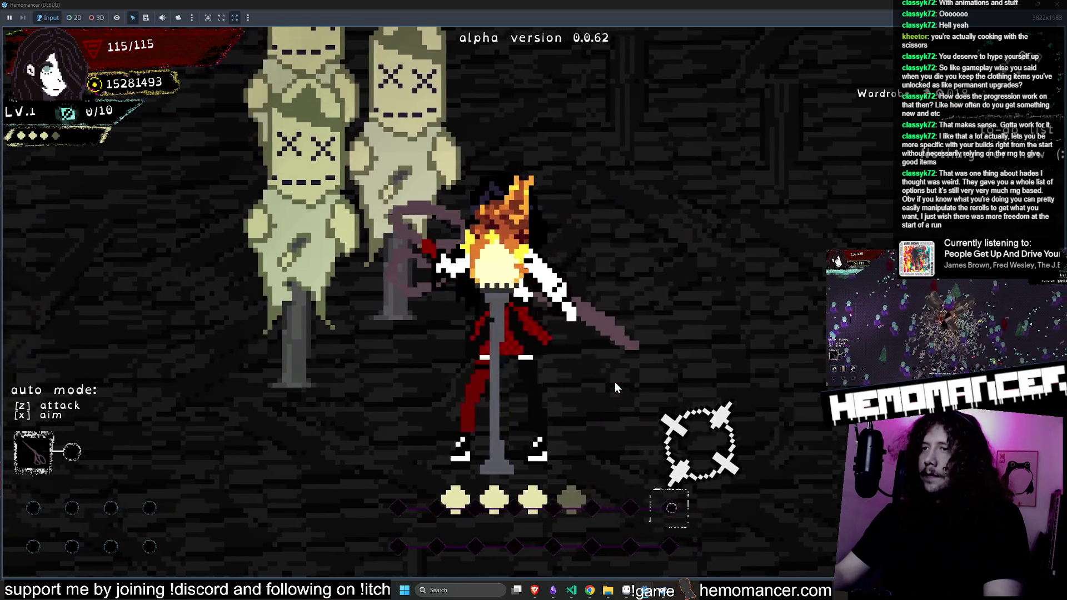
pyautogui.press('d')
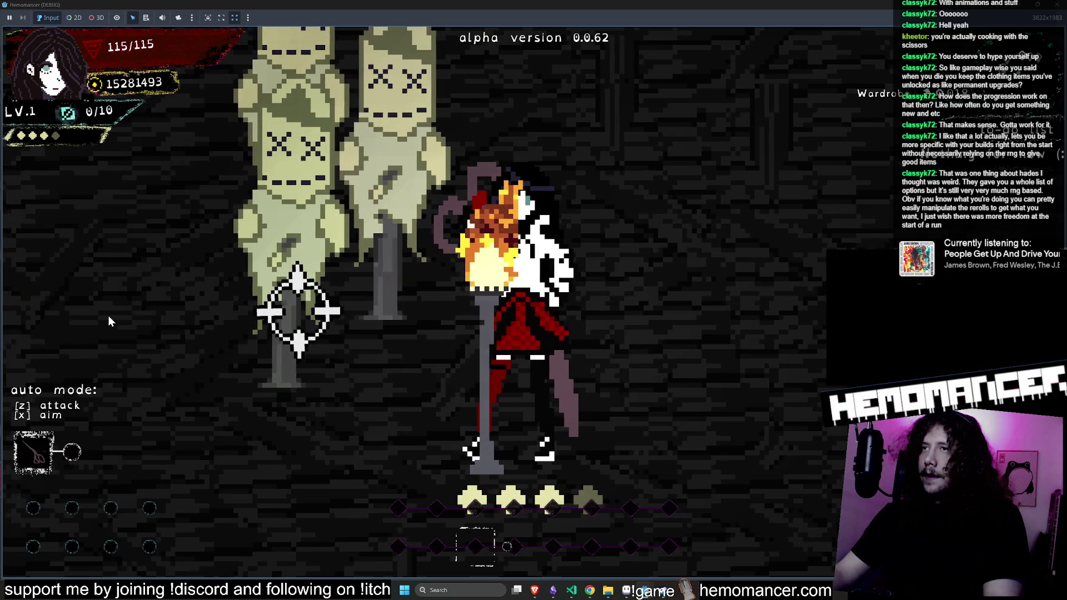
pyautogui.press('a')
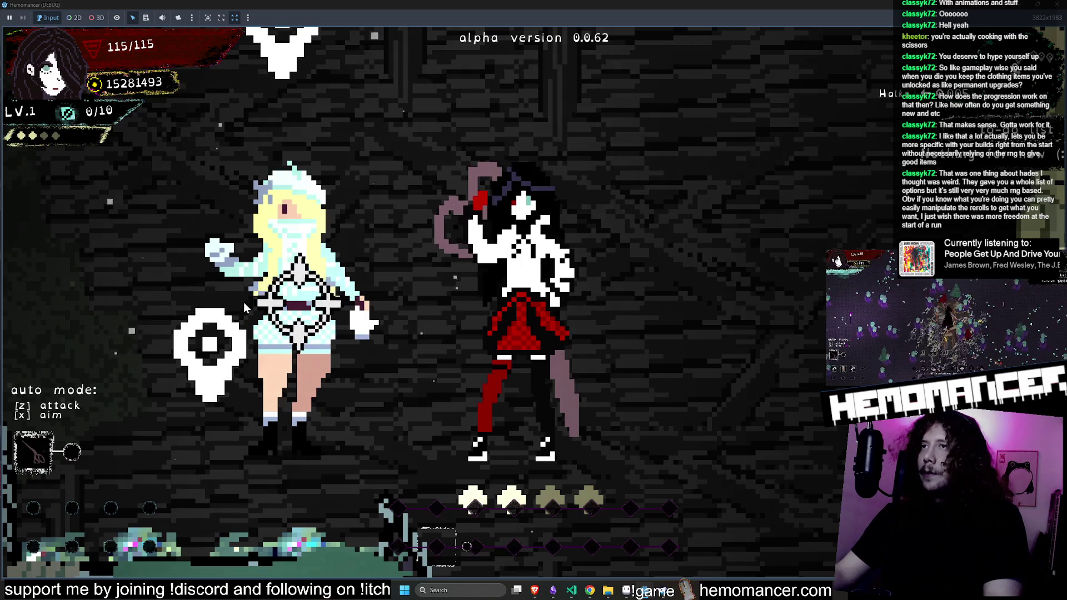
# Walk past the ghosts toward the blonde character and bring up the pause menu
pyautogui.press('Right')
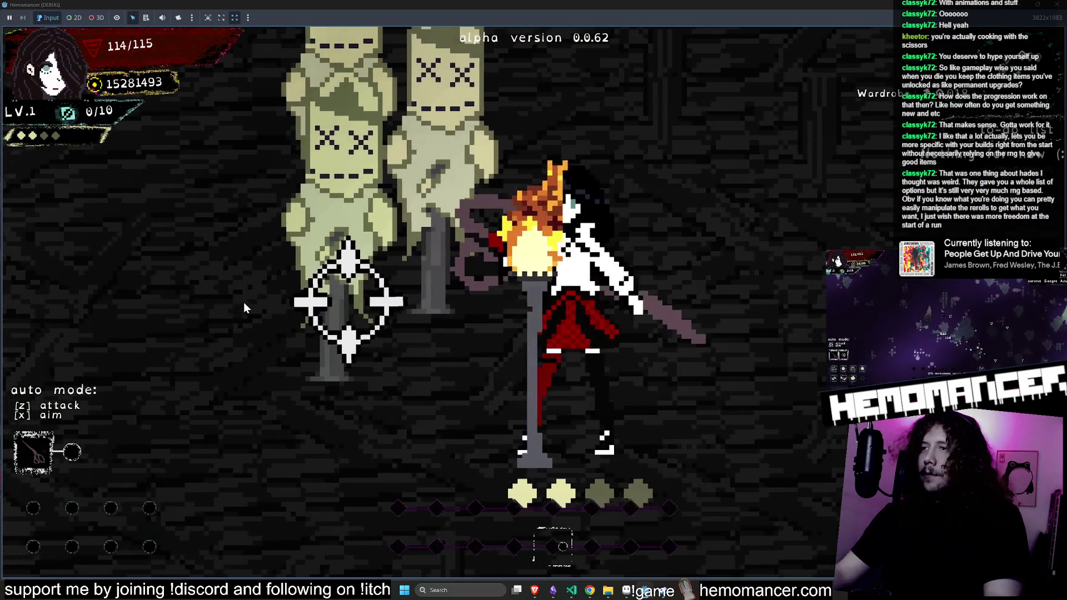
pyautogui.press('Left')
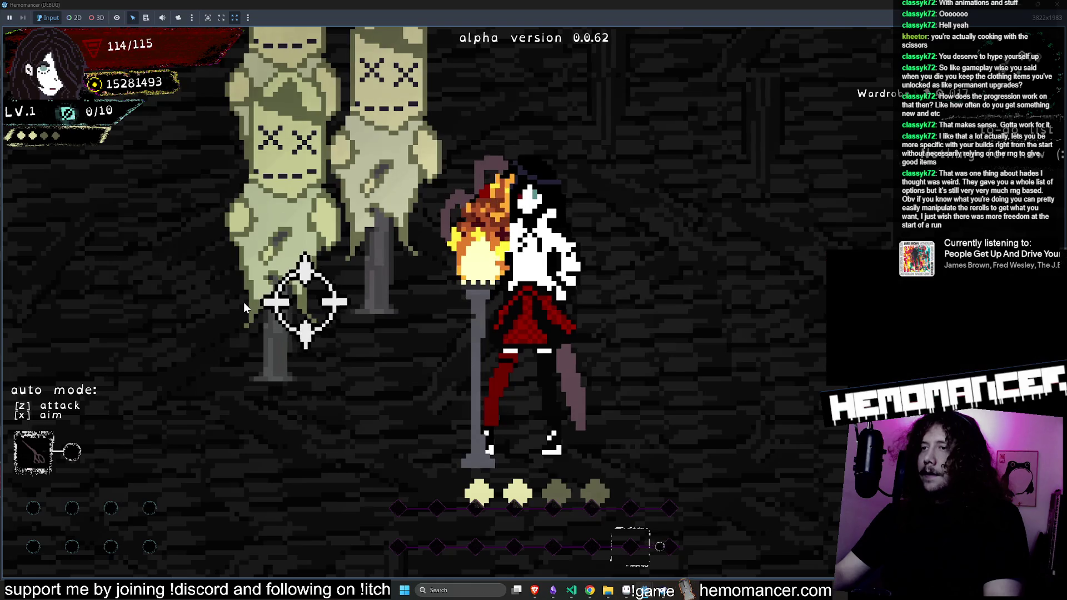
pyautogui.press('Left')
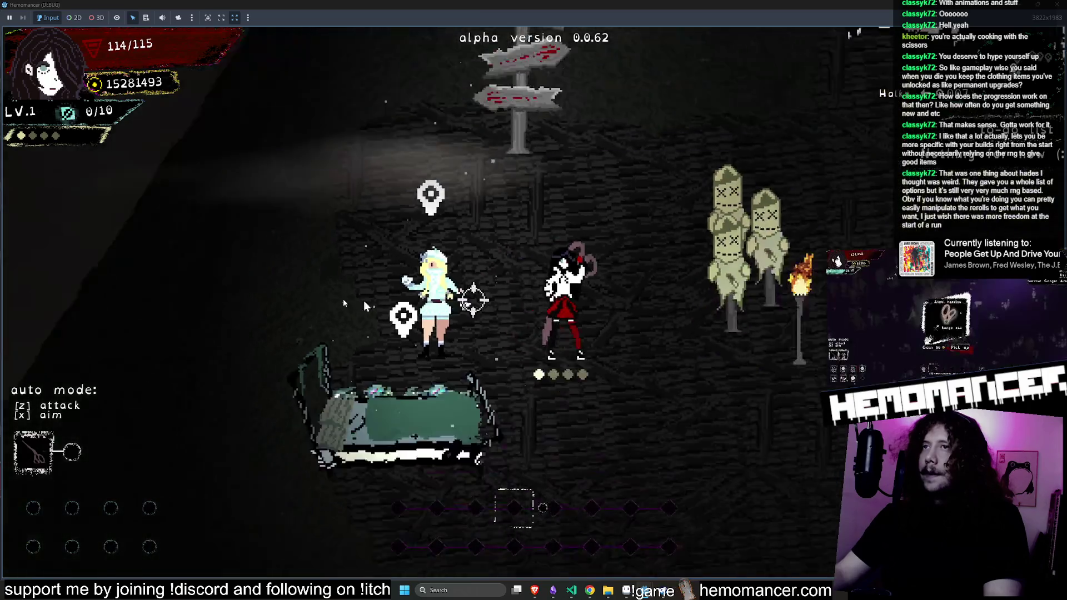
pyautogui.press('Escape')
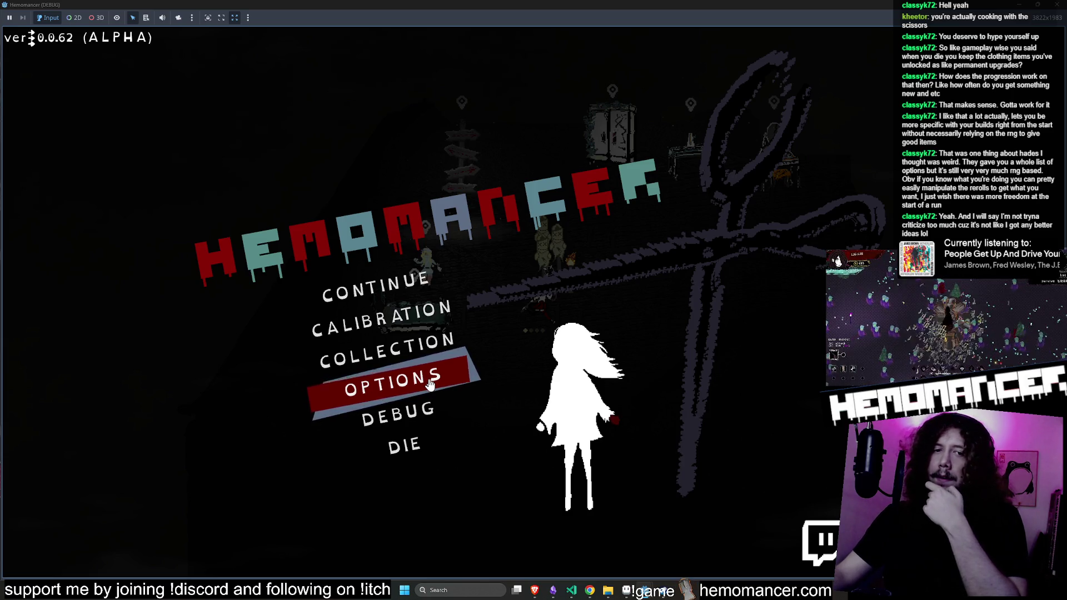
# Open the debug panel and browse the interaction, enemy and clothes choices without picking any
pyautogui.click(411, 409)
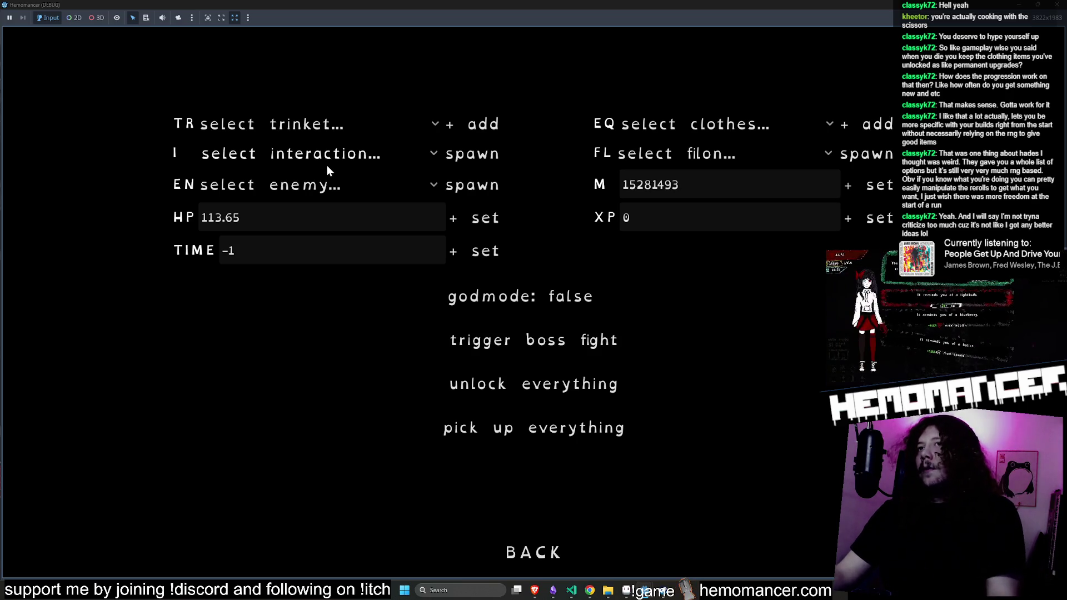
pyautogui.click(344, 158)
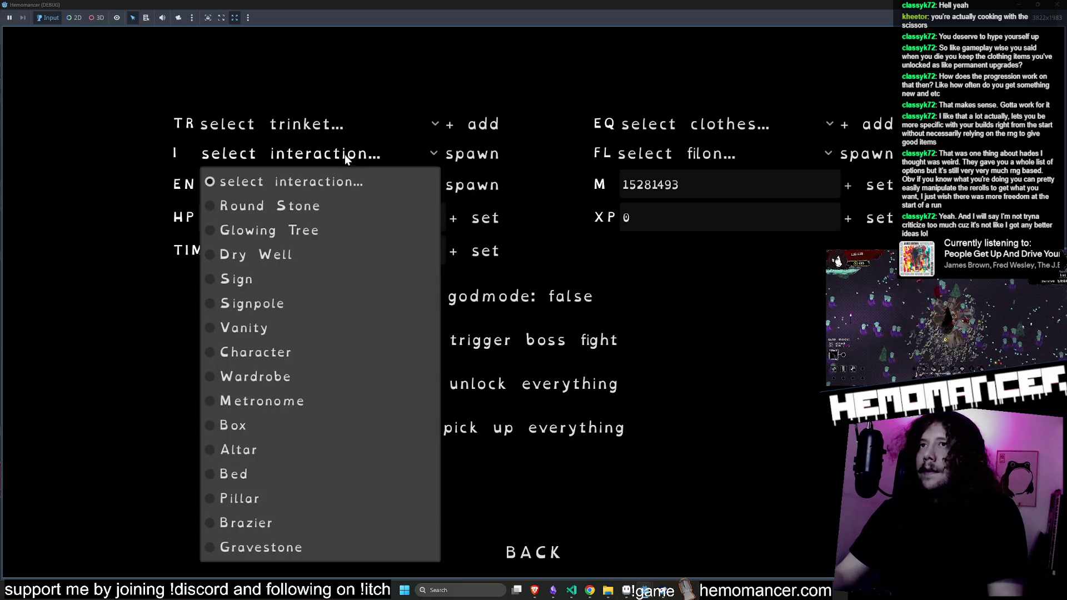
pyautogui.click(331, 181)
pyautogui.click(584, 103)
pyautogui.click(669, 129)
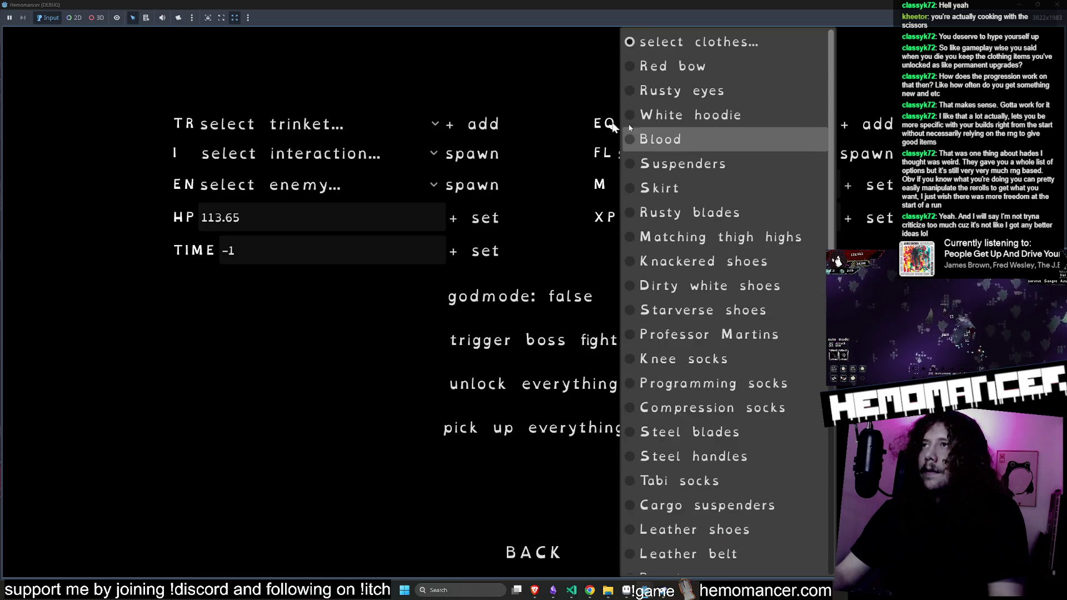
pyautogui.click(649, 140)
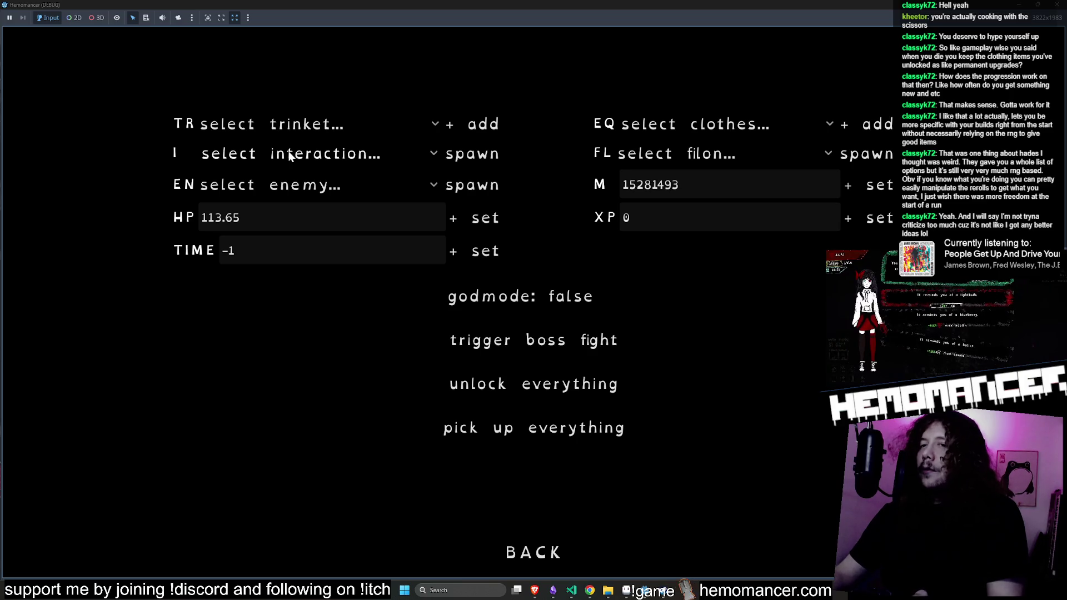
# Choose Jumping rope as the debug trinket, then leave the panel and resume the game
pyautogui.click(316, 124)
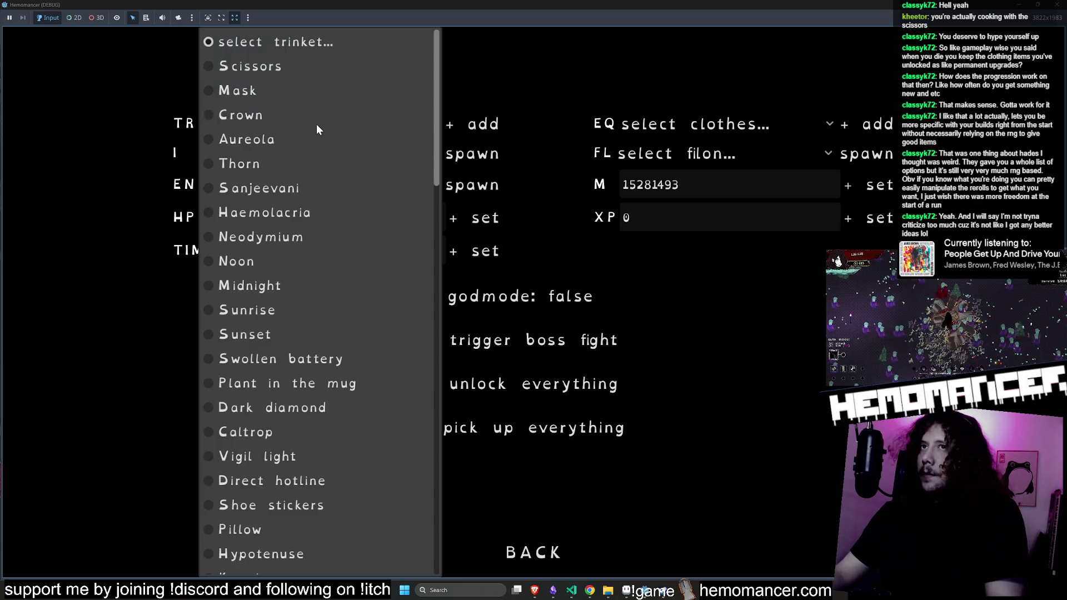
pyautogui.scroll(-10, 342, 217)
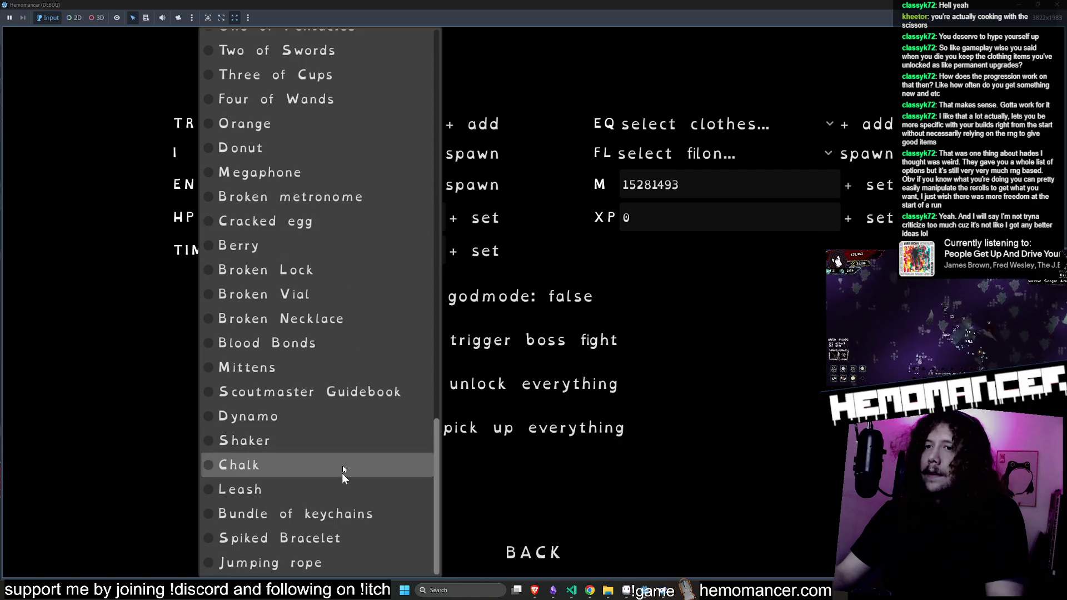
pyautogui.click(269, 561)
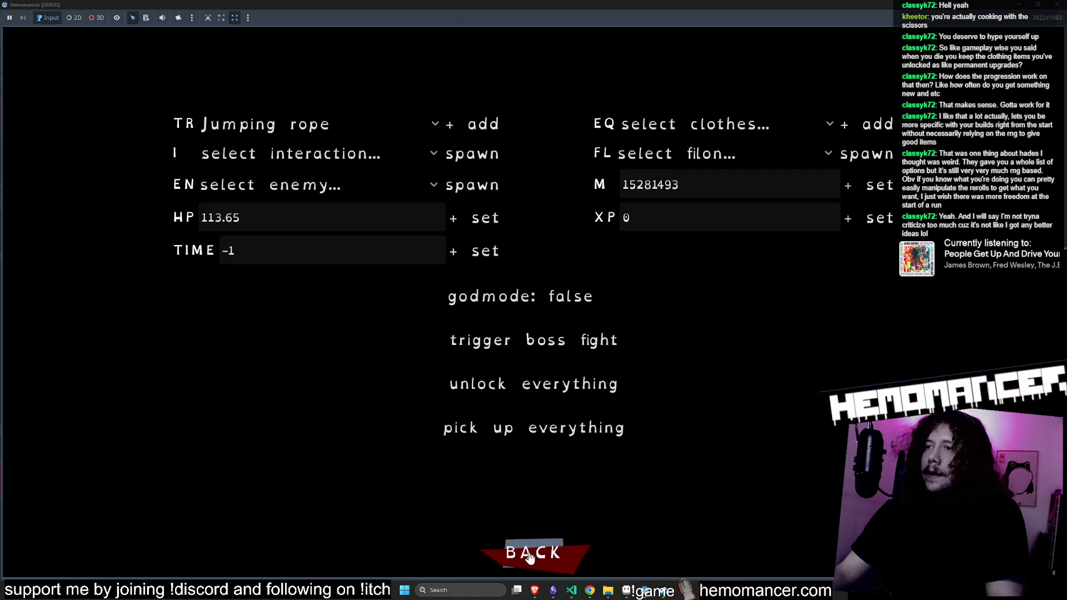
pyautogui.click(533, 552)
pyautogui.click(391, 286)
# Walk right and attack with the scissors in rhythm with the beat
pyautogui.press('d')
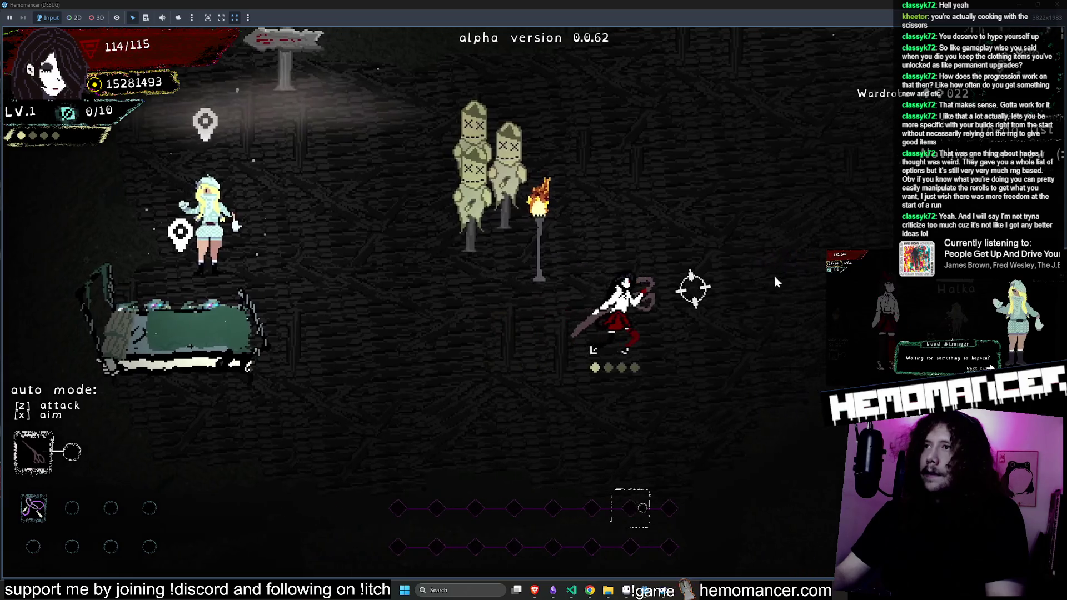
pyautogui.click(752, 283)
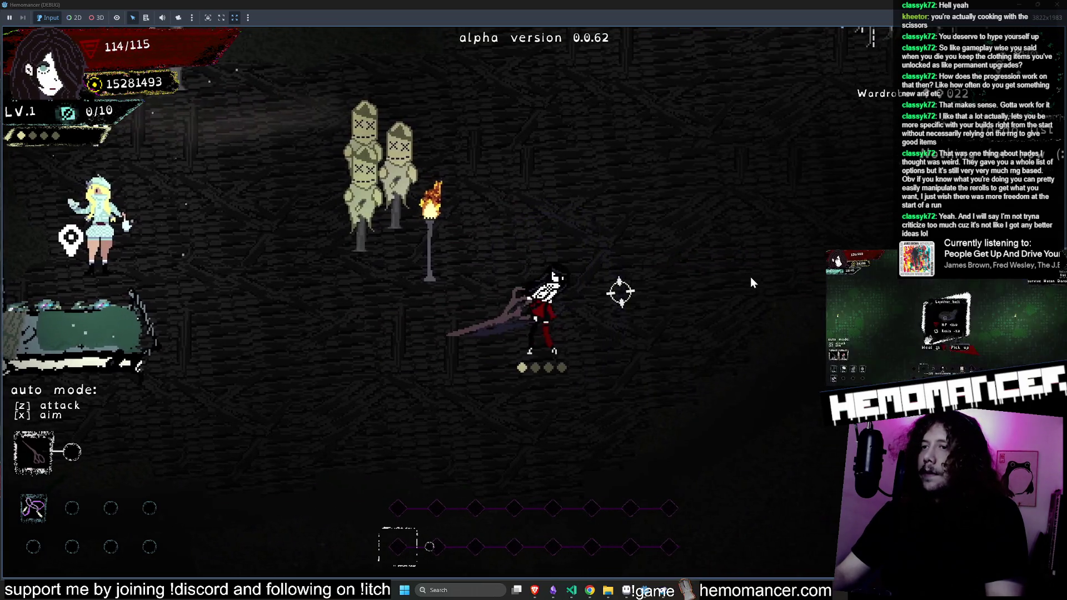
pyautogui.click(751, 278)
pyautogui.click(750, 278)
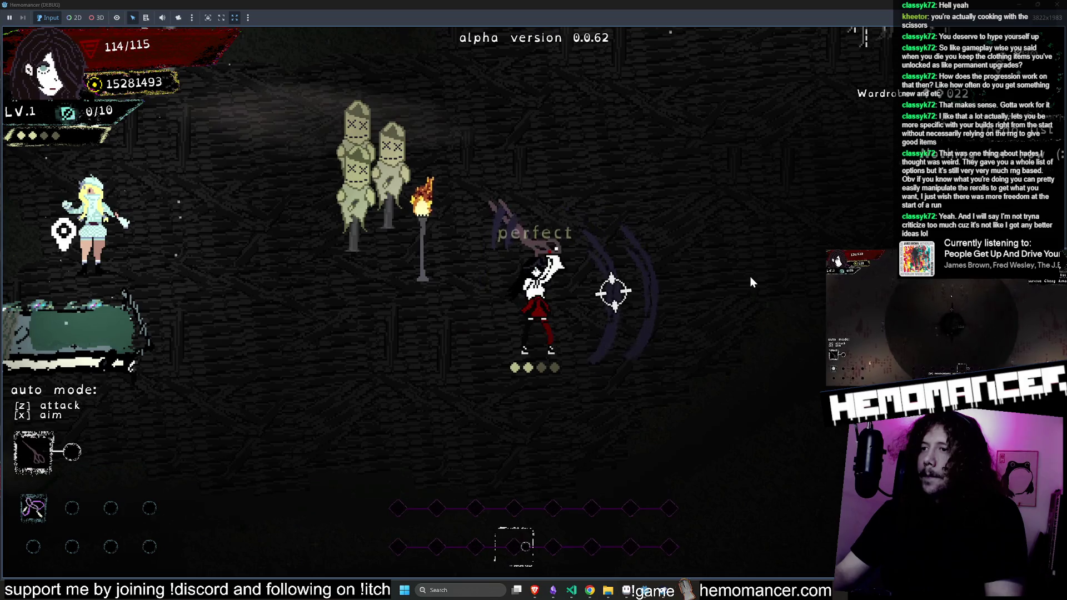
pyautogui.click(750, 278)
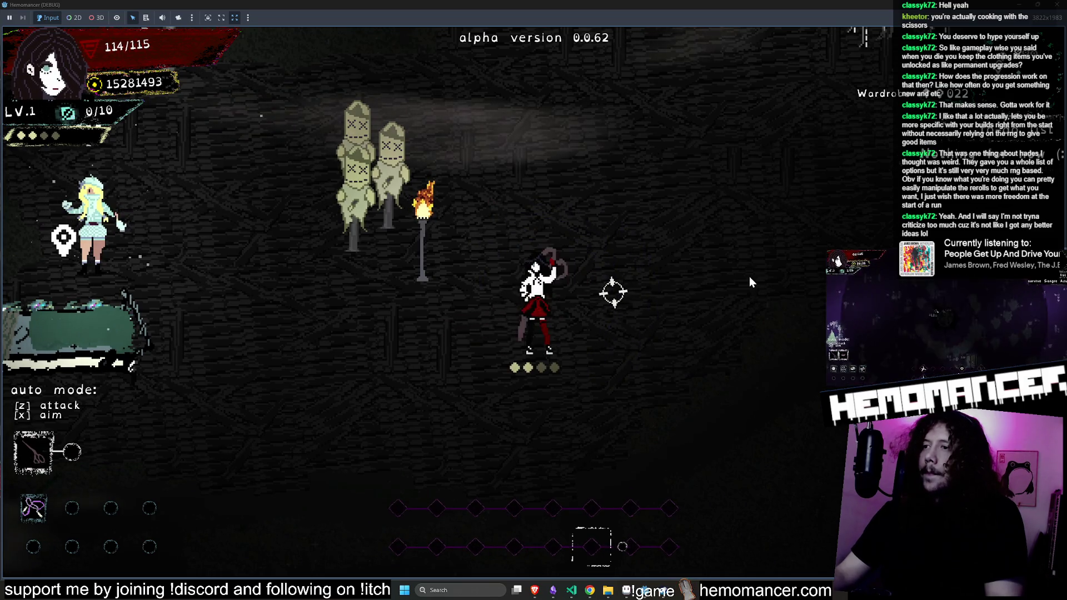
pyautogui.click(749, 276)
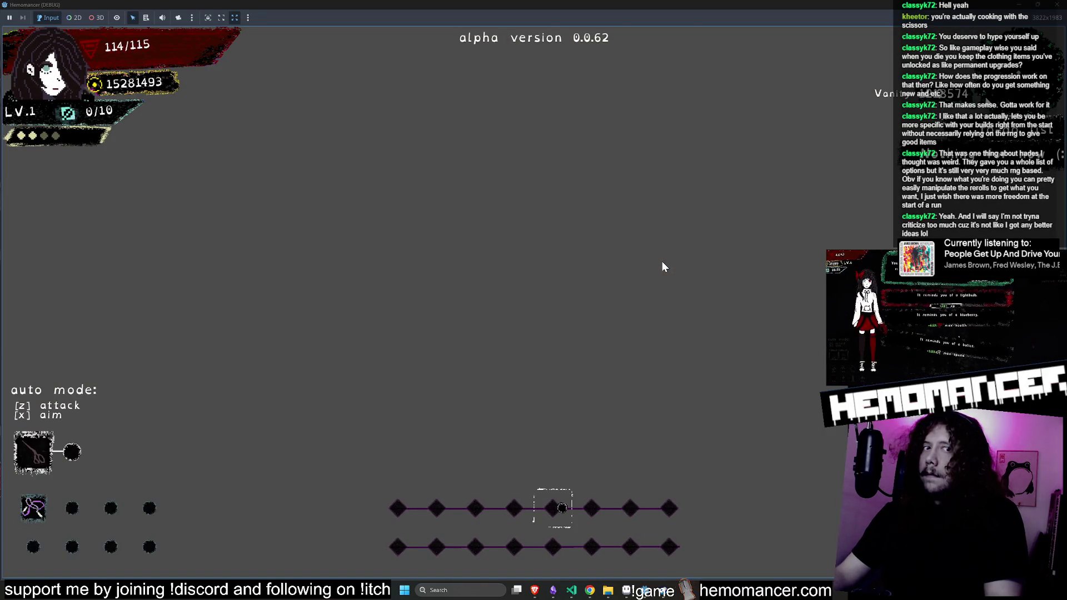
# Reload the game scene, then choose Die from the pause menu and confirm
pyautogui.press('Escape')
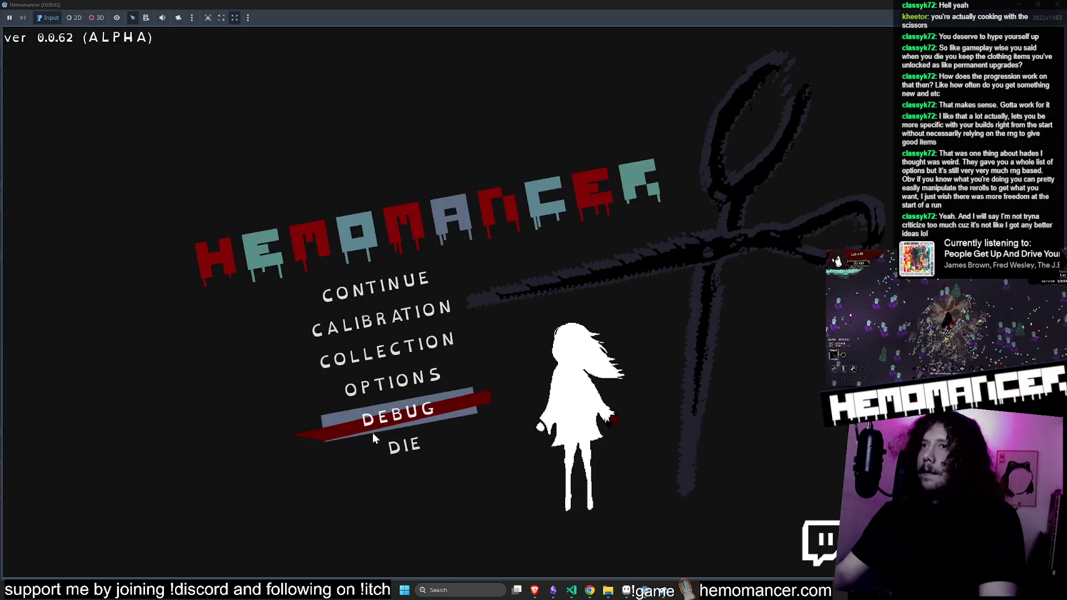
pyautogui.click(398, 454)
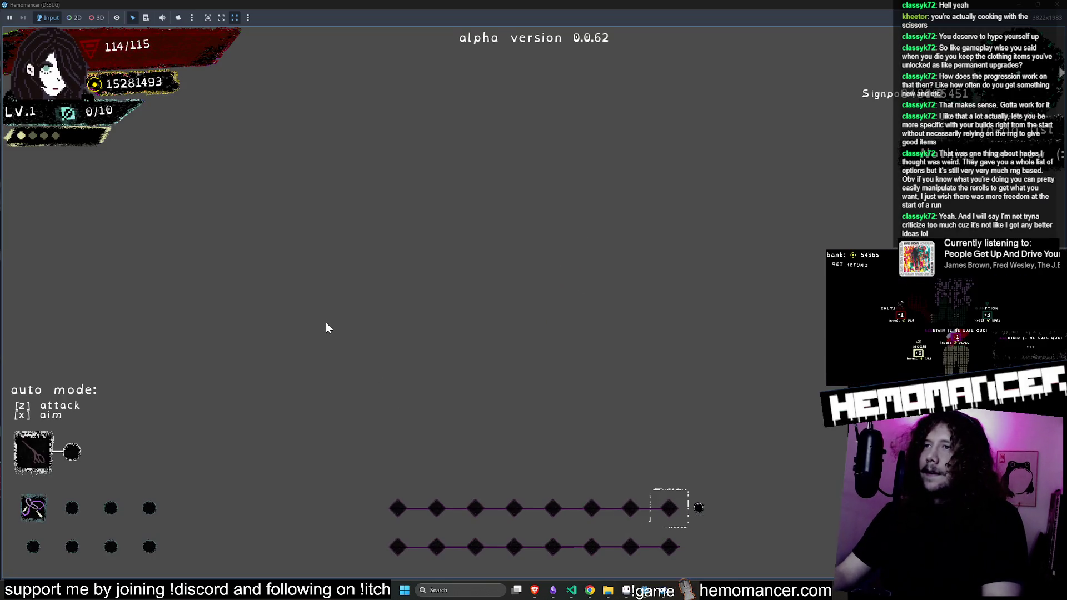
pyautogui.press('Escape')
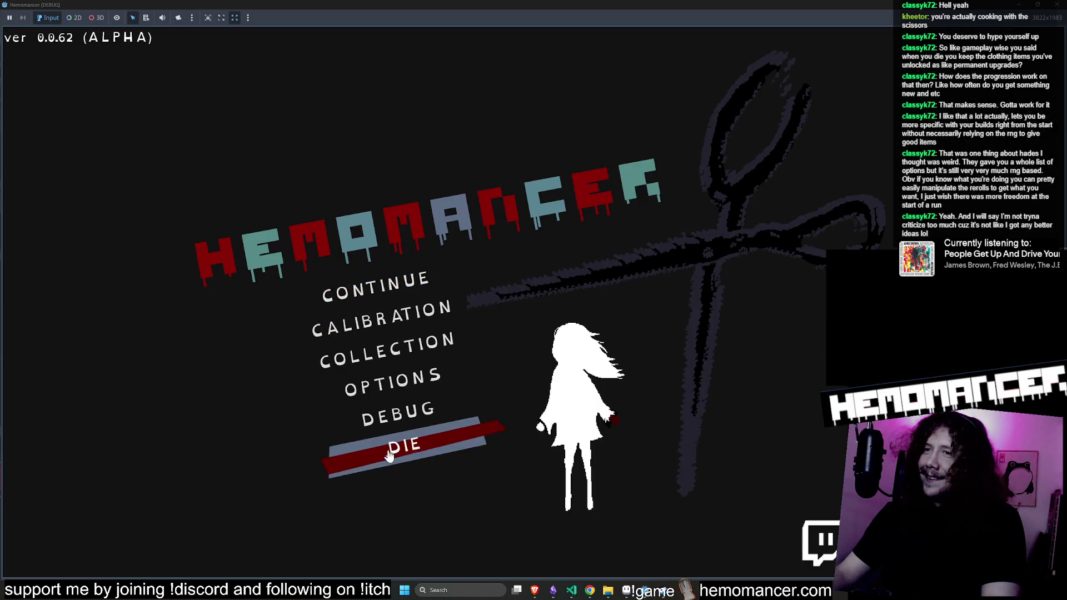
pyautogui.click(403, 444)
pyautogui.click(528, 367)
# Restart from the title, close the debug game window and open the JumpingRope script
pyautogui.click(413, 286)
pyautogui.press('Escape')
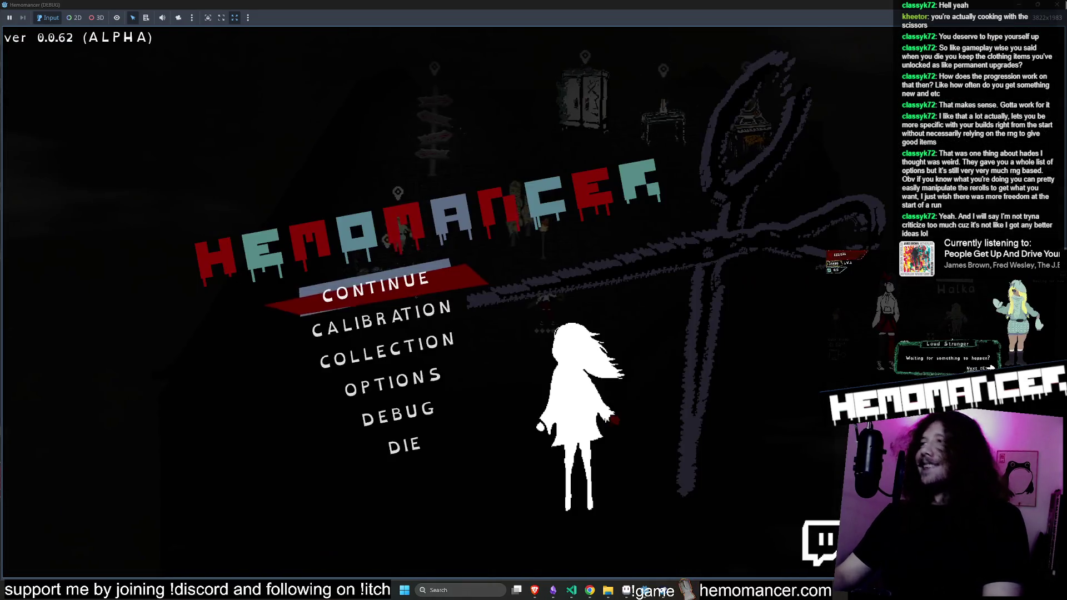
pyautogui.click(1056, 7)
pyautogui.click(161, 78)
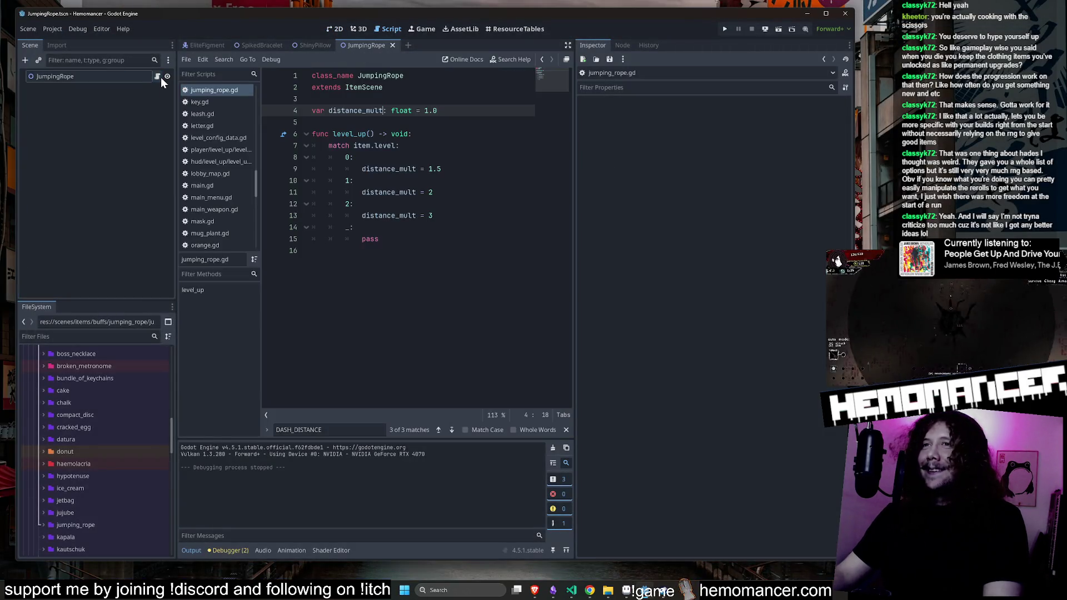
# Select distance_mult in jumping_rope.gd and open player.gd via Quick Open
pyautogui.doubleClick(380, 170)
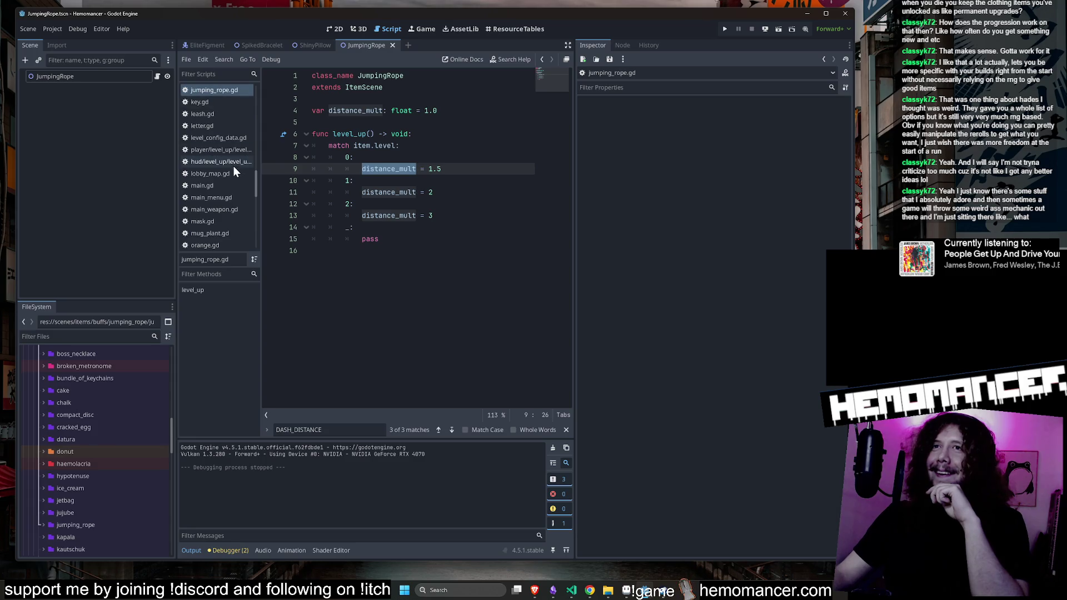
pyautogui.click(385, 127)
pyautogui.hotkey('shift', 'alt', 'o')
pyautogui.write('player')
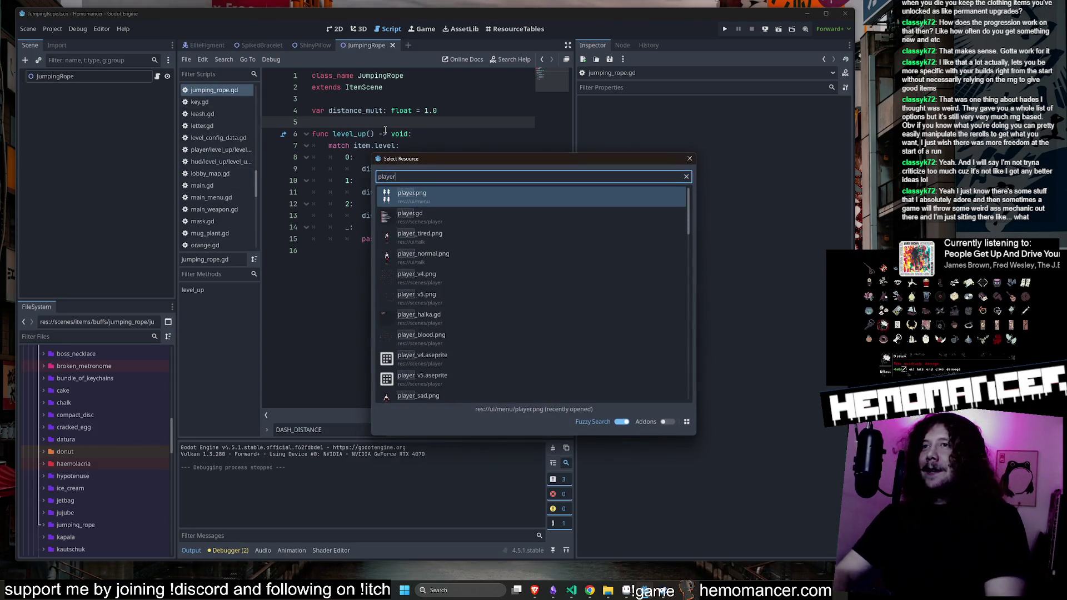
pyautogui.press('Down')
pyautogui.press('Return')
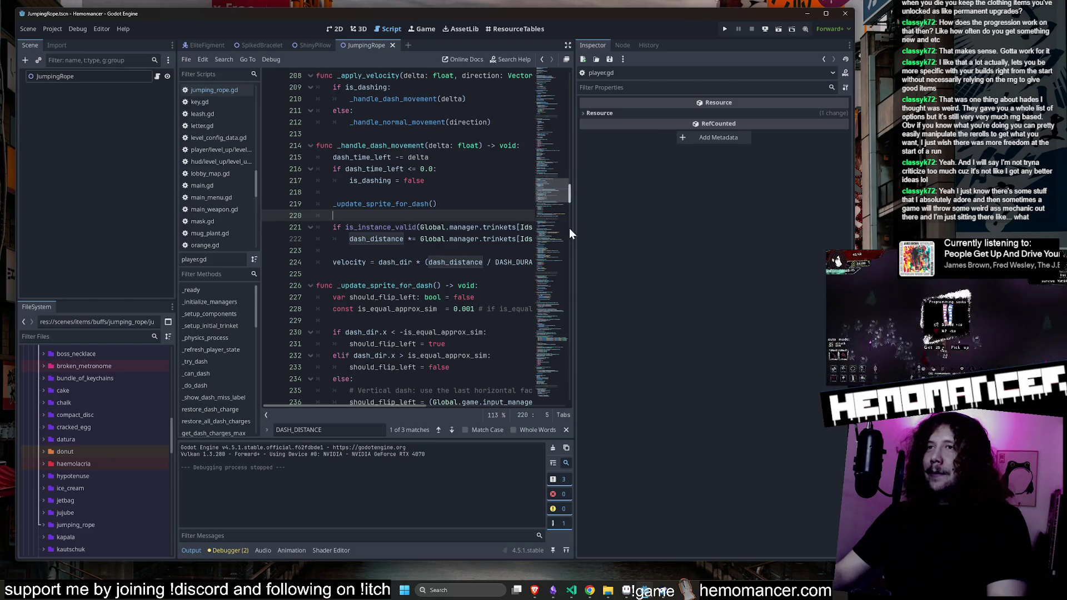
# Widen the code area, undo a stray edit, and add 'var dash_mult = 1.0' after the sprite update
pyautogui.moveTo(573, 224); pyautogui.dragTo(798, 226)
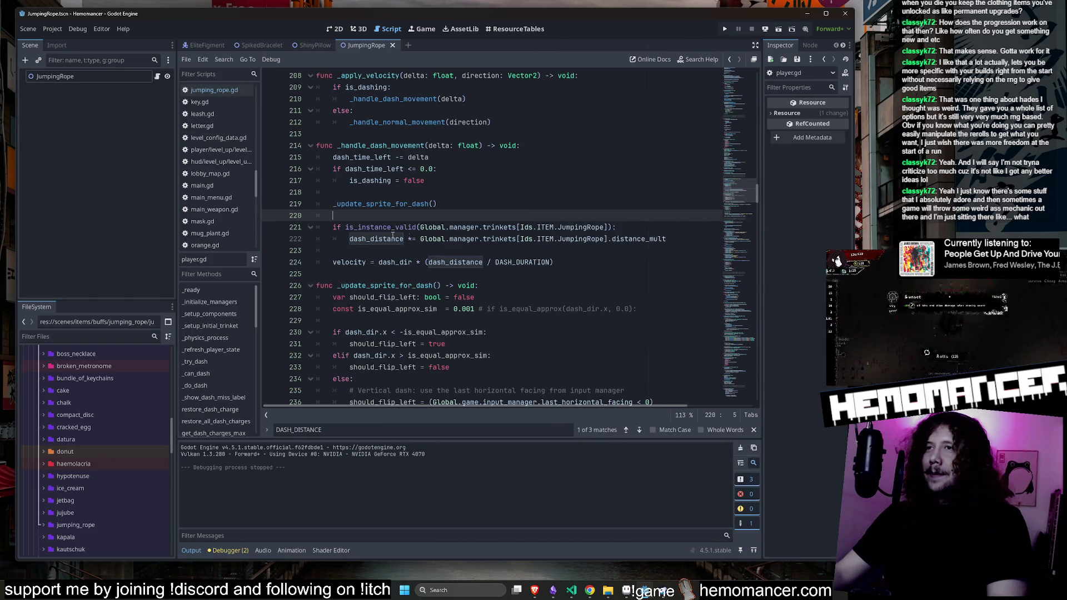
pyautogui.click(366, 239)
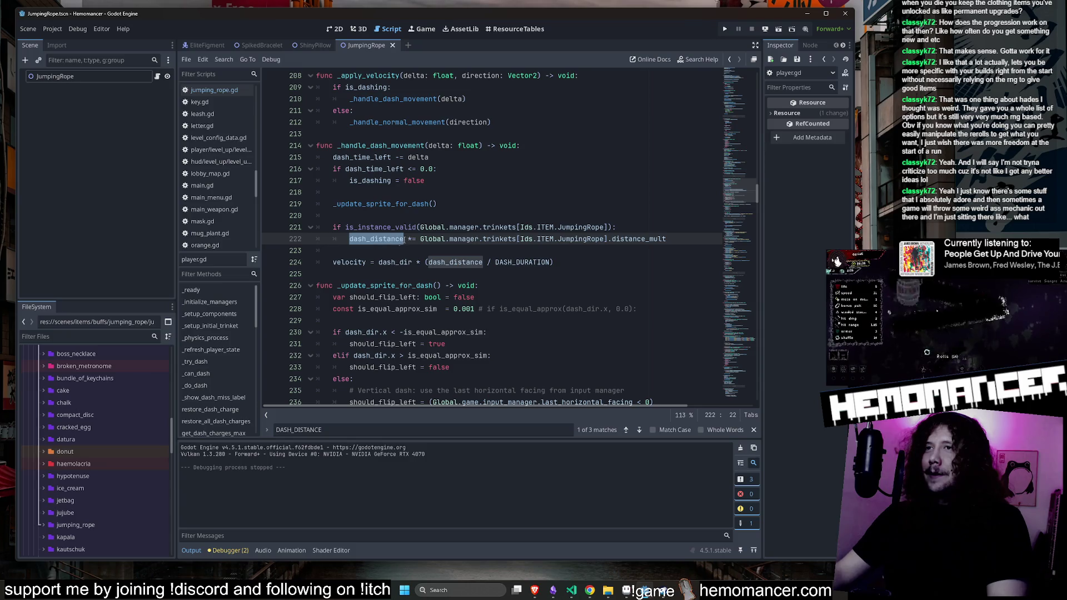
pyautogui.click(411, 239)
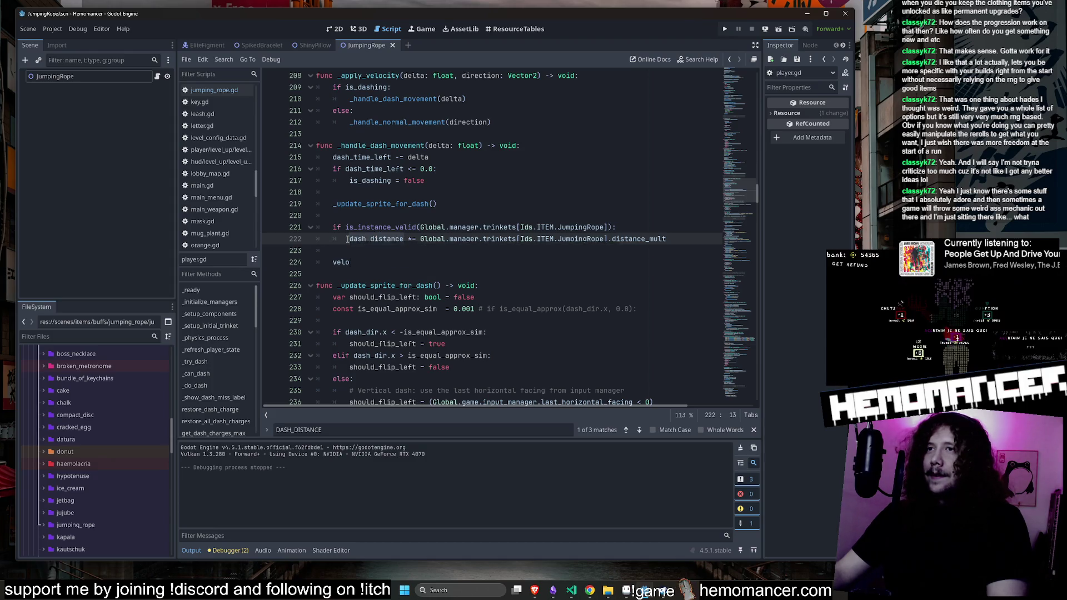
pyautogui.hotkey('ctrl', 'z')
pyautogui.hotkey('ctrl', 'z')
pyautogui.click(362, 215)
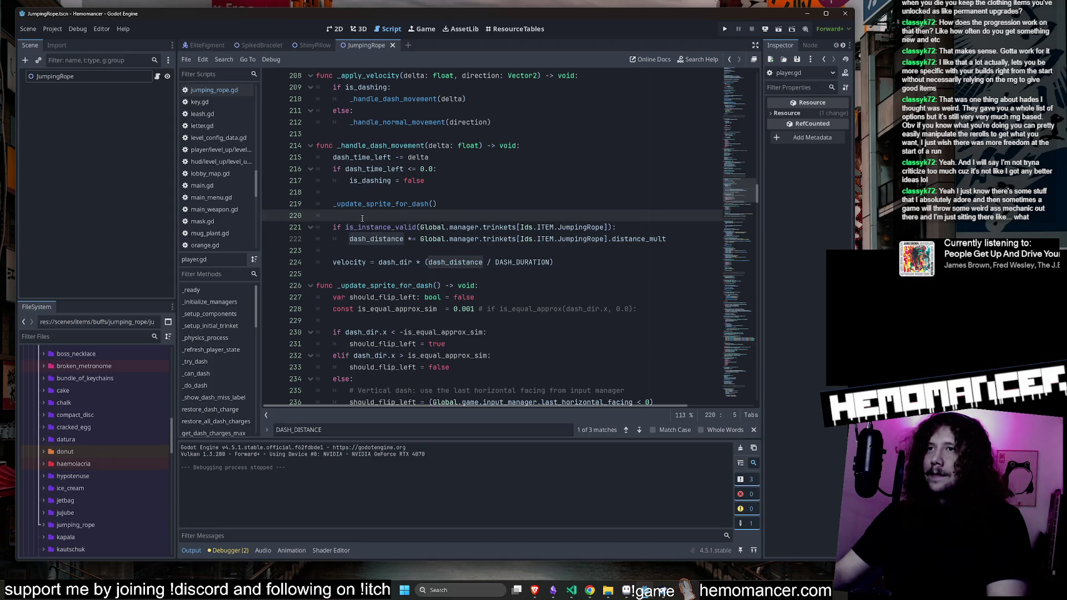
pyautogui.press('Return')
pyautogui.write('v')
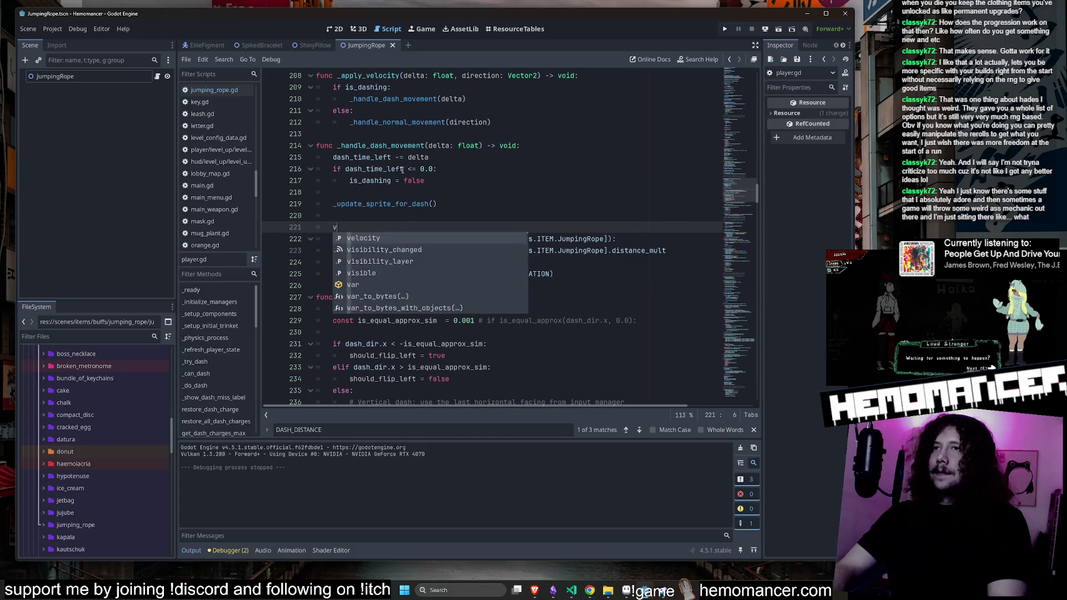
pyautogui.write('ar dash_mul')
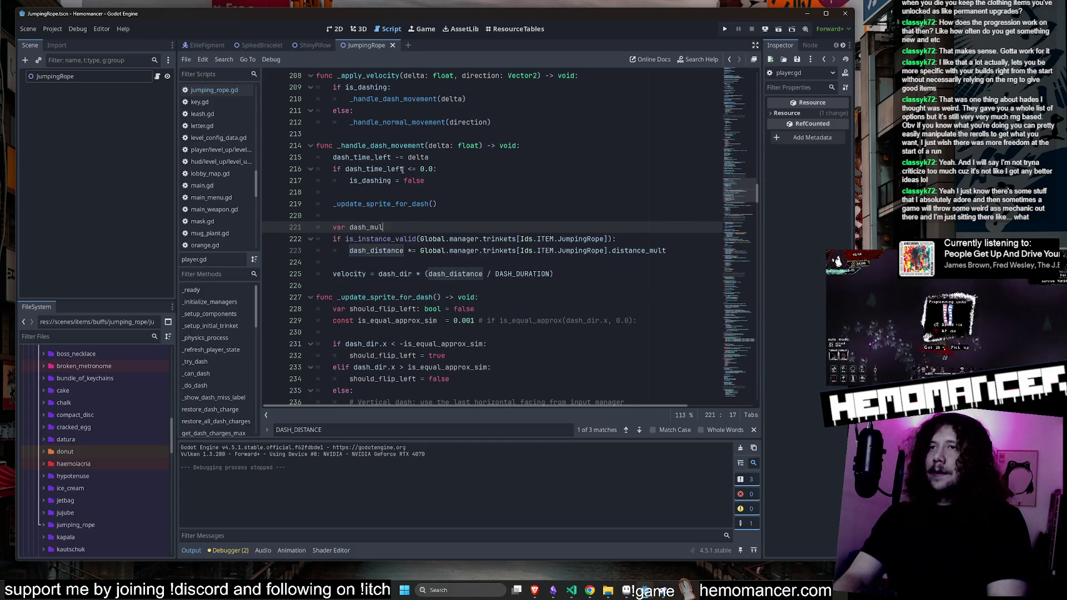
pyautogui.write('t: float = 1.0')
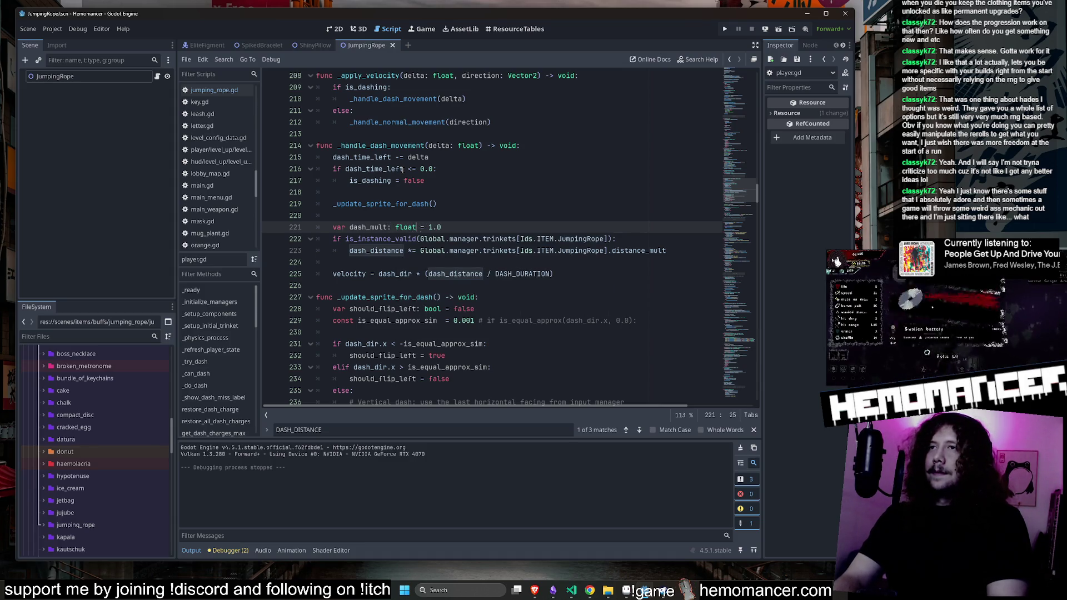
# Assign distance_mult to dash_mult in the Jumping Rope branch and use DASH_DISTANCE in the velocity line
pyautogui.doubleClick(384, 254)
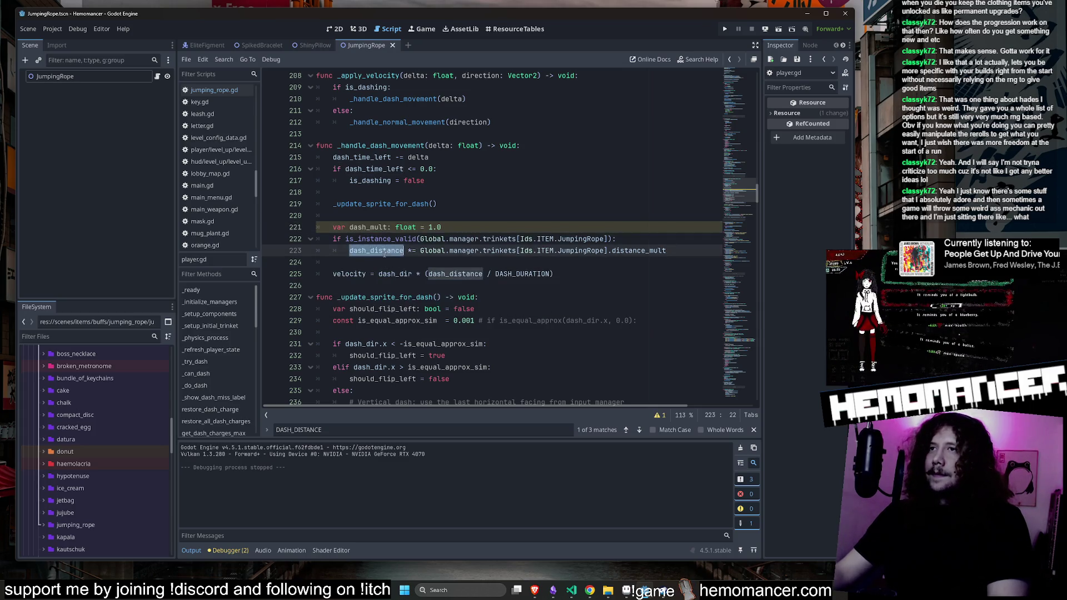
pyautogui.write('dash_mult')
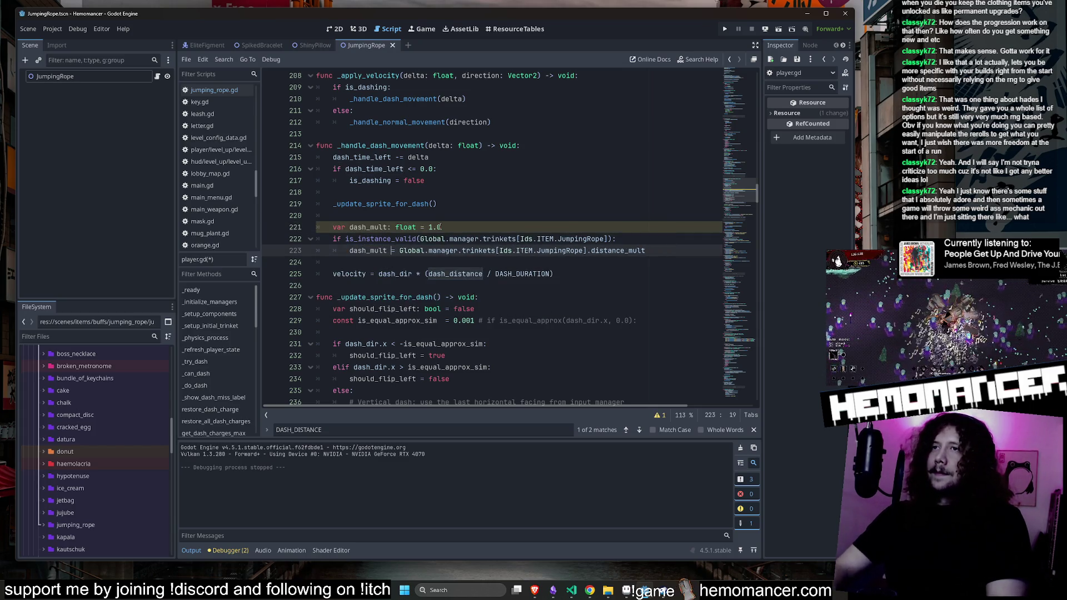
pyautogui.click(484, 274)
pyautogui.hotkey('ctrl', 'z')
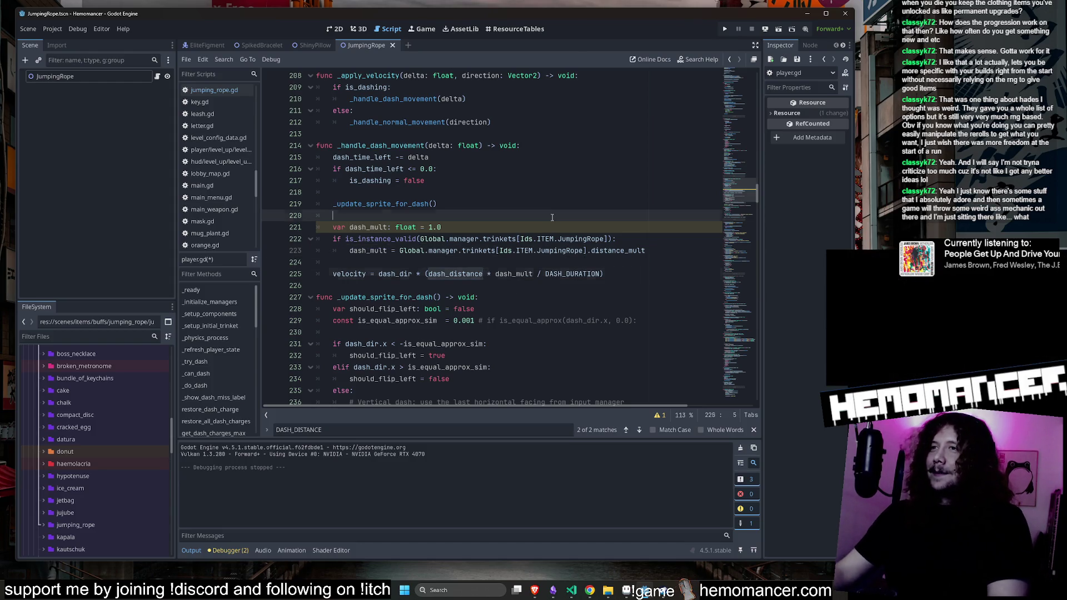
pyautogui.hotkey('ctrl', 'shift', 'z')
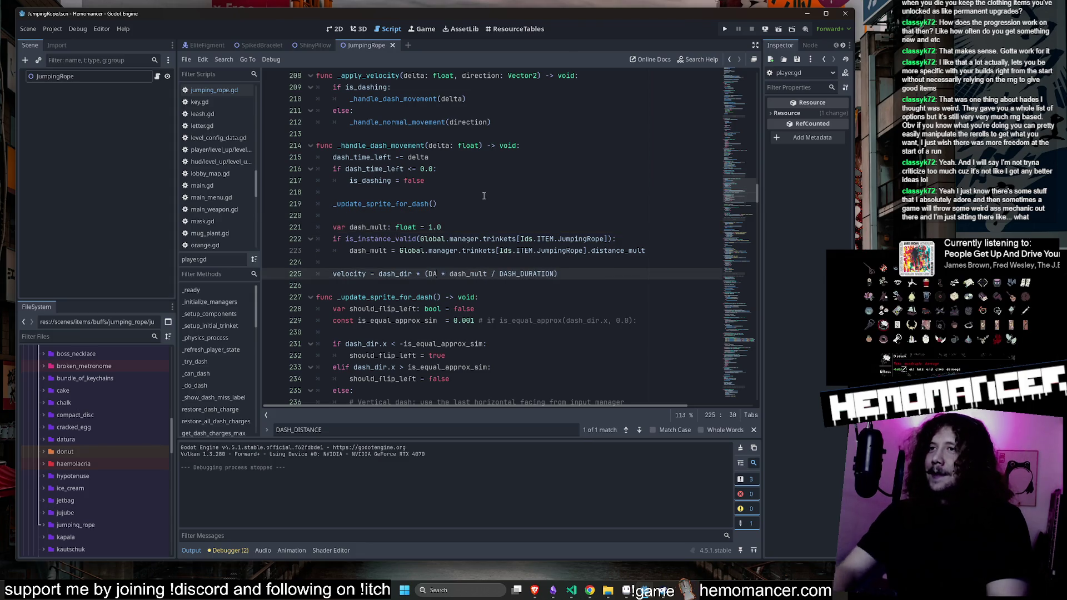
pyautogui.write('SH_DISTANCE')
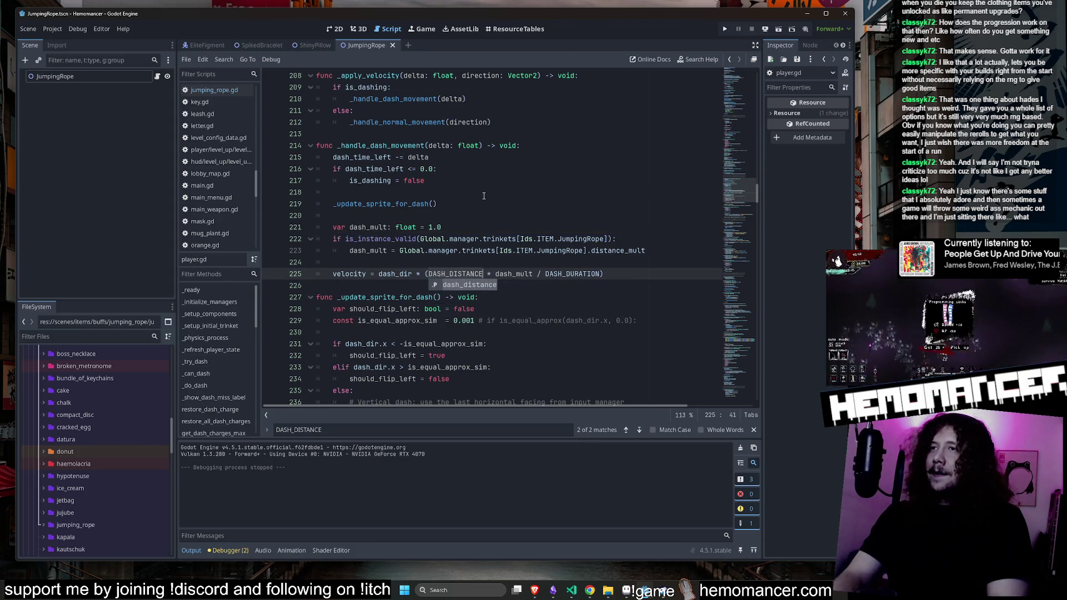
pyautogui.press('Escape')
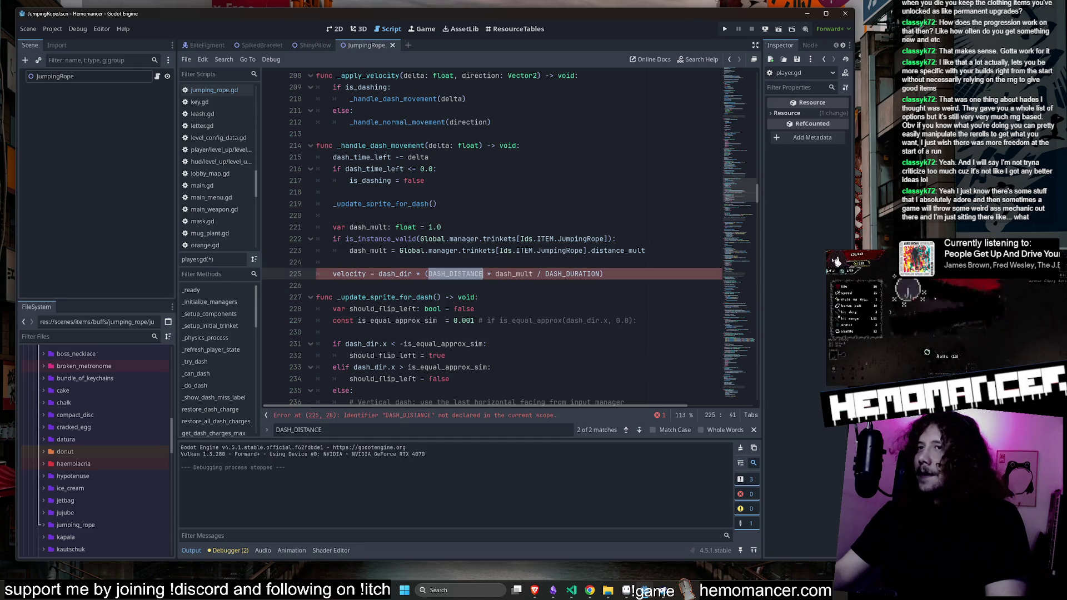
pyautogui.moveTo(736, 216)
pyautogui.mouseDown()
pyautogui.moveTo(729, 68)
pyautogui.moveTo(661, 43)
pyautogui.mouseUp()
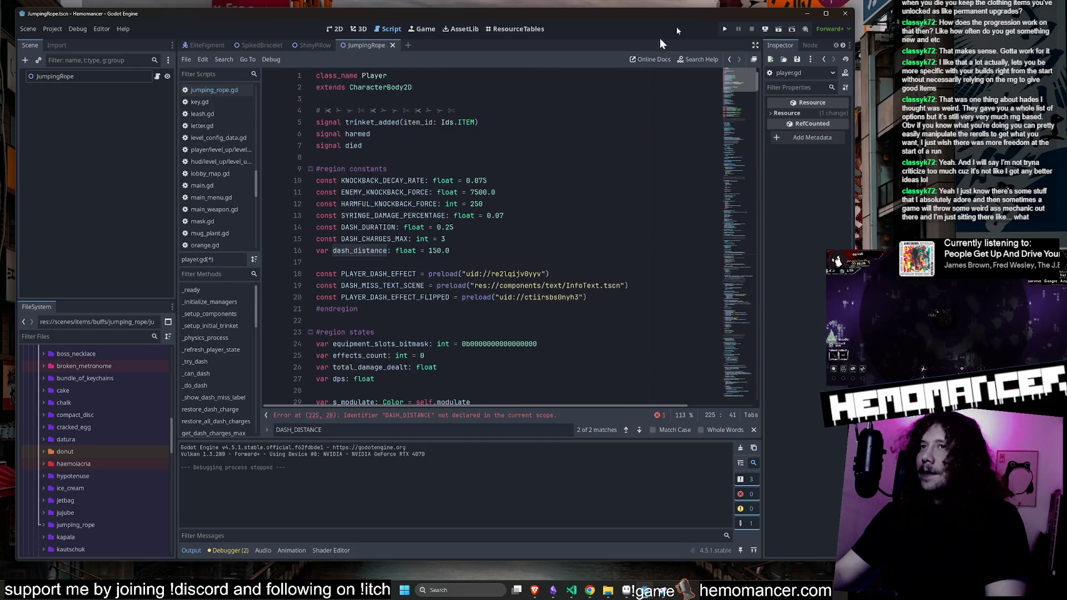
# Turn line 16 into const DASH_DISTANCE: float = 150.0 and save player.gd
pyautogui.doubleClick(359, 251)
pyautogui.hotkey('shift', 'F4')
pyautogui.doubleClick(323, 251)
pyautogui.write('onst DASH_DISTANCE')
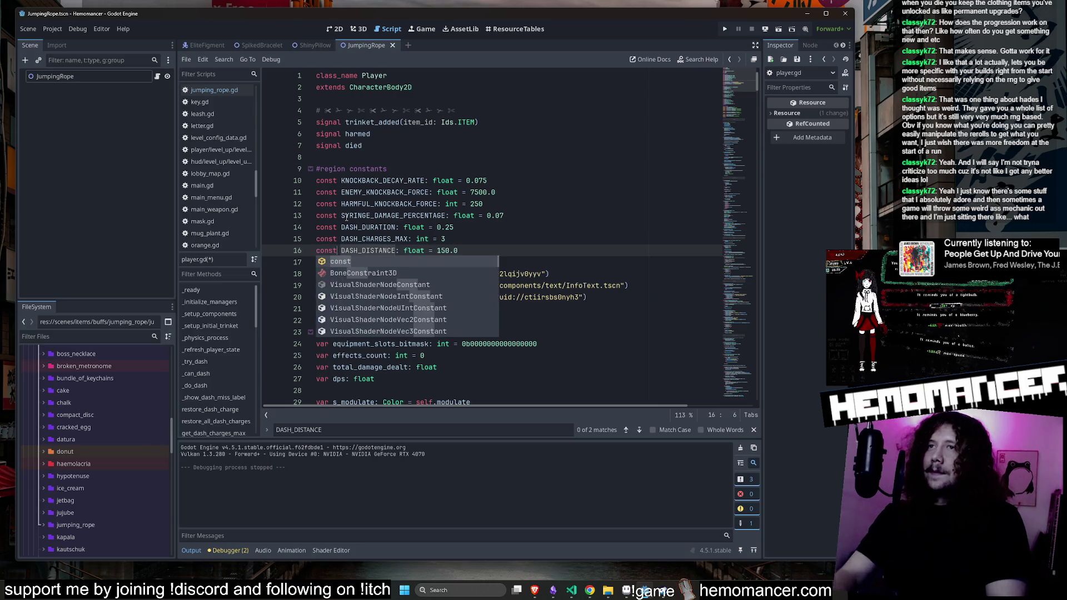
pyautogui.click(467, 239)
pyautogui.hotkey('ctrl', 's')
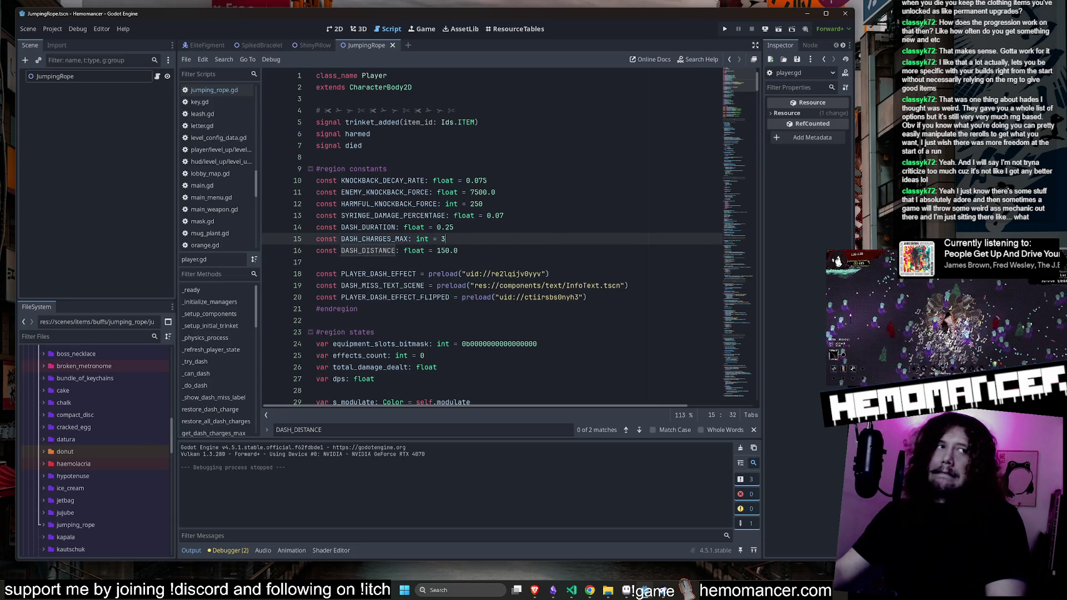
# Check the dash values near line 12 and run the debug build with F5
pyautogui.click(570, 264)
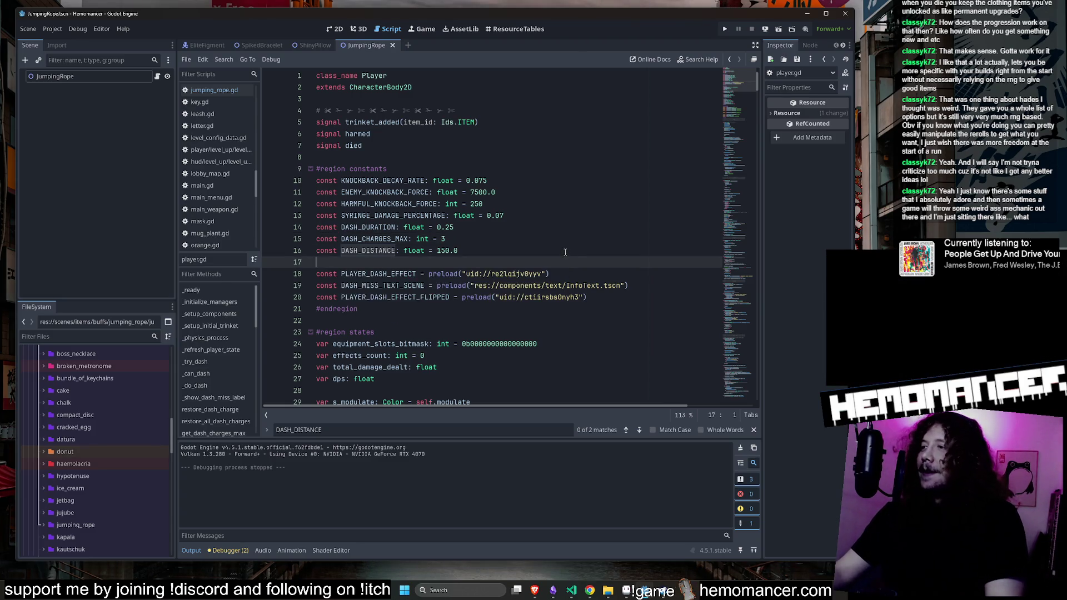
pyautogui.click(557, 204)
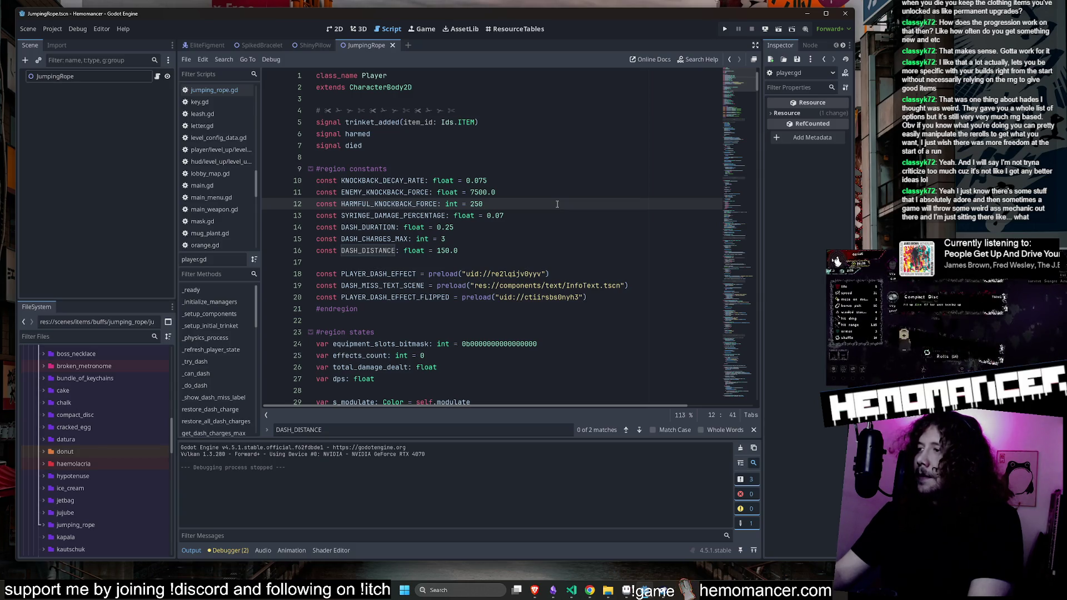
pyautogui.press('F5')
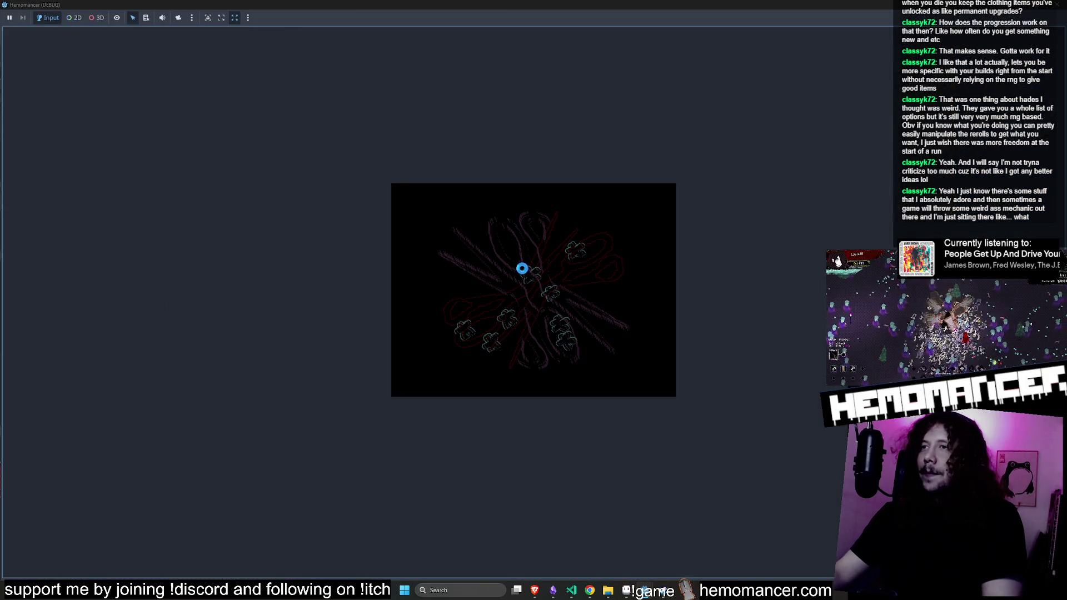
# Start the game, walk up through the hub, and open the debug panel from the pause menu
pyautogui.press('Return')
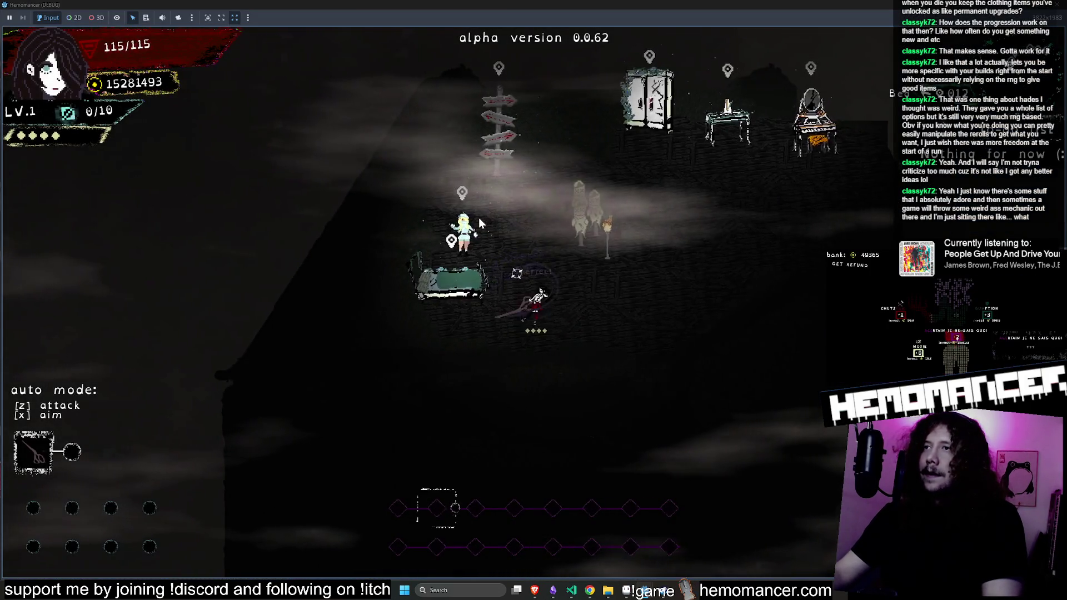
pyautogui.press('w')
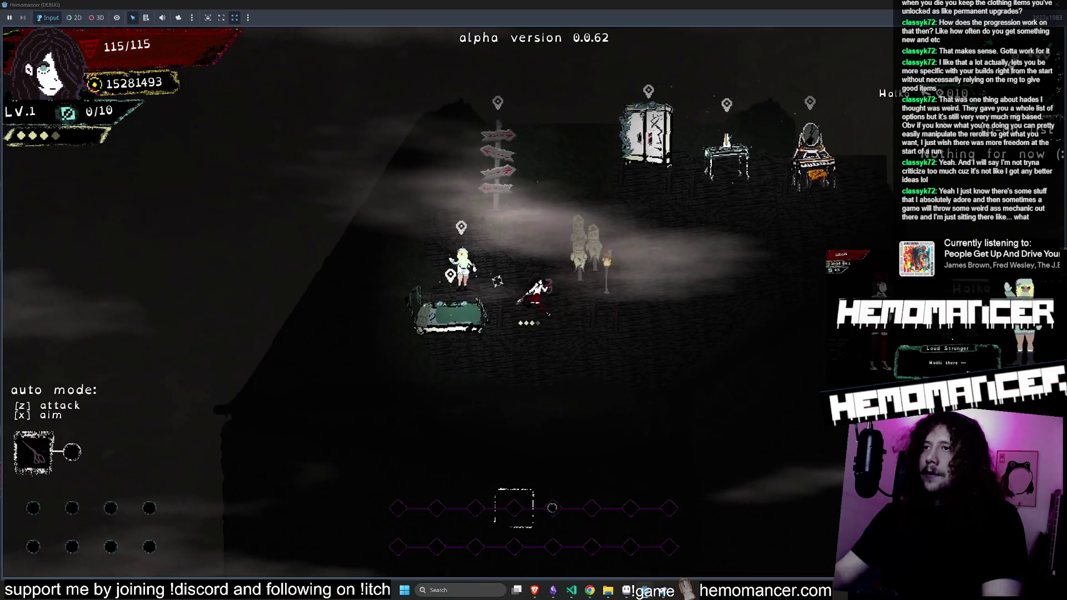
pyautogui.press('Escape')
pyautogui.press('Down')
pyautogui.press('Down')
pyautogui.press('Down')
pyautogui.press('Return')
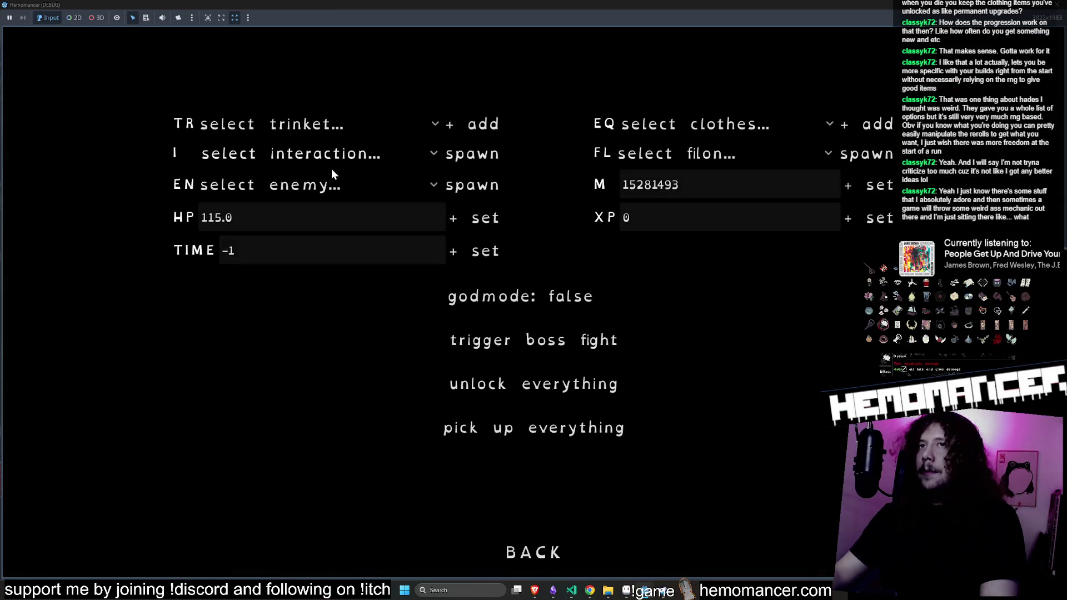
# Pick Jumping rope from the trinket list, add it to the character, and return to the game
pyautogui.click(340, 150)
pyautogui.click(690, 155)
pyautogui.click(690, 123)
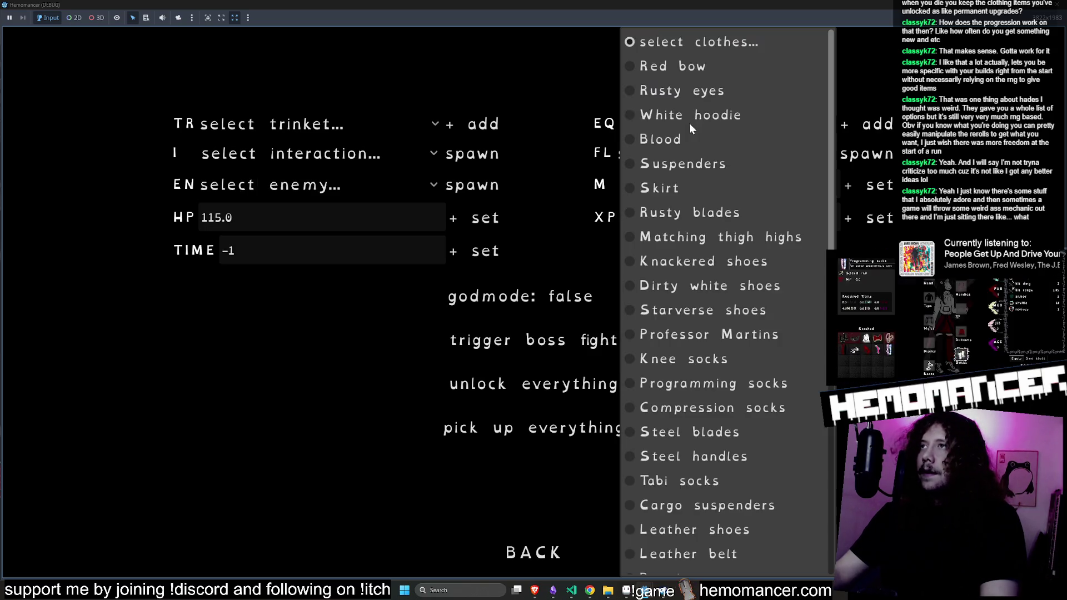
pyautogui.scroll(-5, 568, 145)
pyautogui.click(326, 125)
pyautogui.scroll(-15, 341, 222)
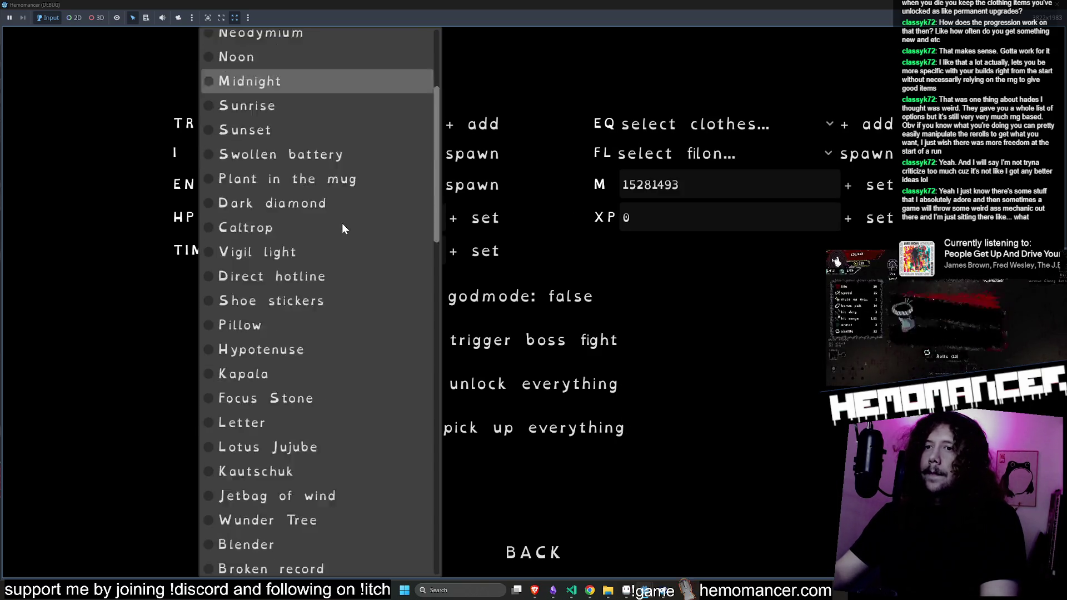
pyautogui.click(329, 562)
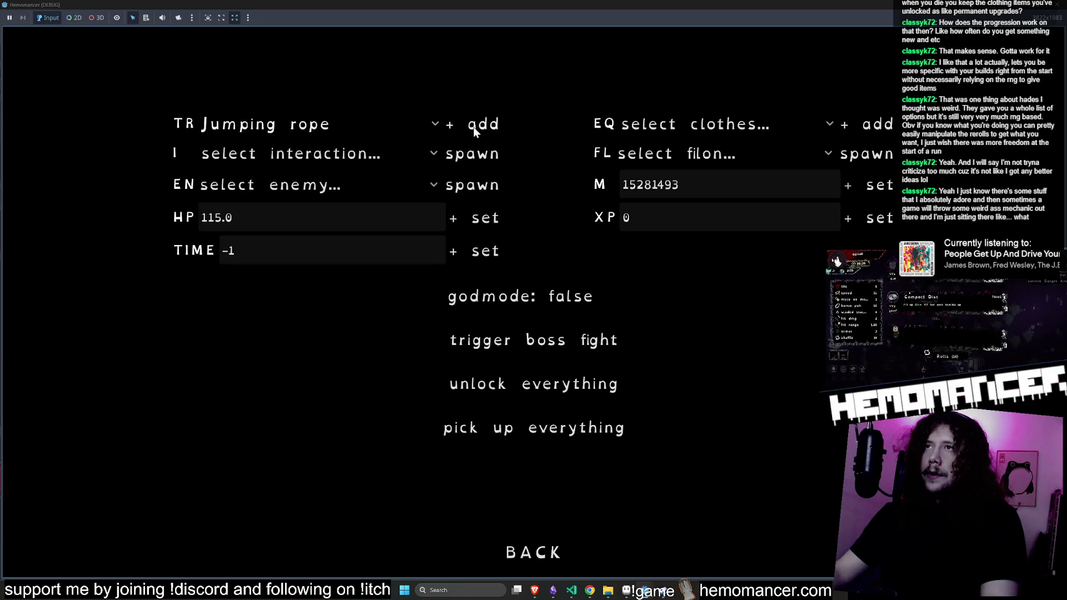
pyautogui.click(527, 553)
pyautogui.click(380, 291)
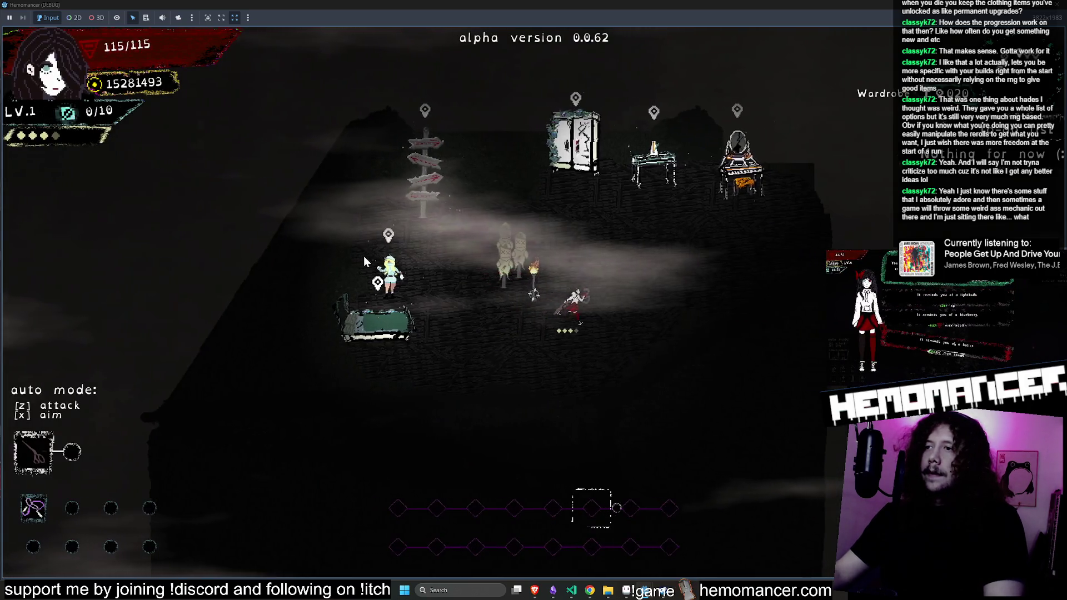
# Walk to the signpost and start a run in Cheag Amar
pyautogui.press('d')
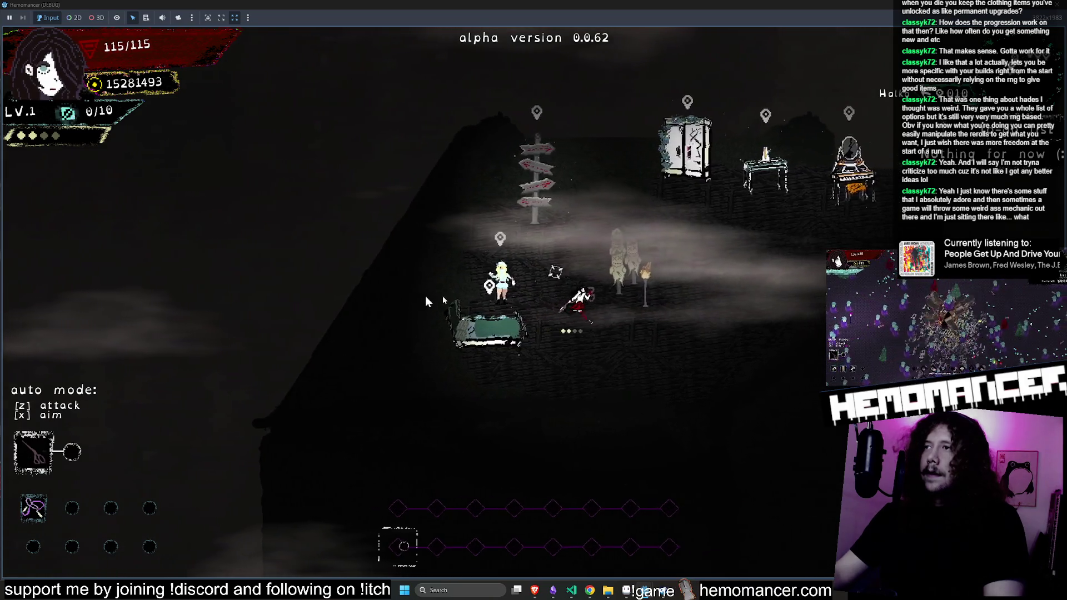
pyautogui.press('a')
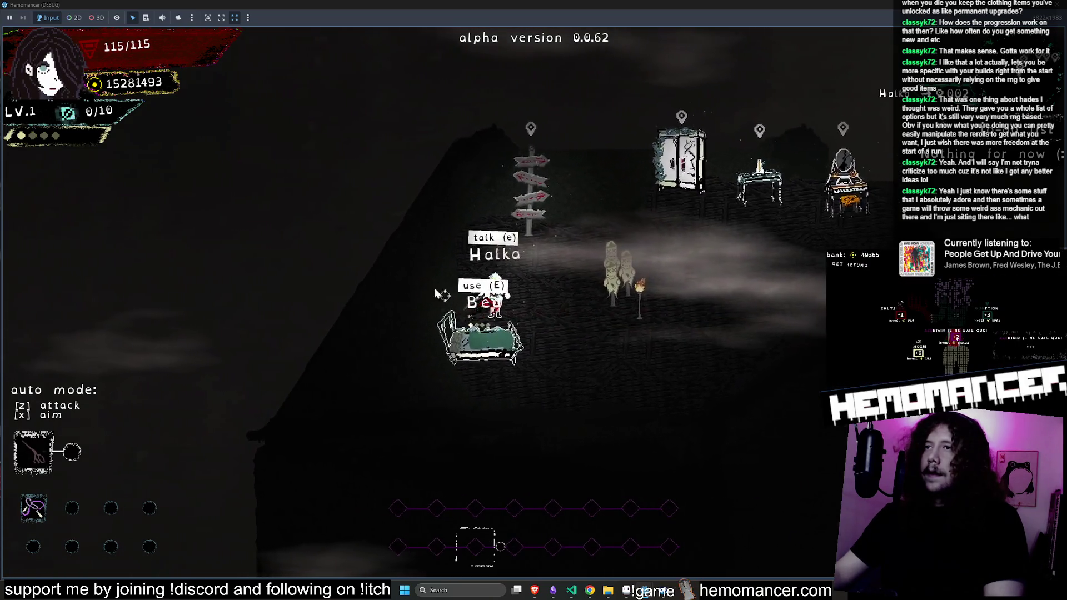
pyautogui.press('e')
pyautogui.press('Return')
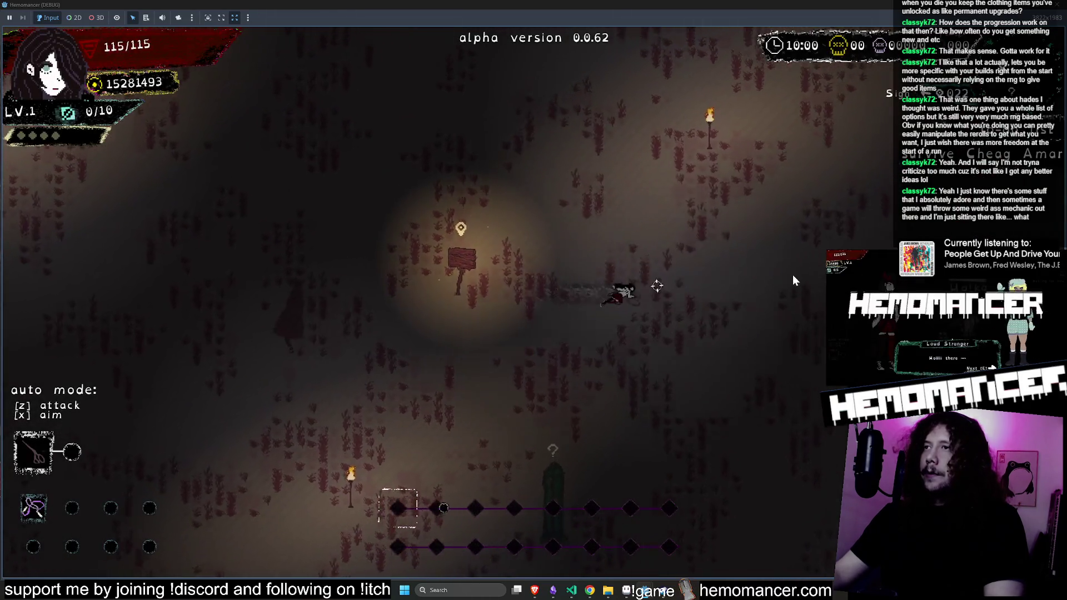
# Fight through the Cheag Amar field, collecting experience until the first level-up
pyautogui.press('d')
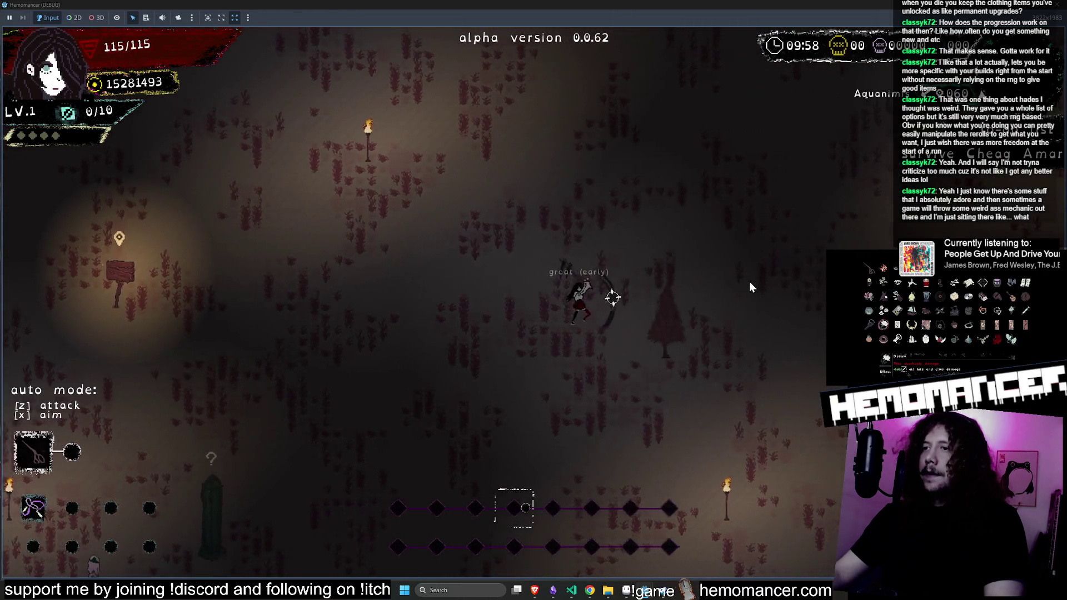
pyautogui.press('d')
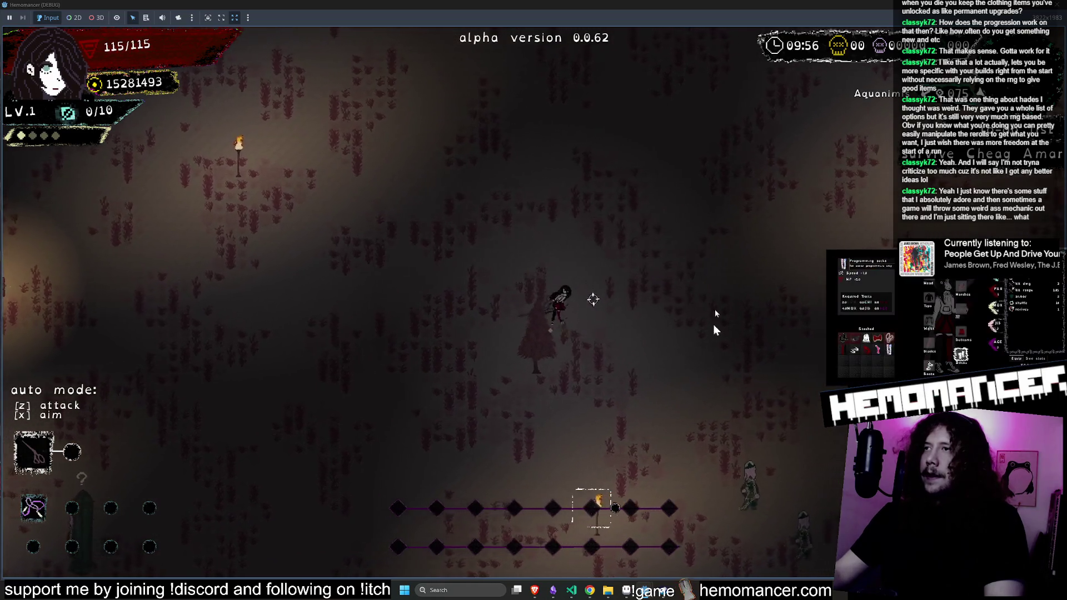
pyautogui.press('d')
pyautogui.press('s')
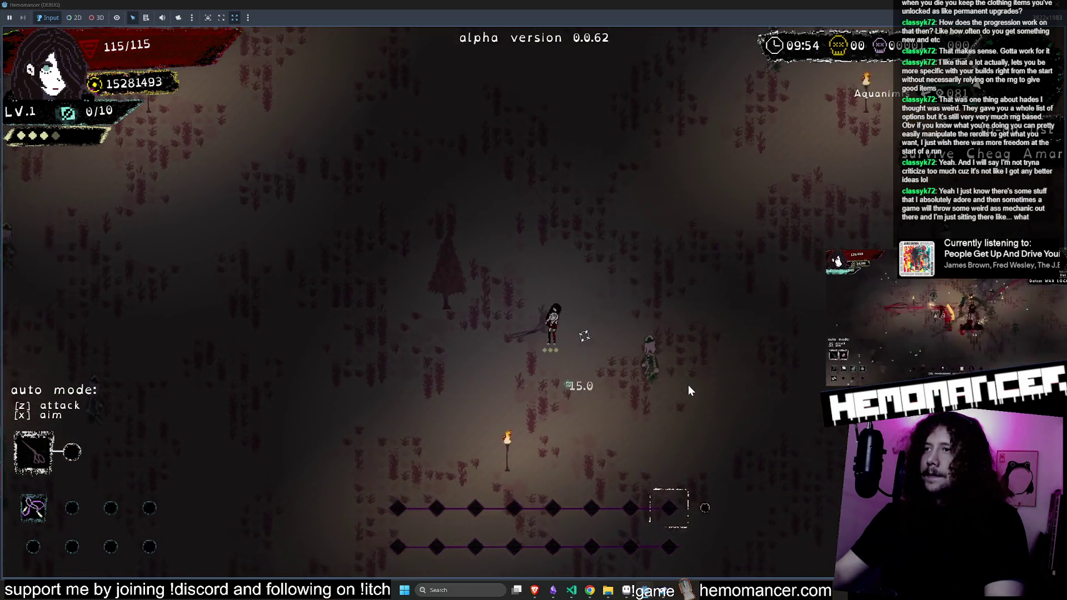
pyautogui.press('d')
pyautogui.press('s')
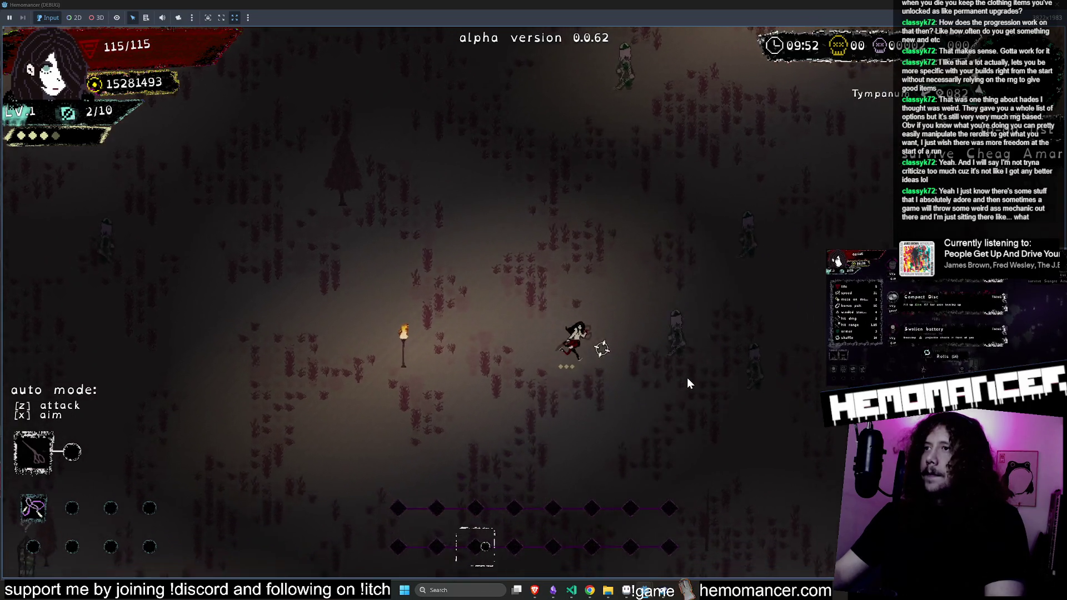
pyautogui.press('d')
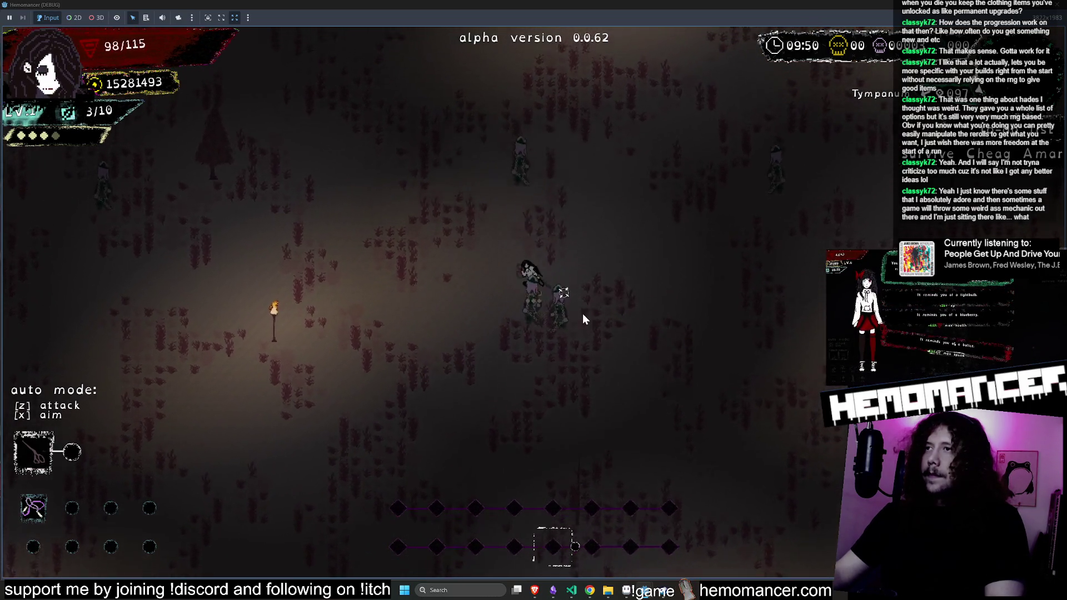
pyautogui.press('w')
pyautogui.press('a')
pyautogui.press('s')
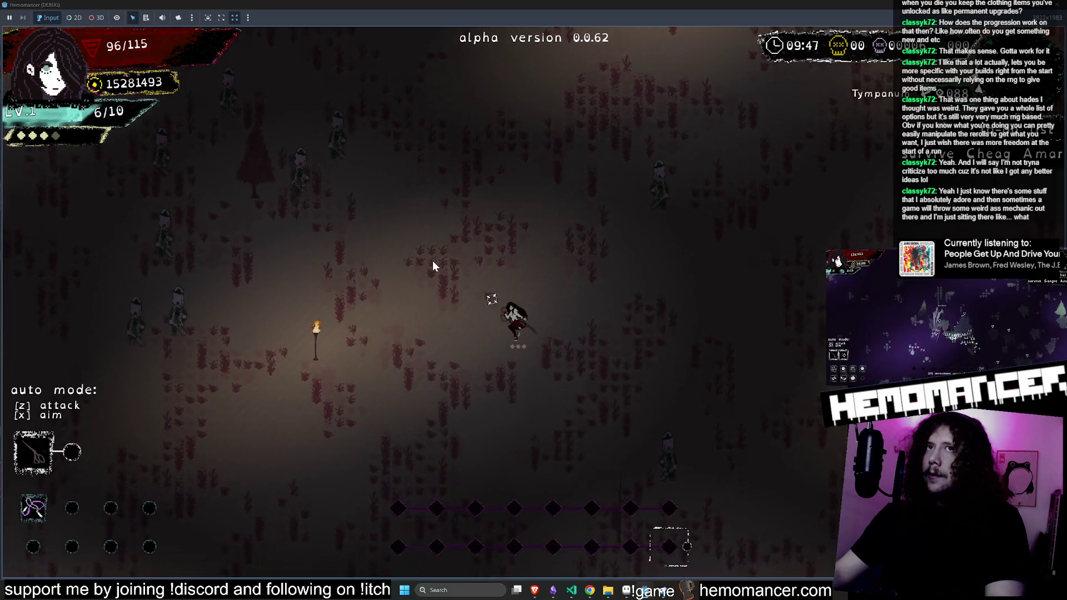
pyautogui.press('a')
pyautogui.press('w')
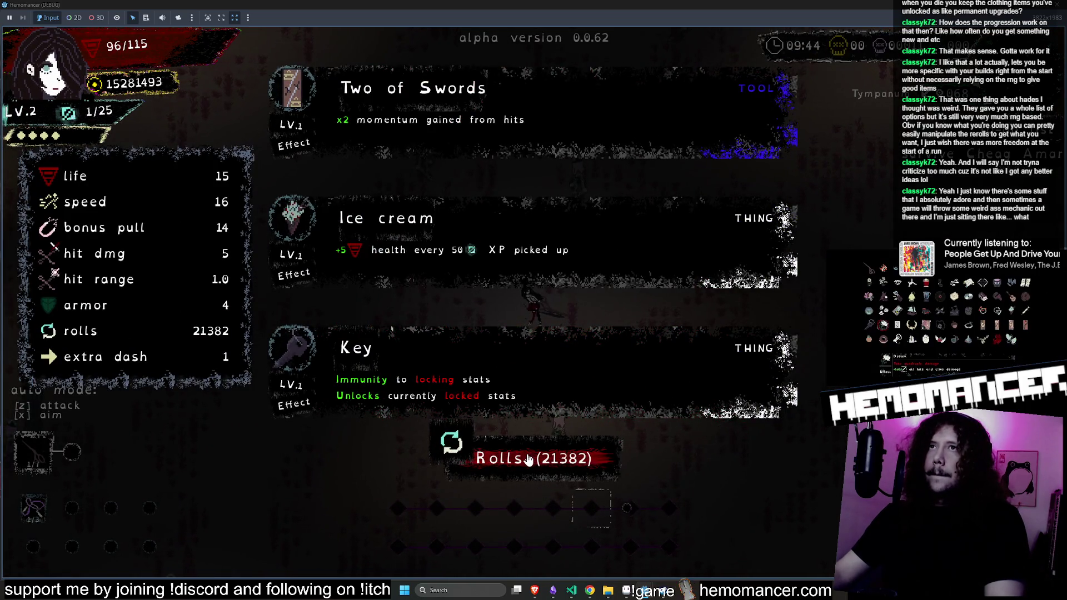
# Reroll the upgrade cards until Jumping rope appears, then take it
pyautogui.click(528, 459)
pyautogui.click(528, 459)
pyautogui.click(528, 459)
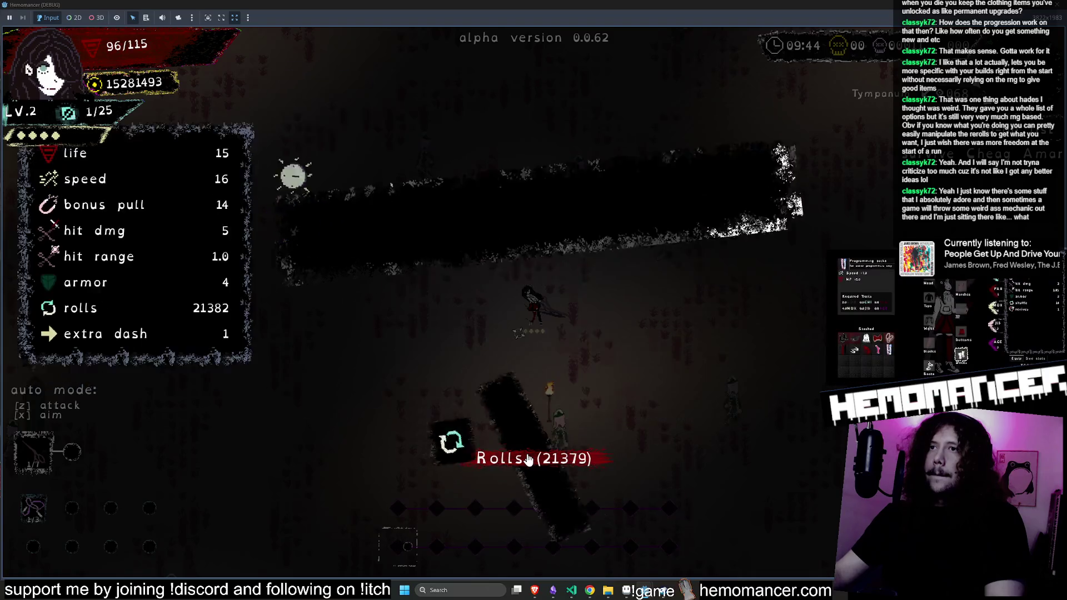
pyautogui.click(528, 459)
pyautogui.click(528, 459)
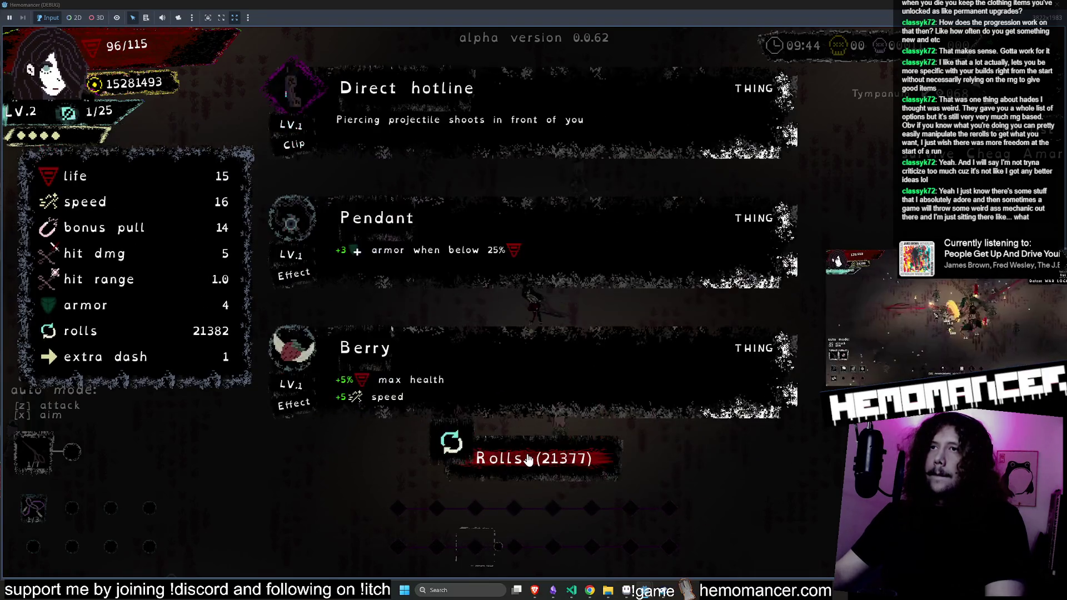
pyautogui.click(528, 459)
pyautogui.click(405, 356)
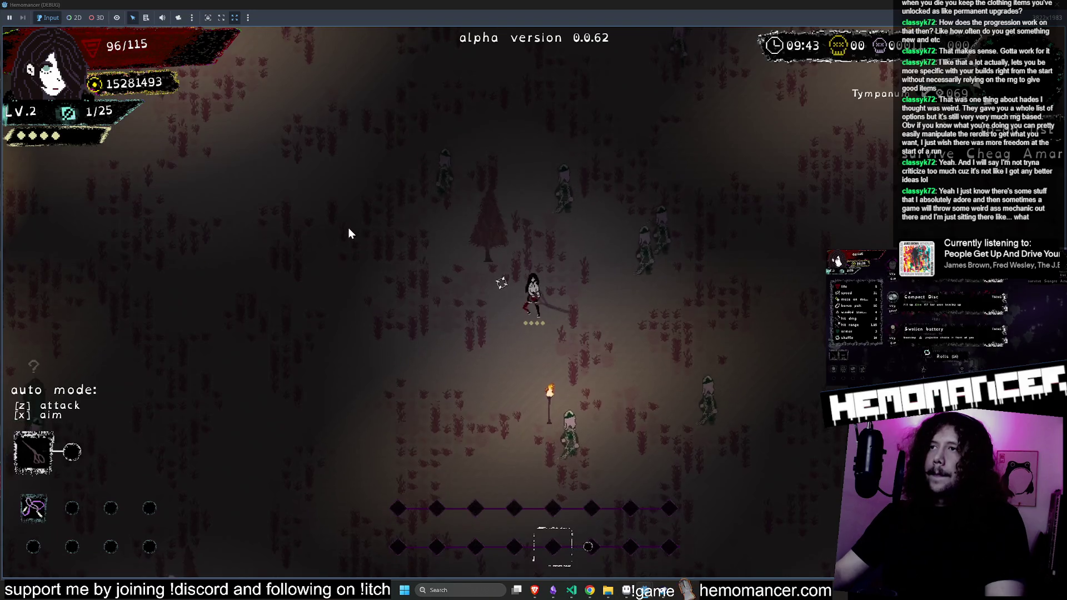
# Keep fighting across the field past the Box, collecting experience
pyautogui.press('a')
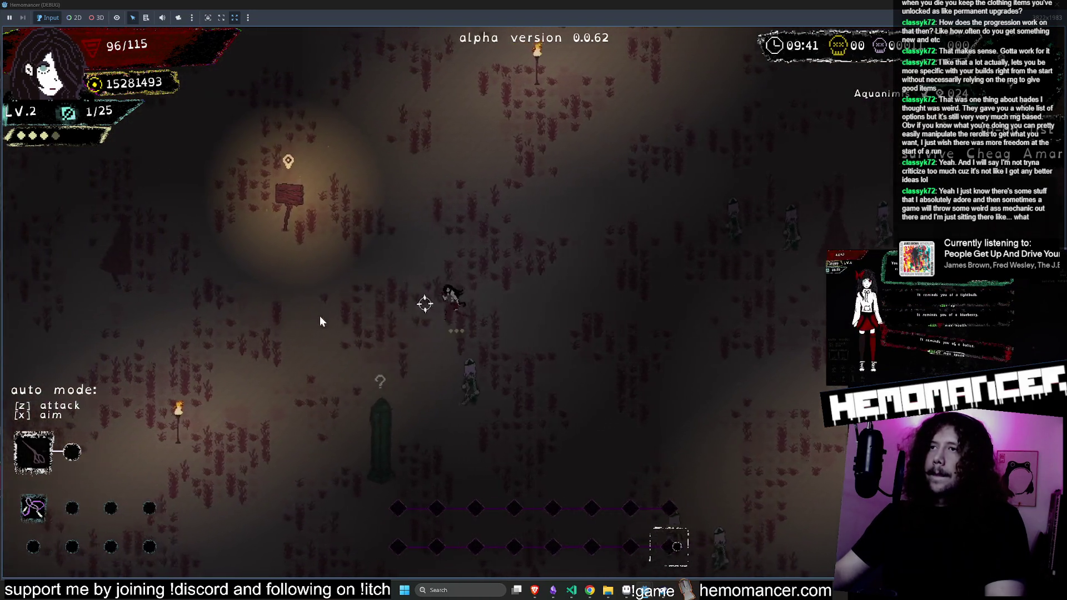
pyautogui.press('w')
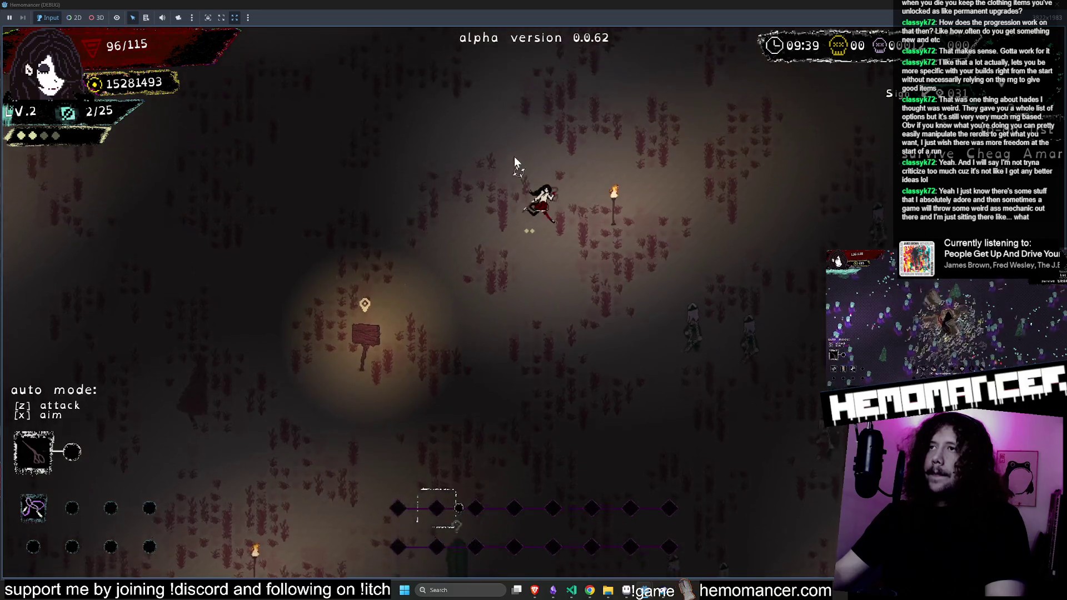
pyautogui.press('w')
pyautogui.press('d')
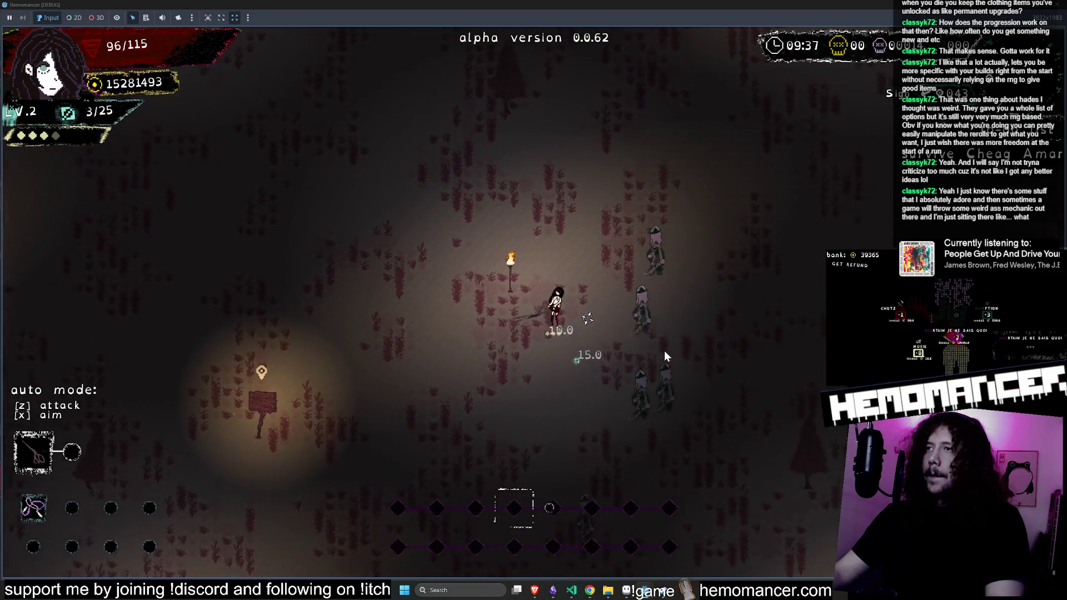
pyautogui.press('d')
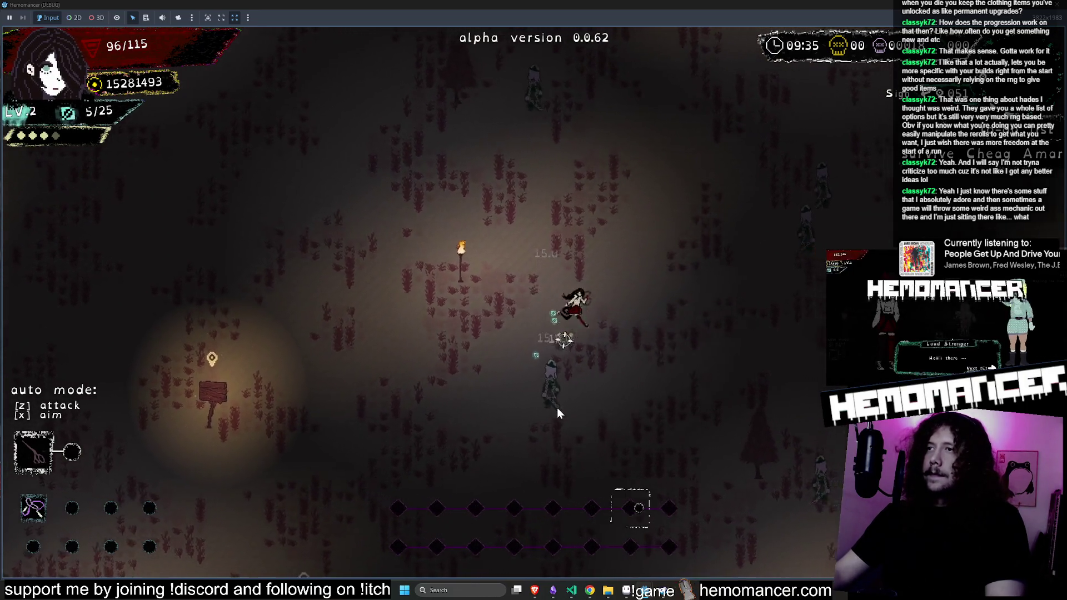
pyautogui.press('d')
pyautogui.press('s')
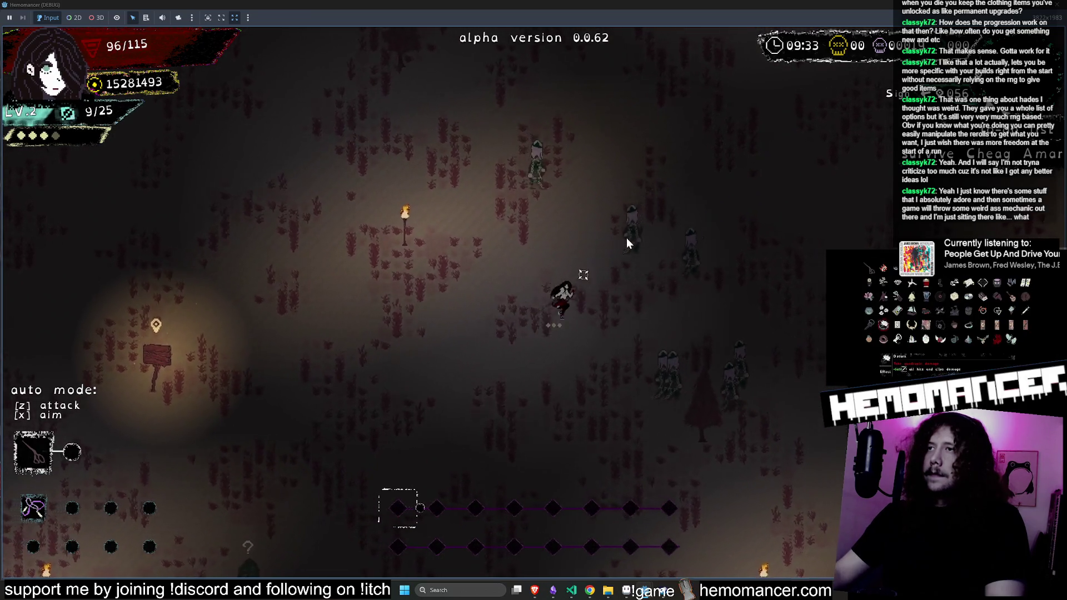
pyautogui.press('w')
pyautogui.press('d')
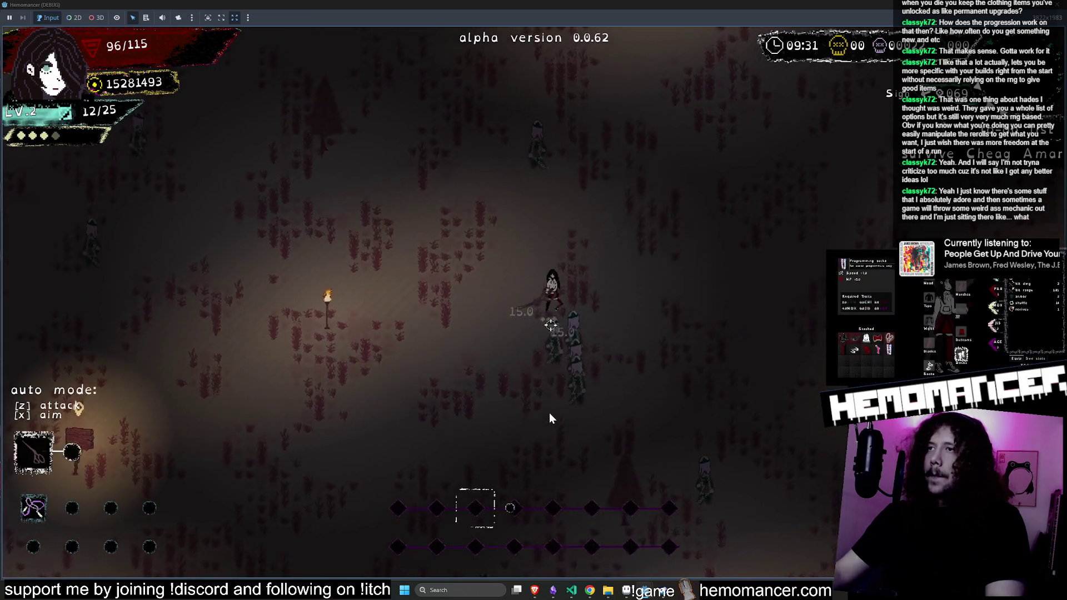
pyautogui.press('d')
pyautogui.press('w')
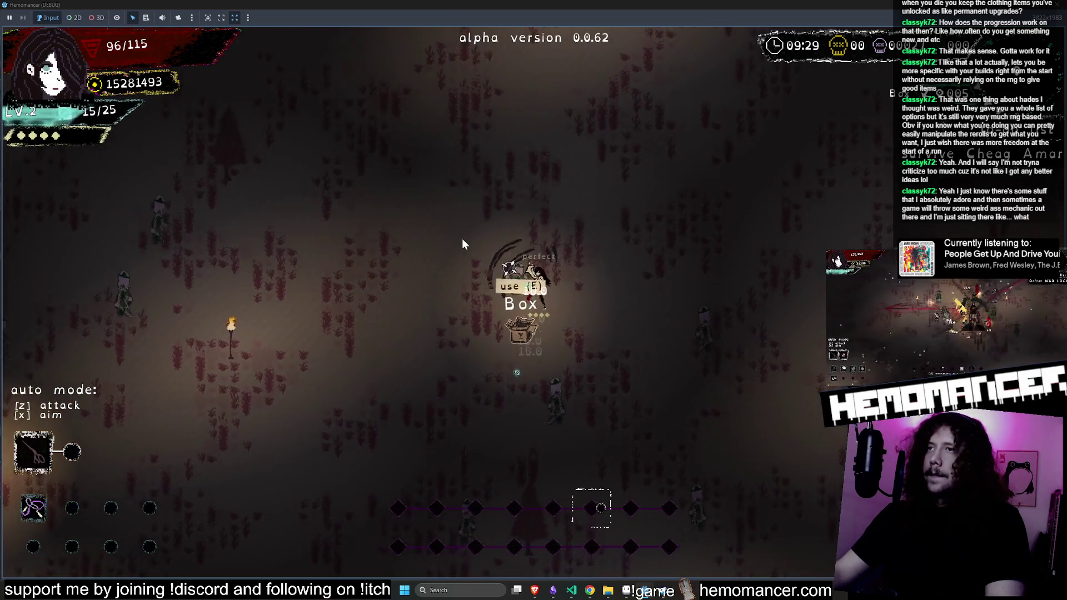
pyautogui.press('a')
pyautogui.press('w')
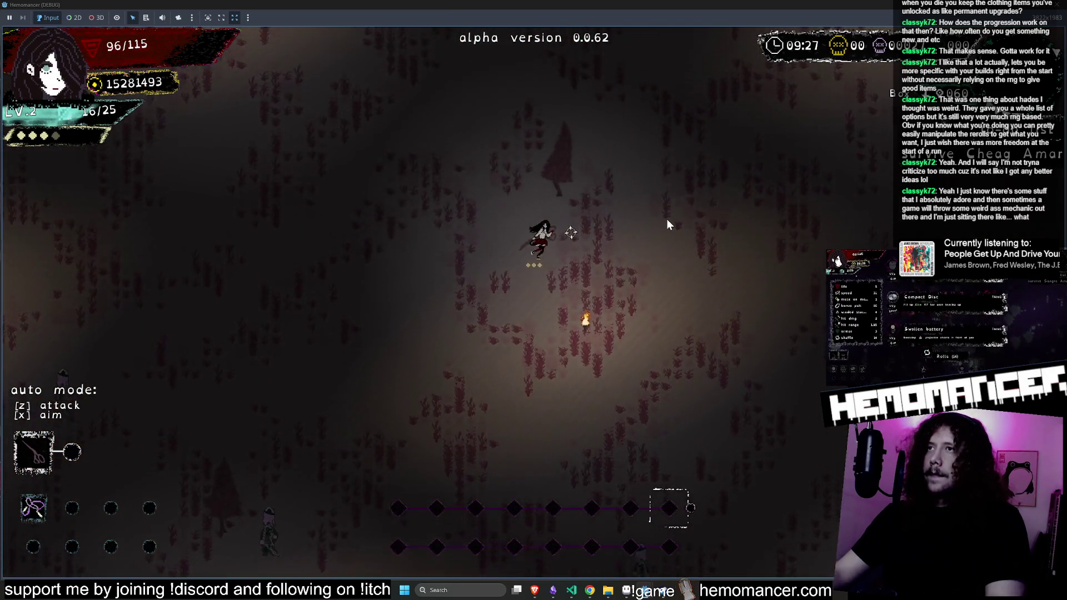
# Fight up-right, visit the green Lacrimosa crystal, and push into enemies for another level
pyautogui.press('d')
pyautogui.press('w')
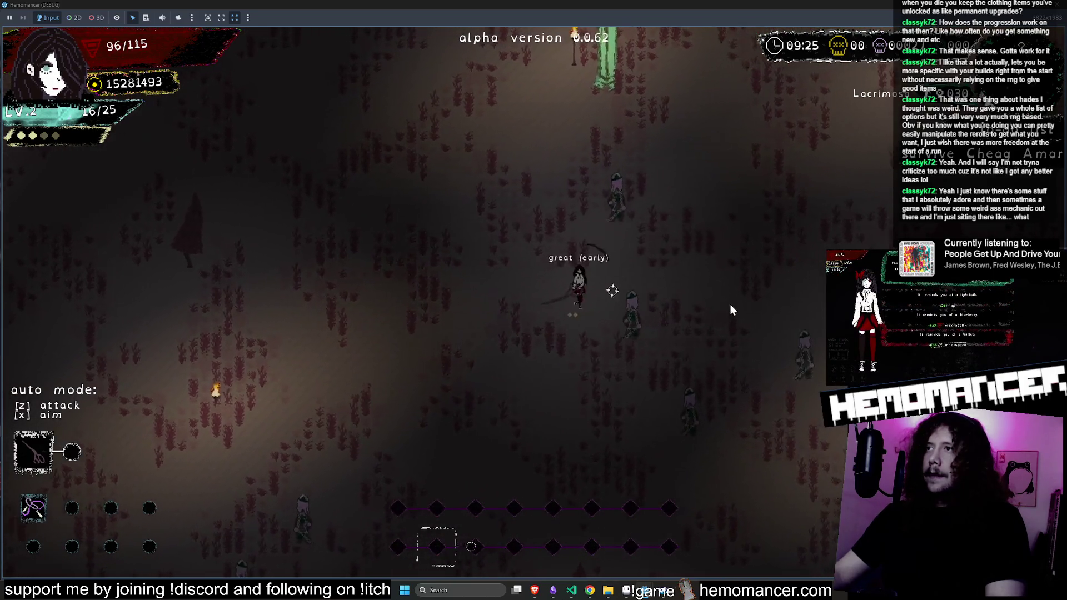
pyautogui.press('d')
pyautogui.press('w')
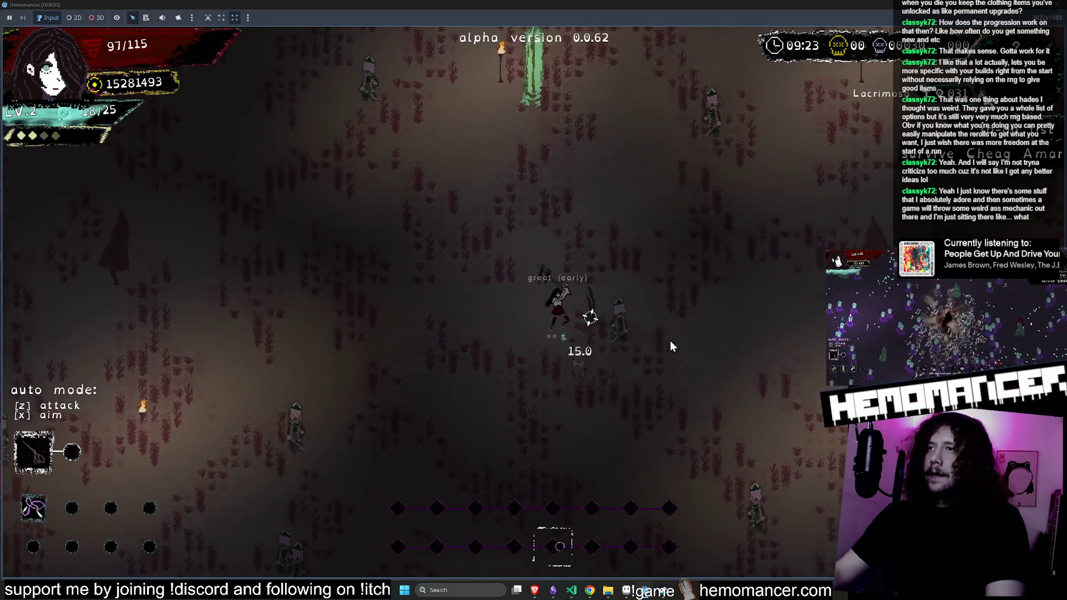
pyautogui.press('d')
pyautogui.press('w')
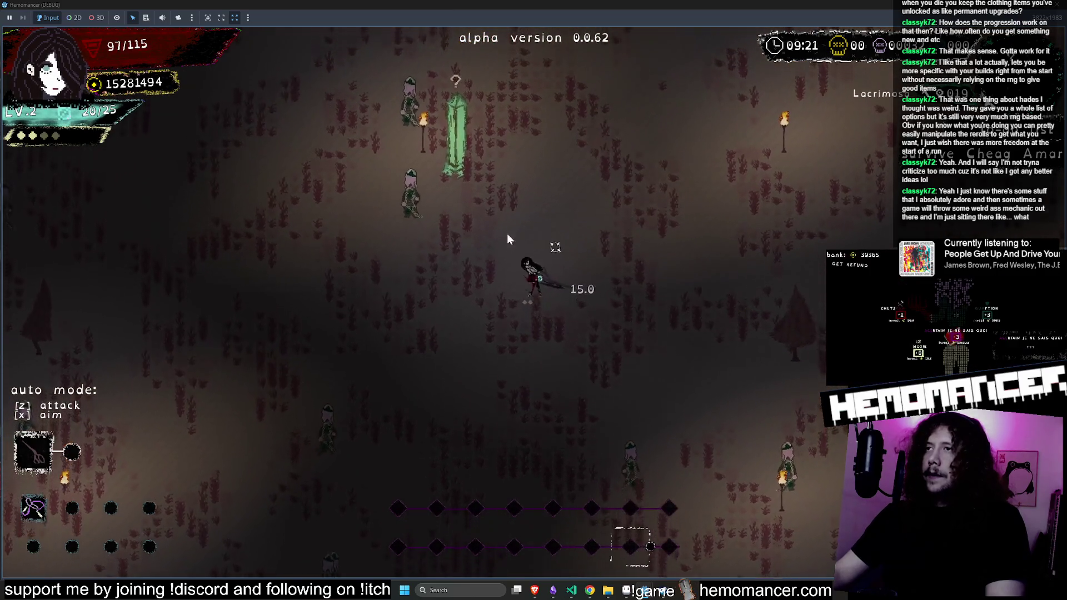
pyautogui.press('w')
pyautogui.press('a')
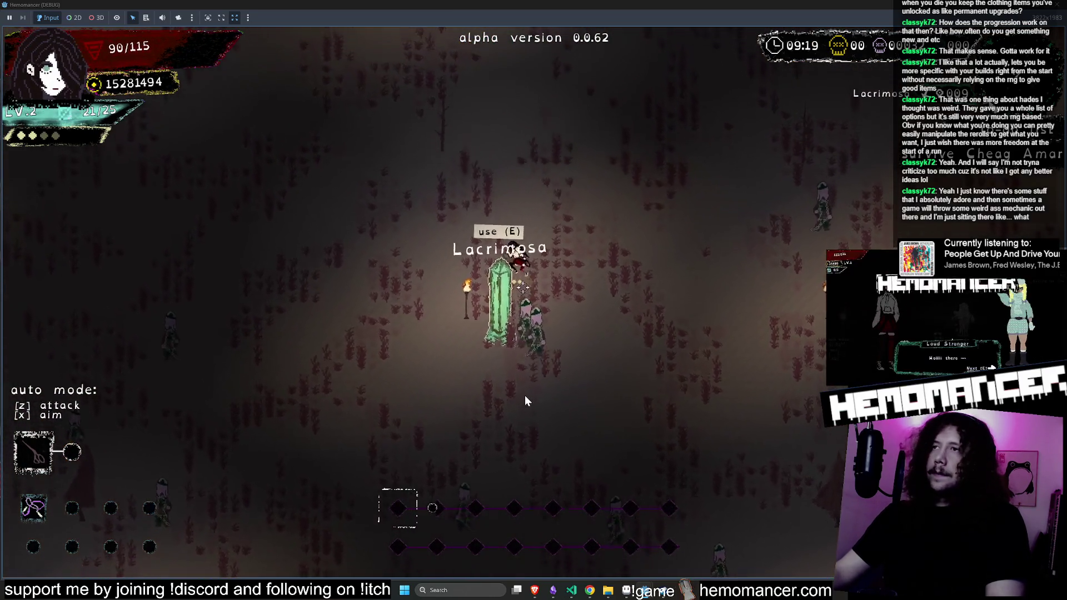
pyautogui.press('d')
pyautogui.press('s')
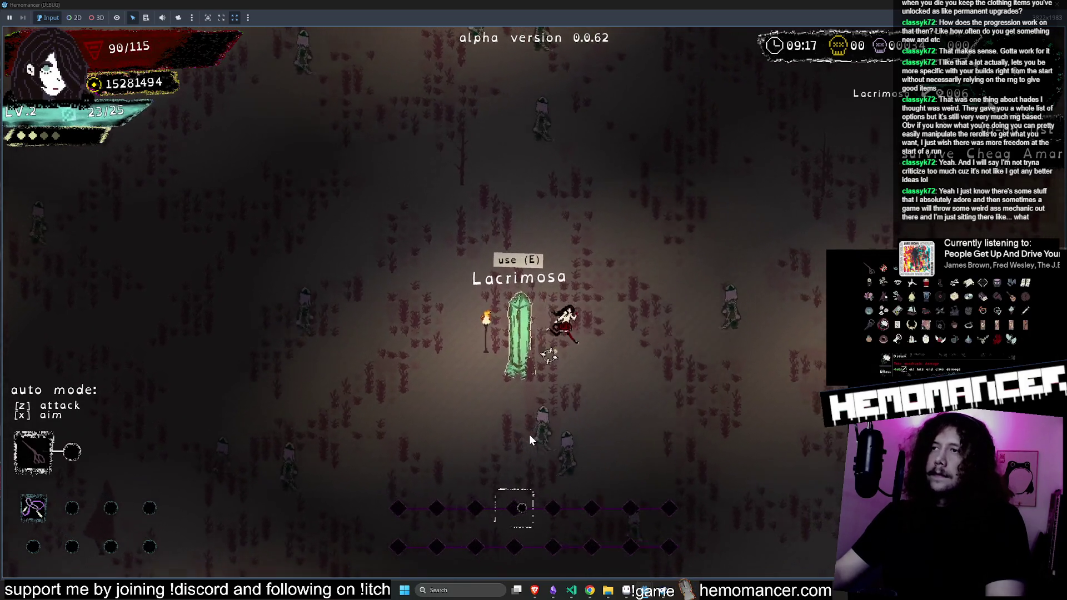
pyautogui.press('s')
pyautogui.press('a')
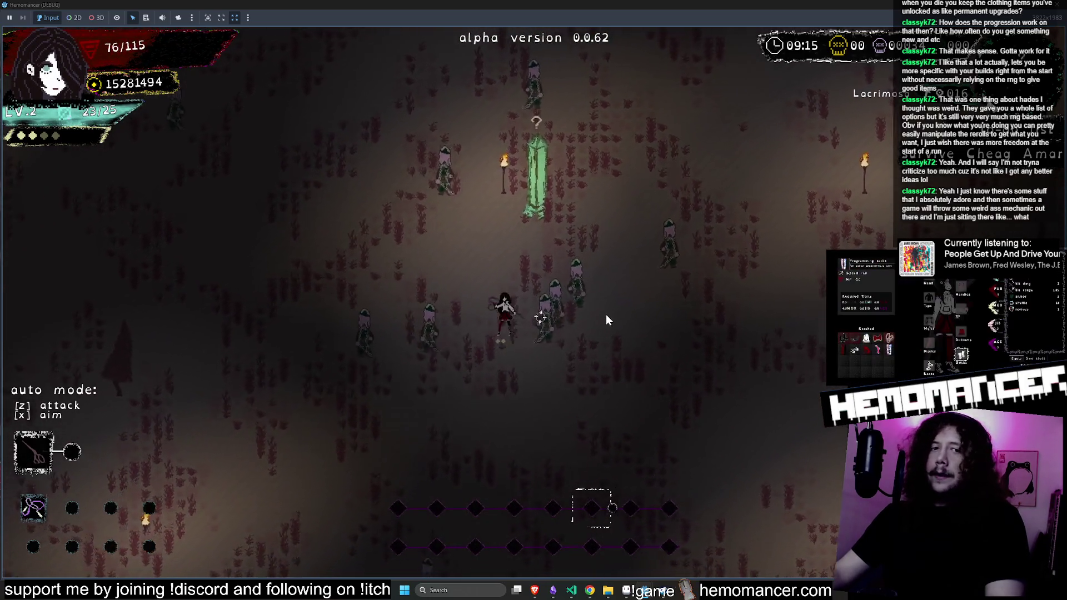
pyautogui.press('a')
pyautogui.press('w')
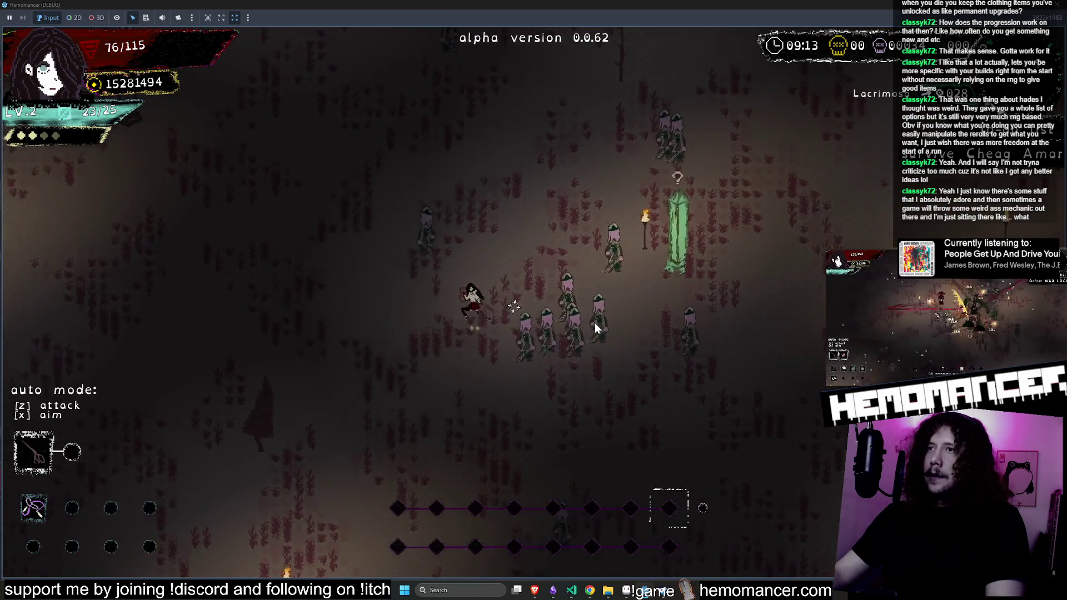
pyautogui.press('d')
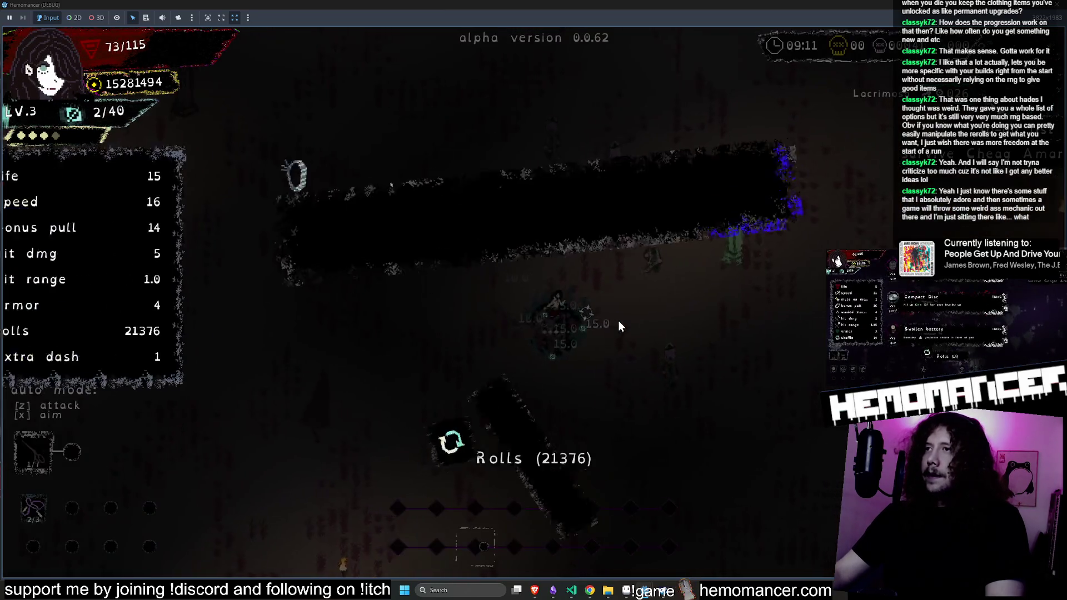
# Take a level-up item, keep fighting near the Lacrimosa crystal, then pause the run
pyautogui.click(450, 222)
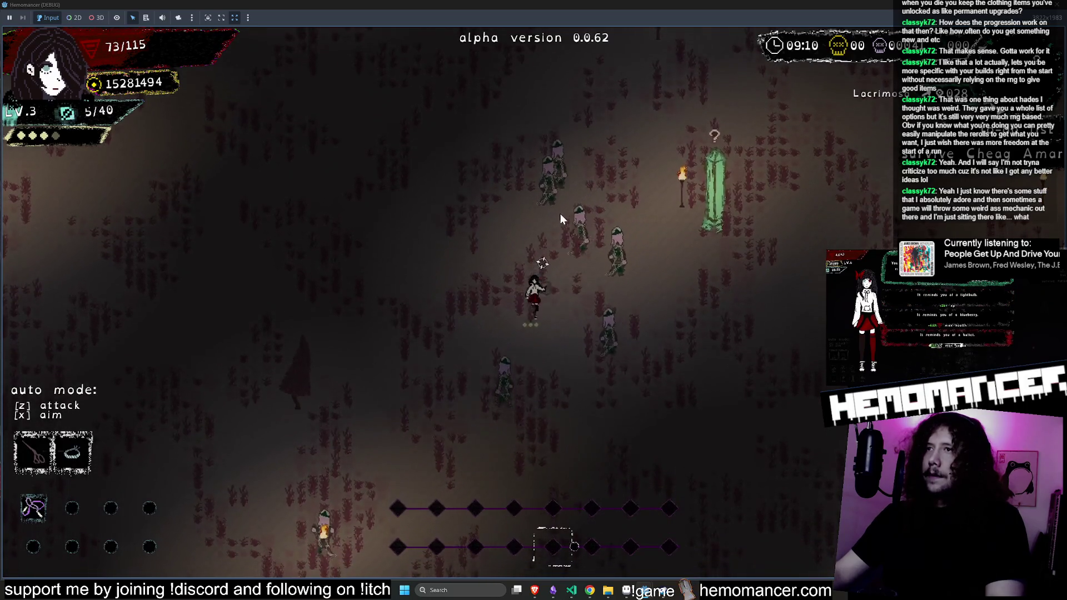
pyautogui.press('w')
pyautogui.press('a')
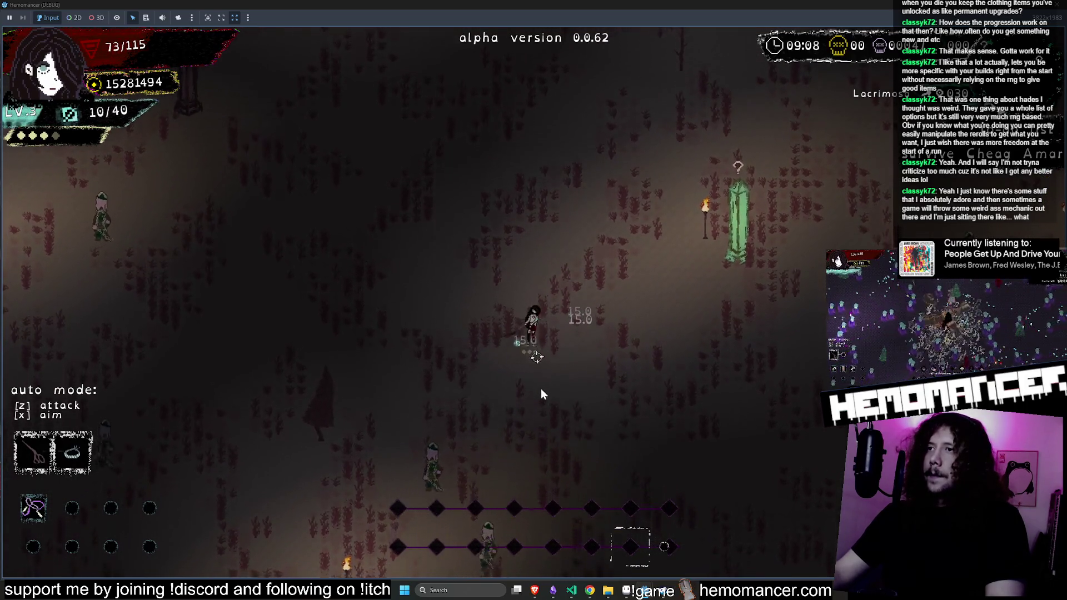
pyautogui.press('d')
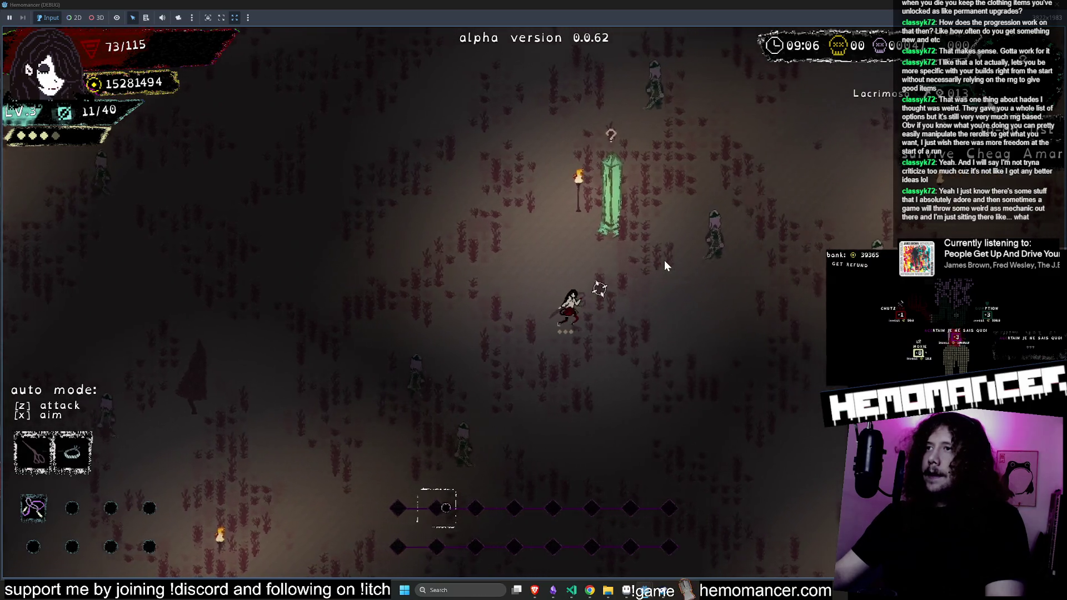
pyautogui.press('d')
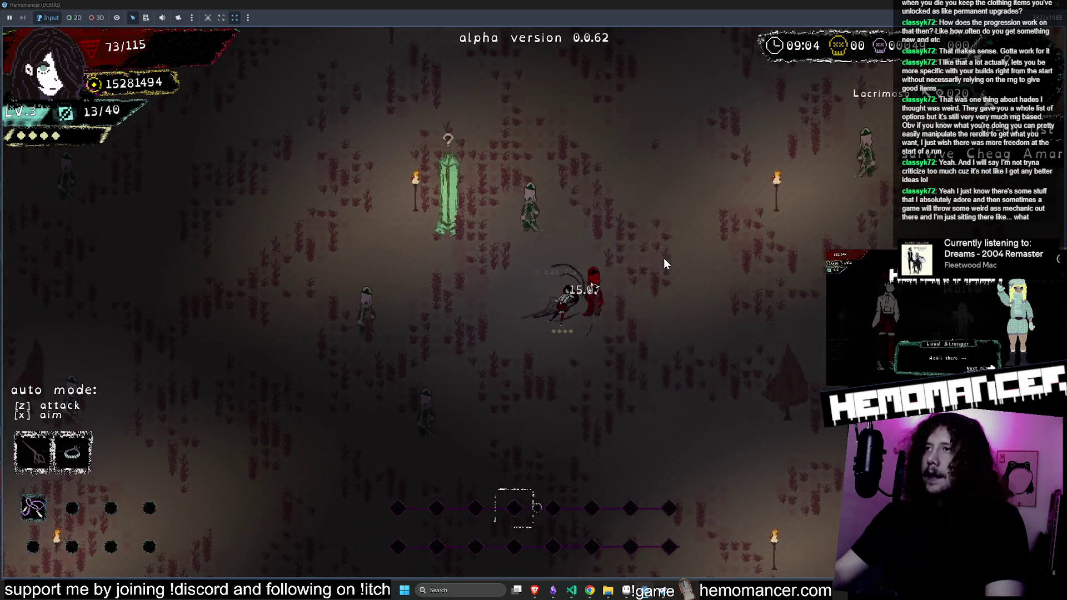
pyautogui.press('w')
pyautogui.press('a')
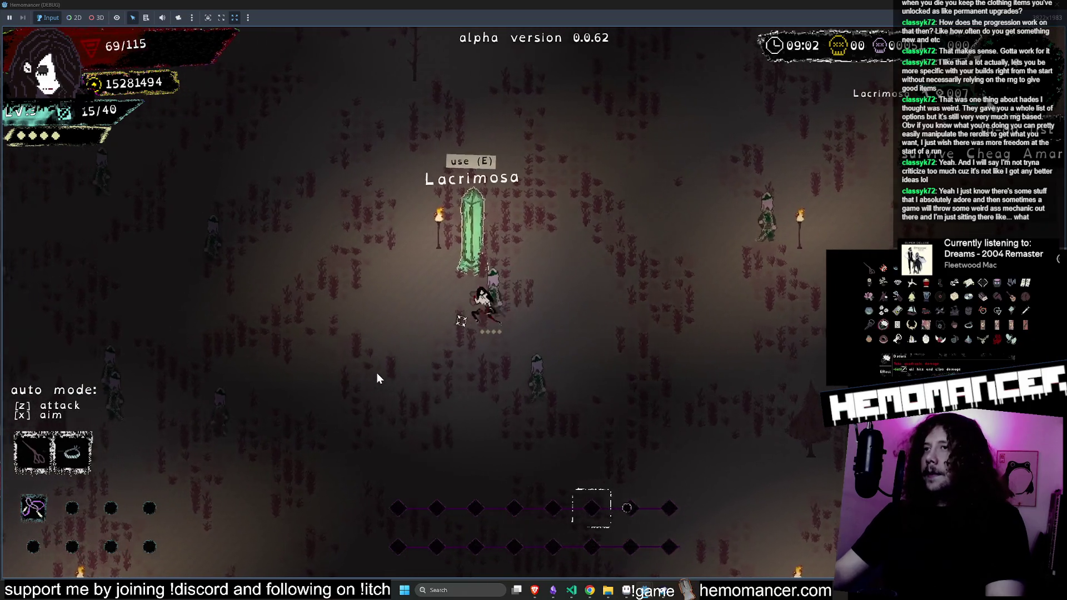
pyautogui.press('s')
pyautogui.press('a')
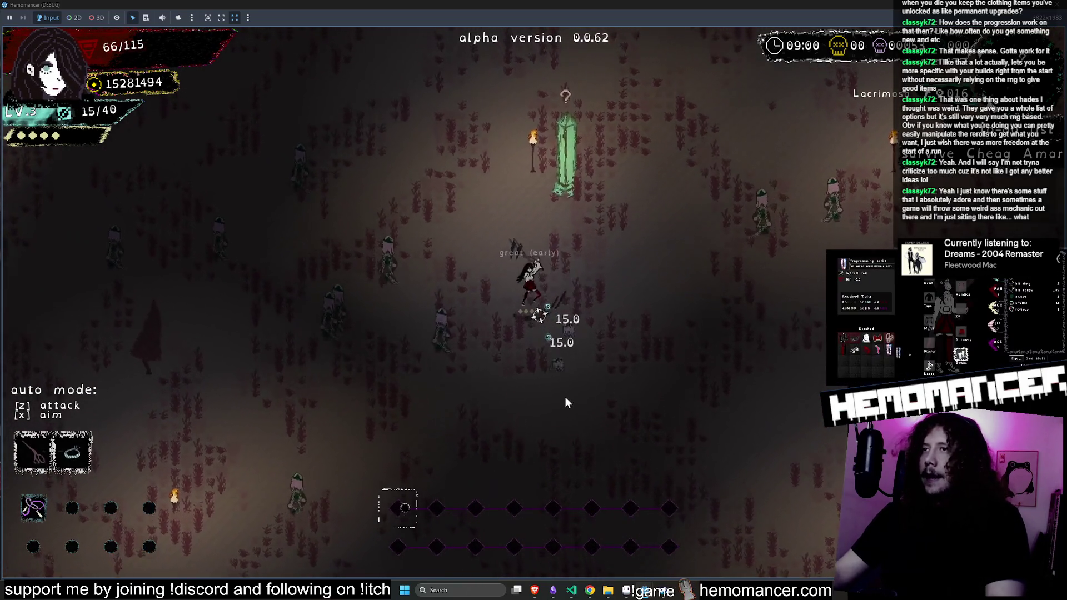
pyautogui.press('a')
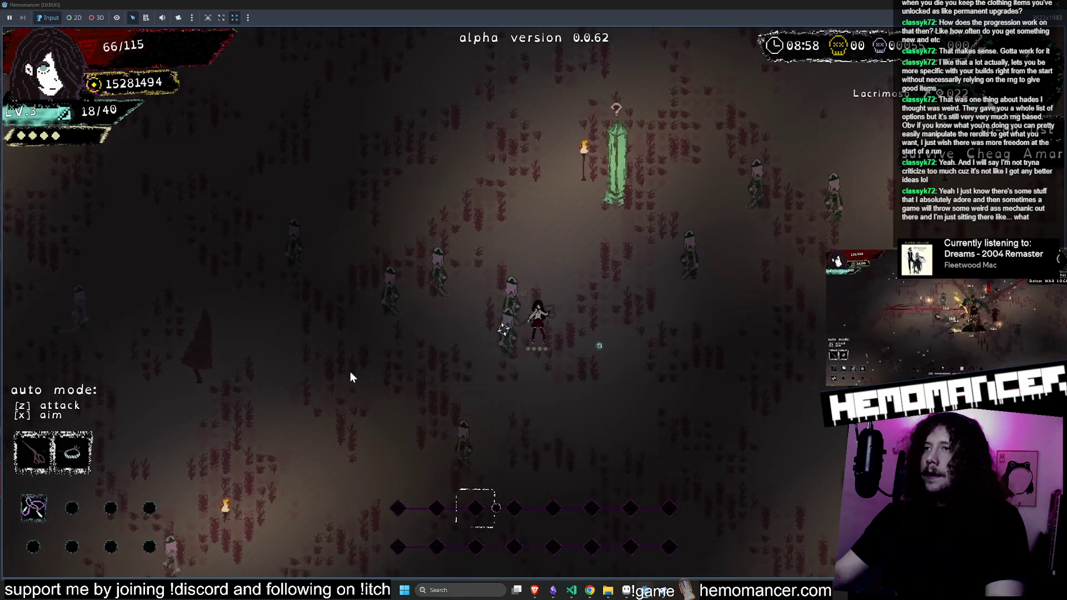
pyautogui.press('a')
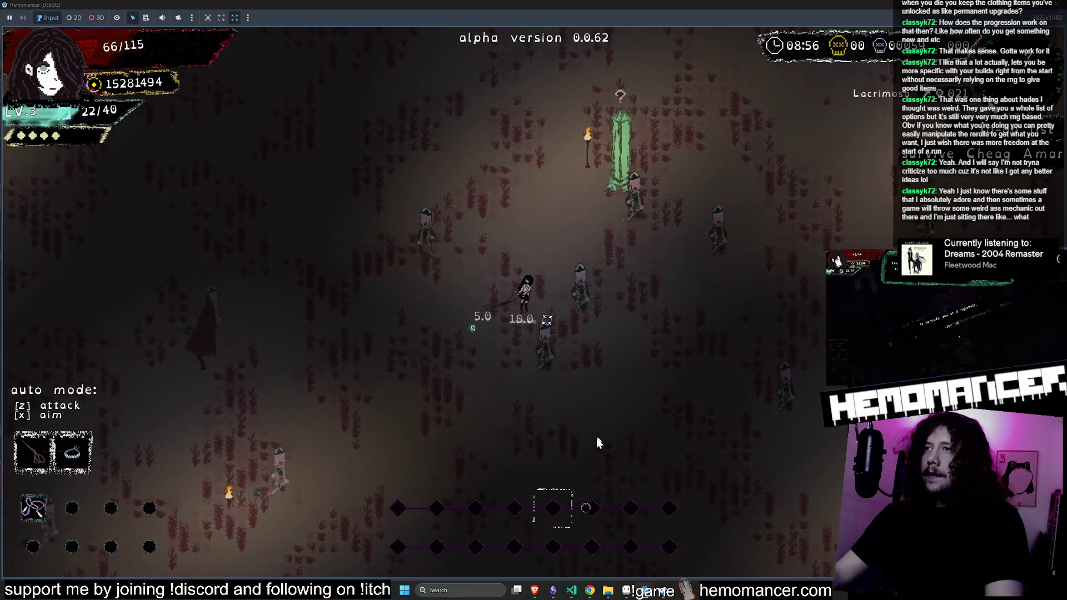
pyautogui.press('Escape')
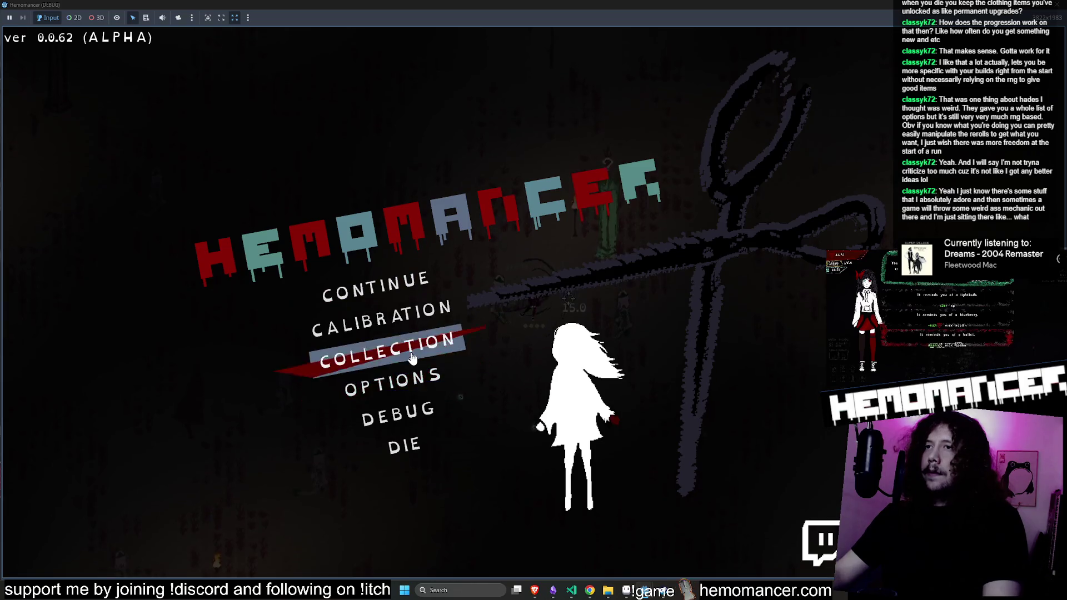
# Browse the item collection grid, go back to the pause menu, and resume the run
pyautogui.click(412, 359)
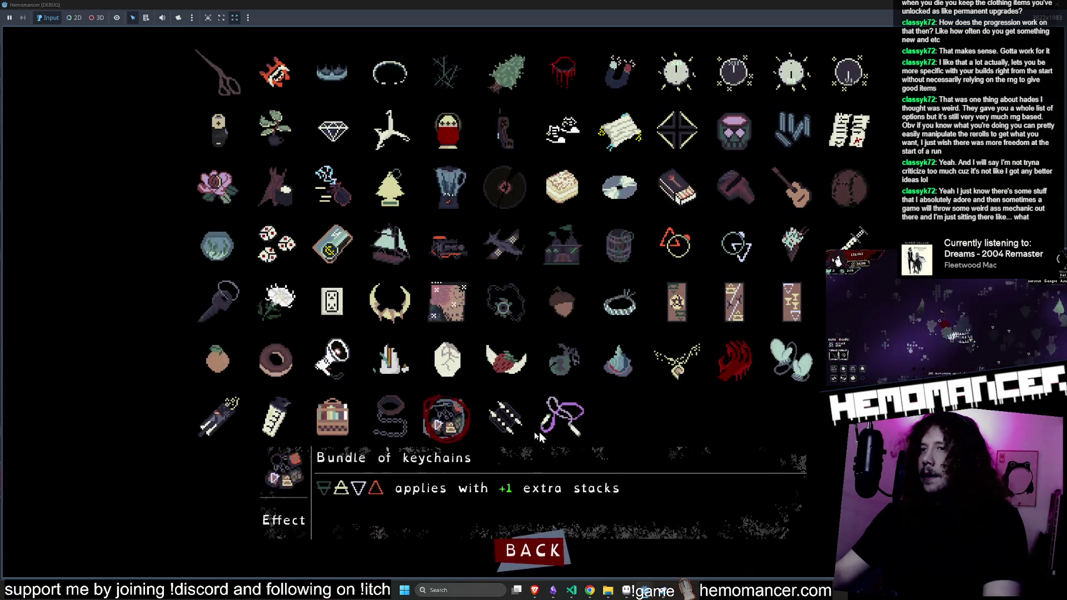
pyautogui.click(546, 552)
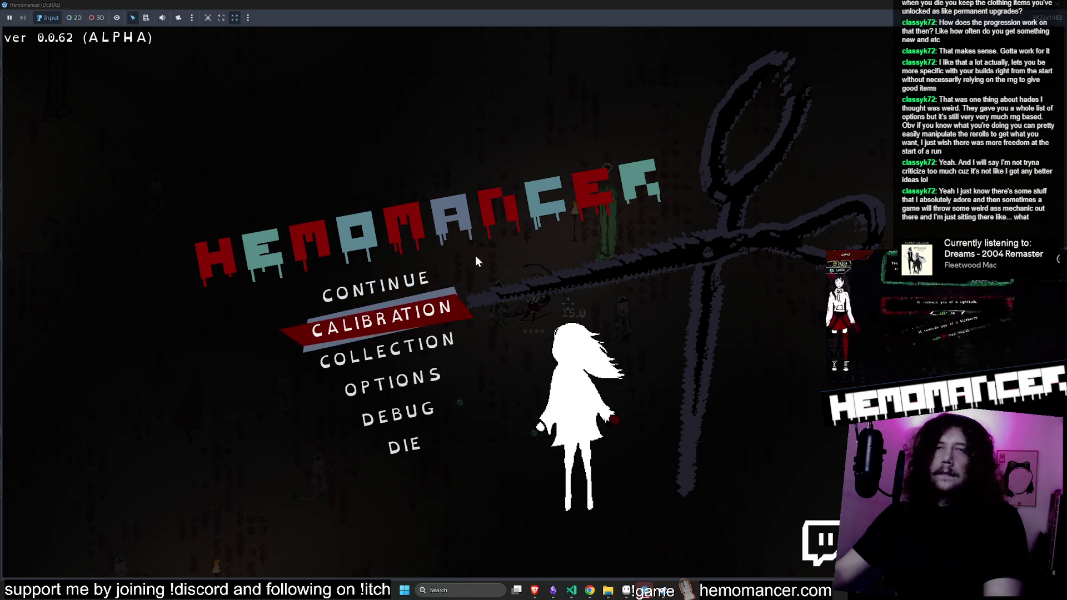
pyautogui.press('Return')
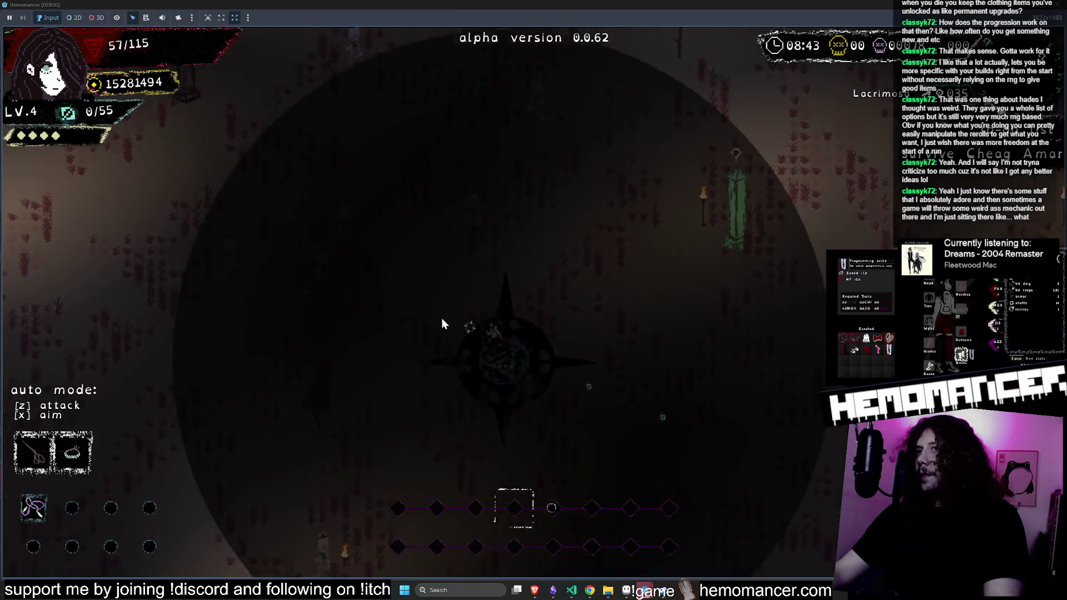
# Reroll the level-up offer twice and take the Jumping rope trinket
pyautogui.click(492, 460)
pyautogui.click(499, 462)
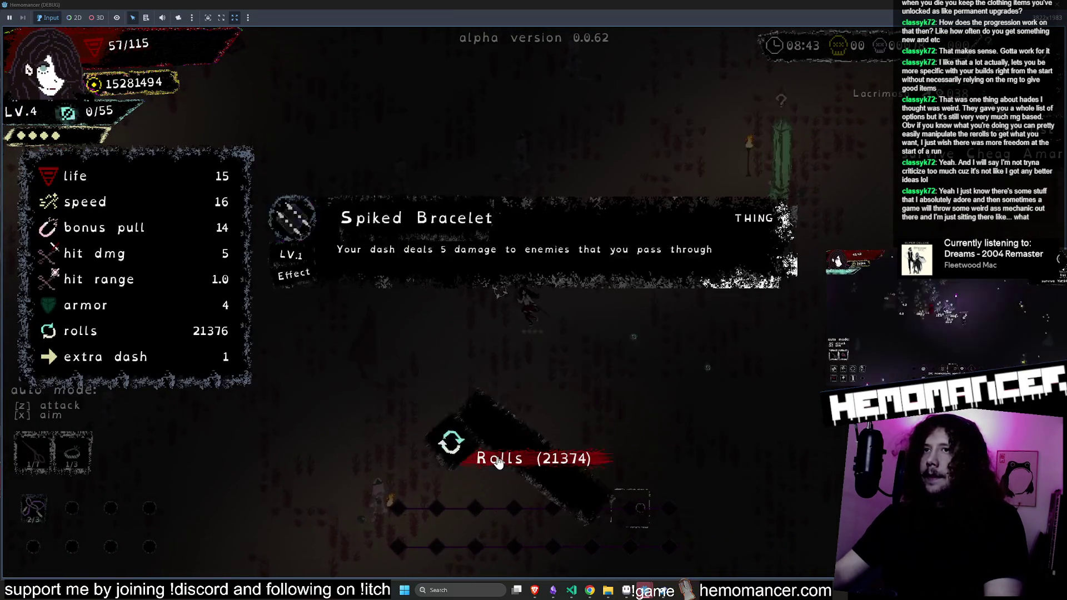
pyautogui.click(362, 445)
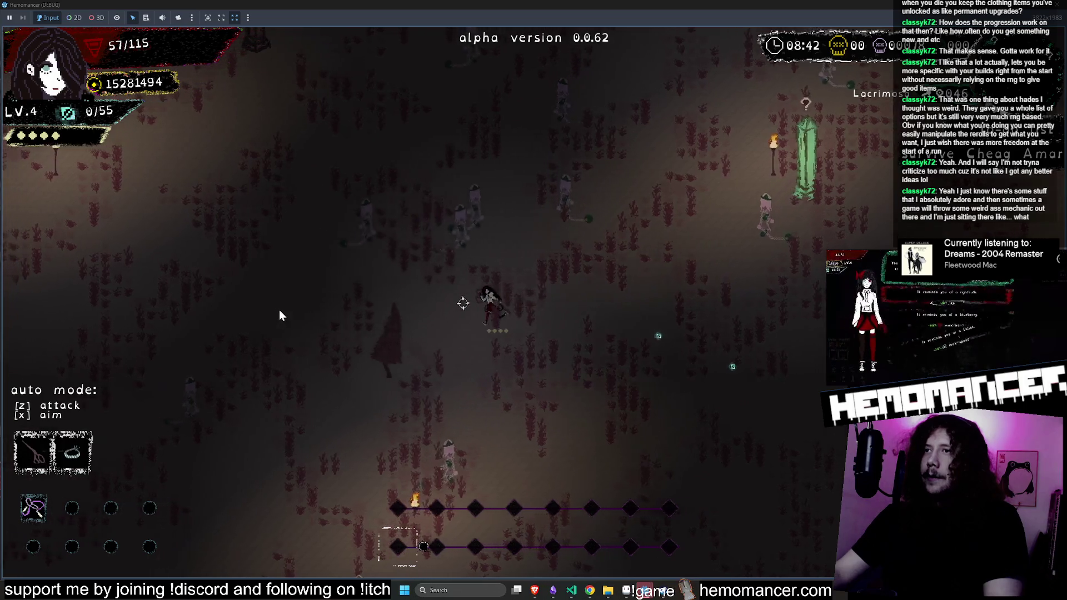
# Fight right through the field to the Glowing Tree and choose resilience for more max health
pyautogui.press('d')
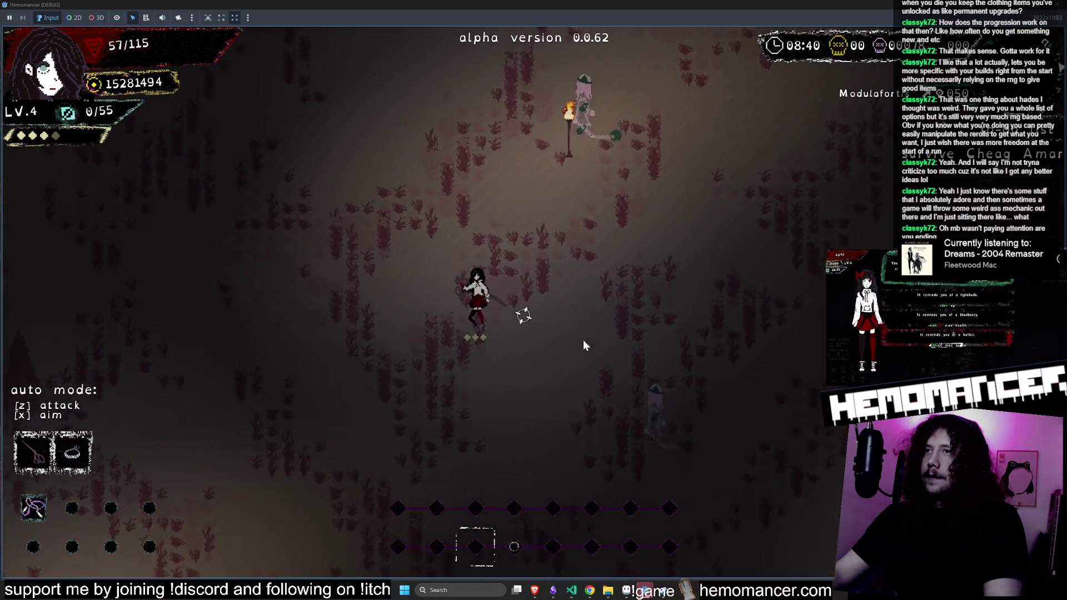
pyautogui.press('w')
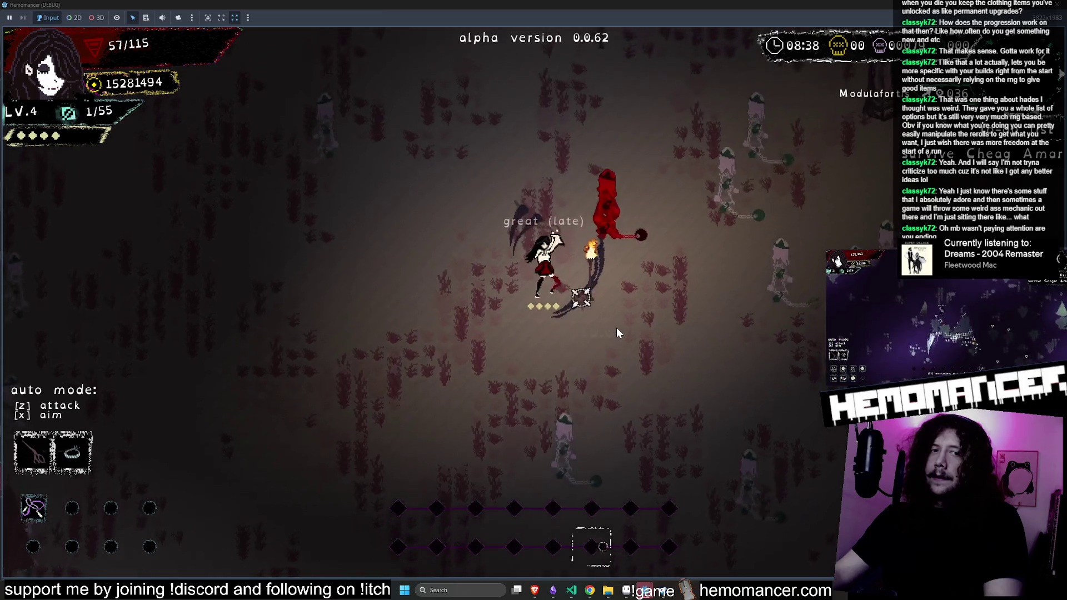
pyautogui.press('s')
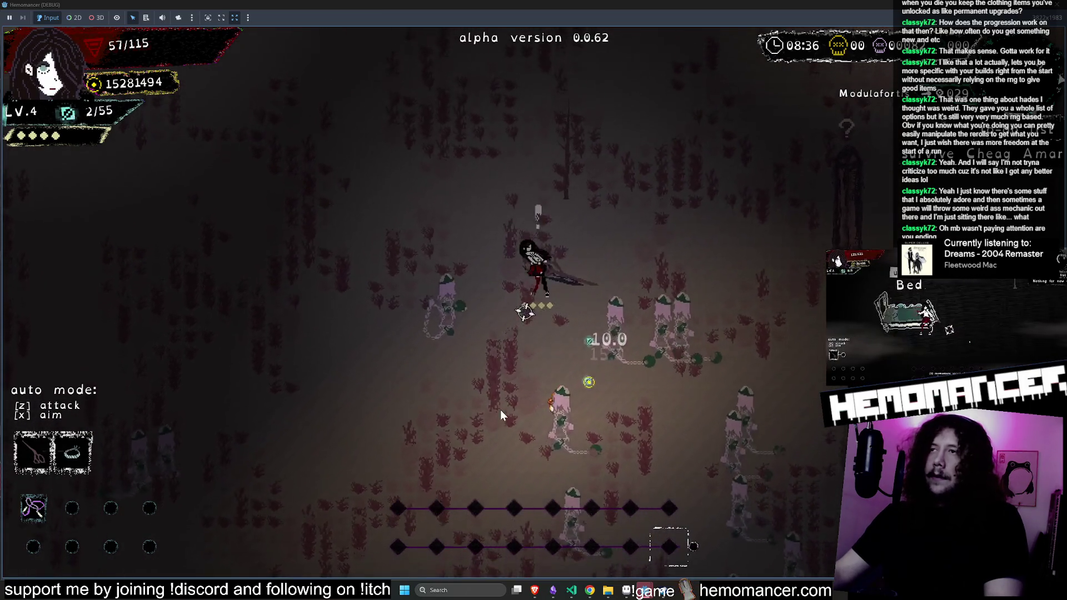
pyautogui.press('w')
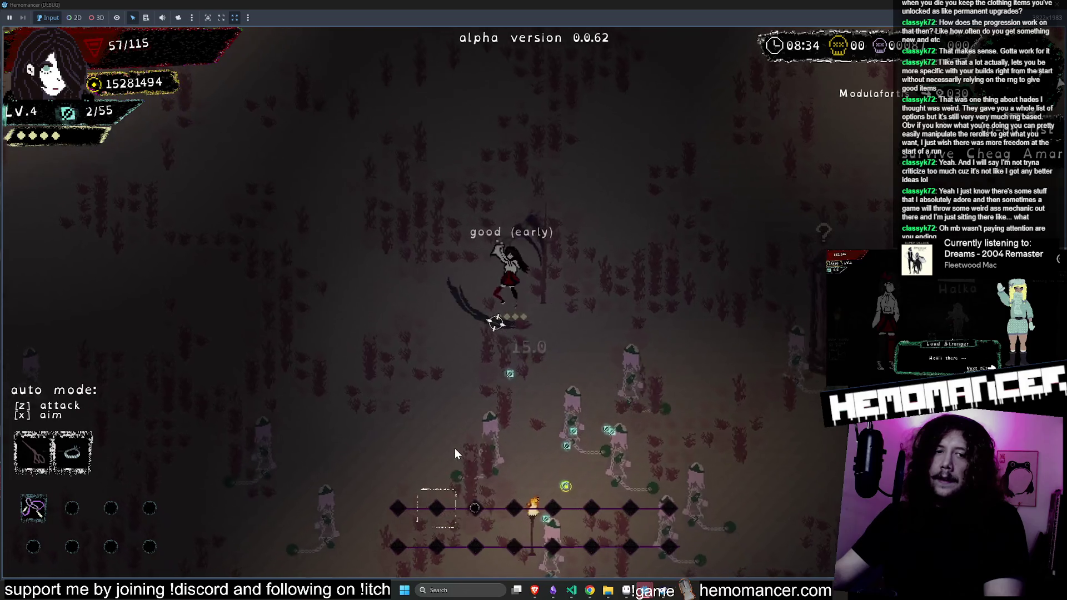
pyautogui.press('d')
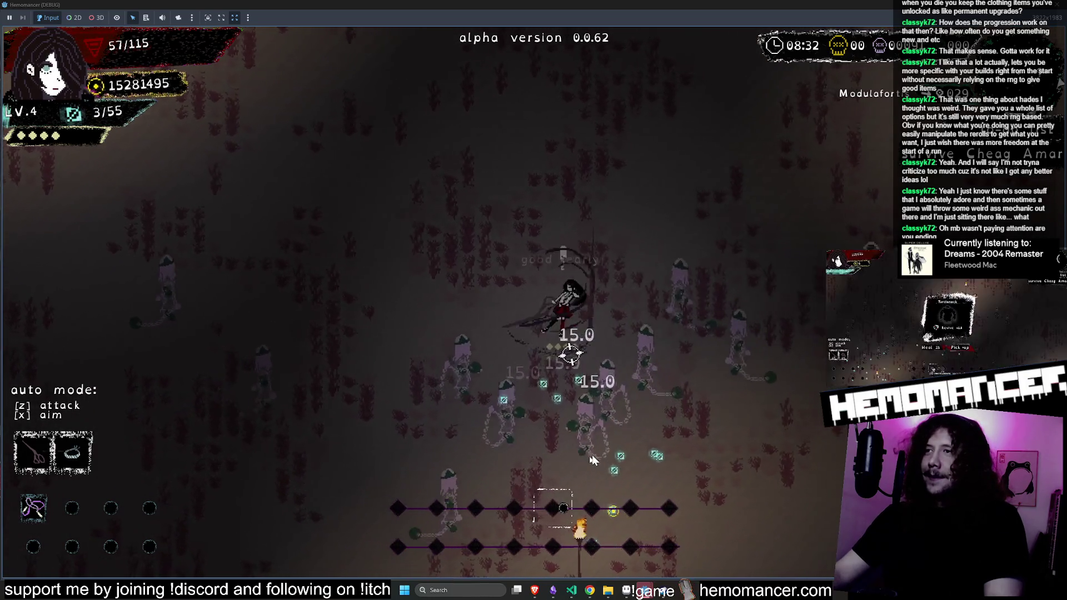
pyautogui.press('a')
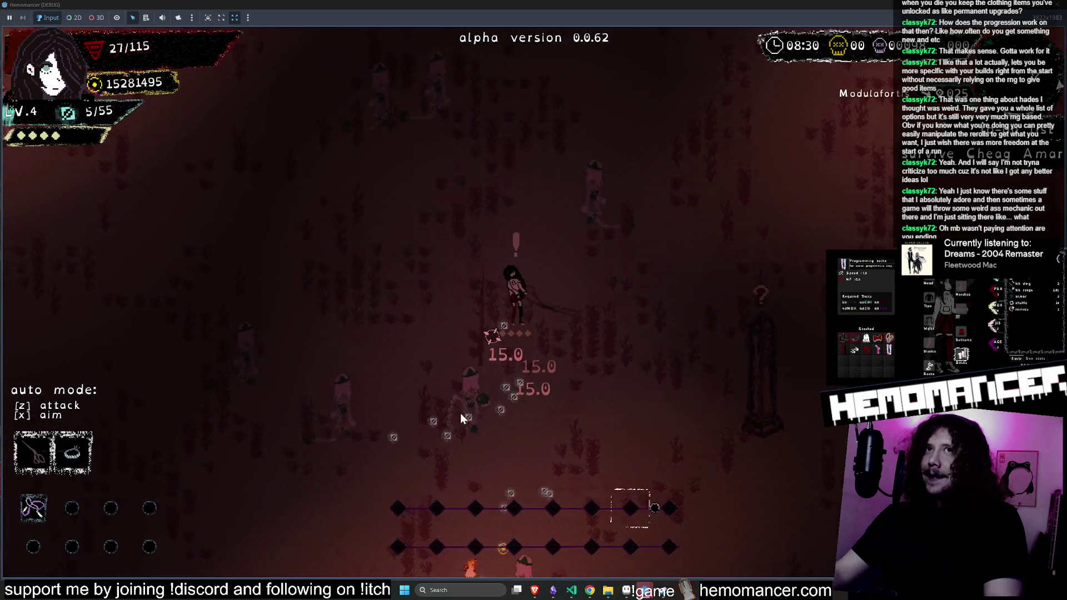
pyautogui.press('d')
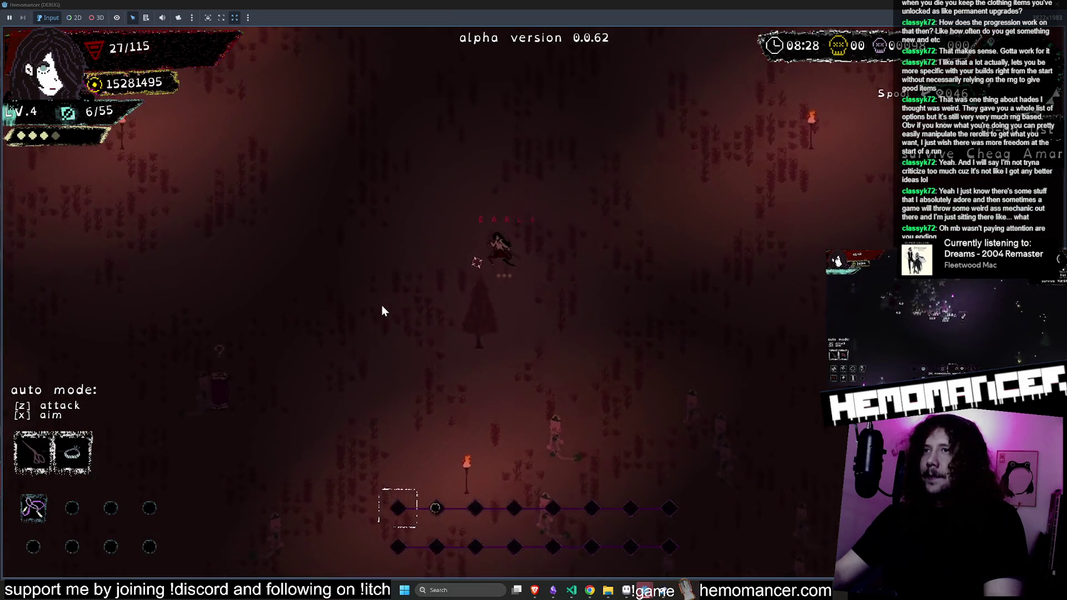
pyautogui.press('d')
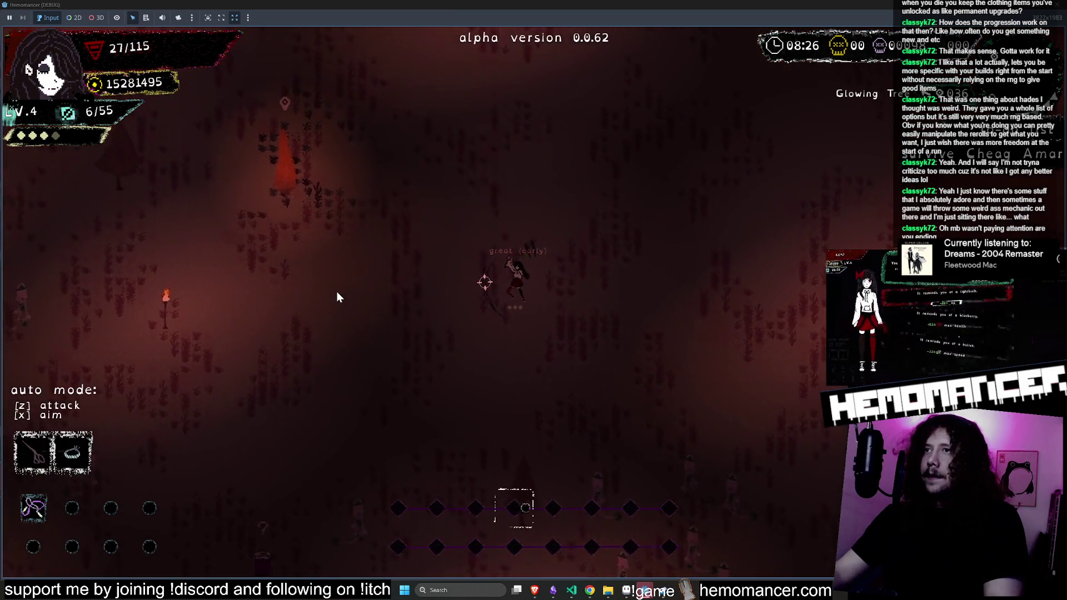
pyautogui.press('a')
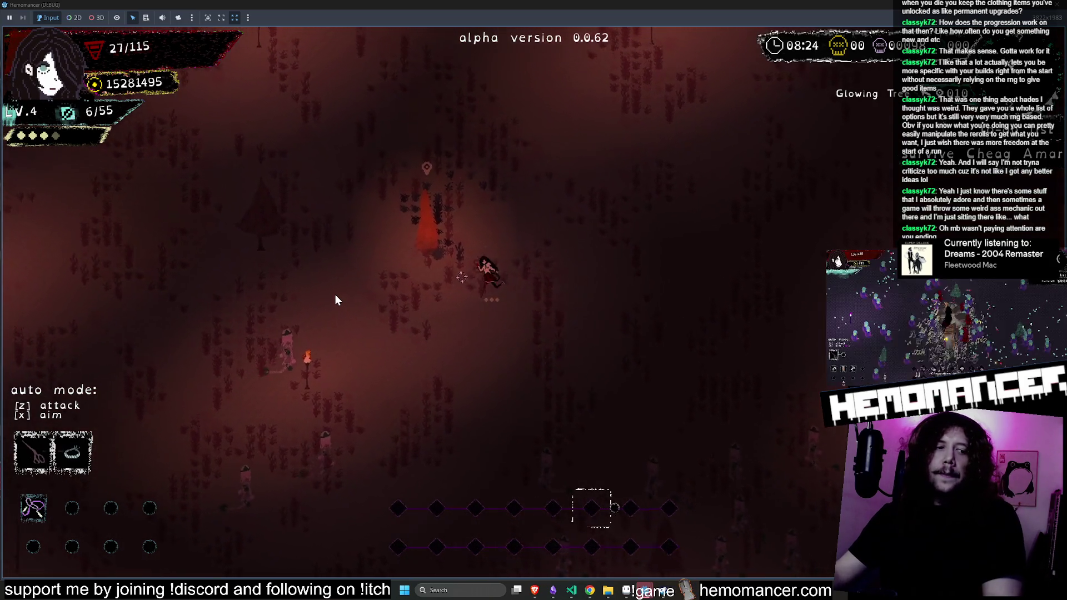
pyautogui.press('a')
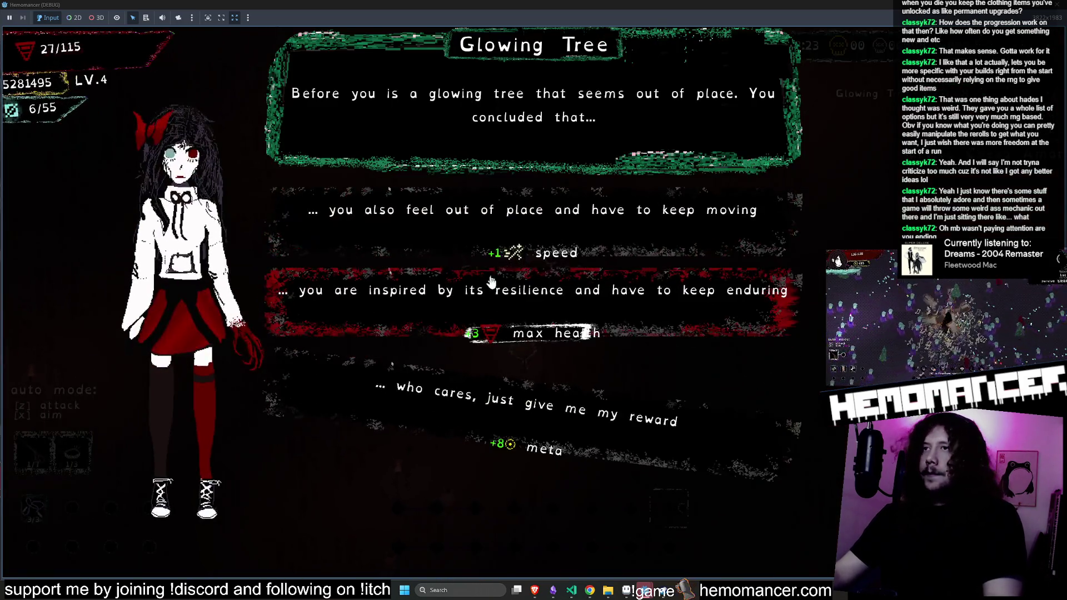
pyautogui.click(611, 298)
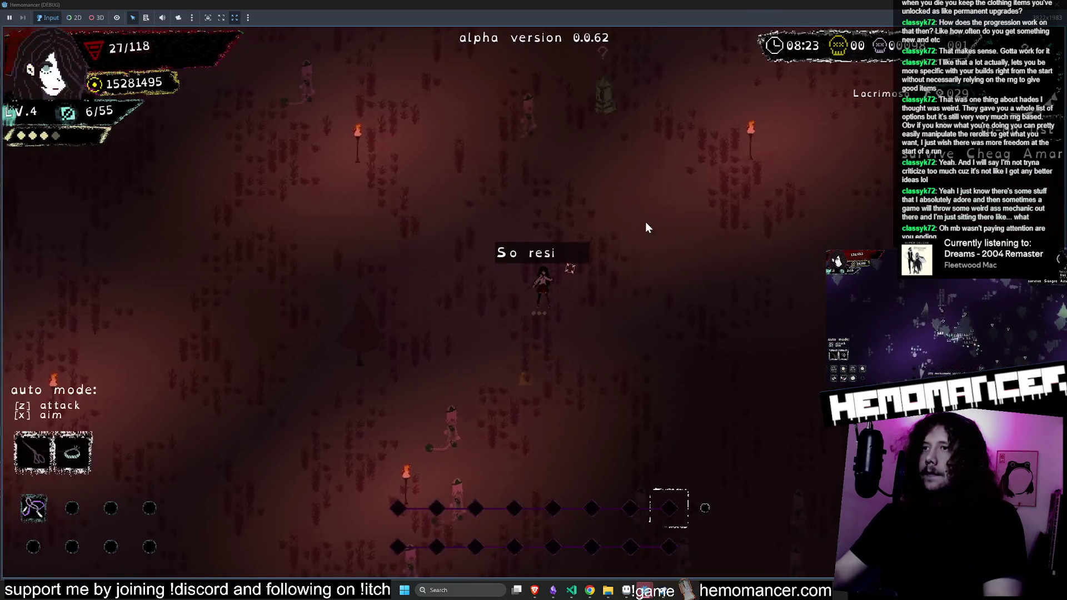
# Walk past the Lacrimosa statue and head up through the field collecting experience
pyautogui.press('w')
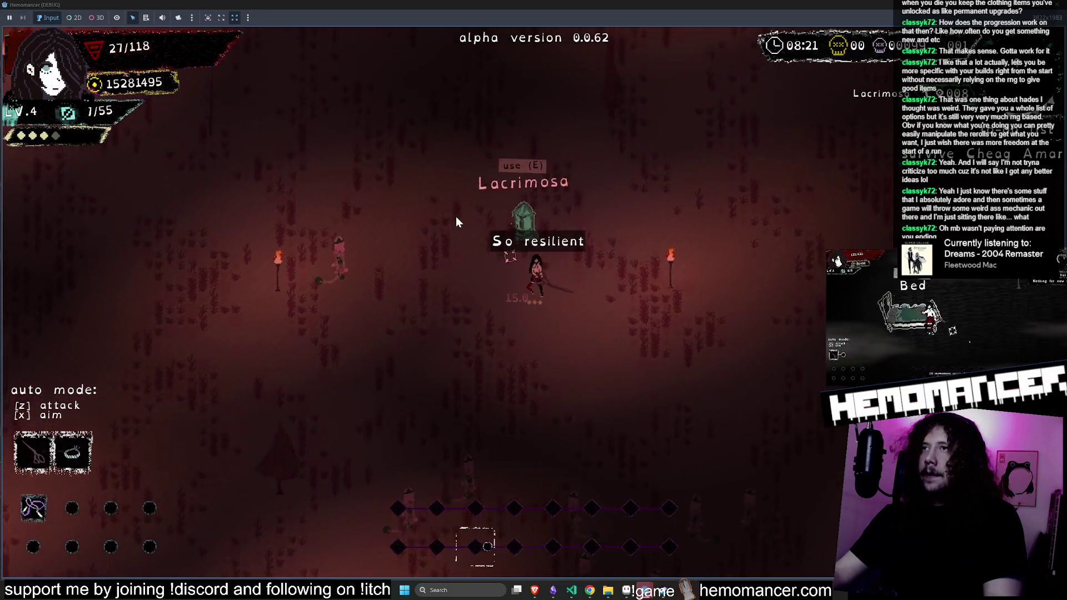
pyautogui.press('w')
pyautogui.press('d')
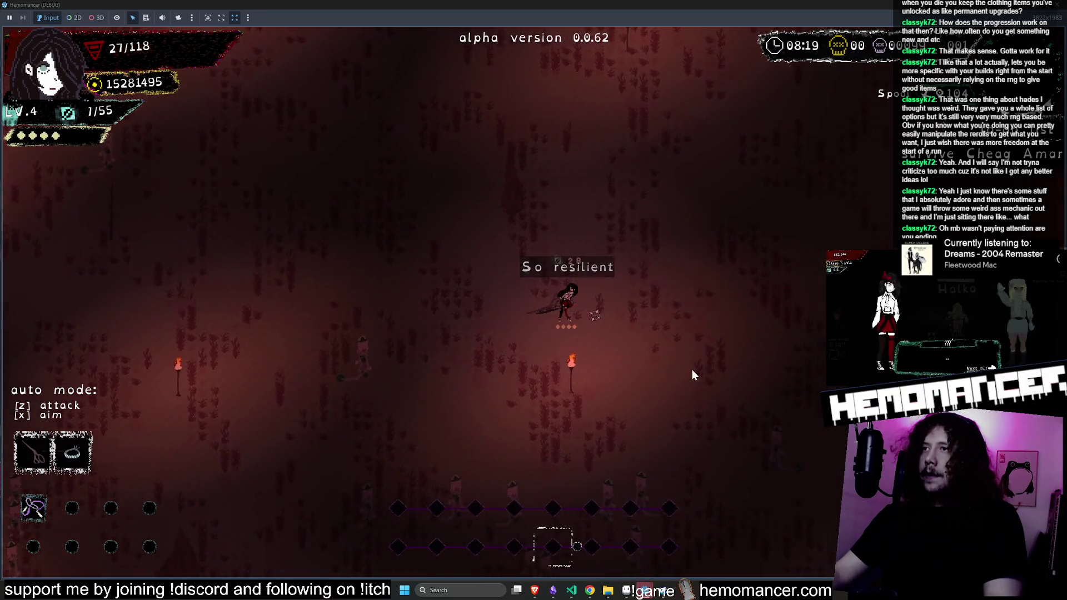
pyautogui.press('d')
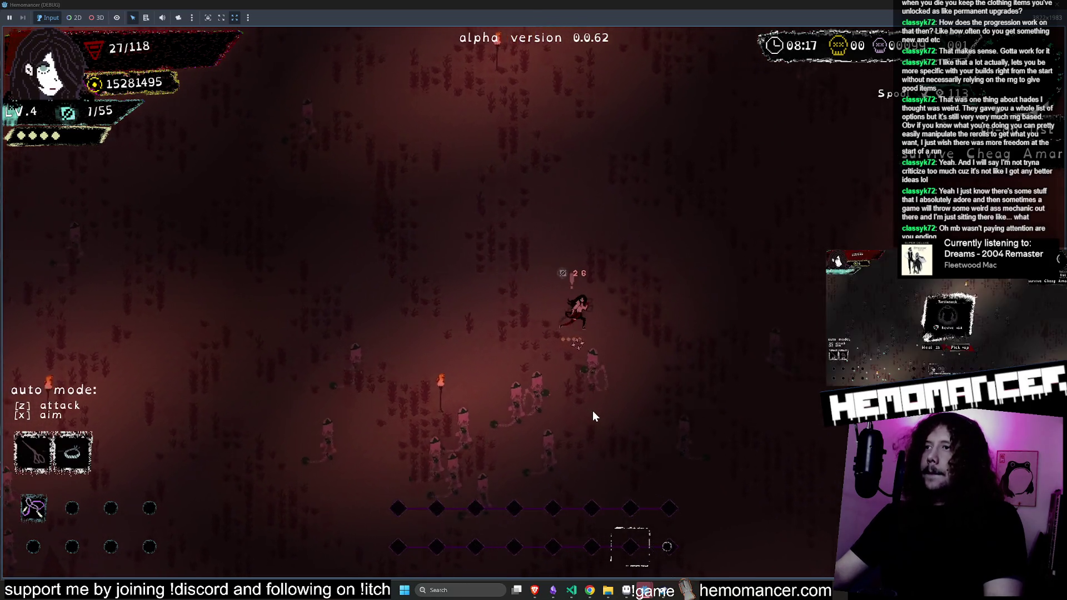
pyautogui.press('a')
pyautogui.press('w')
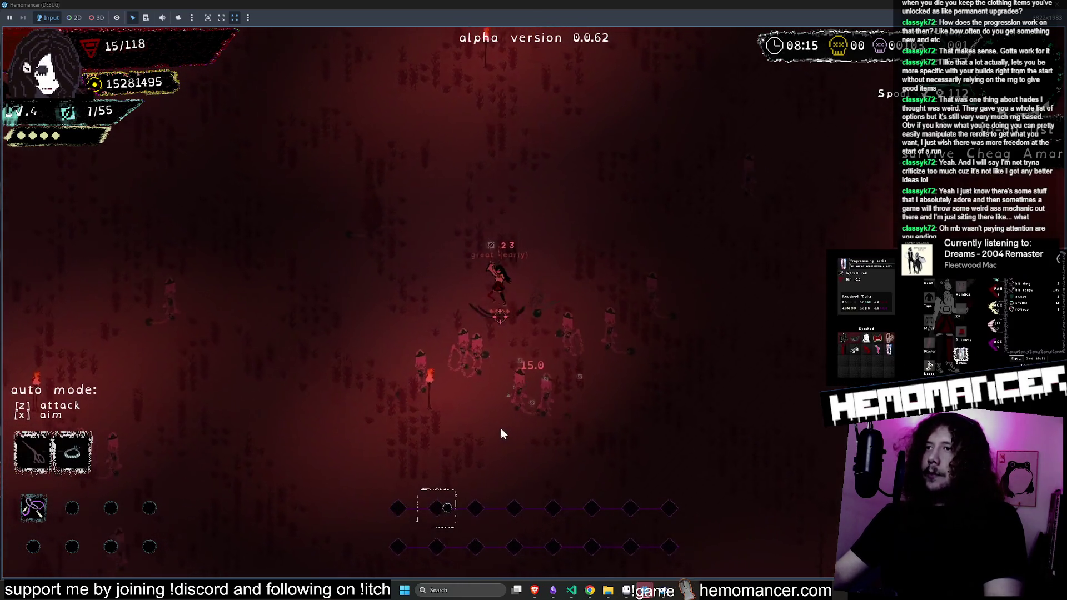
pyautogui.press('w')
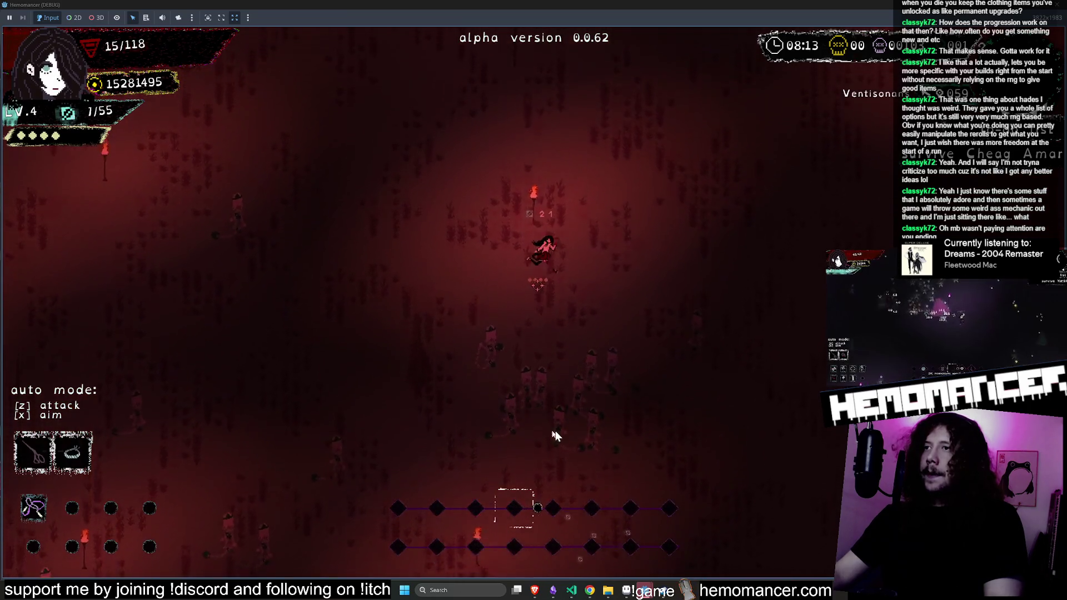
pyautogui.press('w')
pyautogui.press('d')
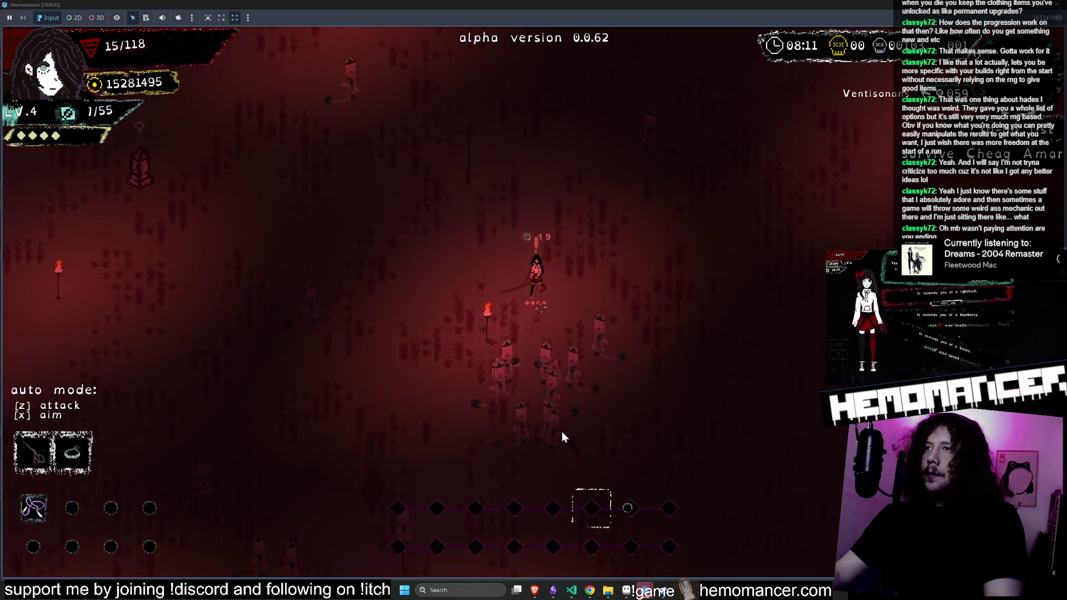
pyautogui.press('w')
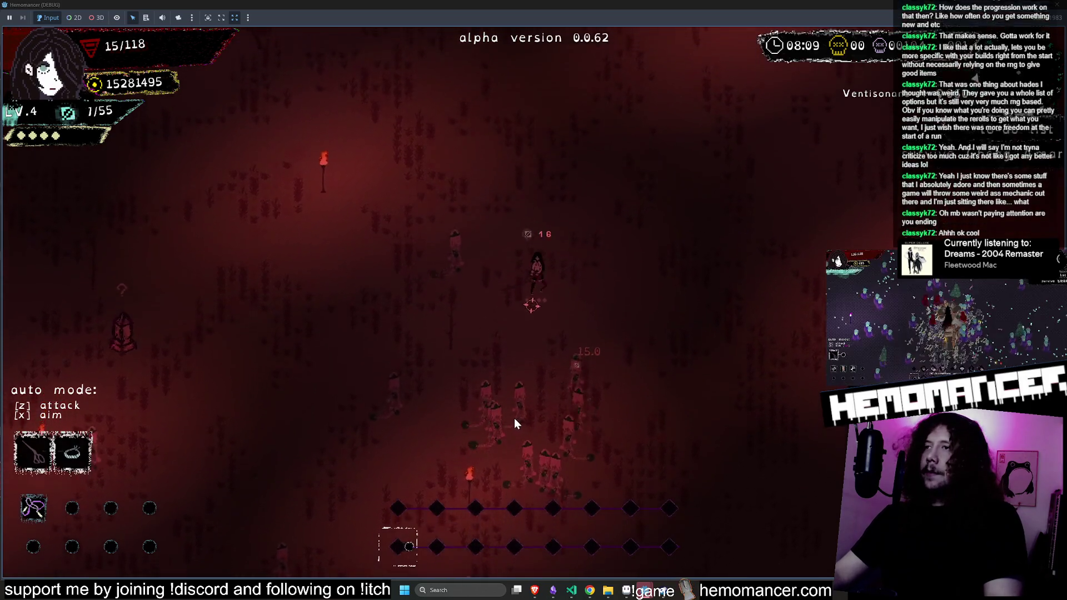
pyautogui.press('w')
pyautogui.press('a')
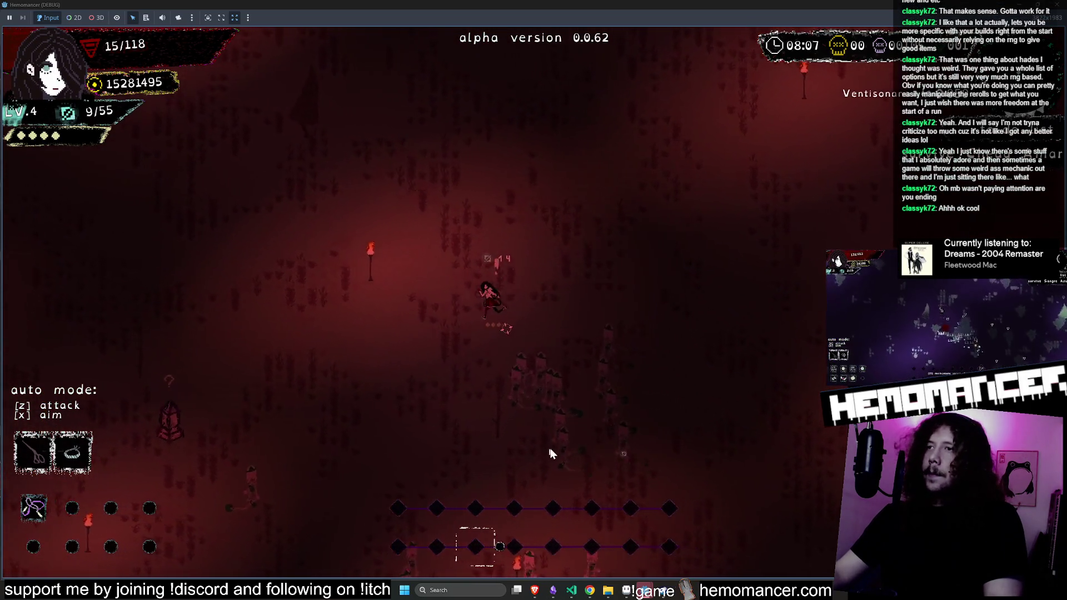
pyautogui.press('w')
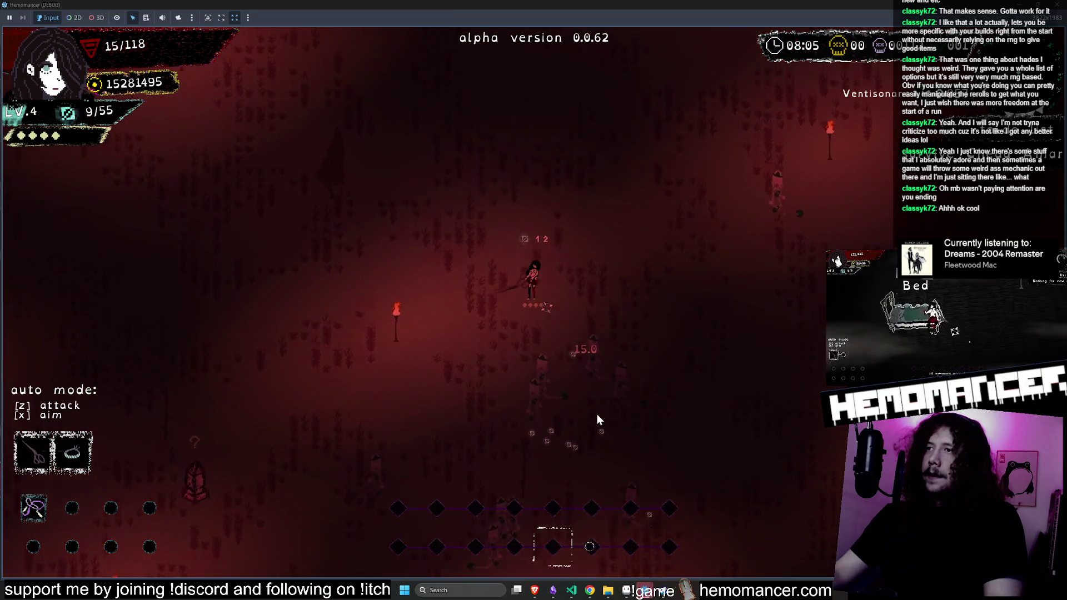
pyautogui.press('w')
pyautogui.press('d')
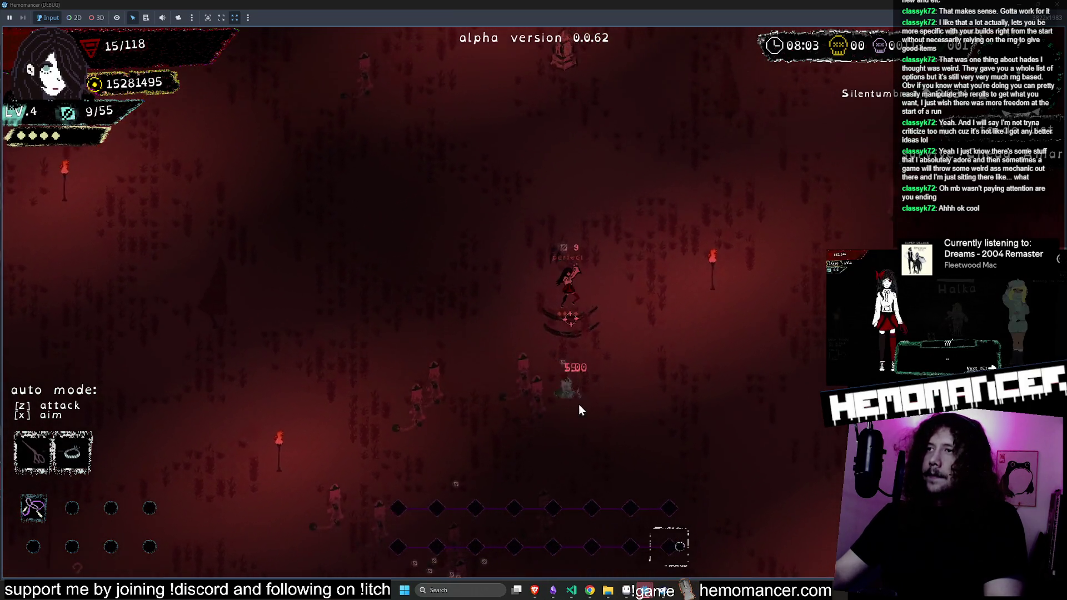
pyautogui.press('d')
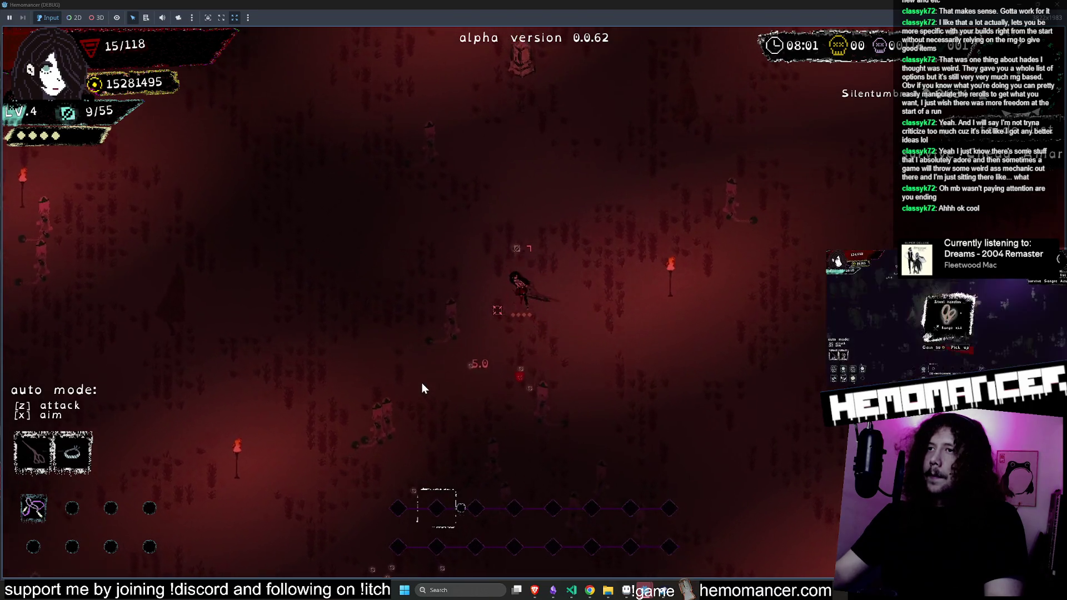
pyautogui.press('w')
pyautogui.press('a')
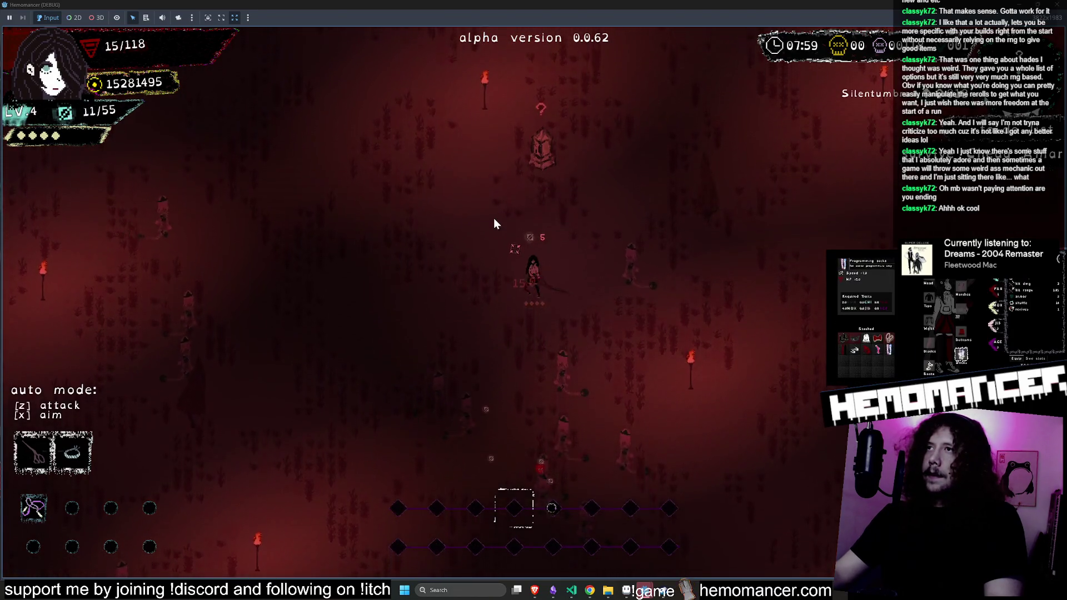
# Travel far up-left through the enemies to the Dry Well and take its health restore
pyautogui.press('w')
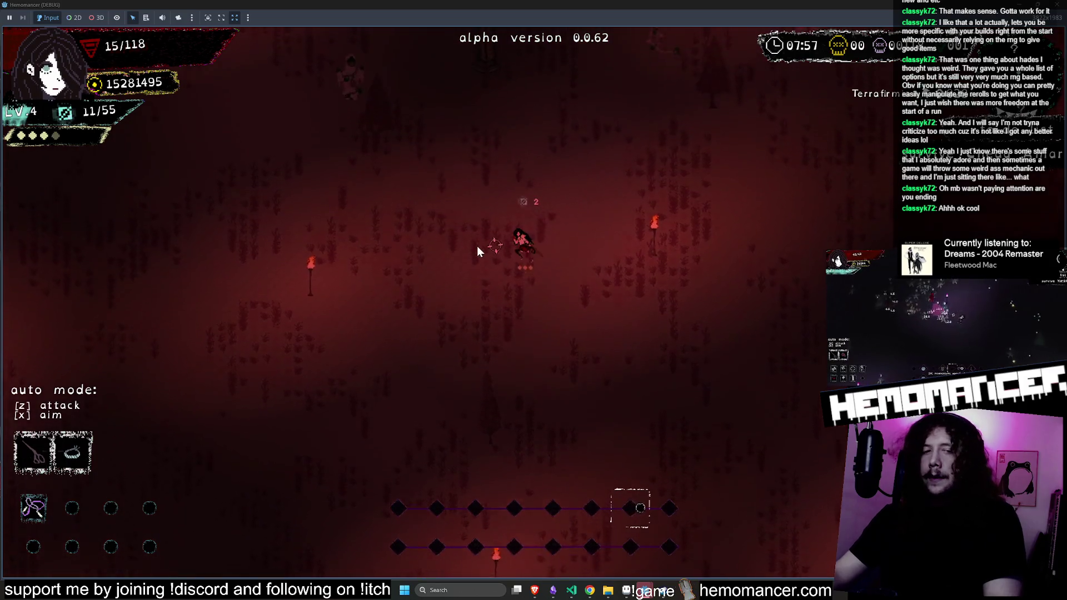
pyautogui.press('w')
pyautogui.press('a')
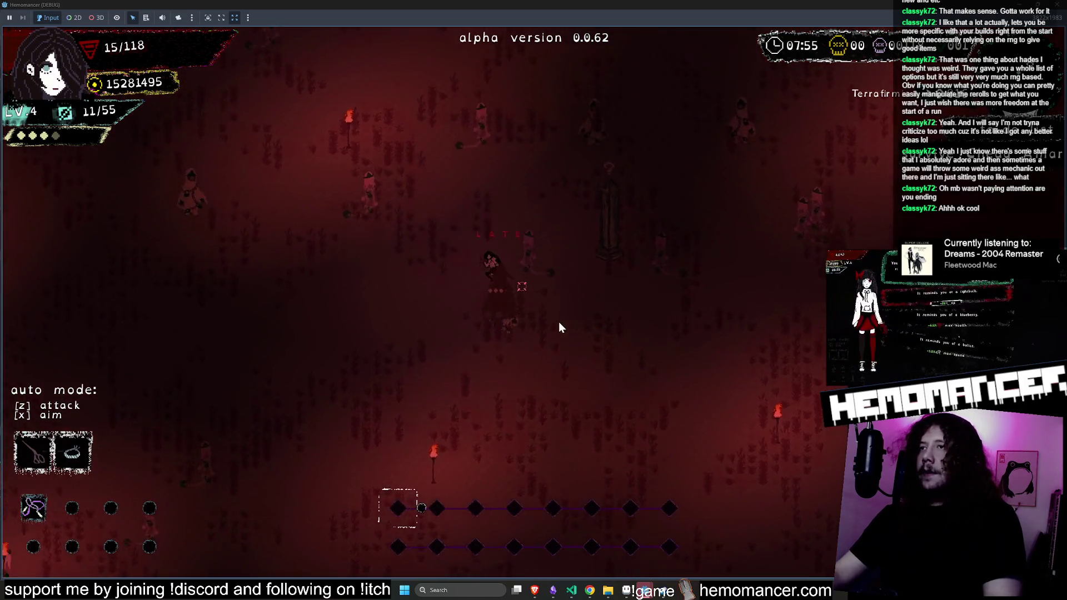
pyautogui.press('w')
pyautogui.press('a')
pyautogui.press('w')
pyautogui.press('a')
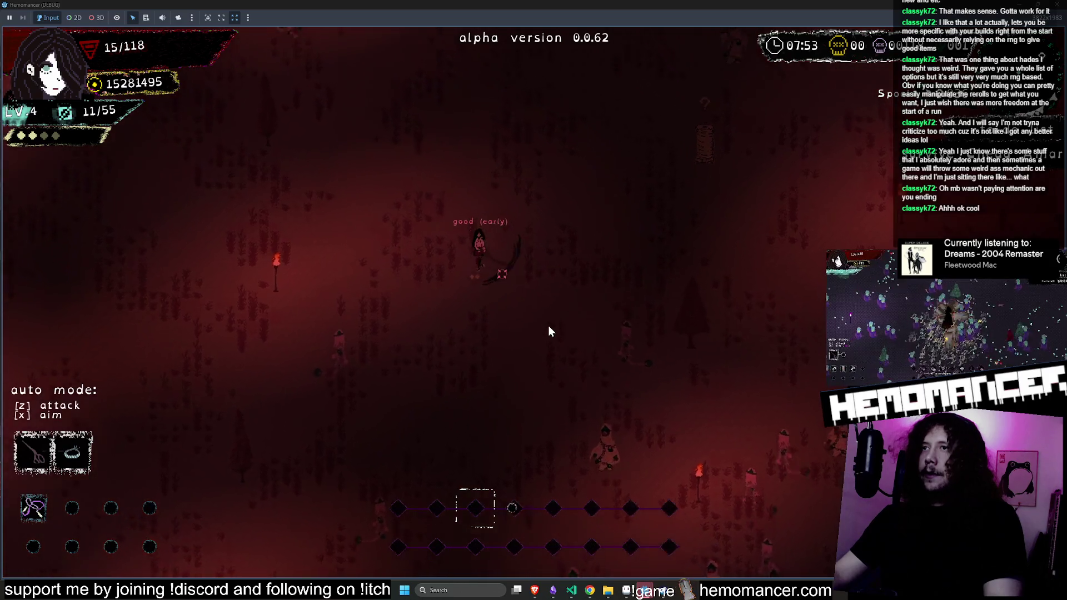
pyautogui.press('w')
pyautogui.press('a')
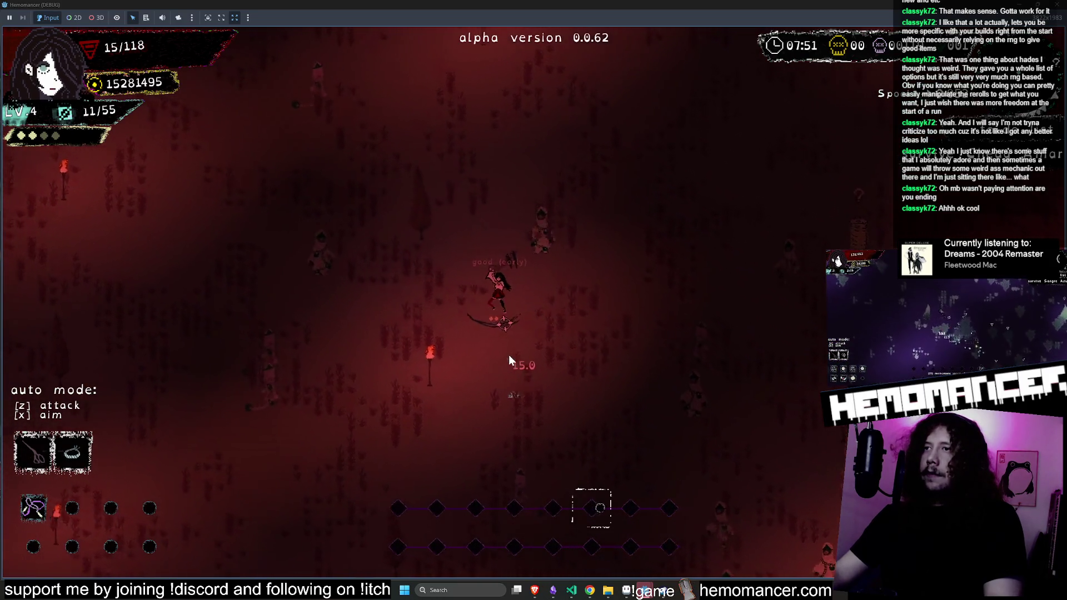
pyautogui.press('w')
pyautogui.press('a')
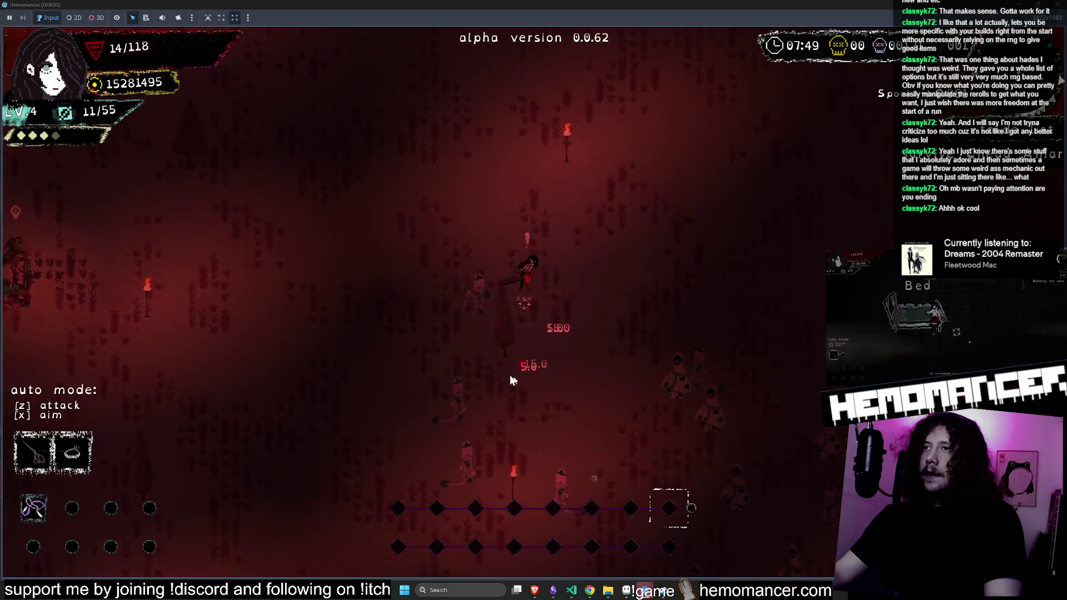
pyautogui.press('s')
pyautogui.press('a')
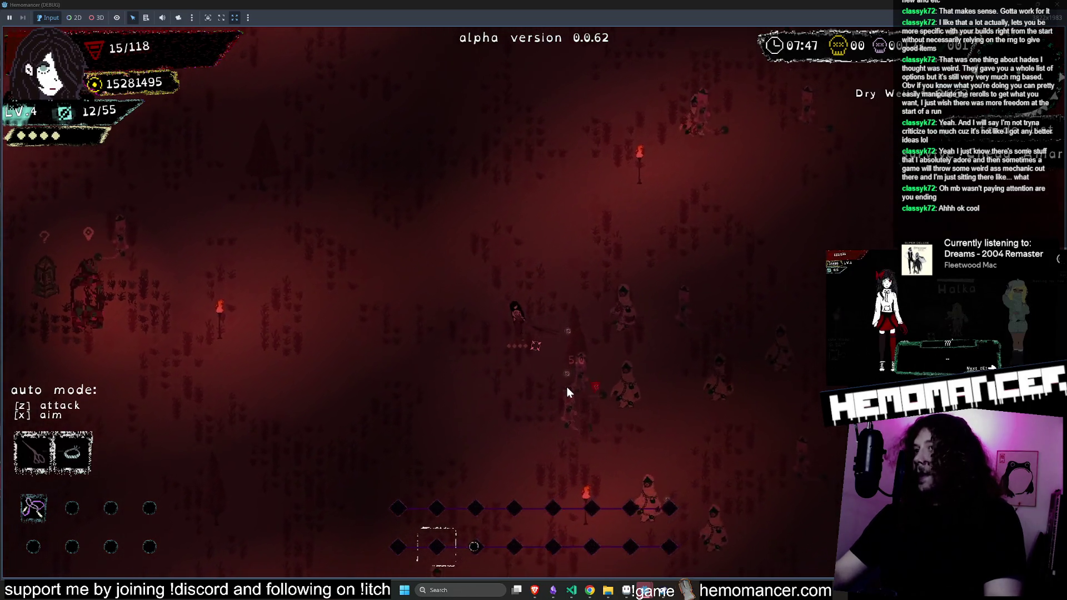
pyautogui.press('a')
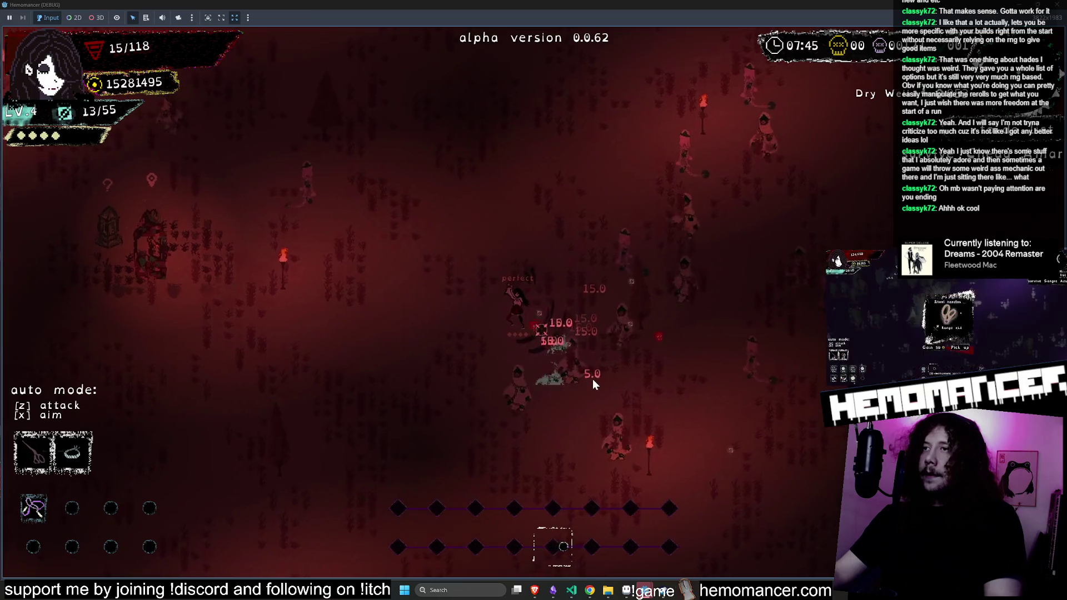
pyautogui.press('a')
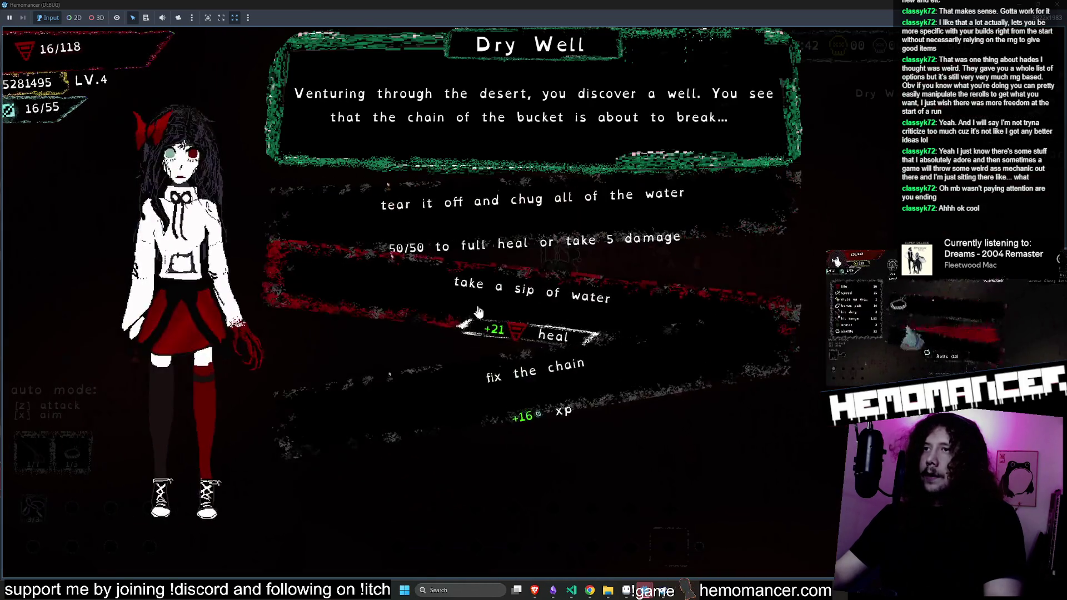
pyautogui.click(550, 265)
# Walk down-left past the Dry Well, striking enemies on the way toward the obelisk
pyautogui.press('s')
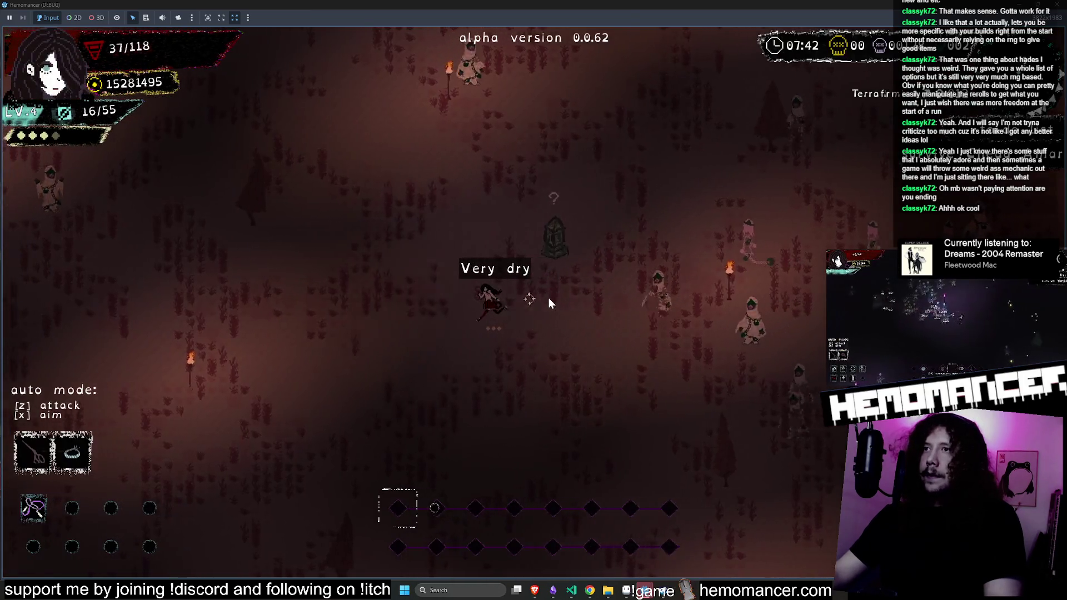
pyautogui.press('s')
pyautogui.press('a')
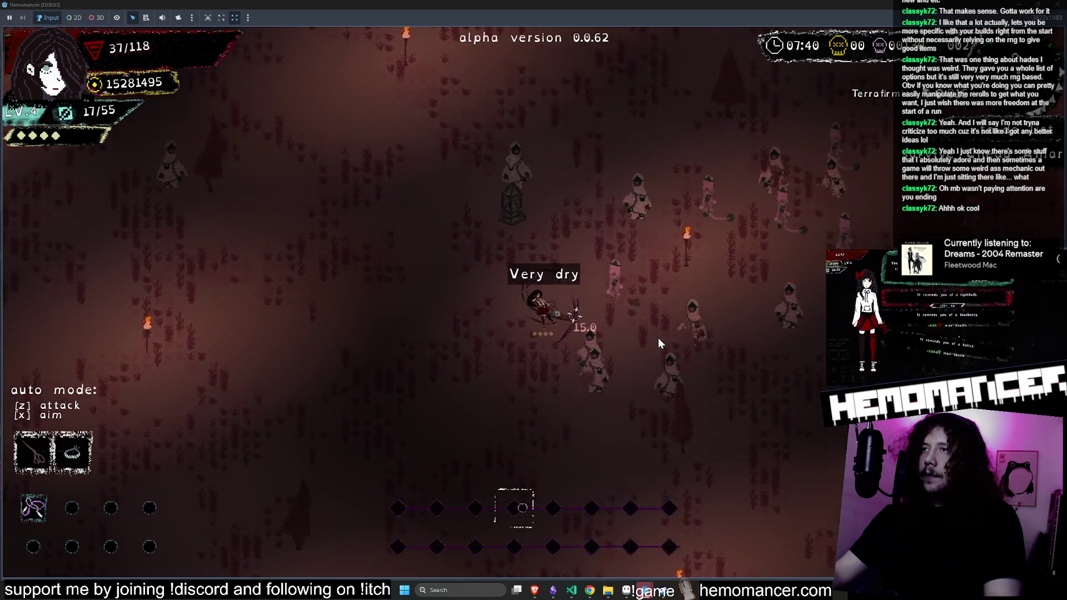
pyautogui.press('a')
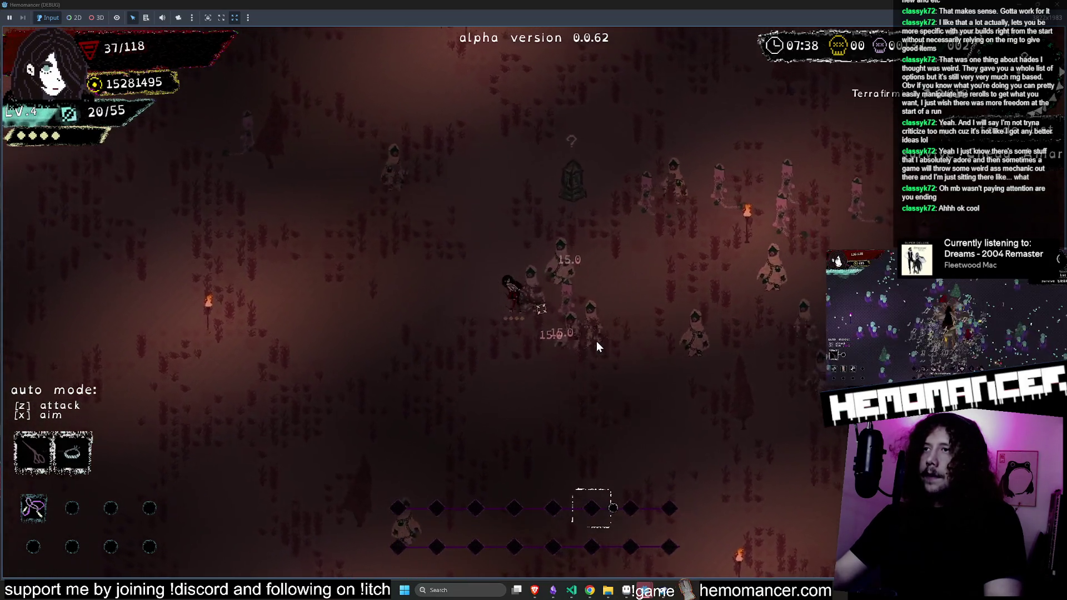
pyautogui.press('a')
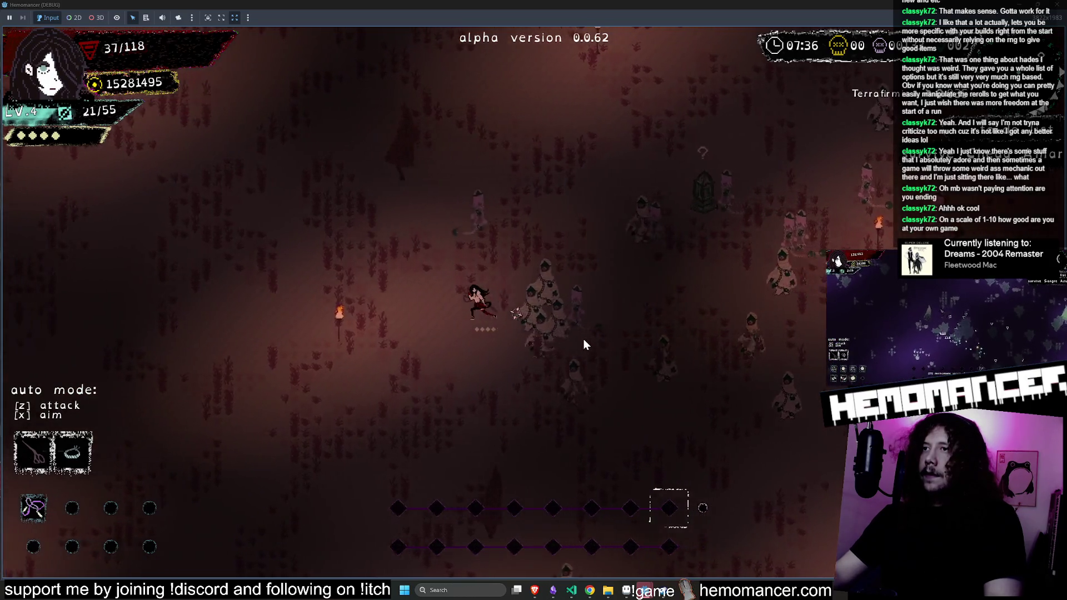
pyautogui.press('w')
pyautogui.press('a')
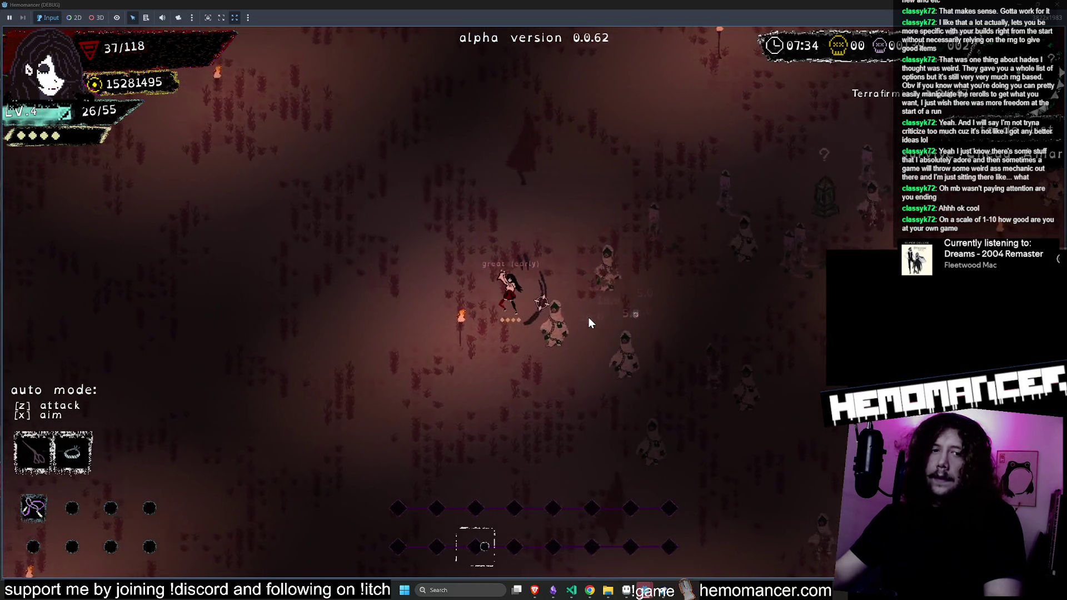
pyautogui.press('w')
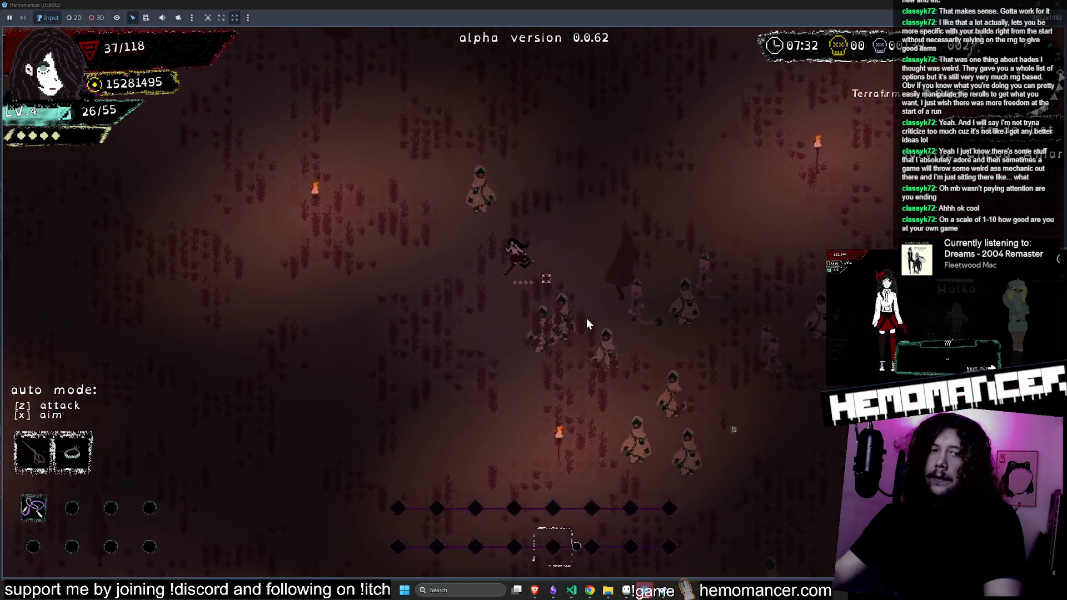
pyautogui.press('a')
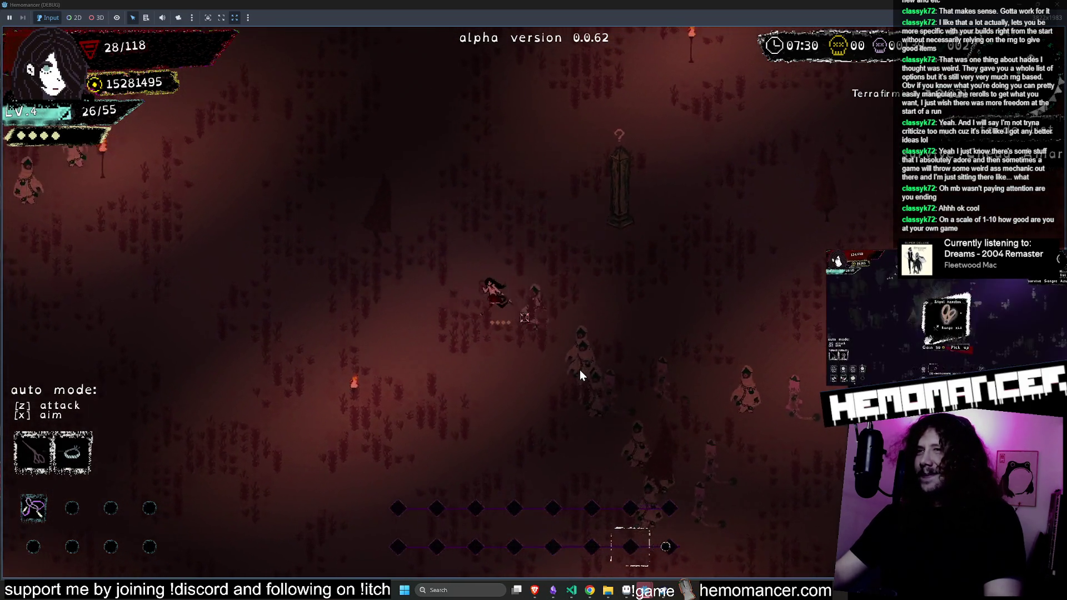
# Move up through the enemy crowds to the Modulafortis obelisk
pyautogui.press('w')
pyautogui.press('a')
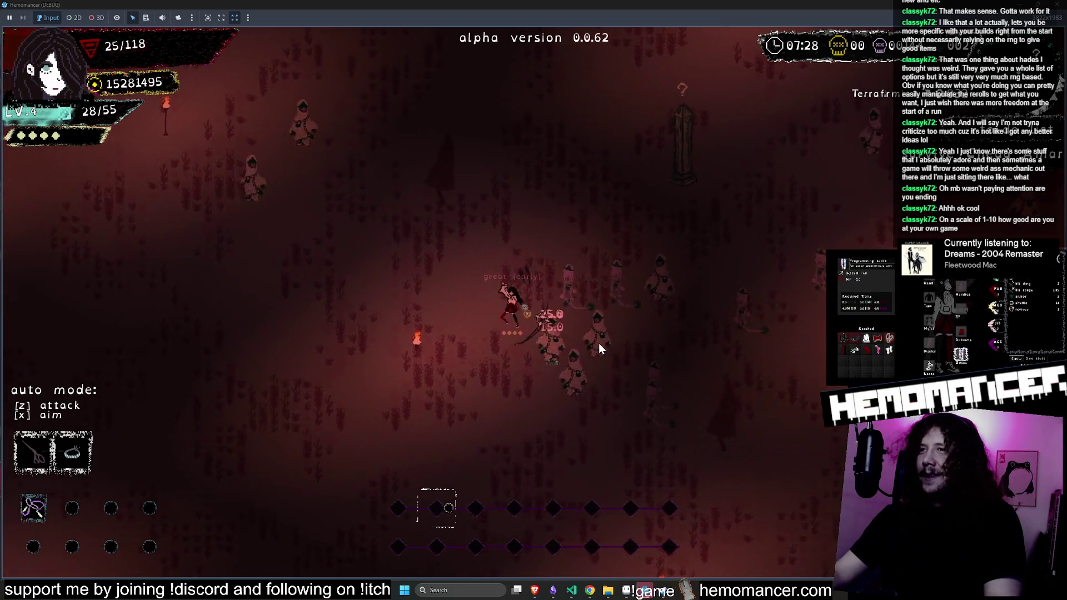
pyautogui.press('w')
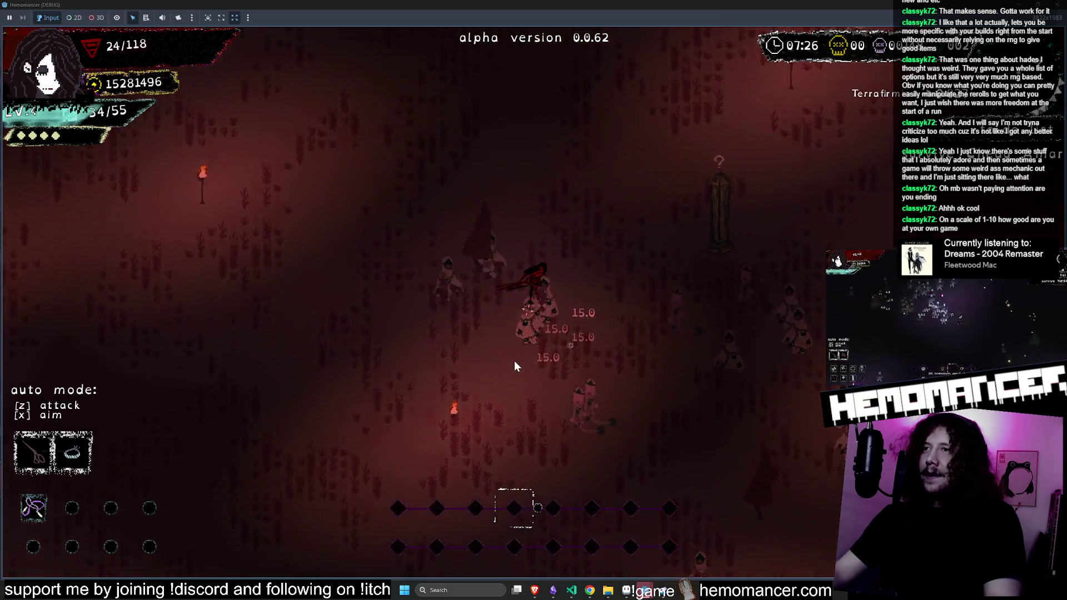
pyautogui.press('w')
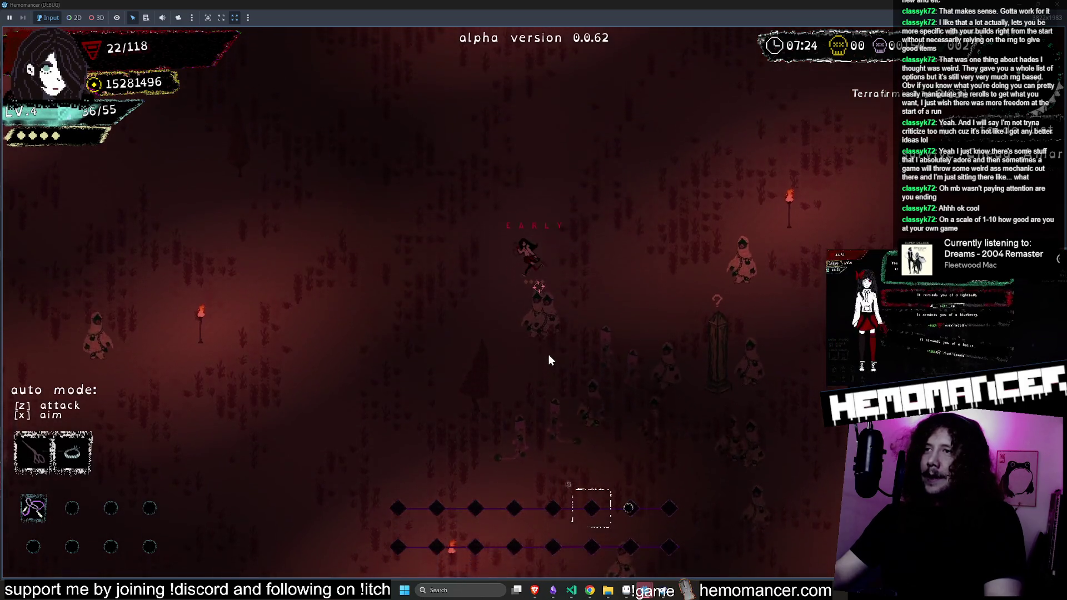
pyautogui.press('d')
pyautogui.press('w')
pyautogui.press('a')
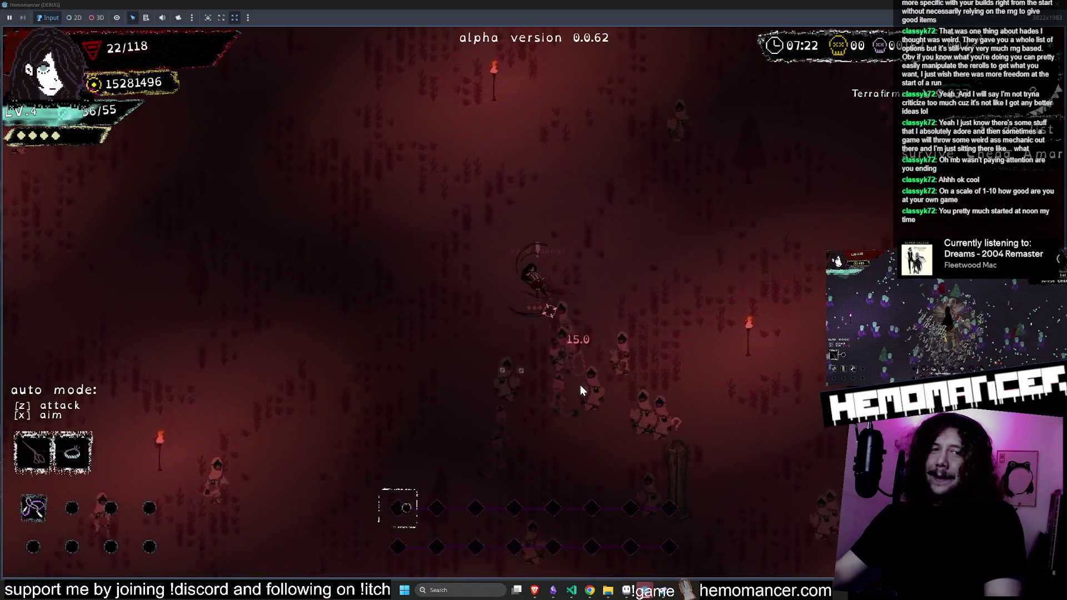
pyautogui.press('w')
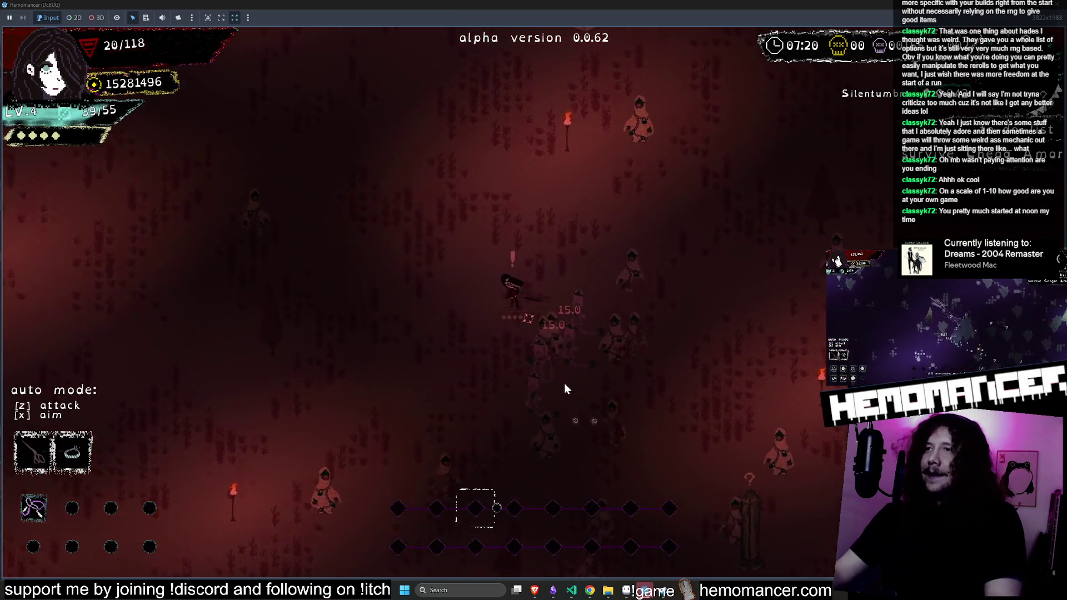
pyautogui.press('w')
pyautogui.press('d')
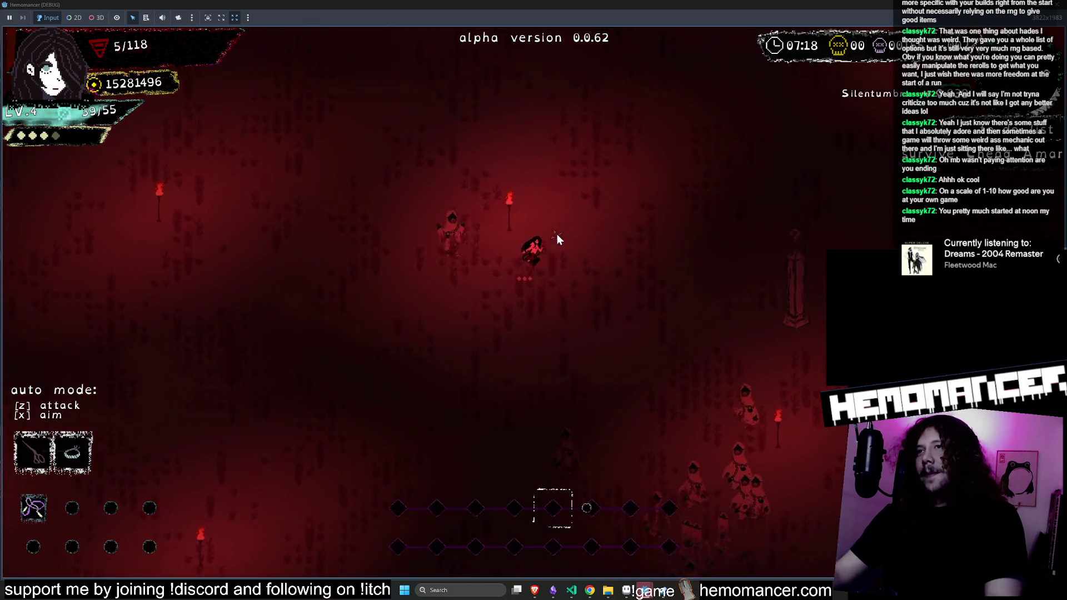
pyautogui.press('w')
pyautogui.press('d')
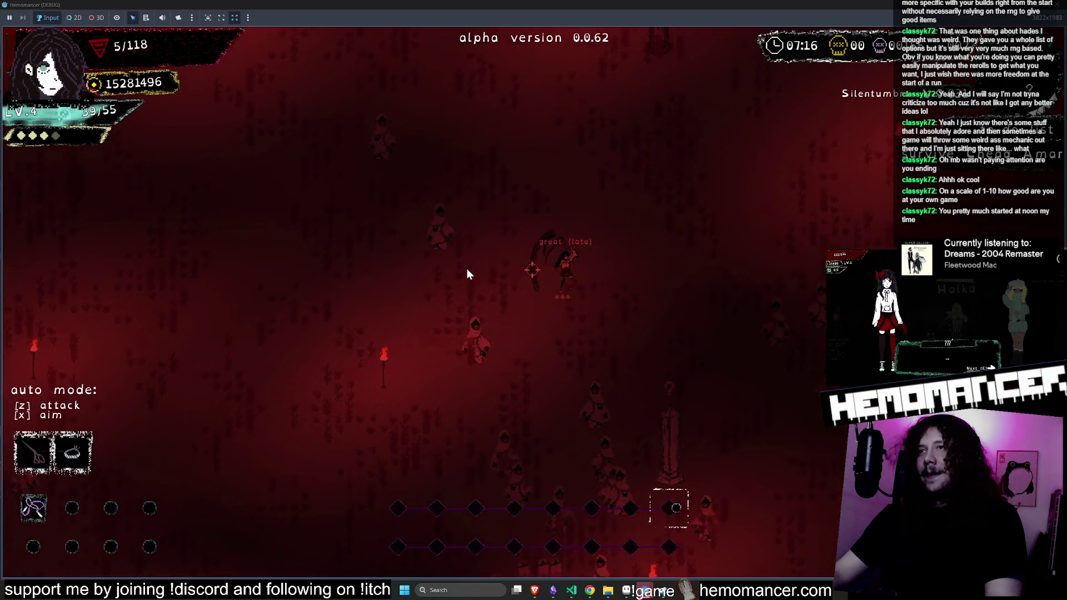
pyautogui.press('w')
pyautogui.press('d')
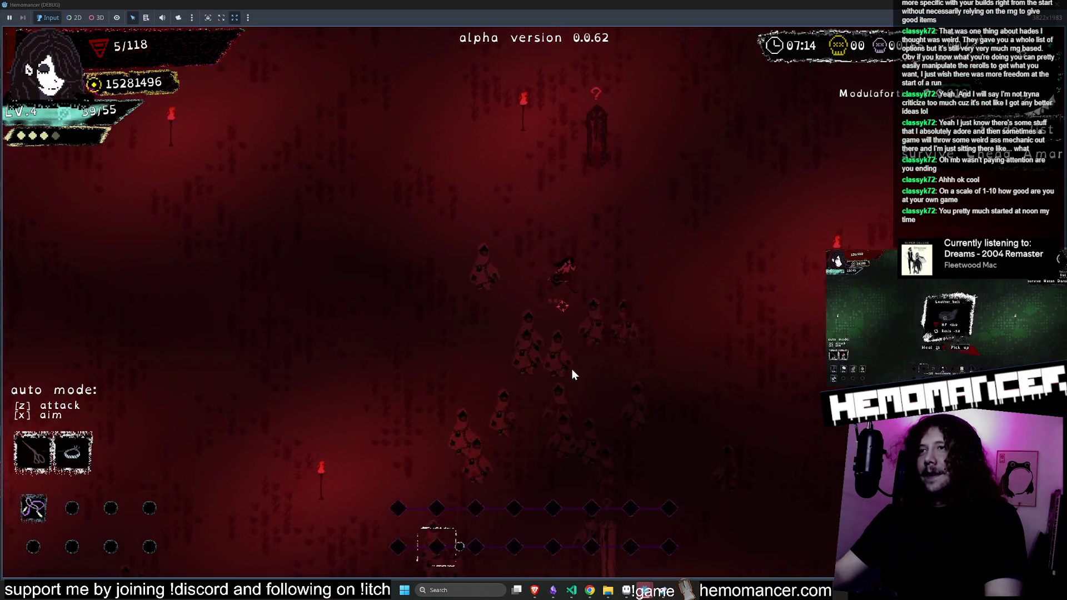
# Dash up-left from the obelisk into the enemy crowd, then pause the game
pyautogui.press('w')
pyautogui.press('a')
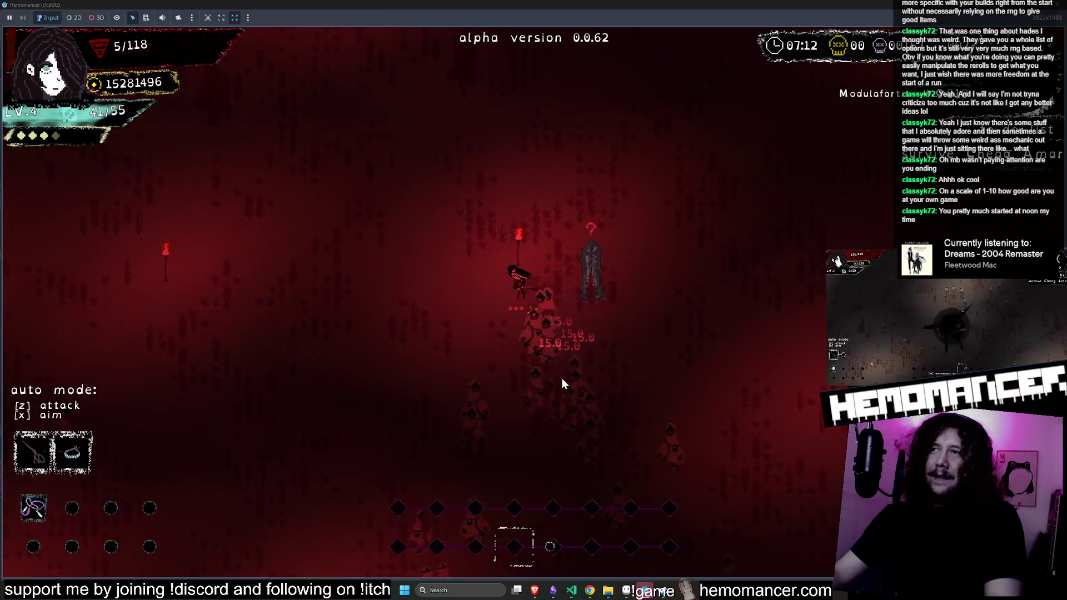
pyautogui.press('w')
pyautogui.press('a')
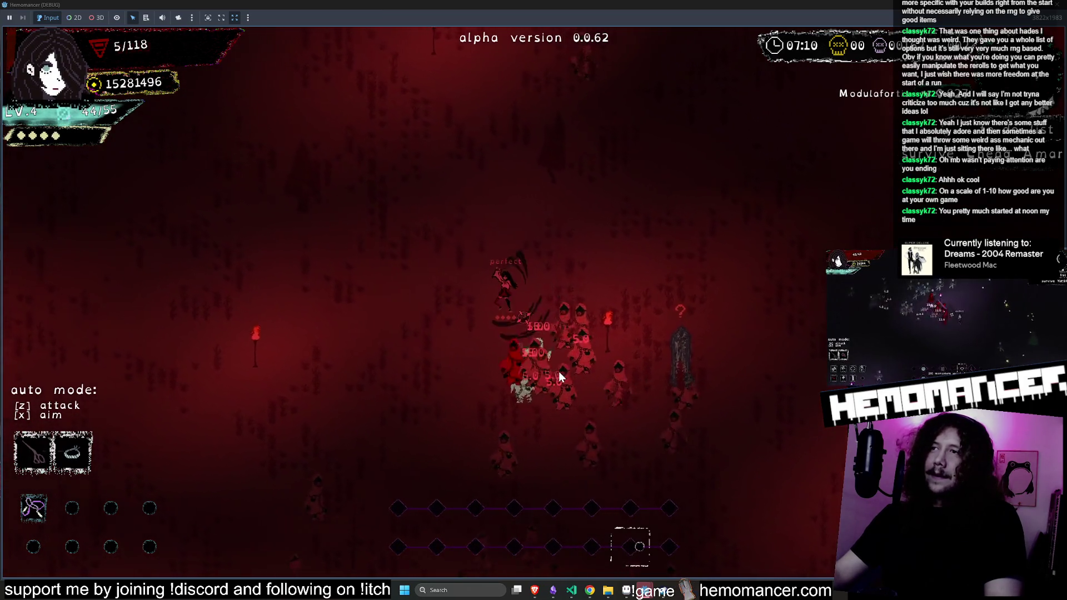
pyautogui.press('w')
pyautogui.press('a')
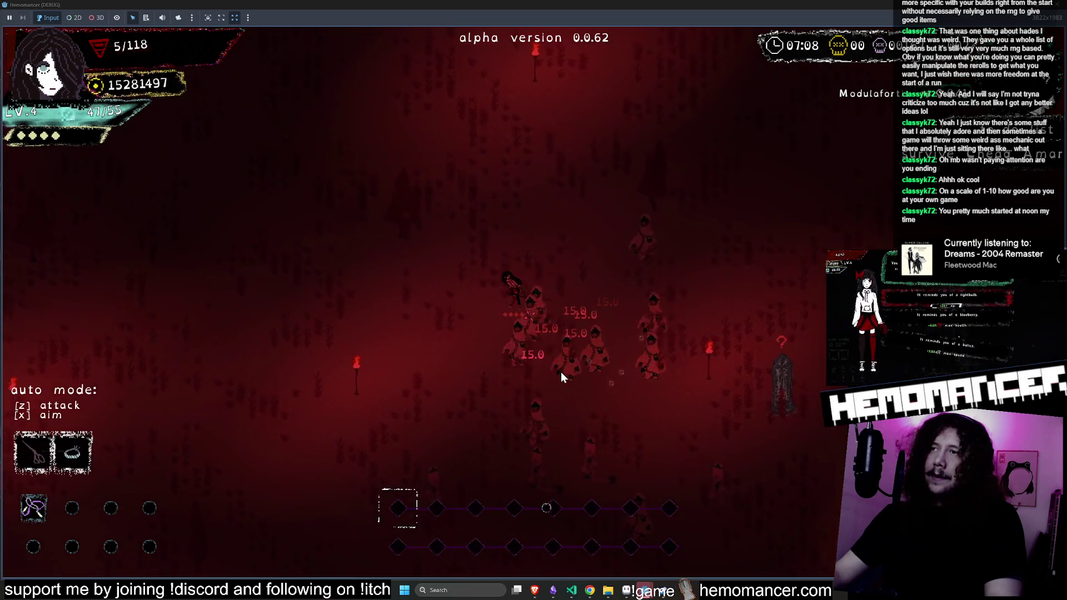
pyautogui.press('w')
pyautogui.press('a')
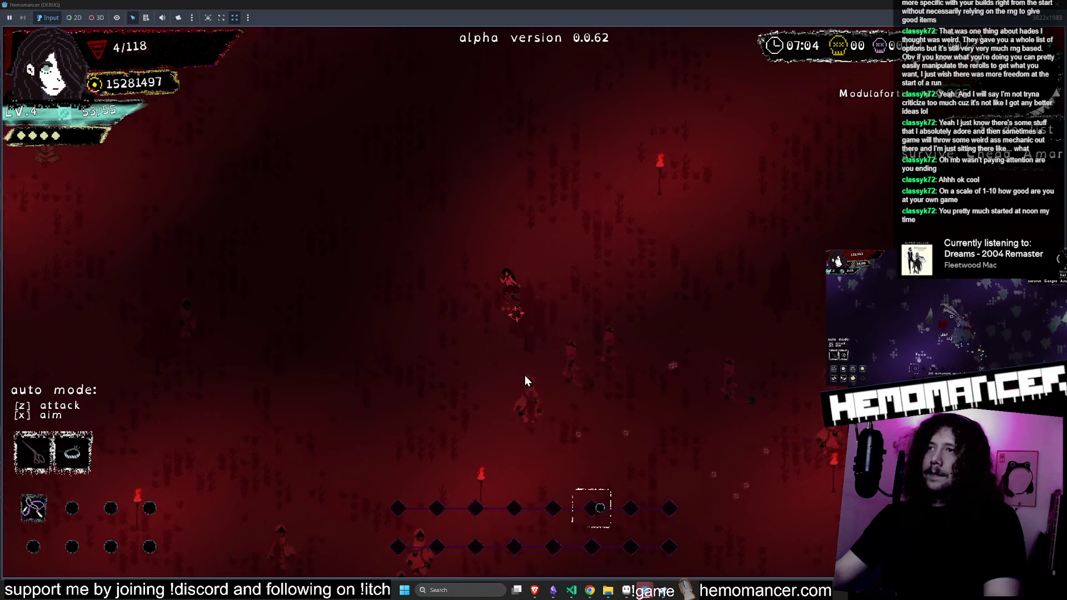
pyautogui.press('Escape')
# Check the debug panel, resume briefly toward Lacrimosa, then pause and quit the run with F8
pyautogui.click(517, 410)
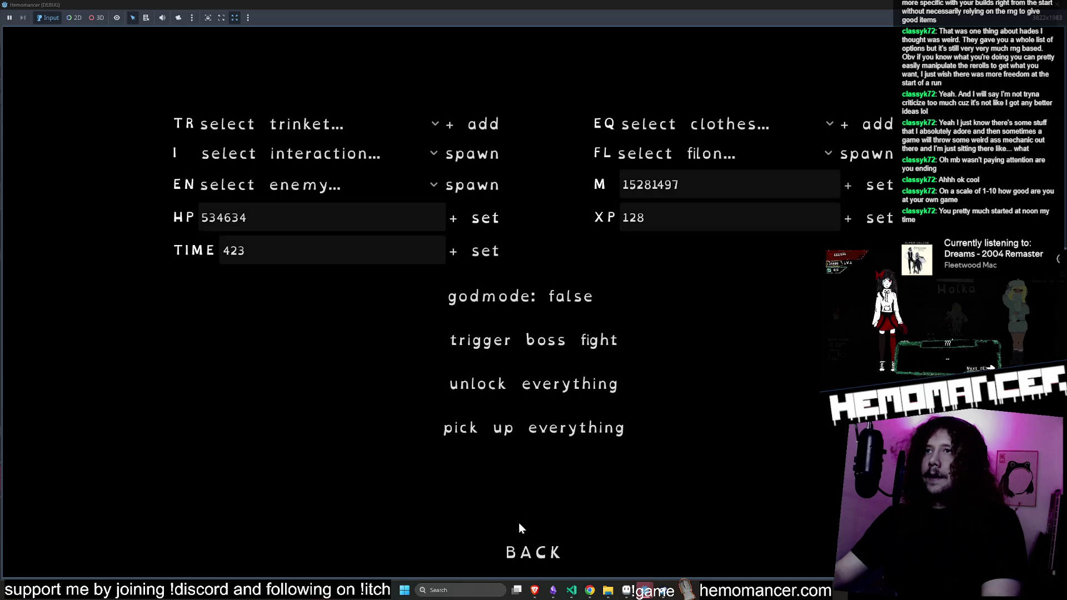
pyautogui.click(537, 549)
pyautogui.click(372, 290)
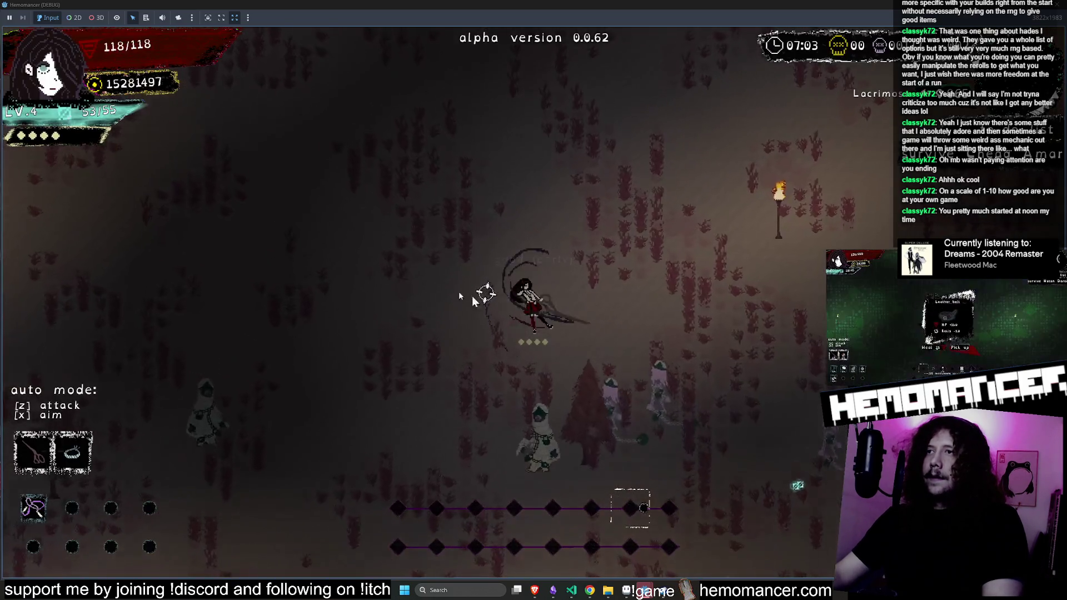
pyautogui.press('w')
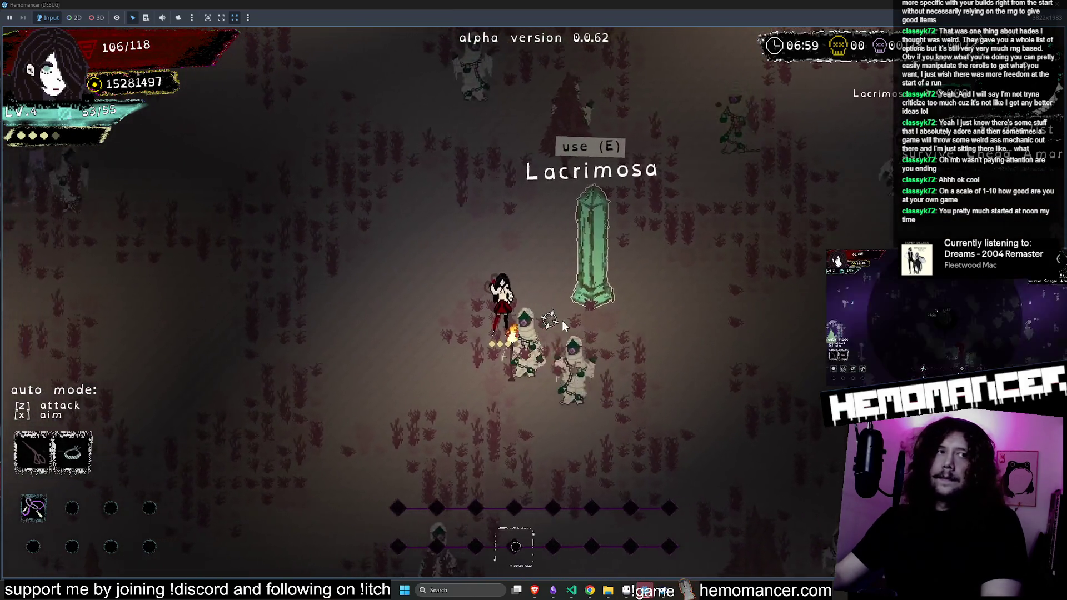
pyautogui.press('Escape')
pyautogui.press('F8')
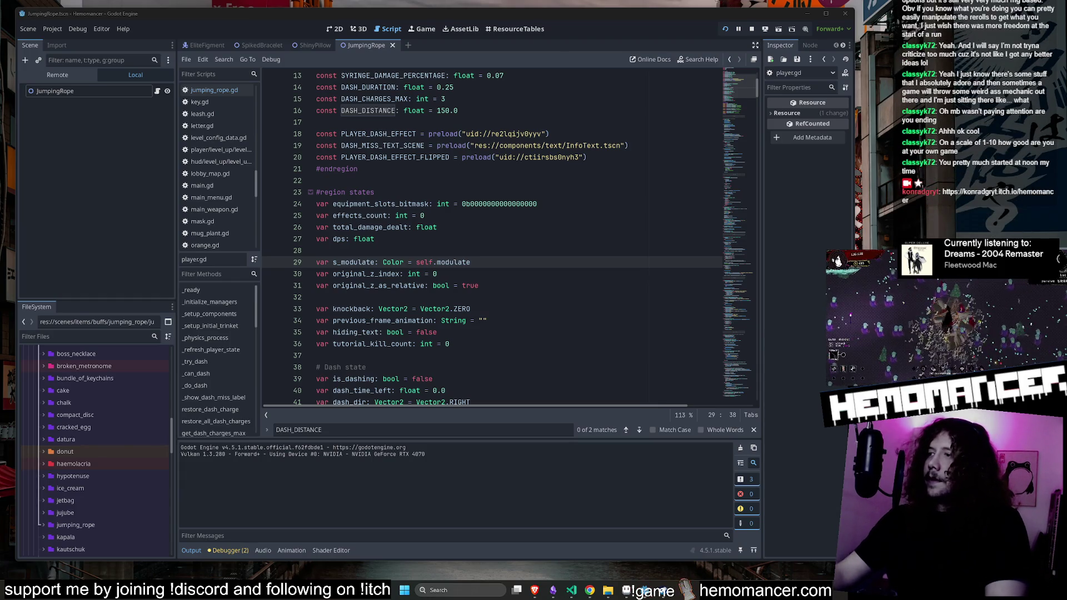
# Start the Hemomancer web build on itch.io and maximize the browser window
pyautogui.hotkey('alt', 'Tab')
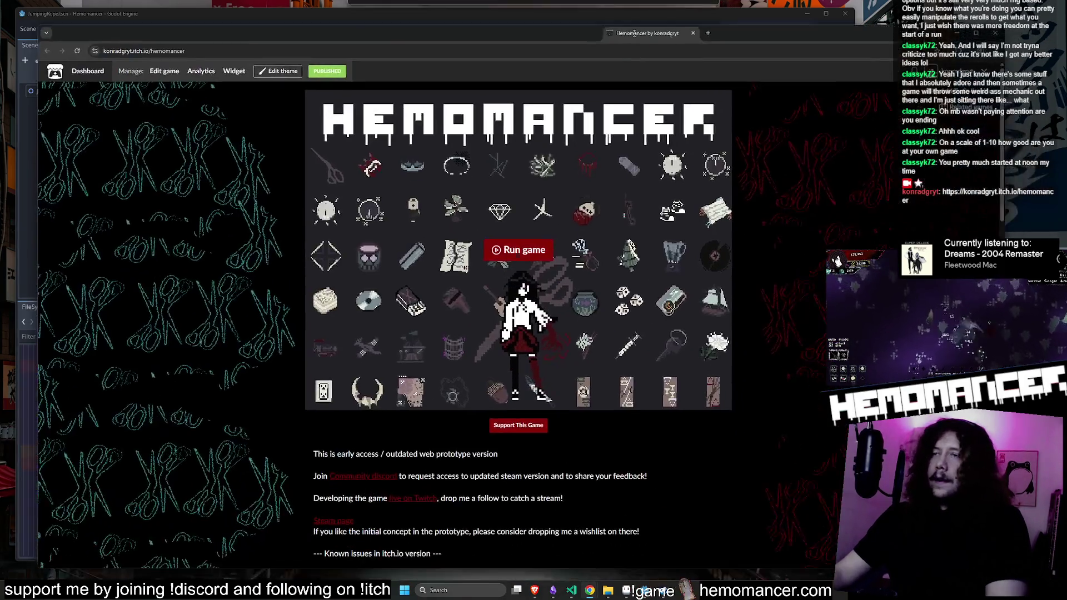
pyautogui.click(523, 251)
pyautogui.moveTo(519, 36); pyautogui.dragTo(489, 14)
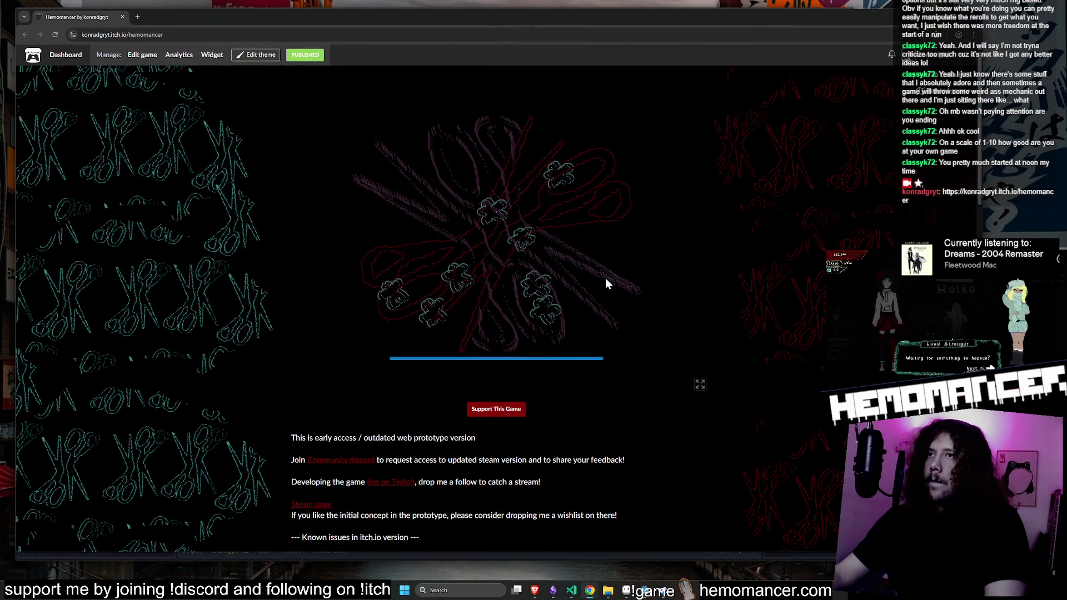
# Scroll through the DPS leaderboard, then go back to the title menu
pyautogui.click(438, 290)
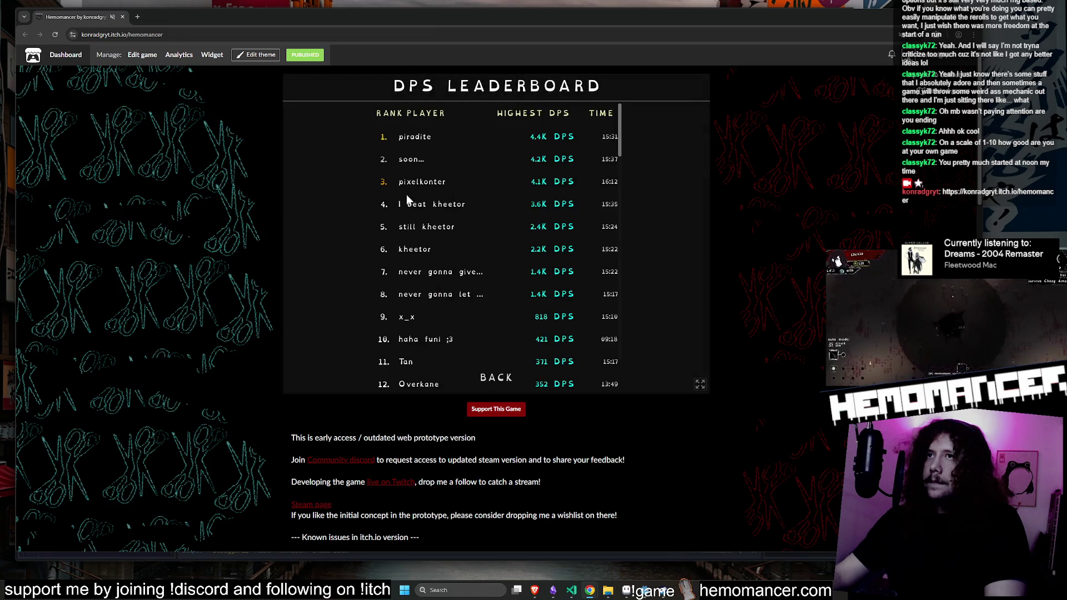
pyautogui.scroll(-5, 418, 278)
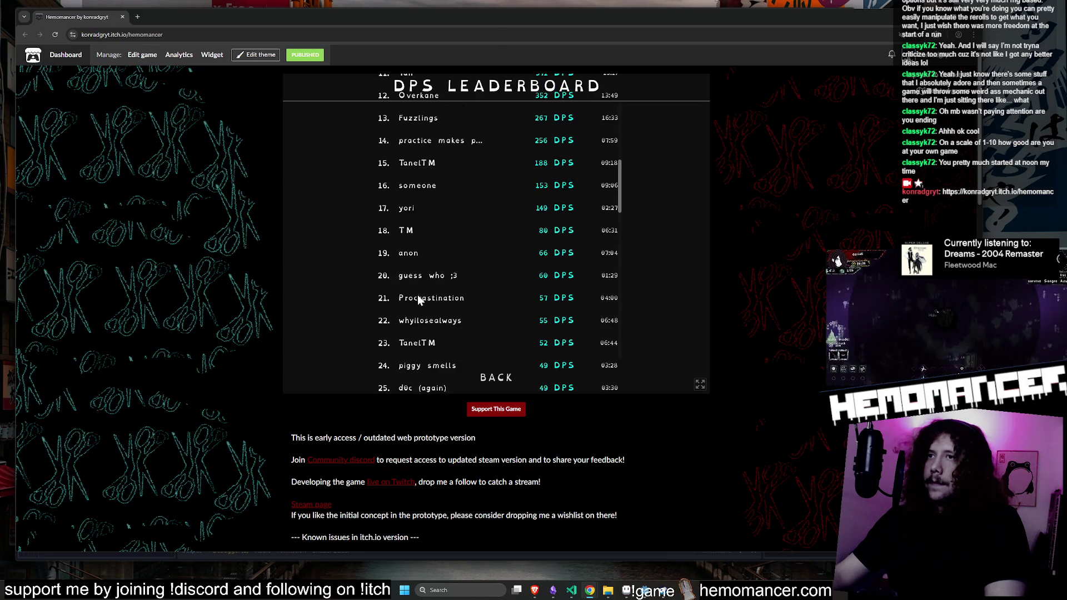
pyautogui.scroll(4, 417, 294)
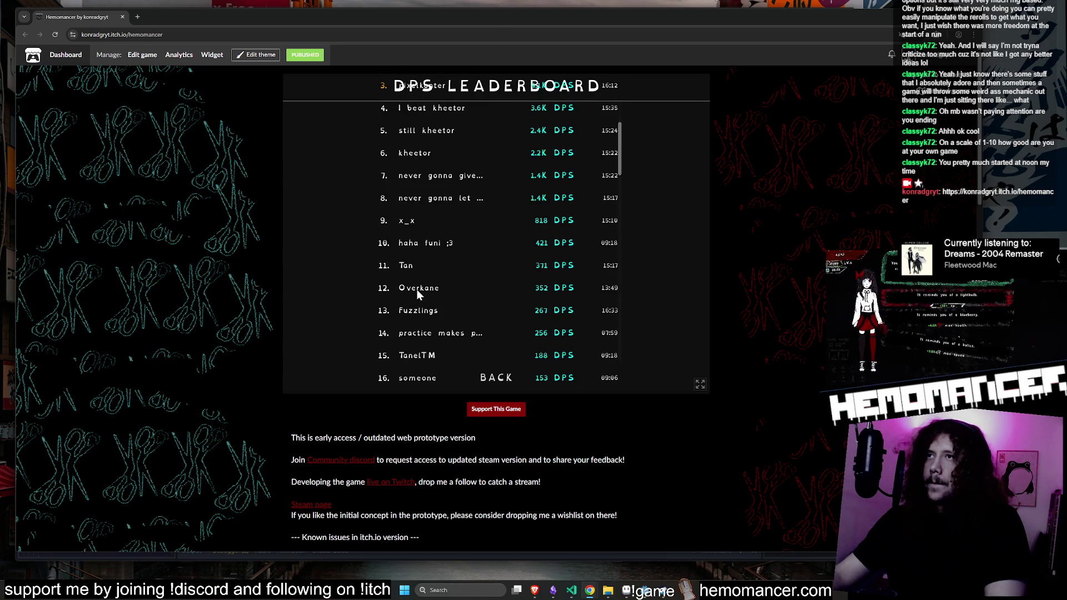
pyautogui.scroll(-2, 416, 278)
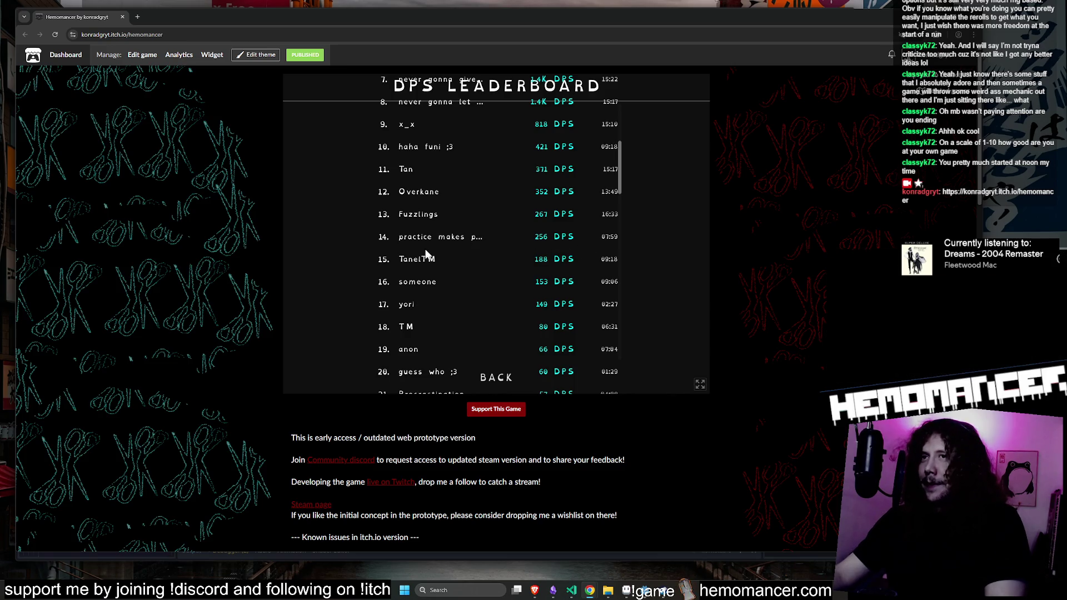
pyautogui.scroll(4, 519, 257)
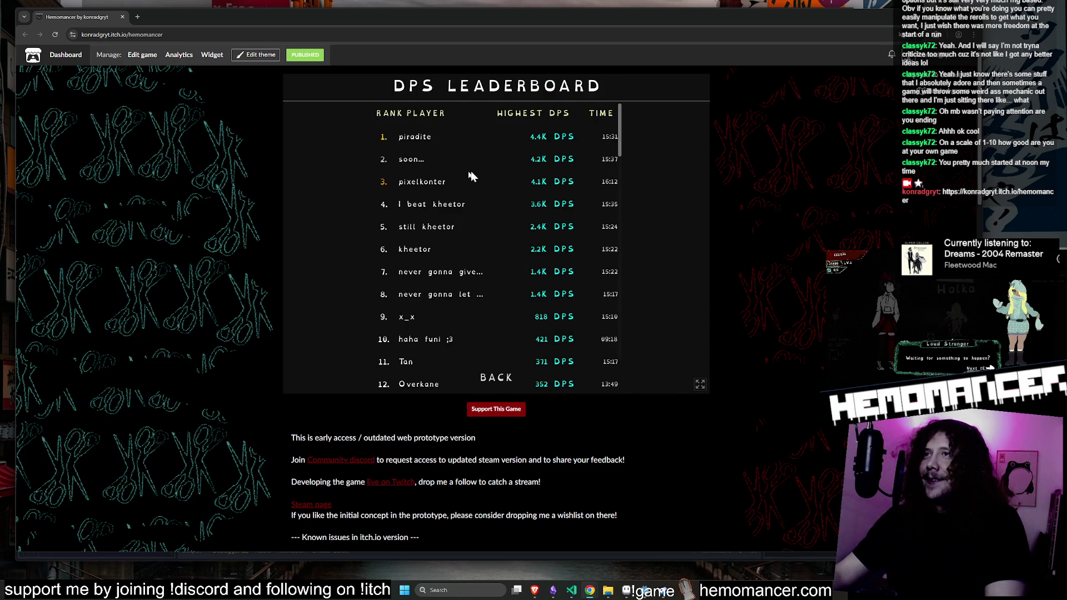
pyautogui.scroll(-15, 471, 175)
pyautogui.scroll(20, 462, 195)
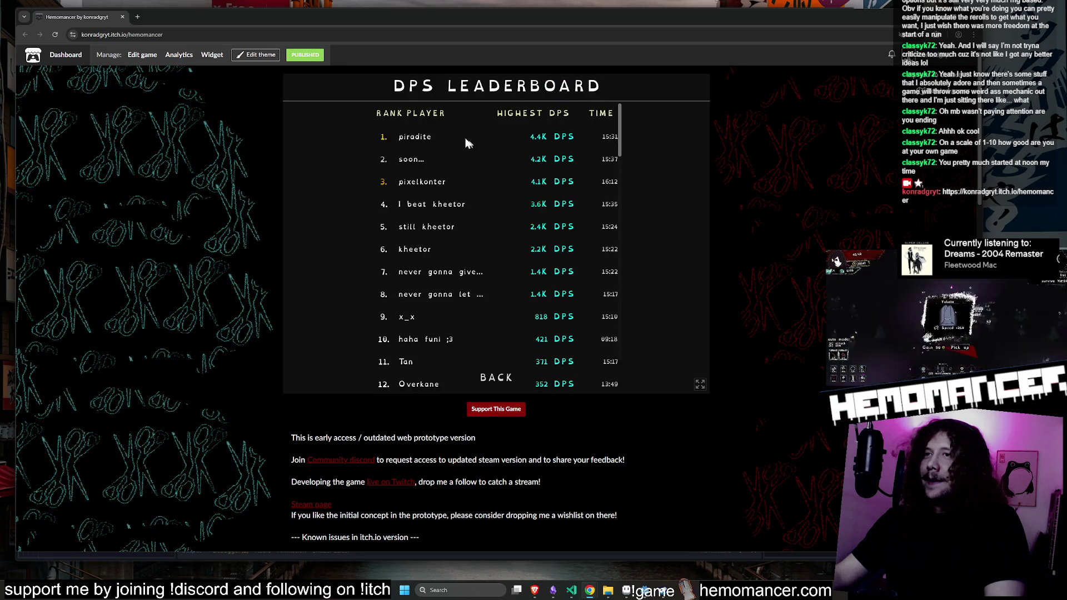
pyautogui.click(505, 378)
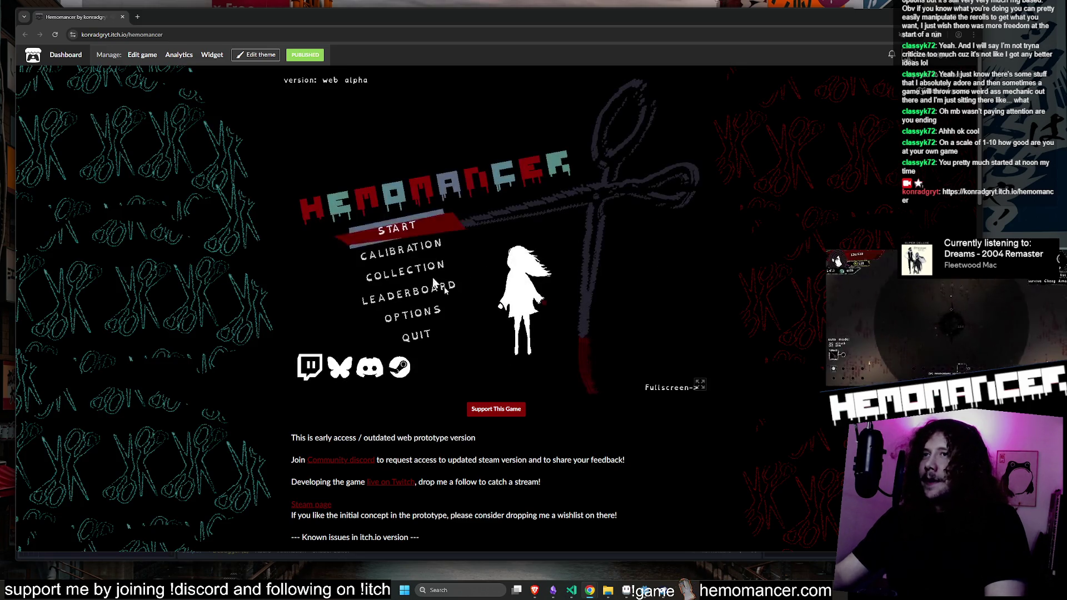
# Browse the item collection, return to the title menu, and Alt+Tab back to Godot
pyautogui.click(412, 270)
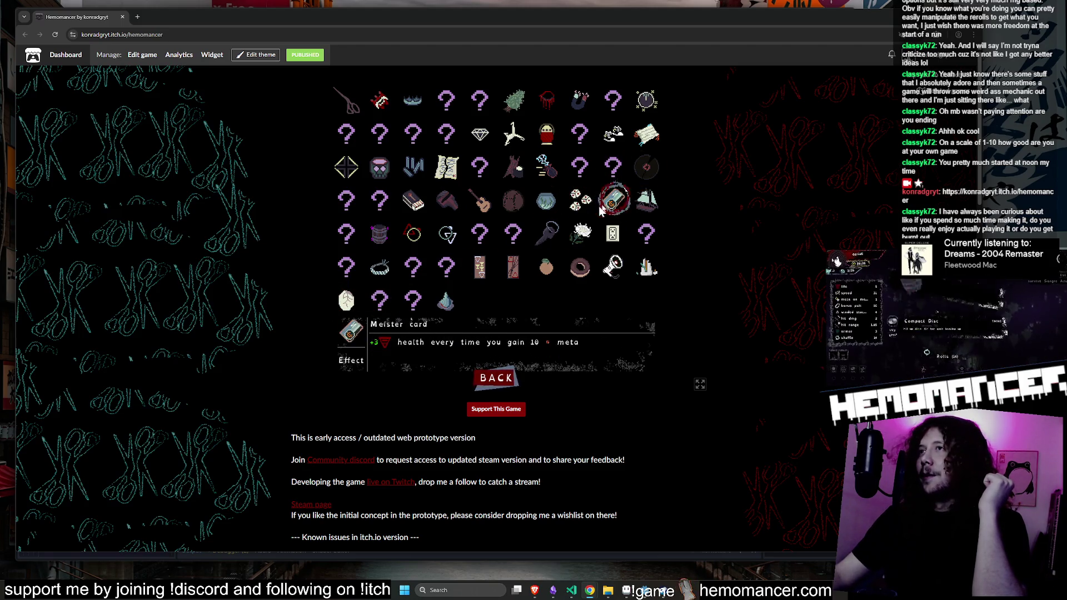
pyautogui.click(498, 383)
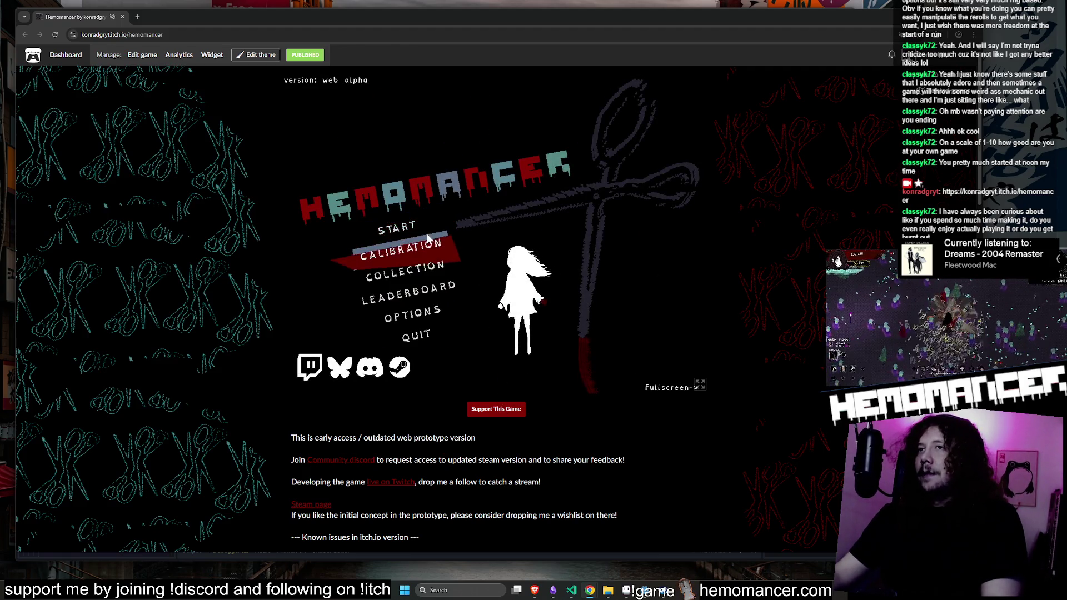
pyautogui.press('Down')
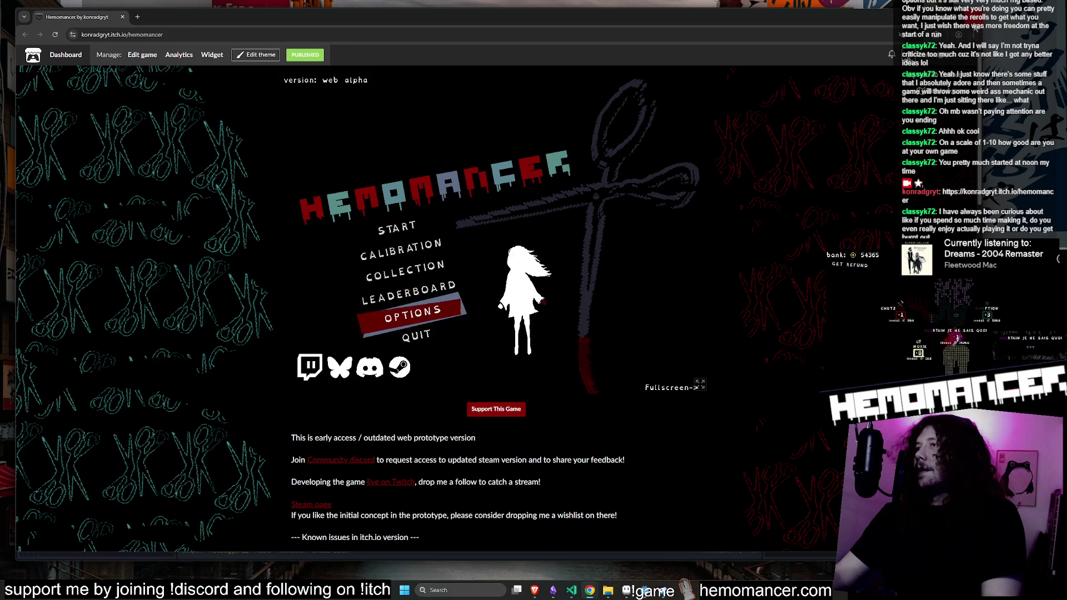
pyautogui.hotkey('alt', 'Tab')
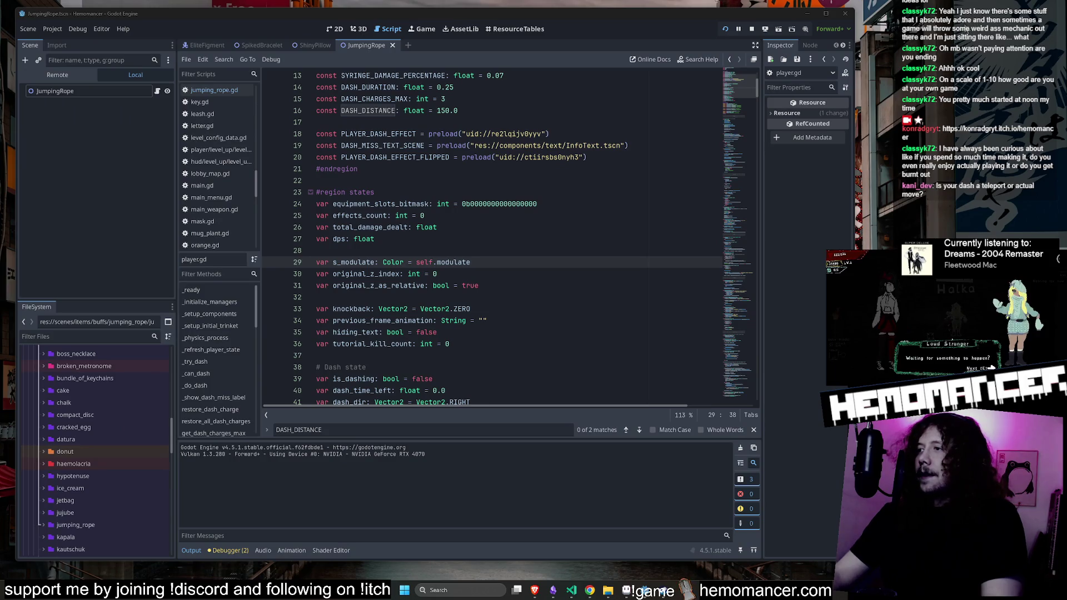
# Launch the debug build with F5 from player.gd, maximize it, and enter the hub
pyautogui.click(638, 203)
pyautogui.press('F5')
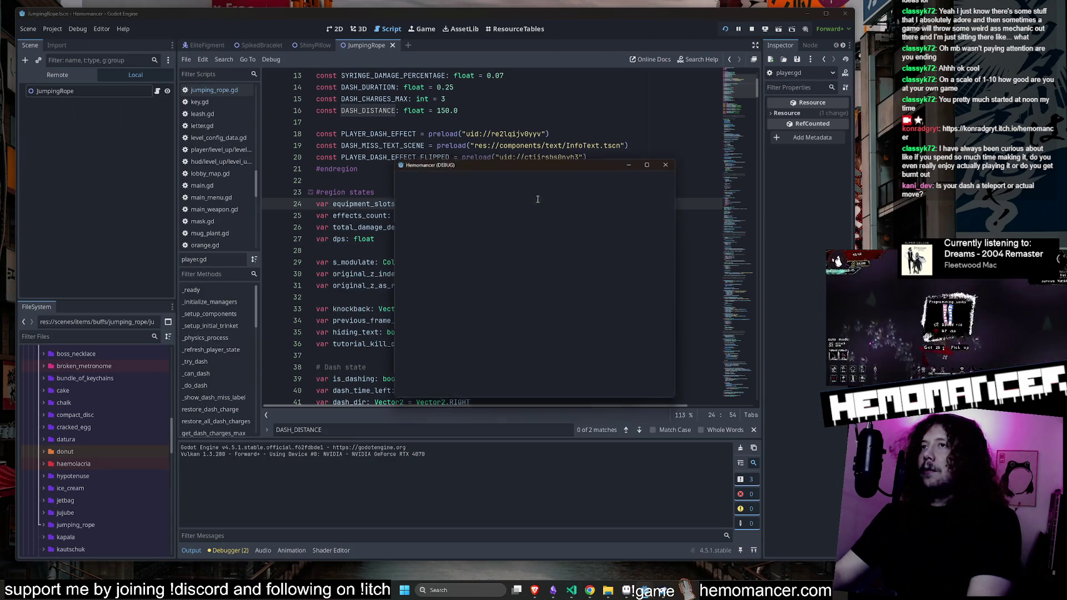
pyautogui.click(655, 159)
pyautogui.click(391, 288)
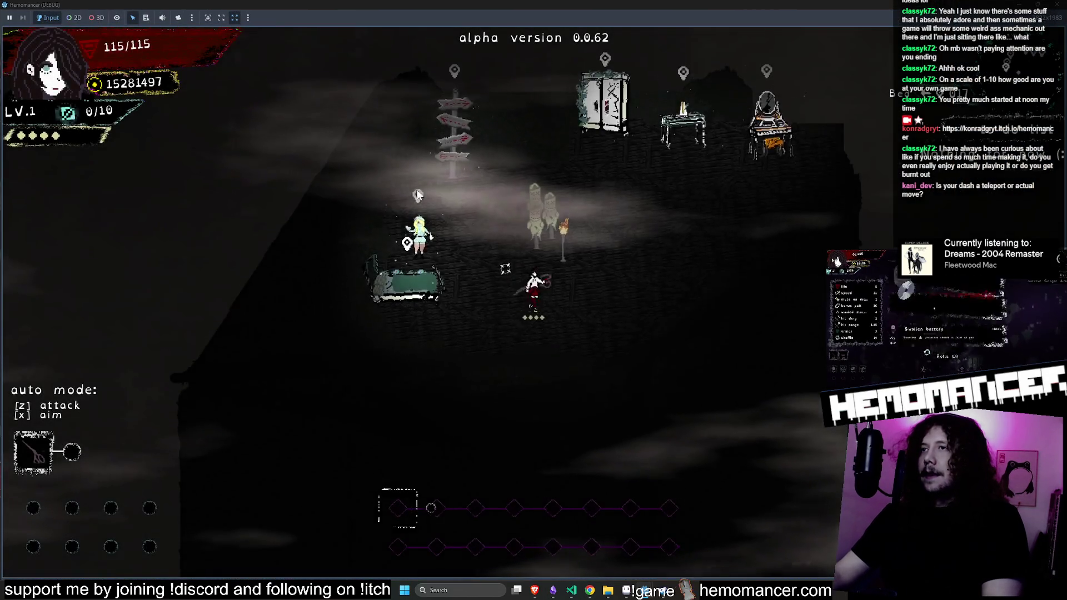
# Use the Signpole's travel map to start a run in the forest
pyautogui.press('d')
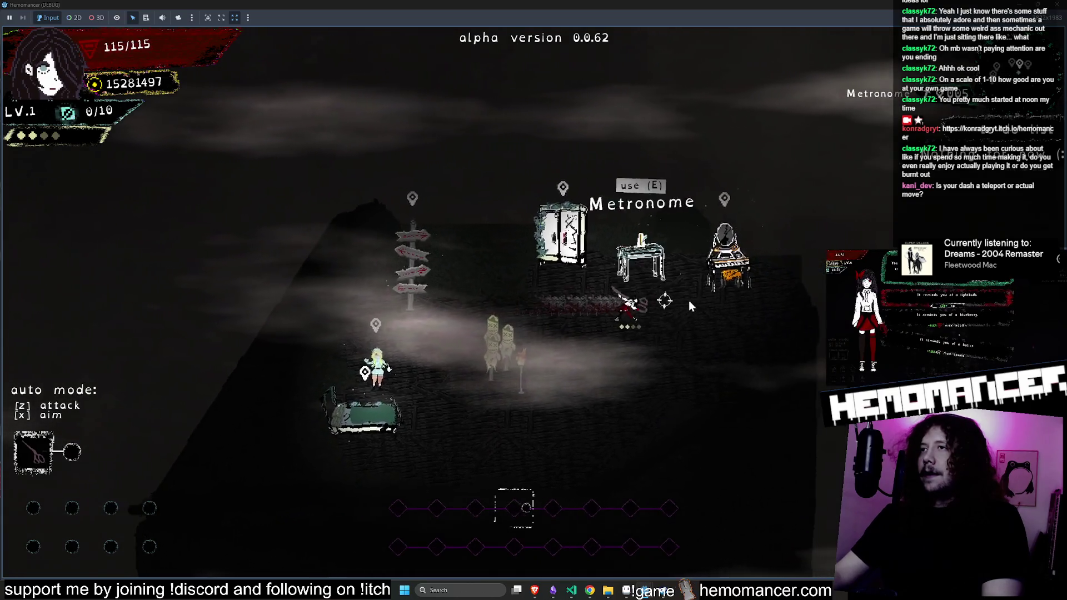
pyautogui.press('a')
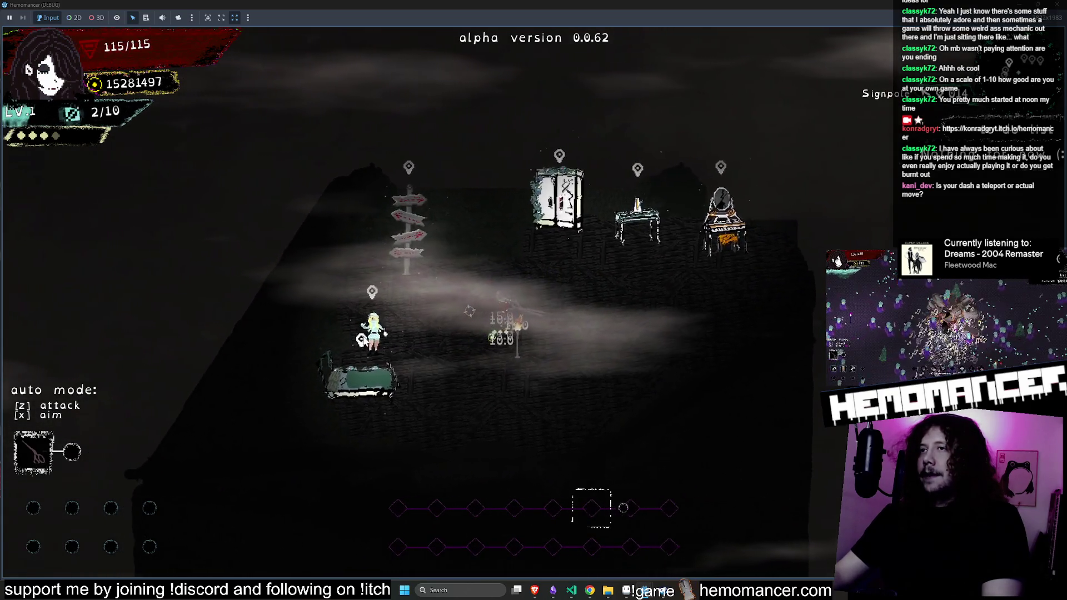
pyautogui.press('d')
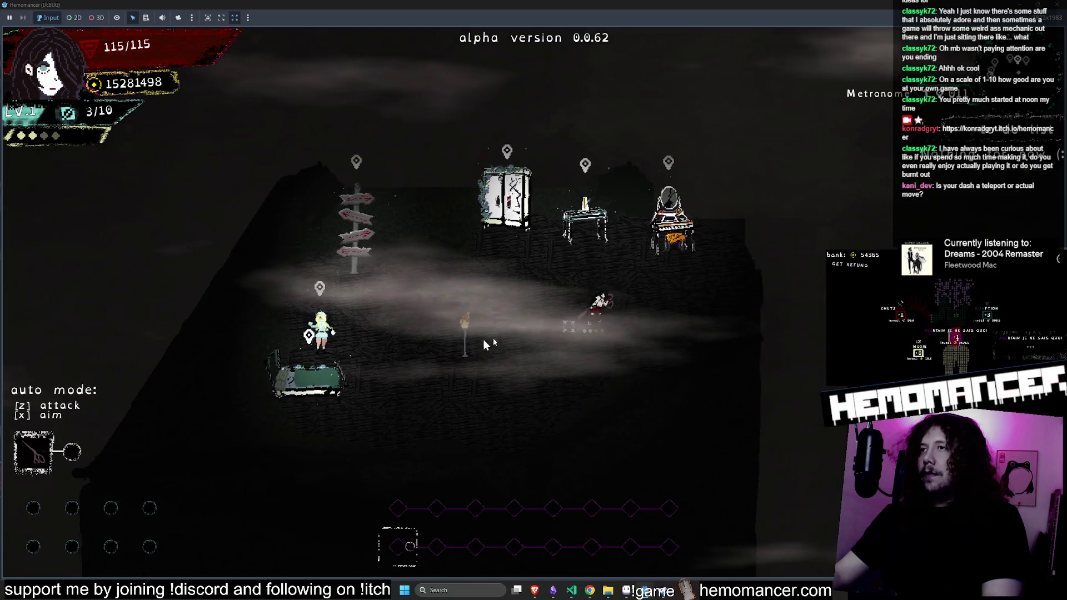
pyautogui.press('w')
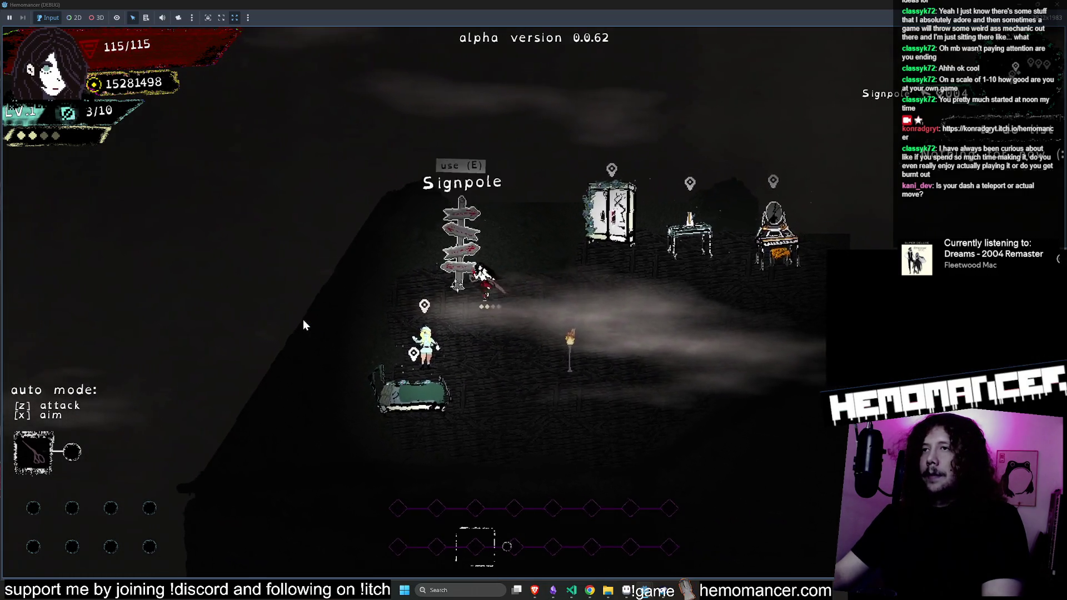
pyautogui.press('e')
pyautogui.click(492, 380)
# Walk up-left through the forest hitting enemies, then pause to the menu
pyautogui.press('d')
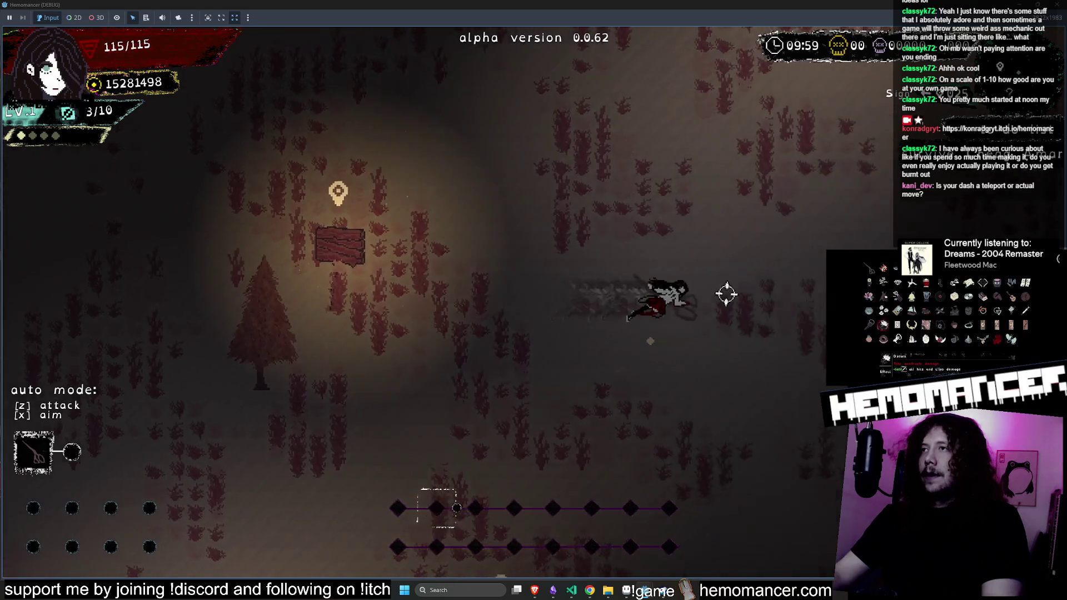
pyautogui.press('w')
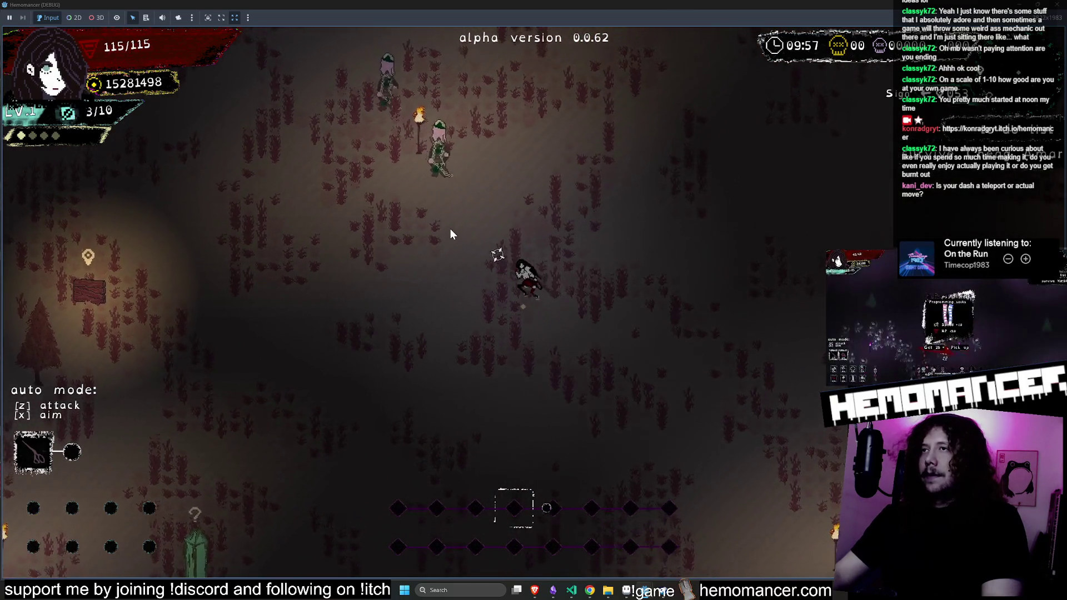
pyautogui.press('a')
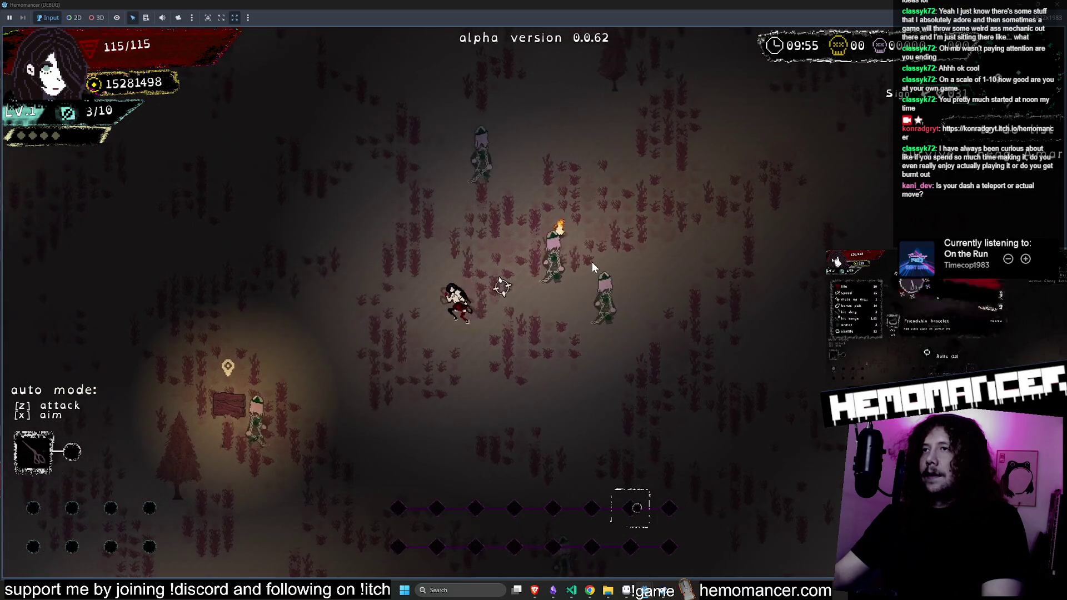
pyautogui.press('w')
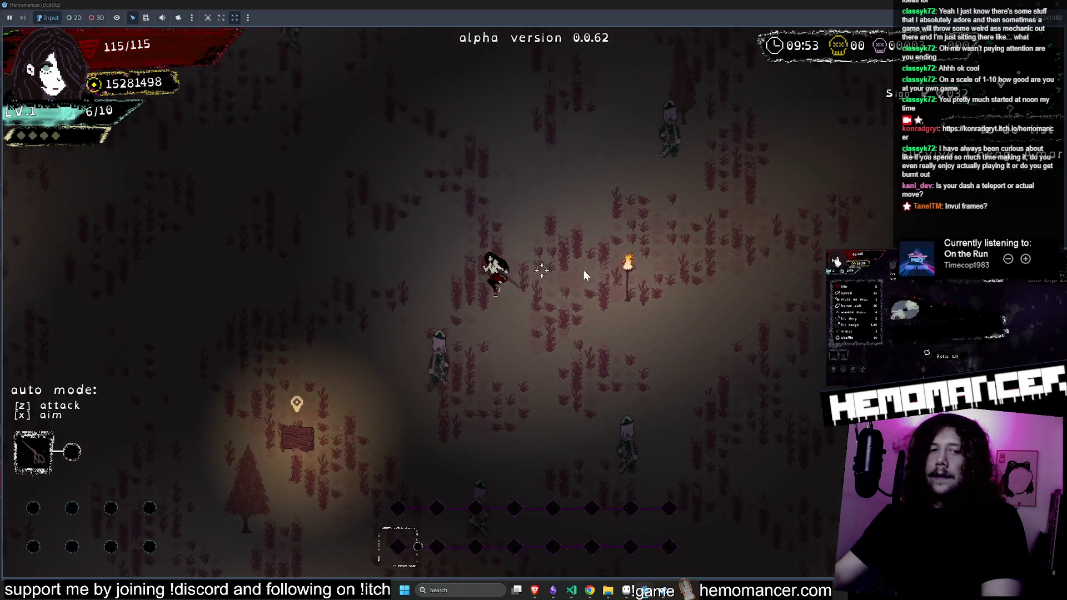
pyautogui.press('a')
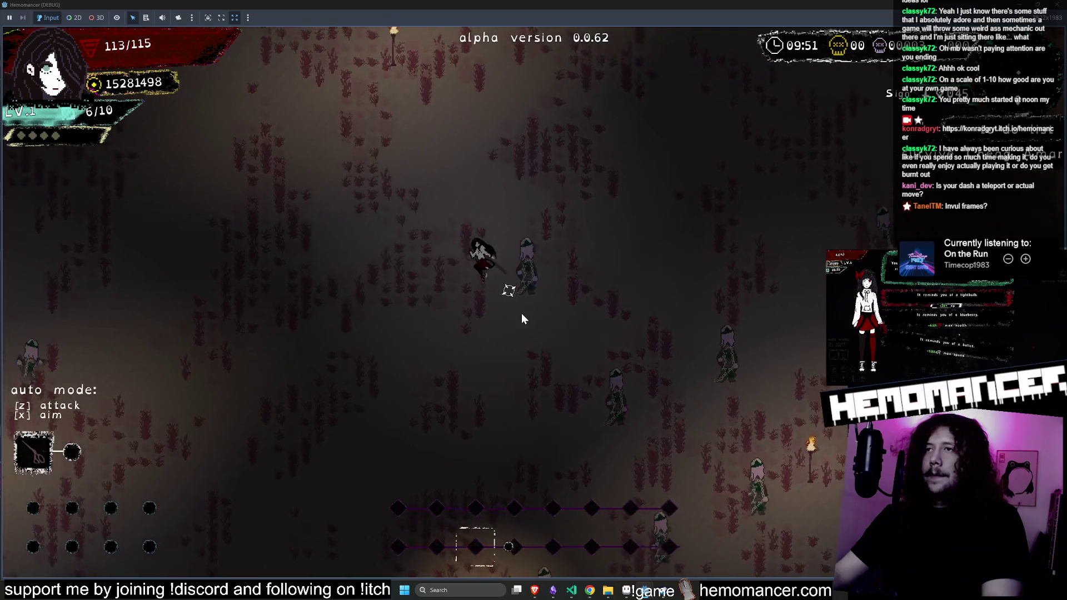
pyautogui.press('Escape')
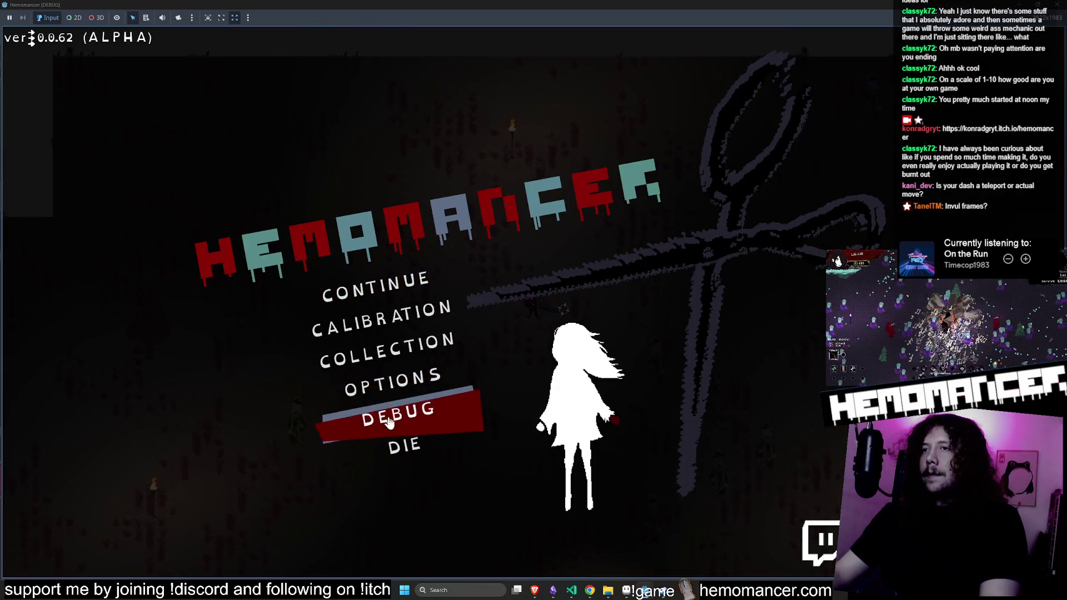
# Add the Jumping rope trinket from the debug settings' TR dropdown
pyautogui.click(401, 420)
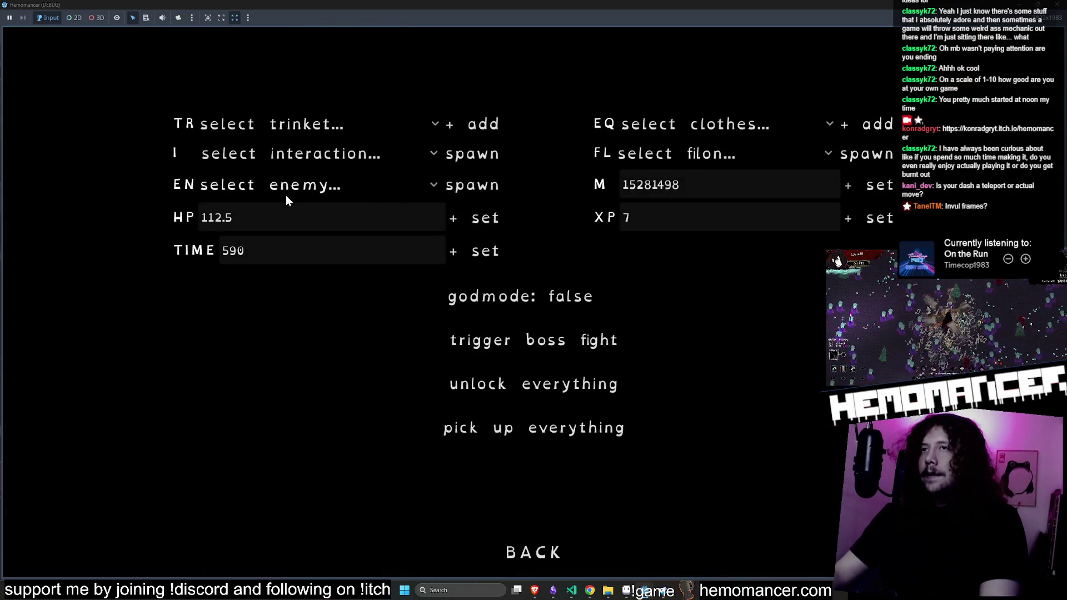
pyautogui.click(332, 126)
pyautogui.scroll(-10, 344, 334)
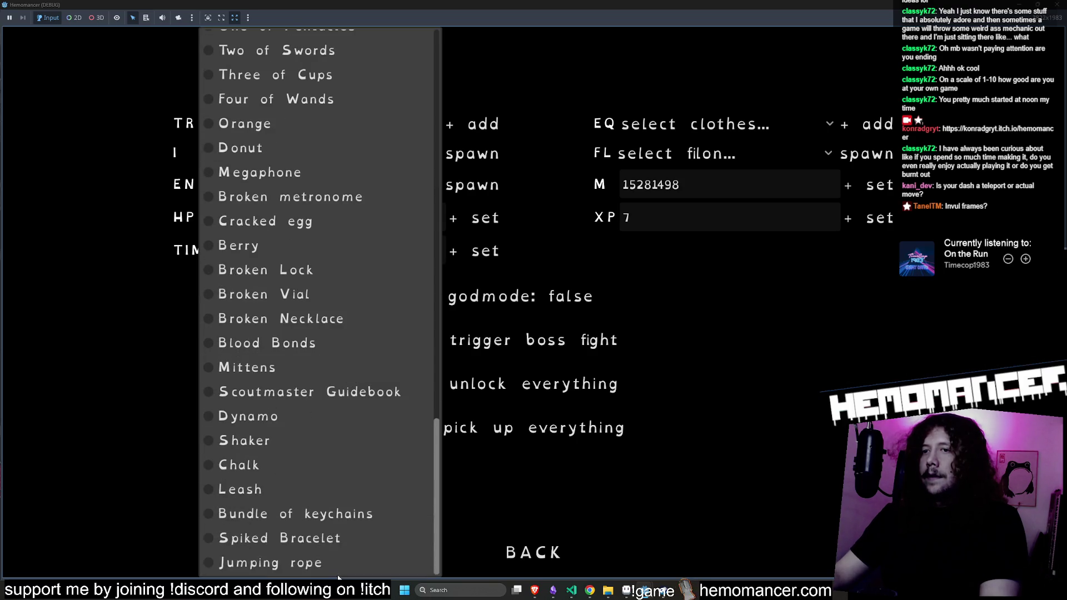
pyautogui.click(334, 563)
pyautogui.click(334, 125)
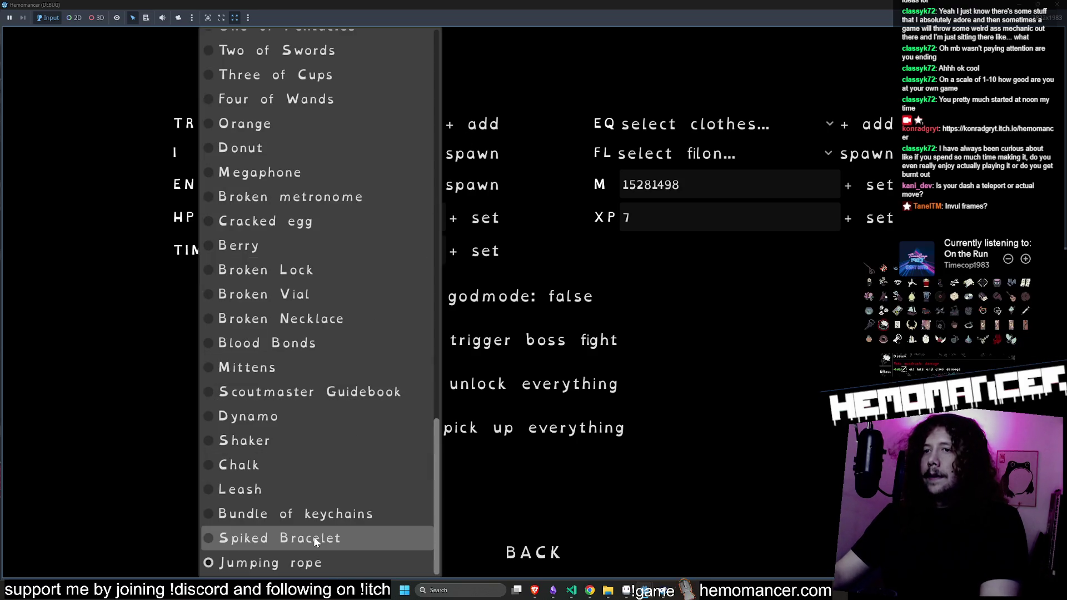
pyautogui.click(313, 536)
pyautogui.click(323, 130)
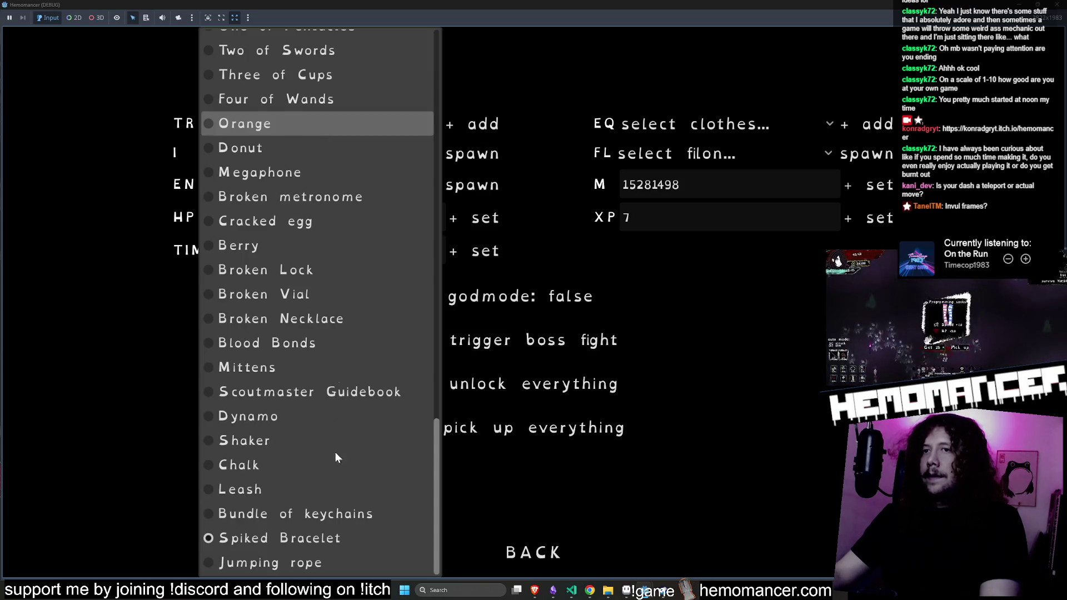
pyautogui.click(315, 419)
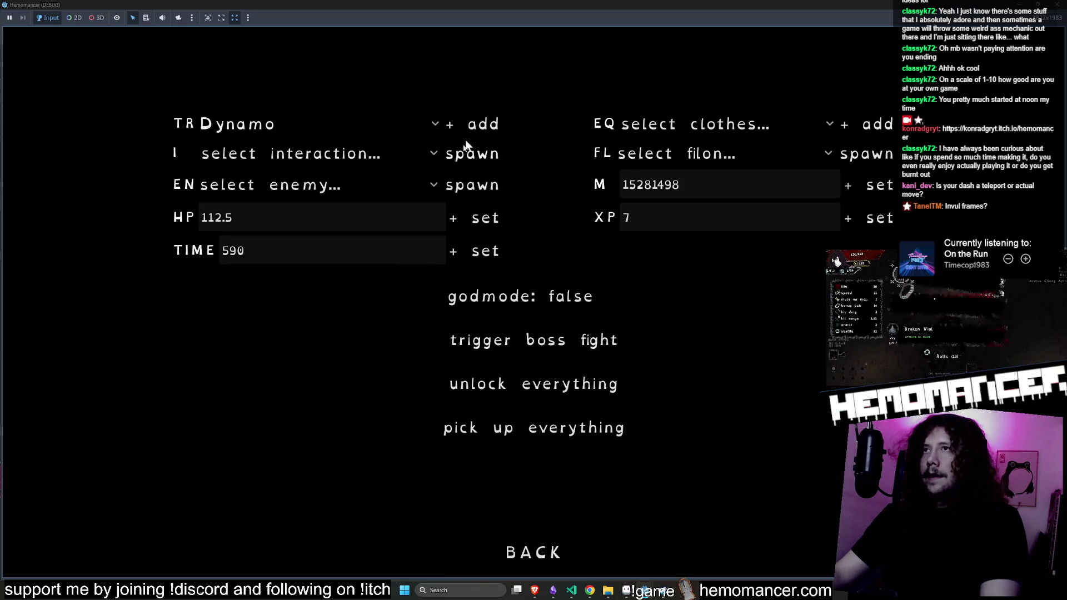
# Resume the run and take the Jumping rope level 2 upgrade
pyautogui.click(525, 552)
pyautogui.click(402, 277)
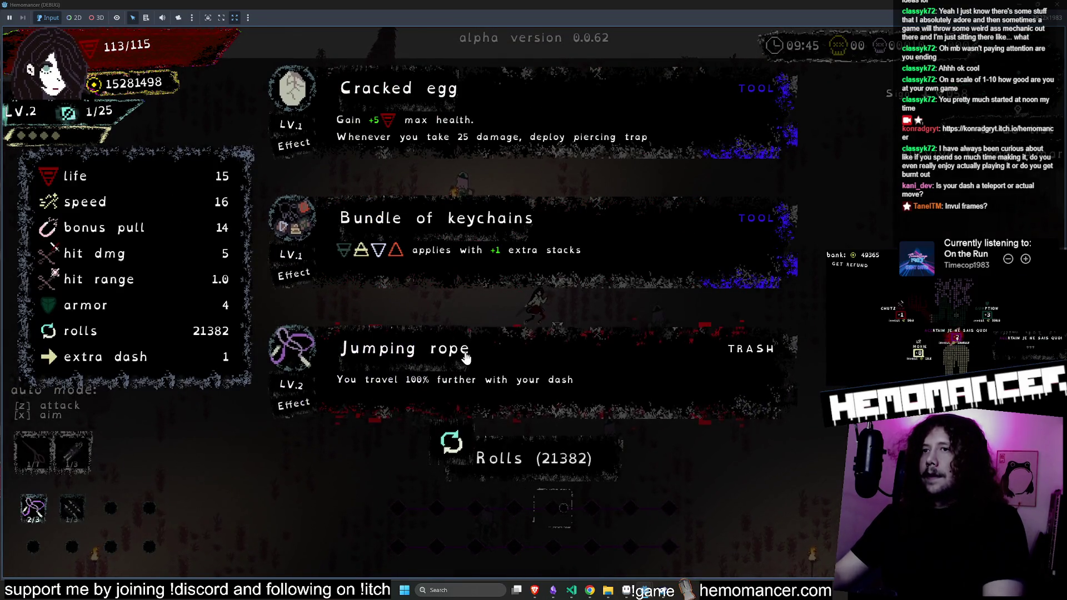
pyautogui.click(466, 359)
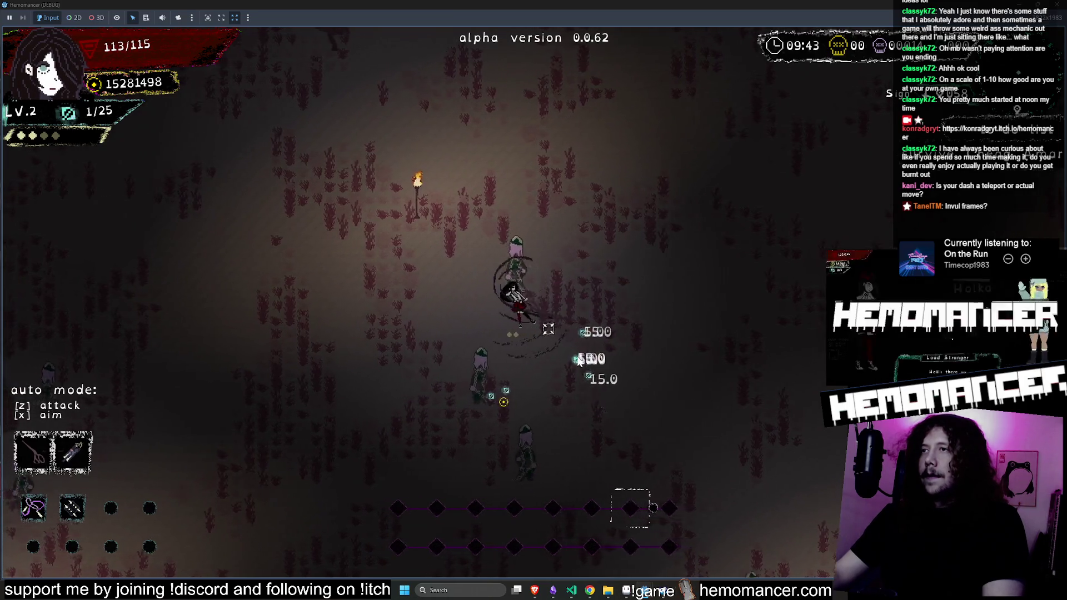
# Run through the forest collecting gems, dashing up-right twice to test dash distance
pyautogui.press('a')
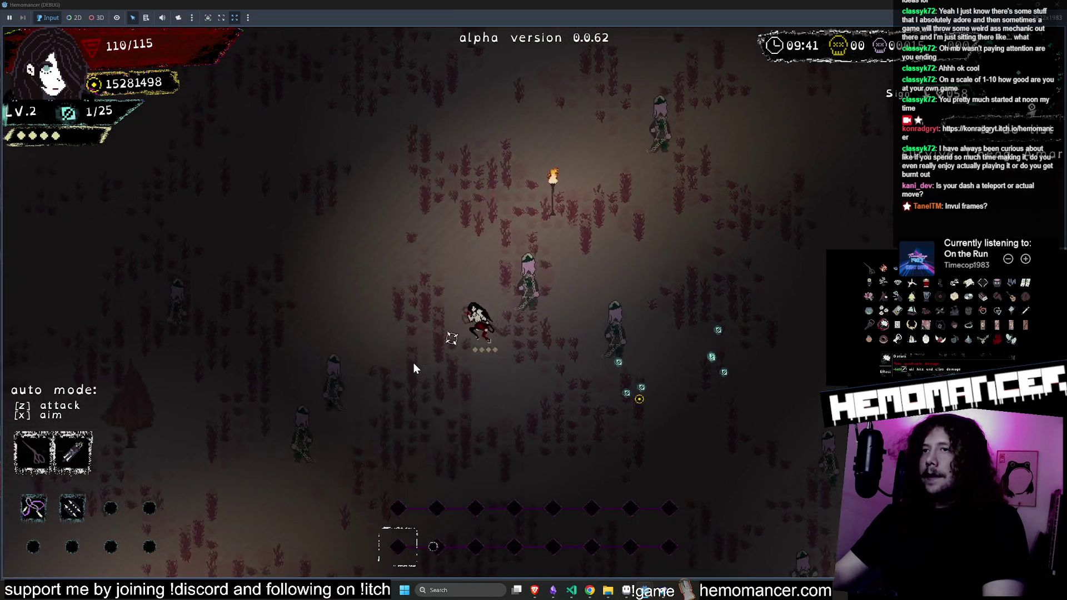
pyautogui.press('s')
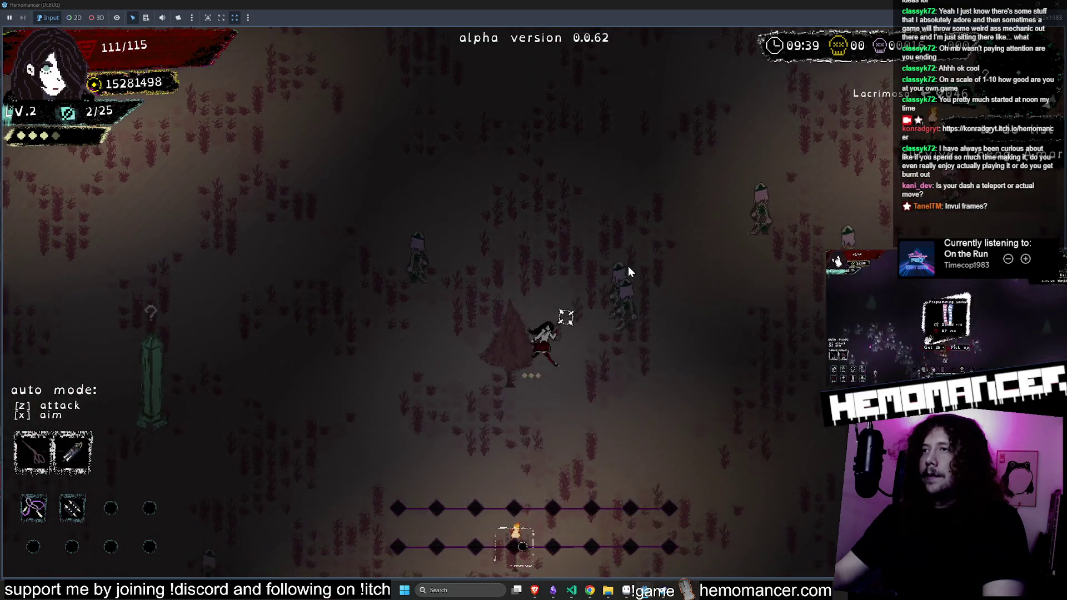
pyautogui.press('s')
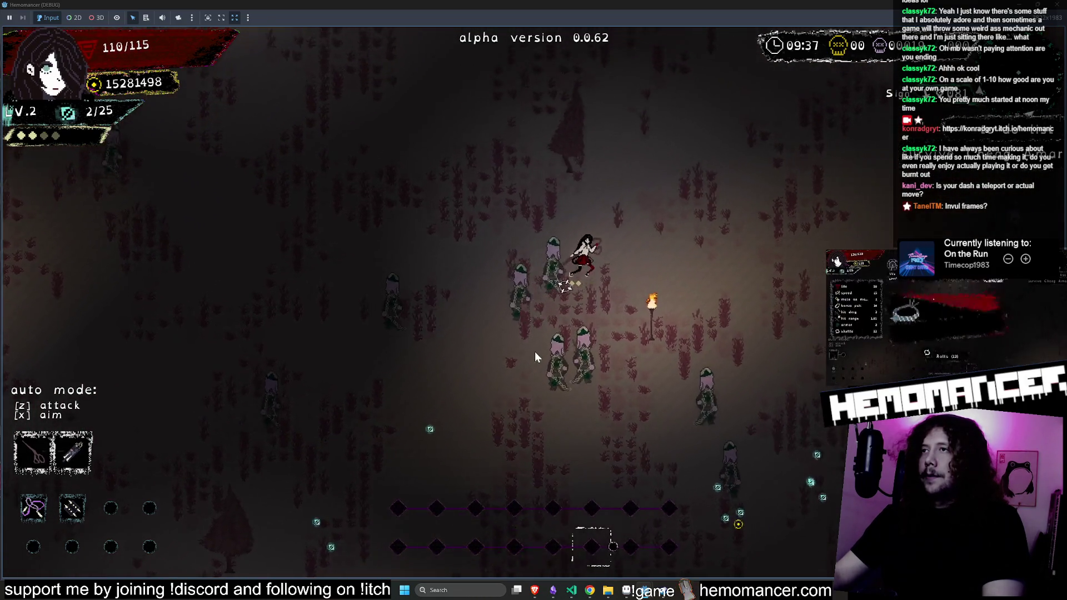
pyautogui.press('w')
pyautogui.press('d')
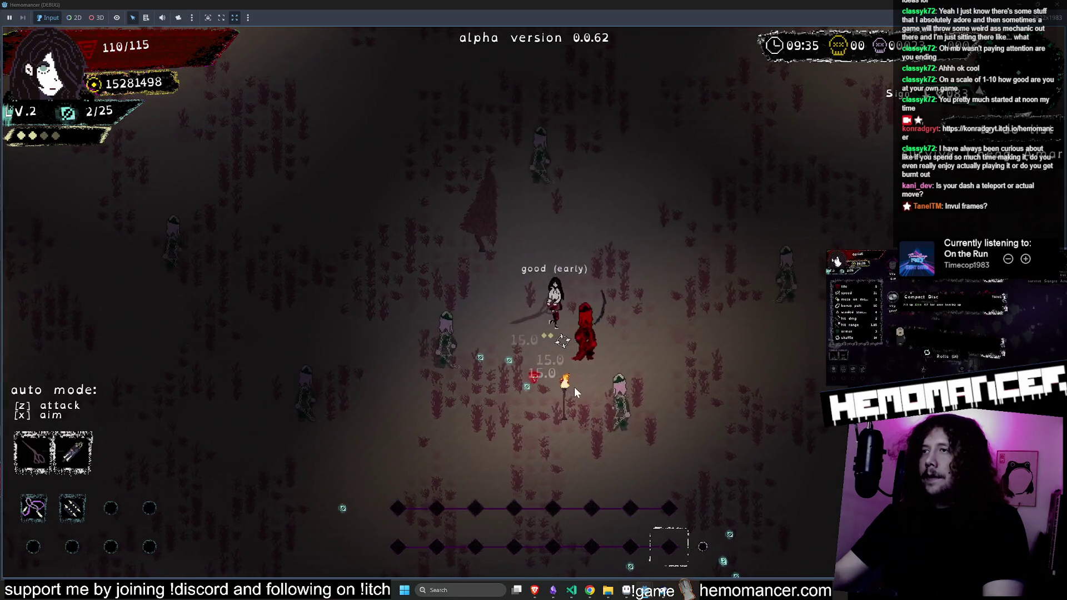
pyautogui.press('s')
pyautogui.press('d')
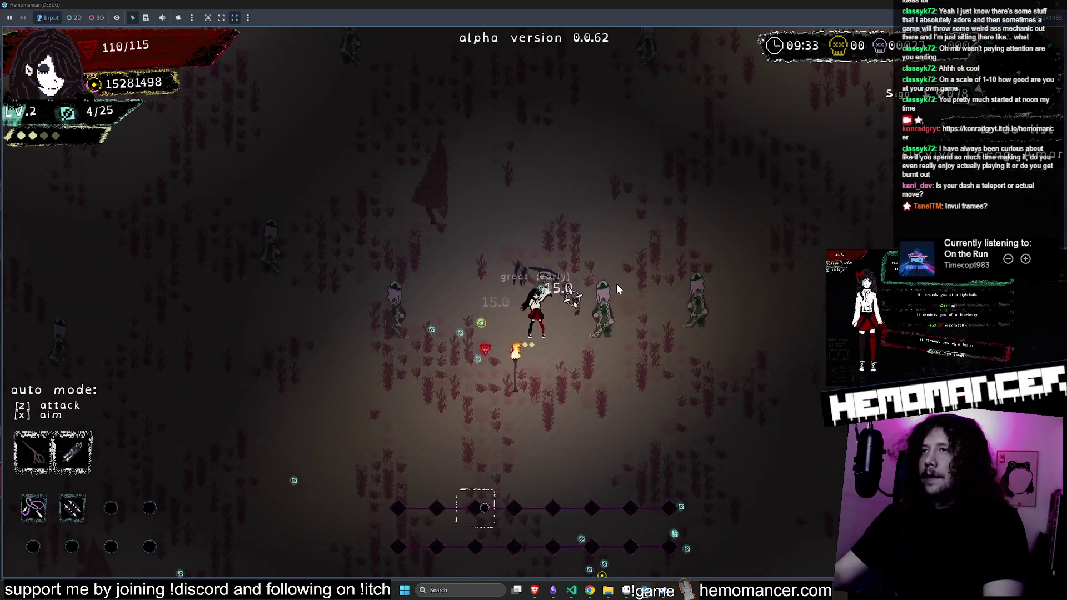
pyautogui.press('d')
pyautogui.press('w')
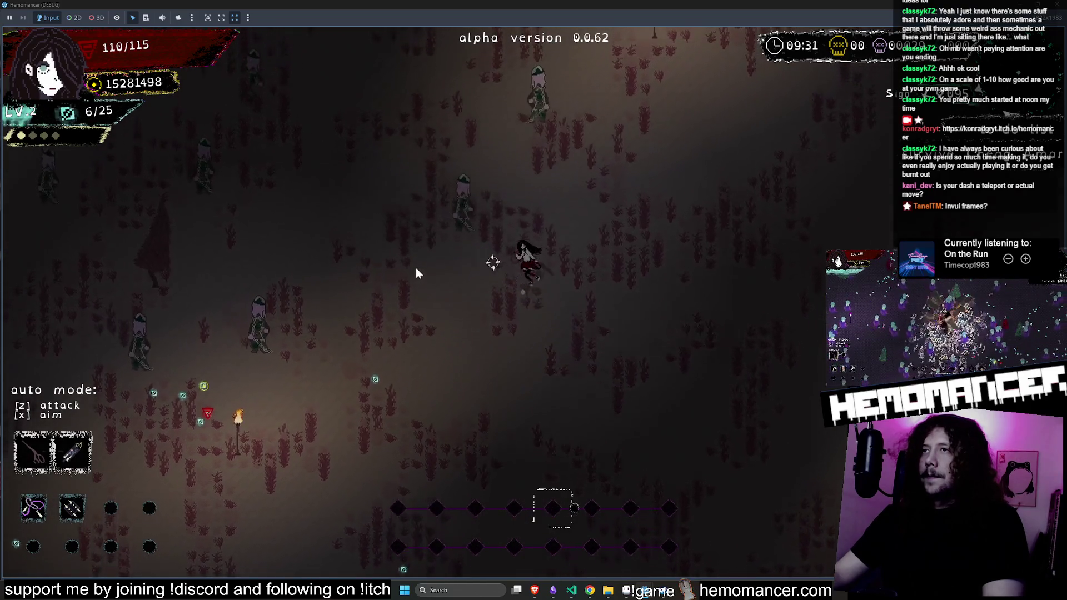
pyautogui.press('w')
pyautogui.press('d')
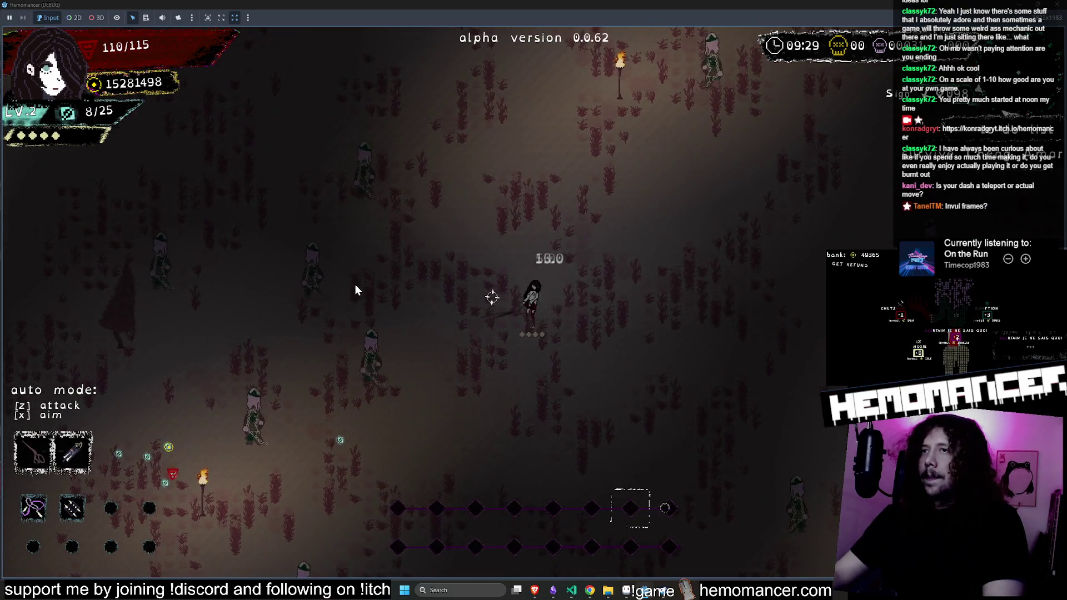
# Fight toward the chest, open it for the Turtleneck, and pick a level-up reward
pyautogui.press('a')
pyautogui.press('s')
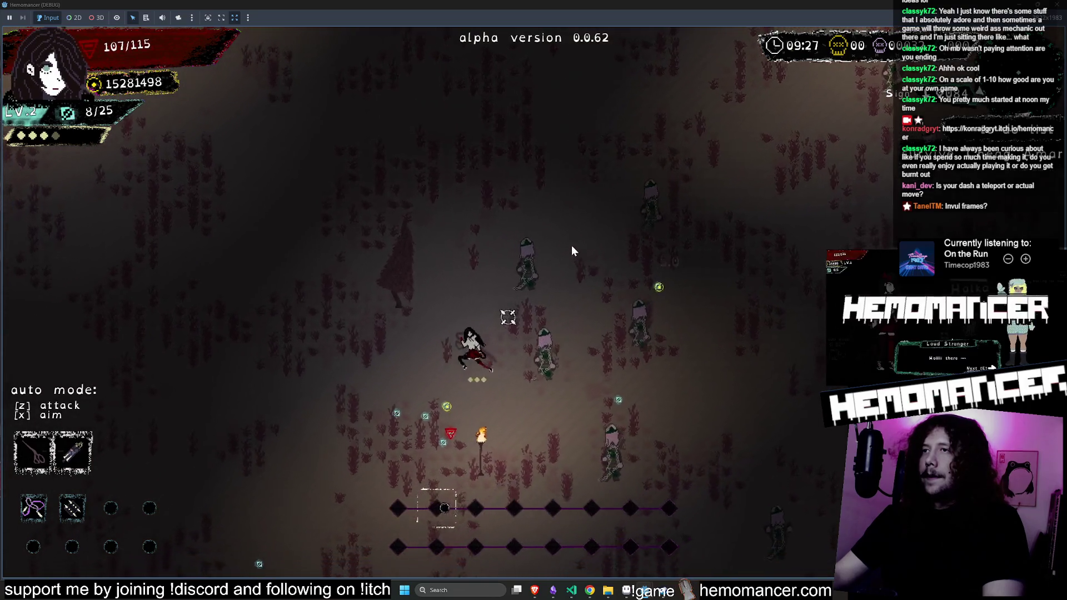
pyautogui.press('s')
pyautogui.press('a')
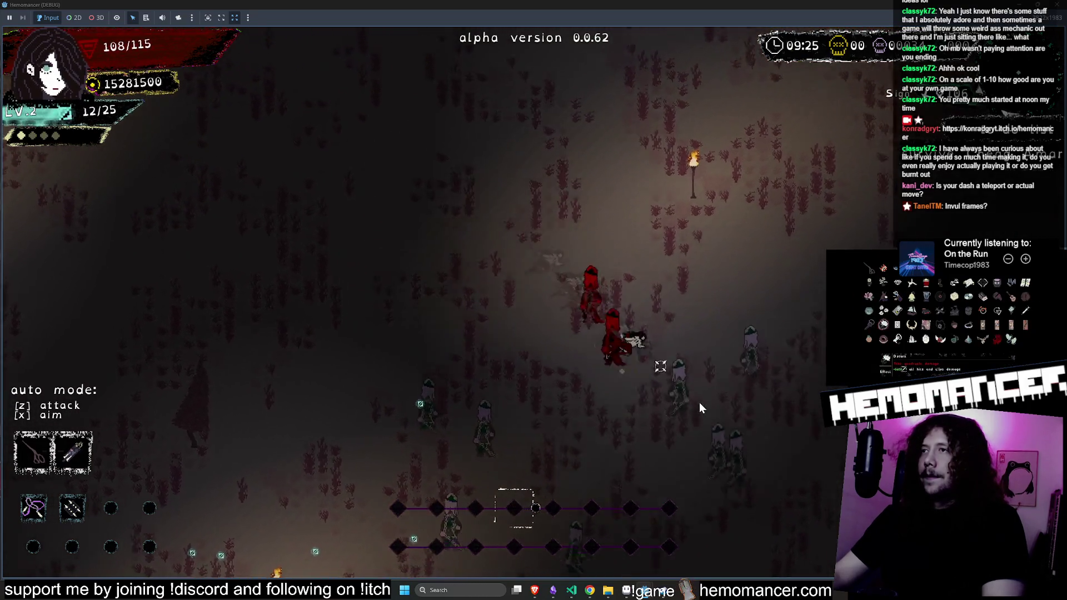
pyautogui.press('s')
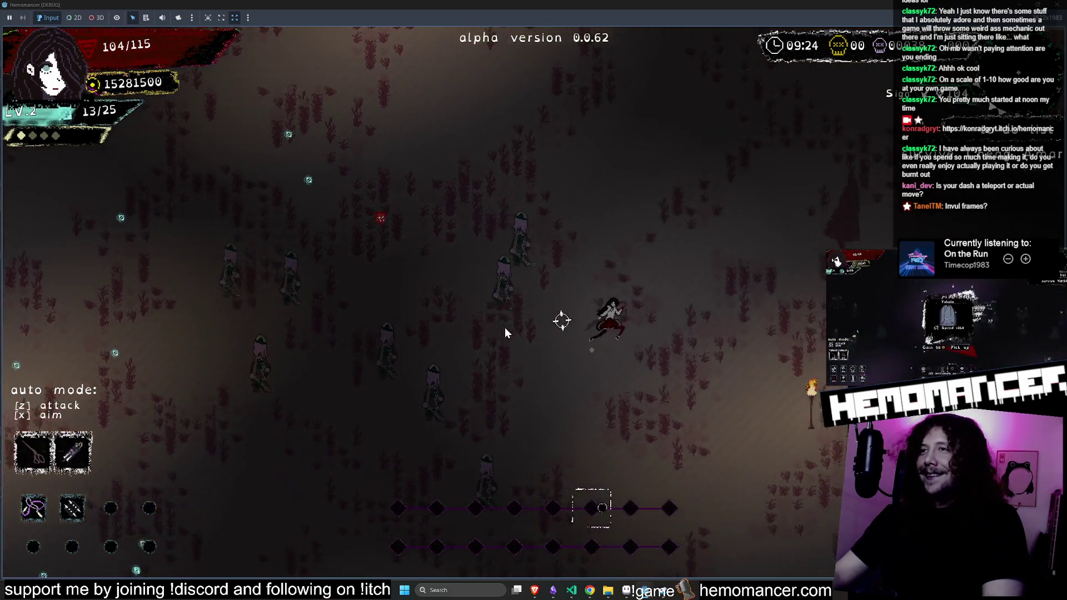
pyautogui.press('d')
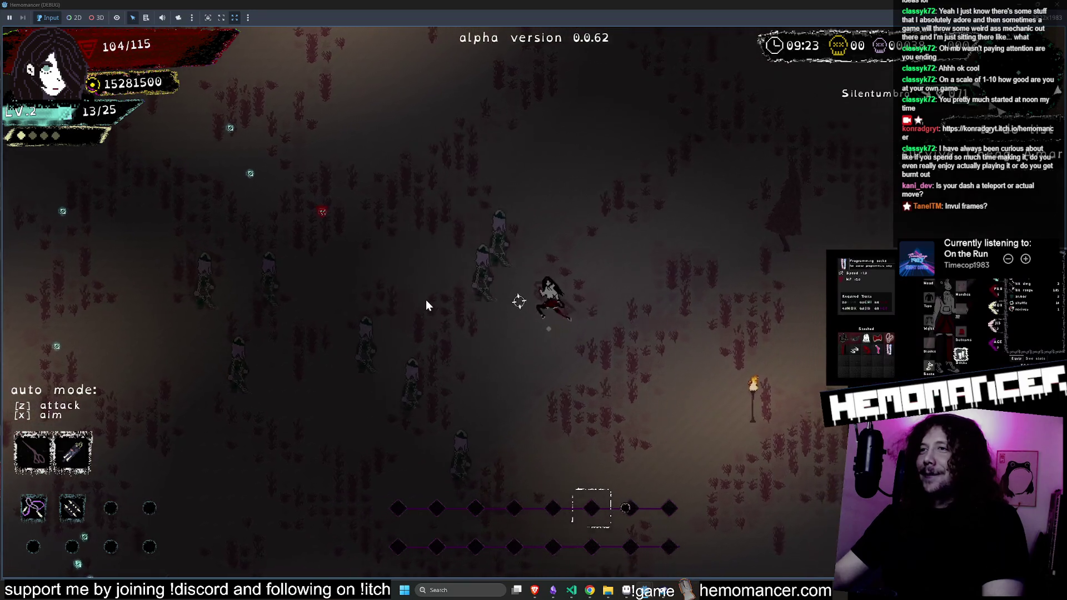
pyautogui.press('a')
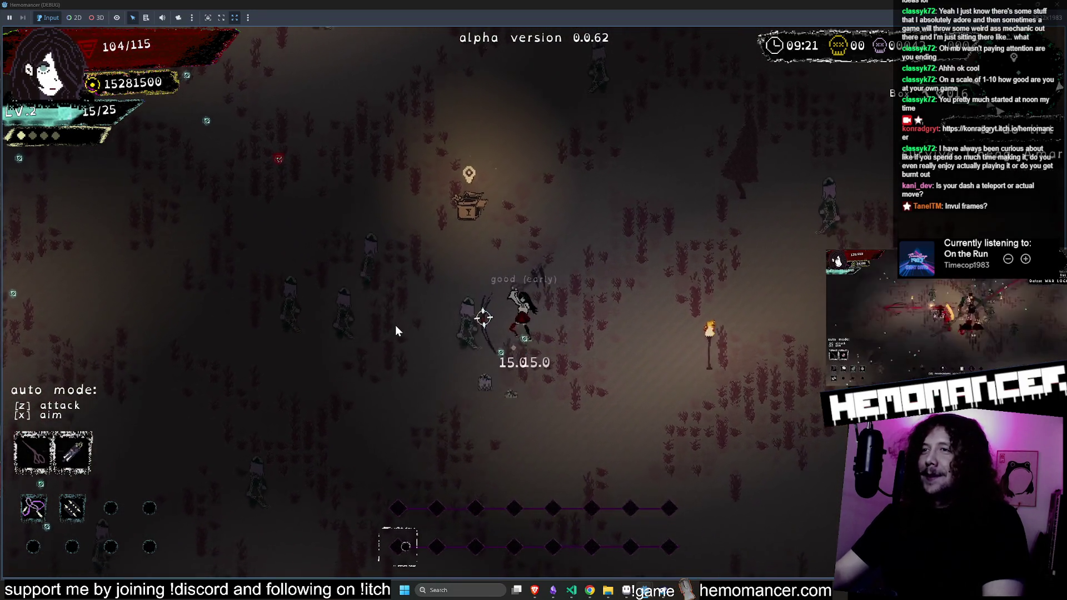
pyautogui.press('a')
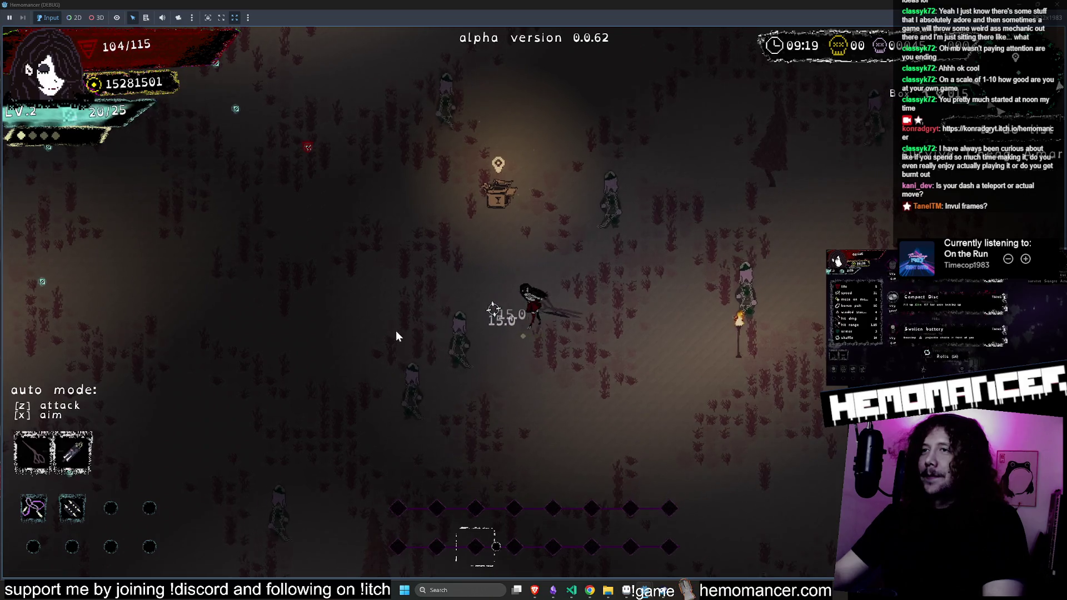
pyautogui.press('w')
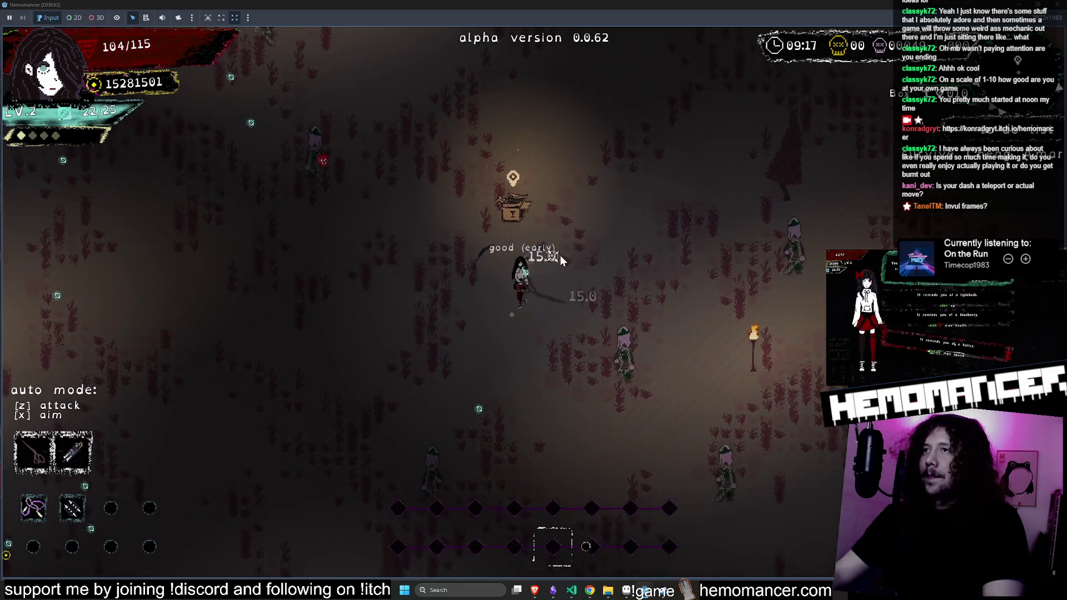
pyautogui.click(485, 431)
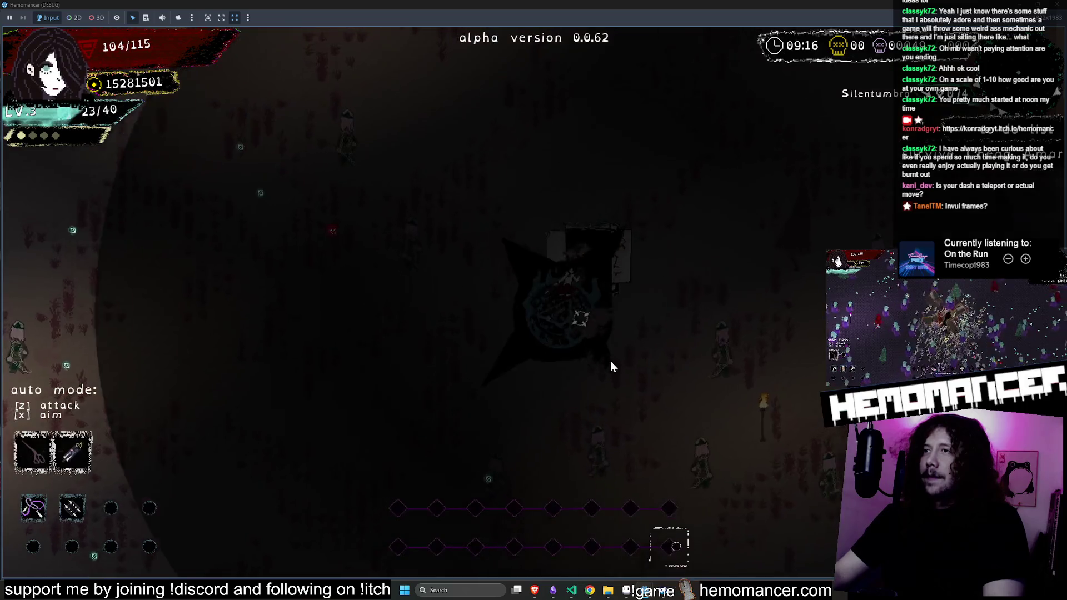
pyautogui.click(642, 378)
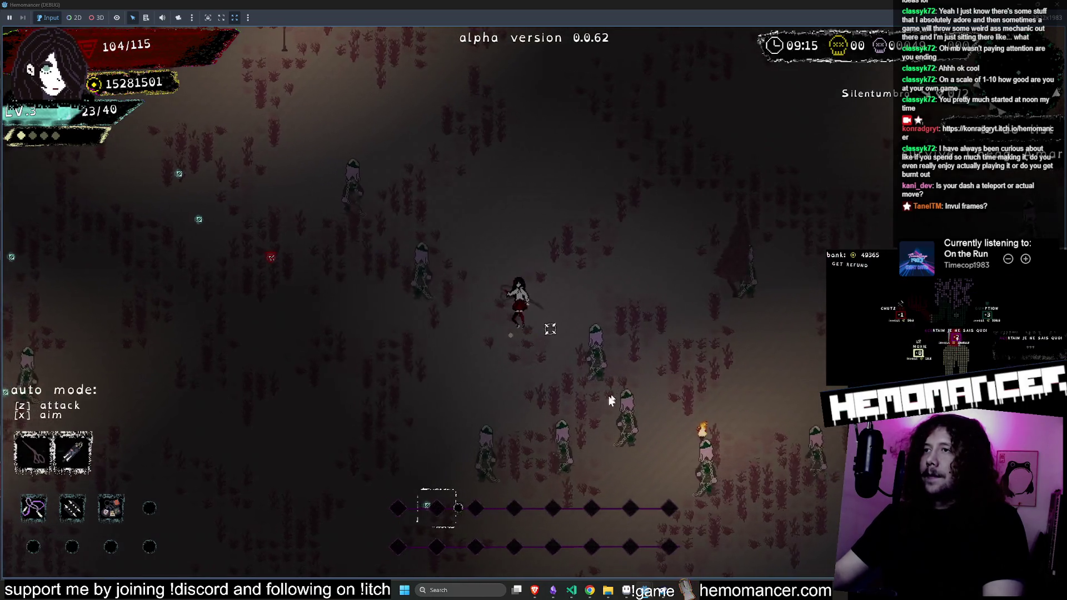
# Dash down-right, right and down-left across the field
pyautogui.press('a')
pyautogui.press('w')
pyautogui.press('d')
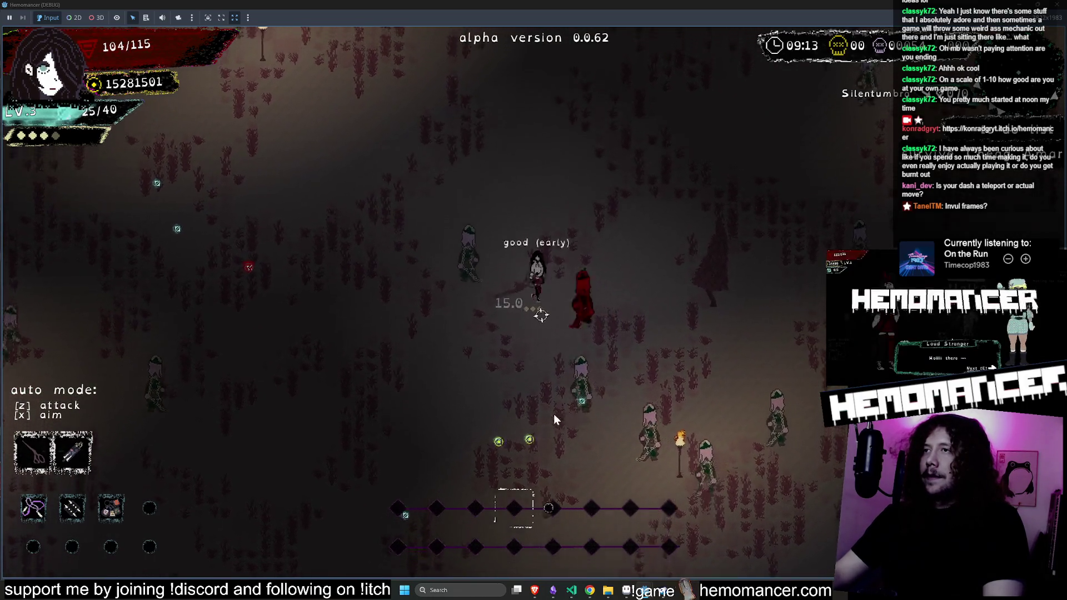
pyautogui.press('d')
pyautogui.press('s')
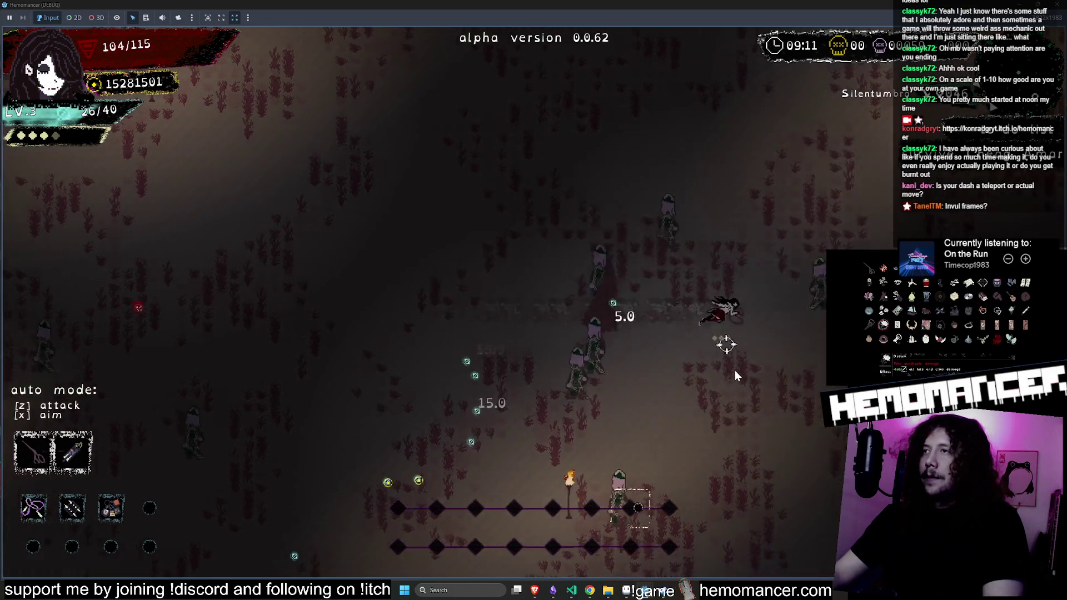
pyautogui.press('w')
pyautogui.press('d')
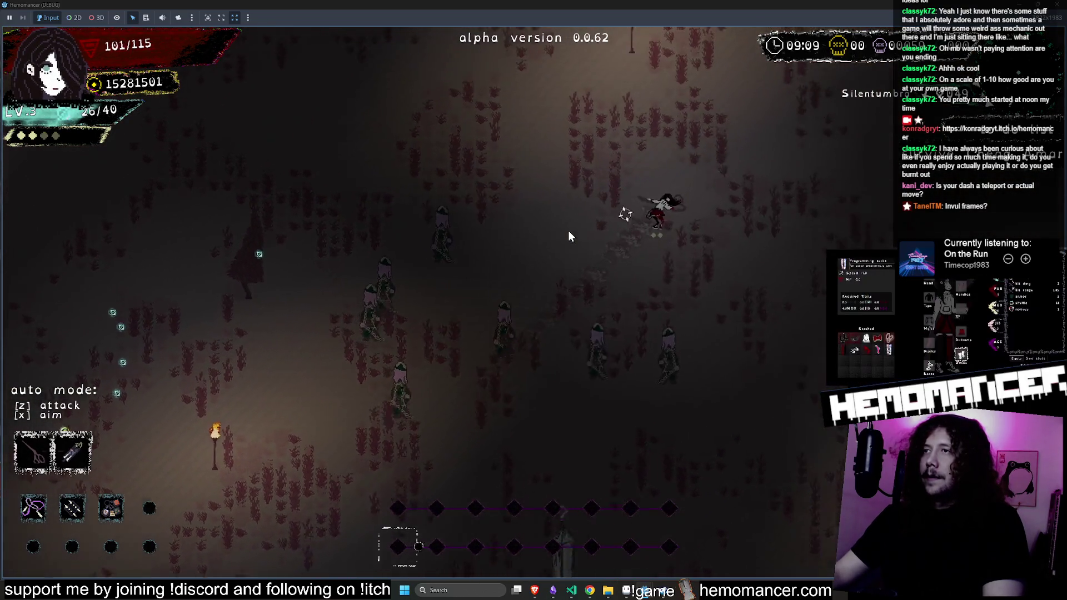
pyautogui.press('s')
pyautogui.press('d')
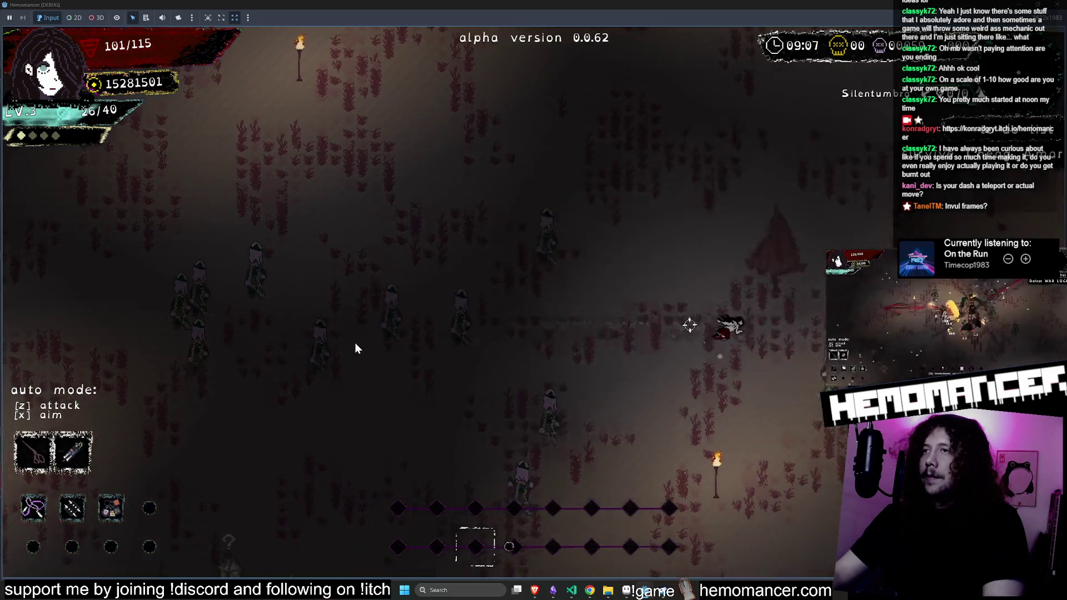
pyautogui.press('a')
pyautogui.press('s')
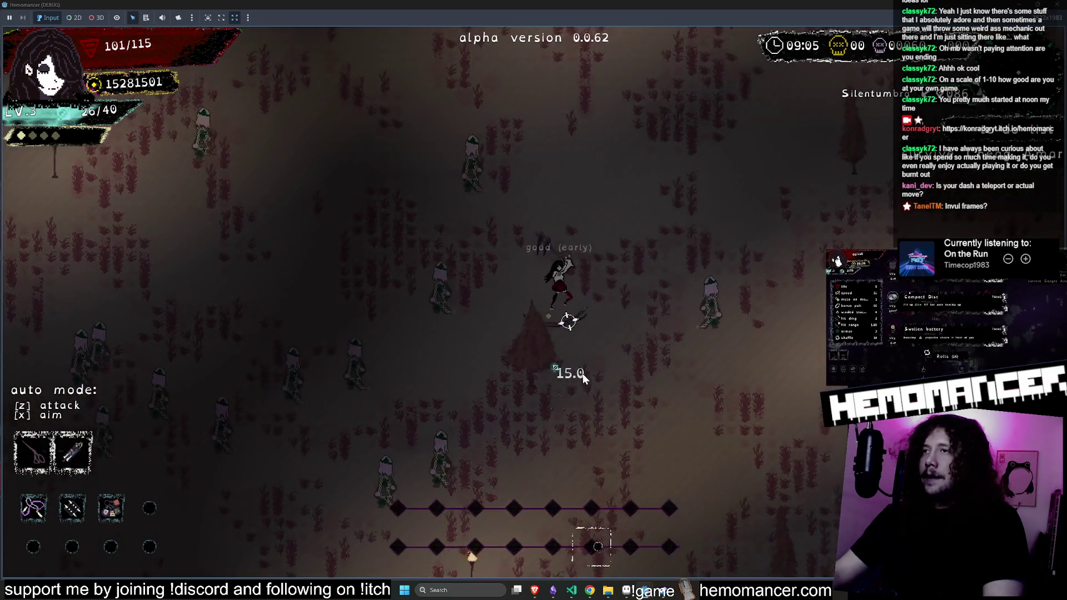
# Dash repeatedly up-left, then down-right through the nearby enemies
pyautogui.press('w')
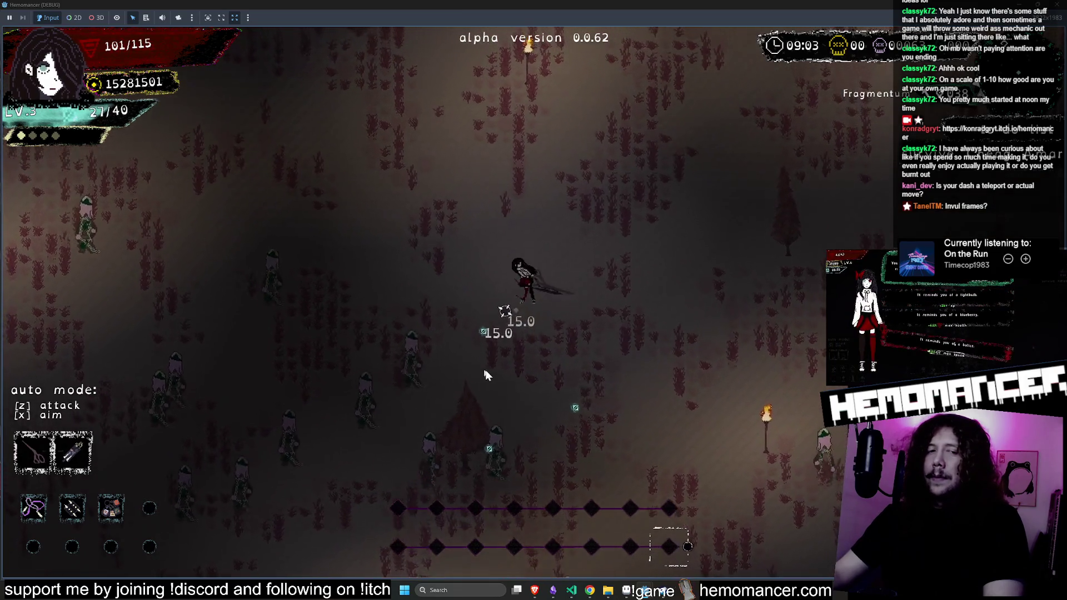
pyautogui.press('a')
pyautogui.press('w')
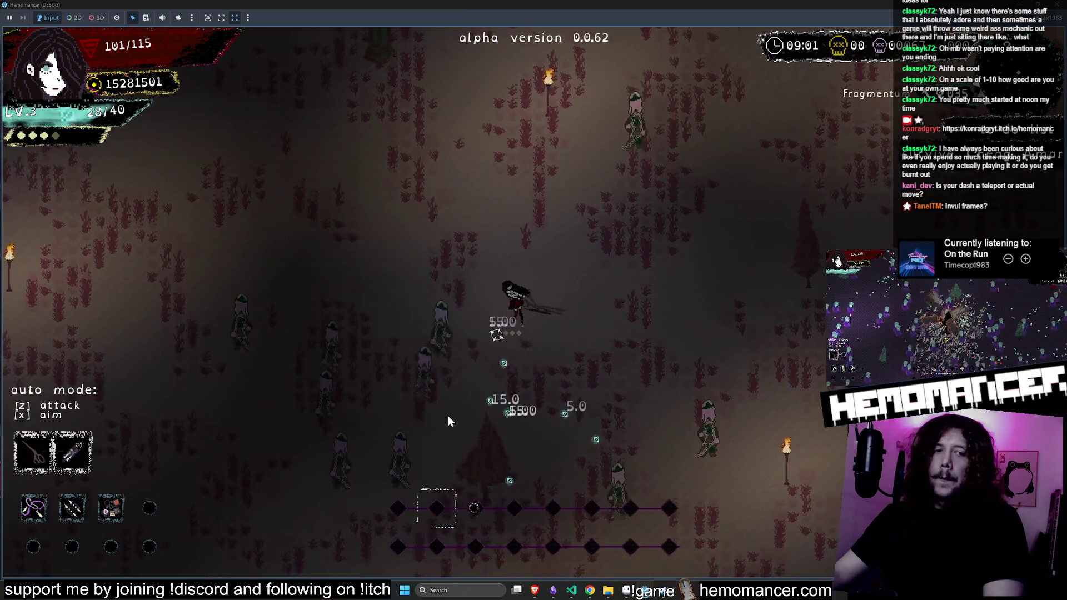
pyautogui.press('a')
pyautogui.press('w')
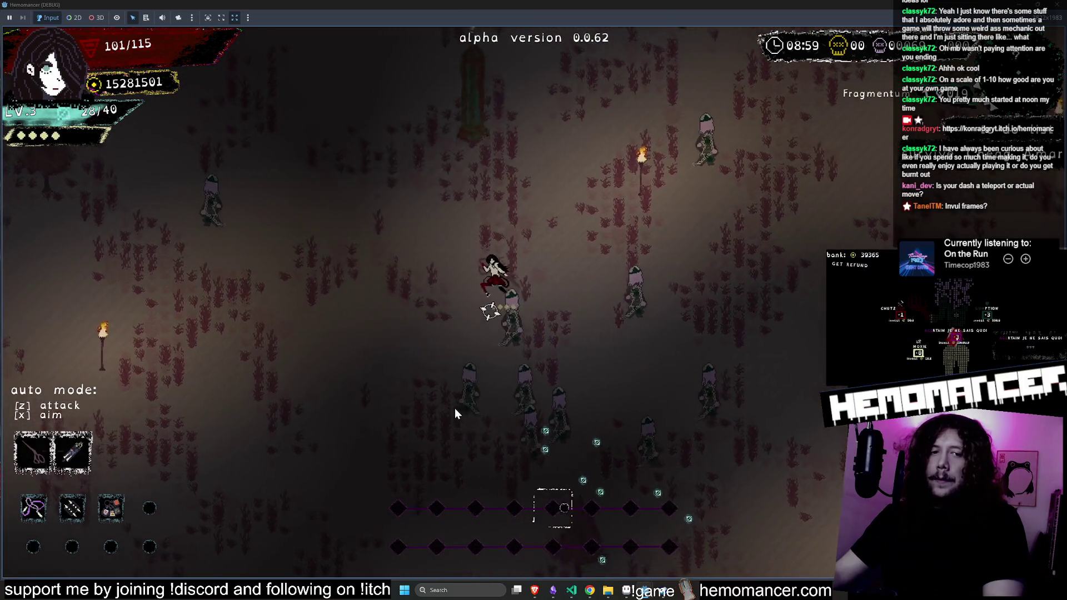
pyautogui.press('a')
pyautogui.press('w')
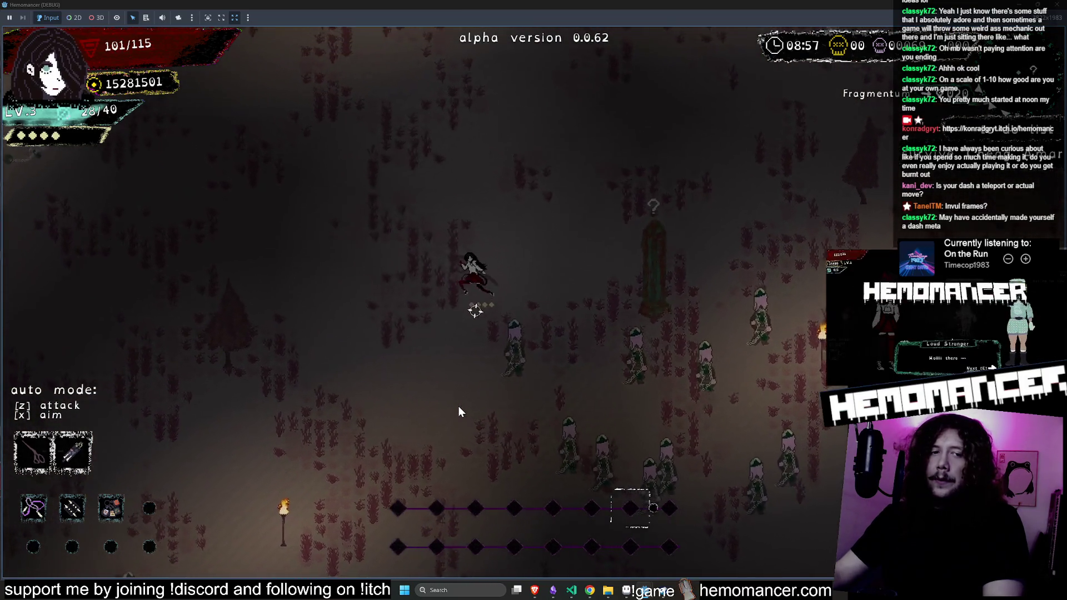
pyautogui.press('d')
pyautogui.press('s')
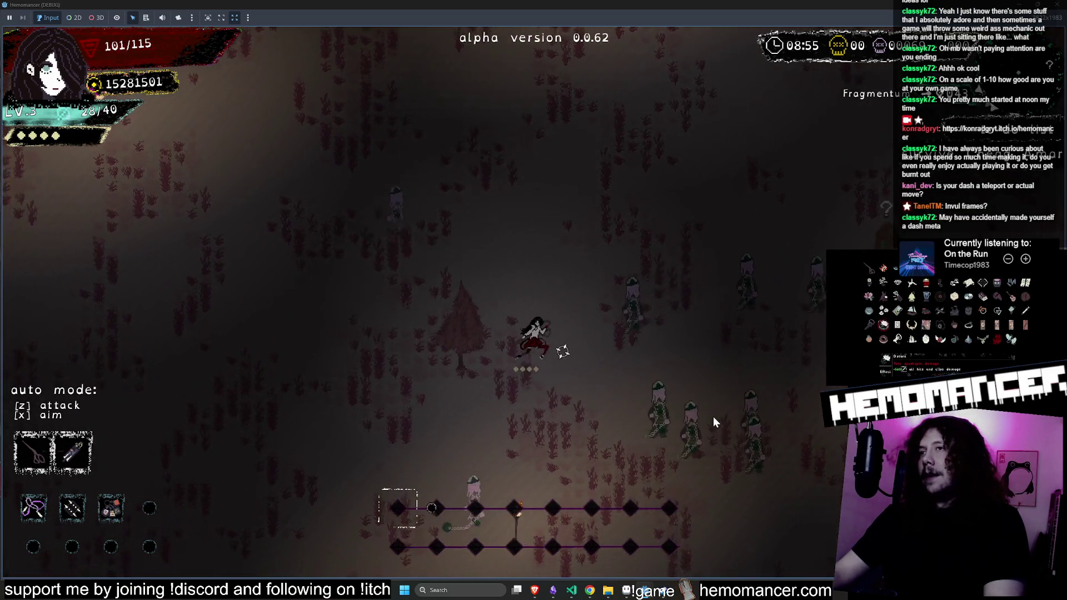
pyautogui.press('w')
pyautogui.press('d')
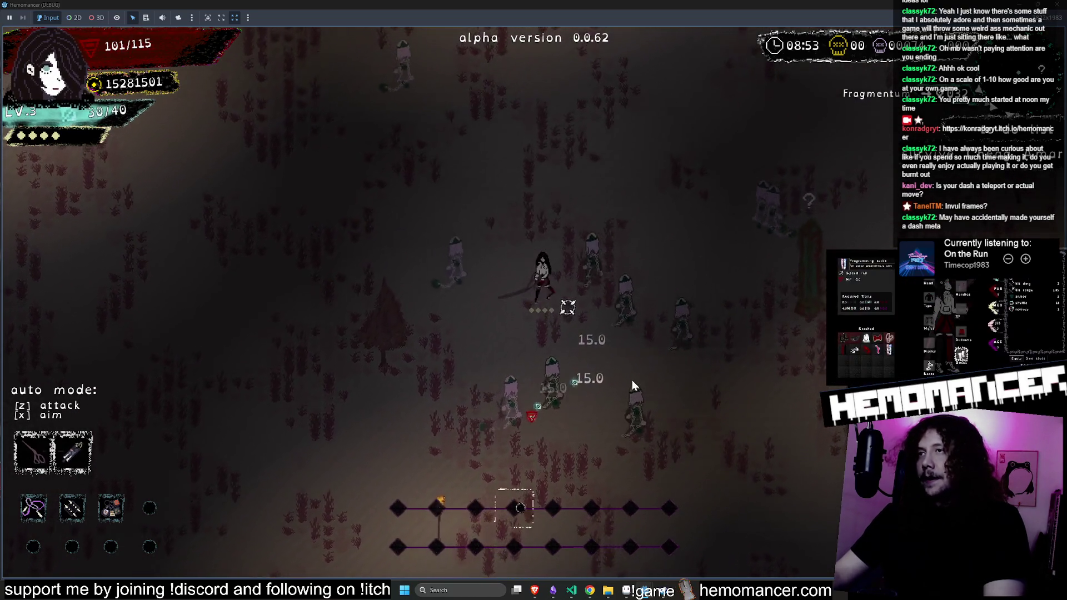
pyautogui.press('w')
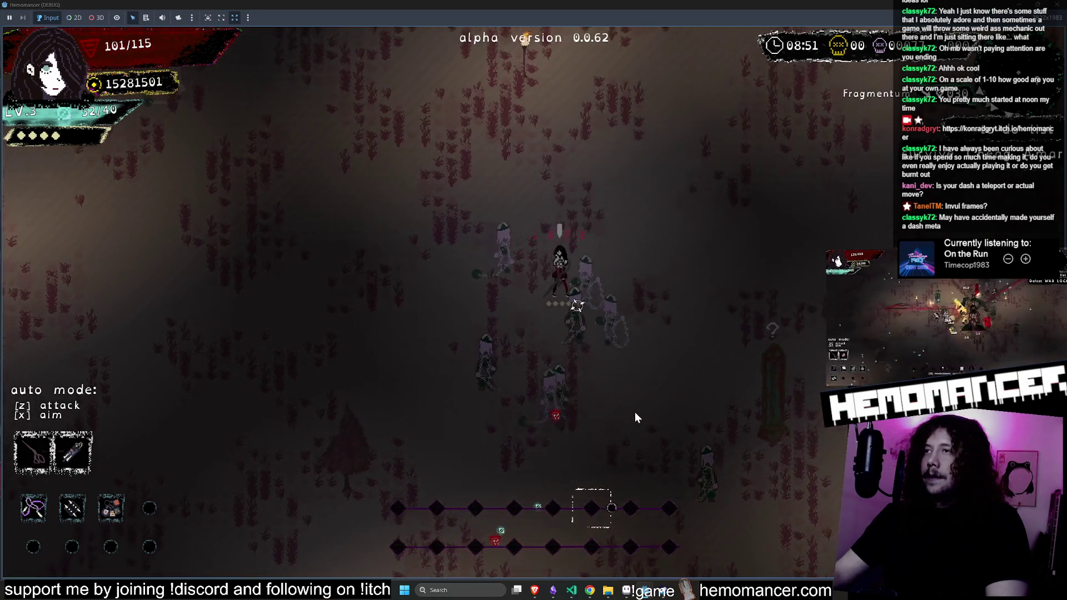
# Walk up to the Round Stone and take its blueberry option
pyautogui.press('w')
pyautogui.press('a')
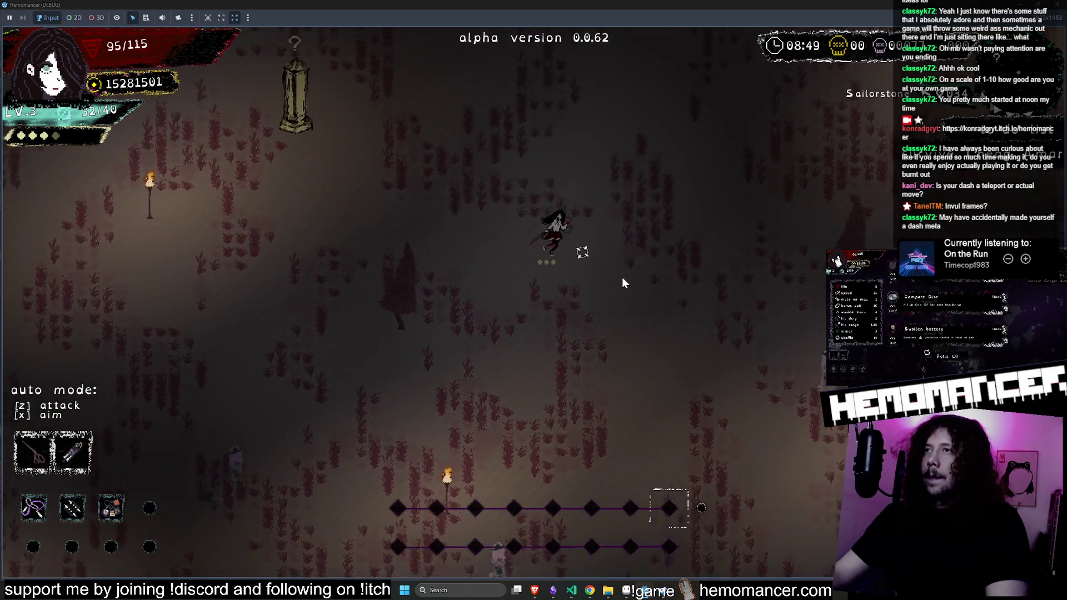
pyautogui.press('w')
pyautogui.press('a')
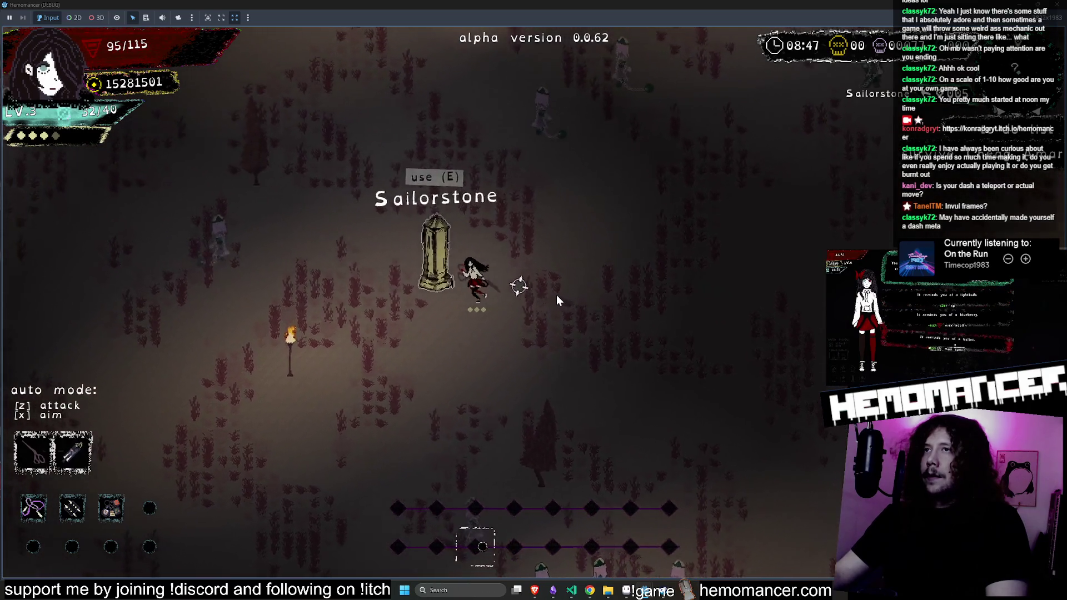
pyautogui.press('w')
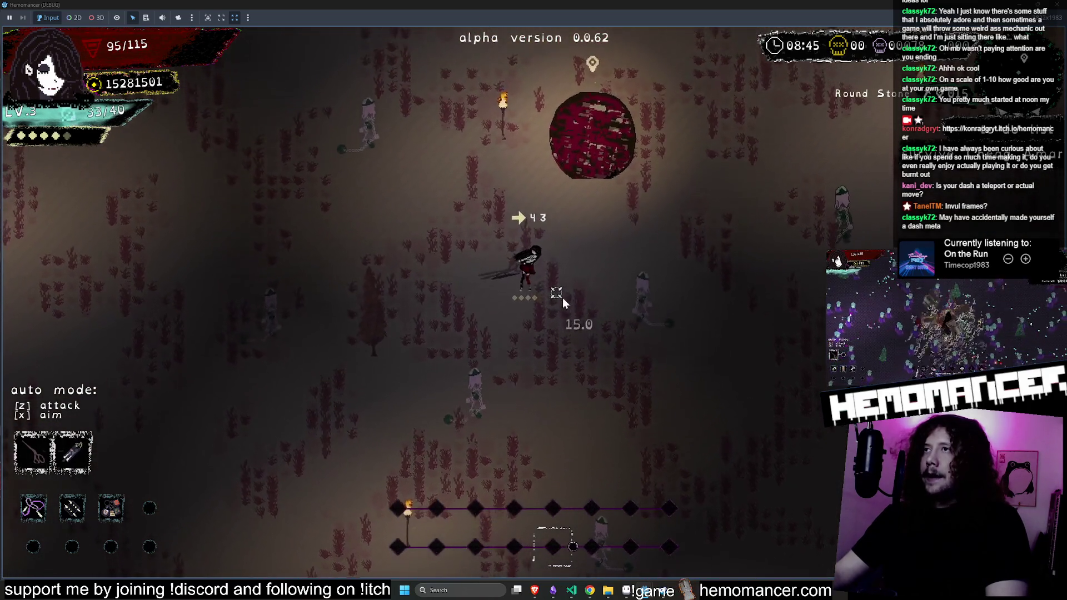
pyautogui.press('e')
pyautogui.click(445, 279)
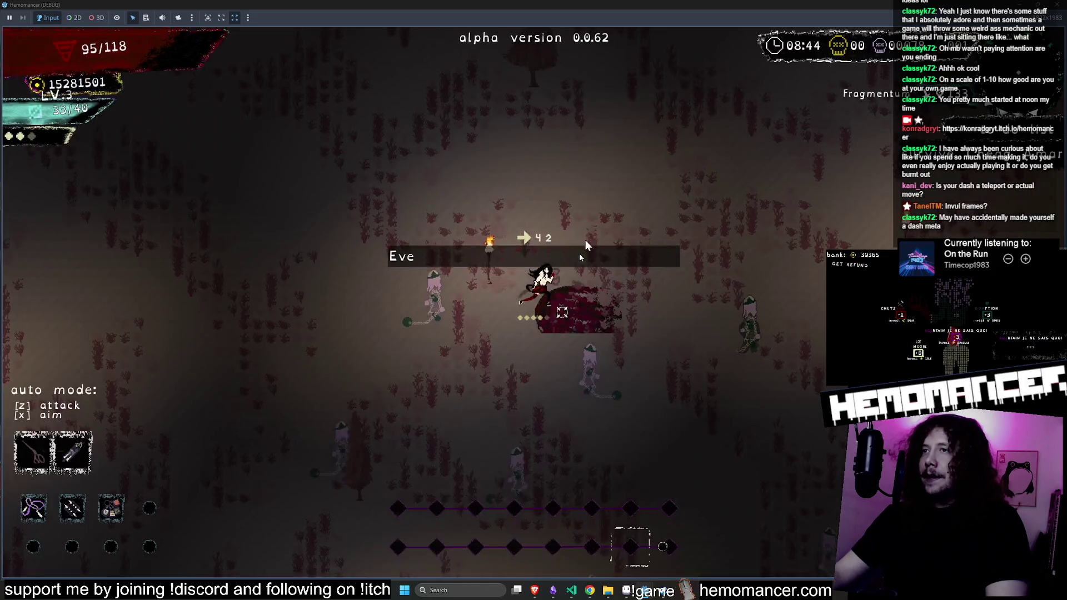
# Dash around the approaching enemies and take Vigil light on reaching level 4
pyautogui.press('w')
pyautogui.press('s')
pyautogui.press('a')
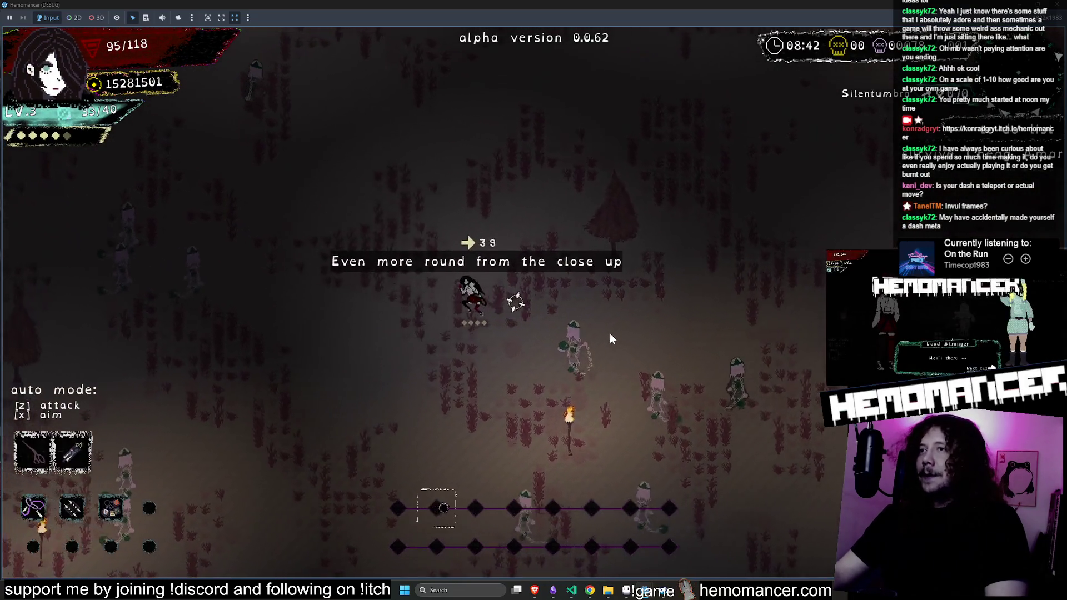
pyautogui.press('w')
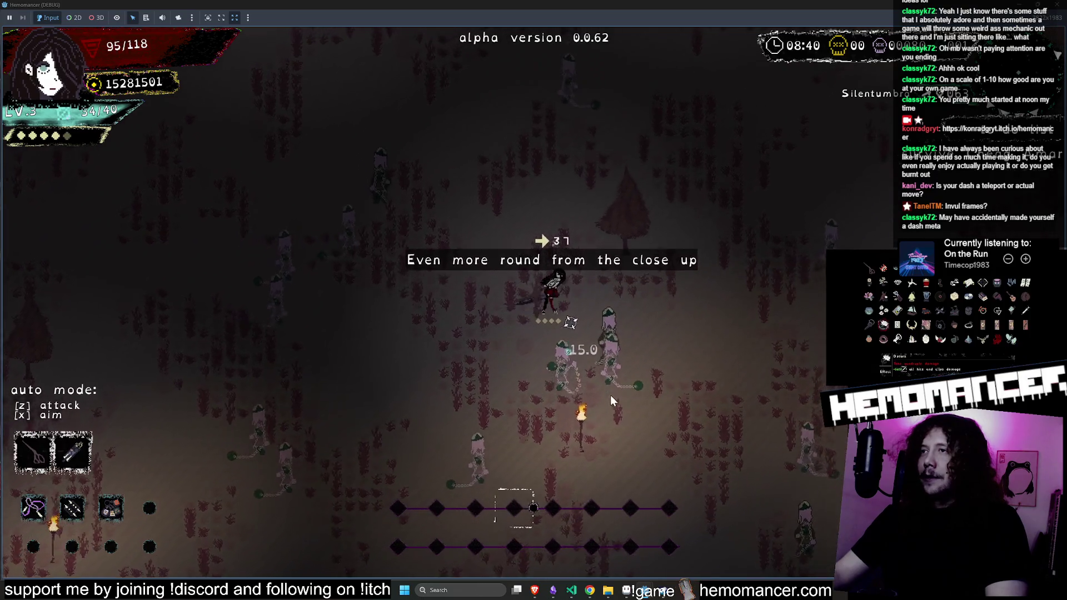
pyautogui.press('a')
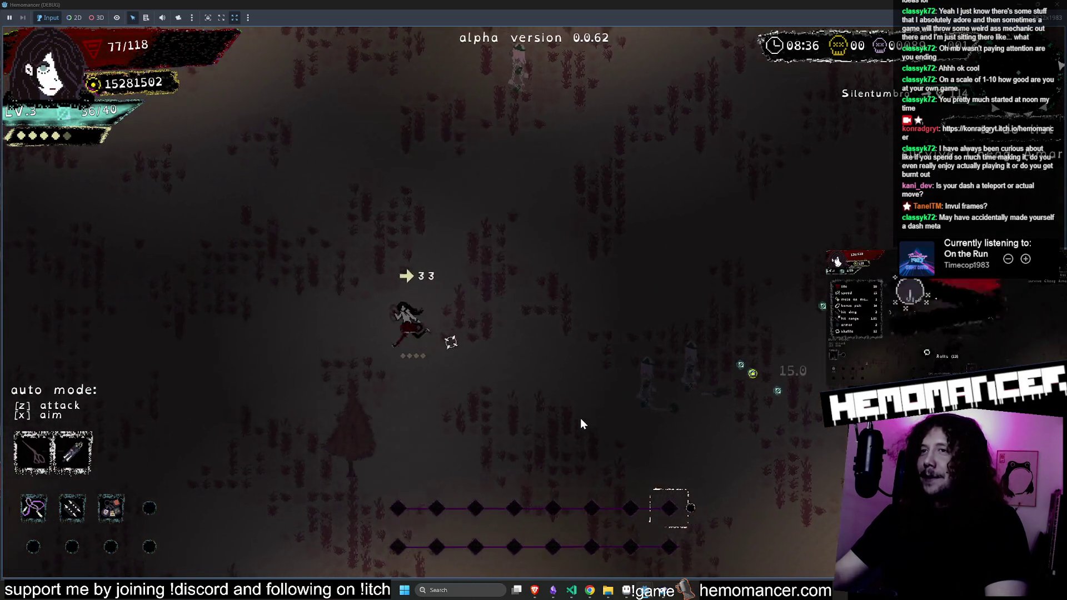
pyautogui.press('d')
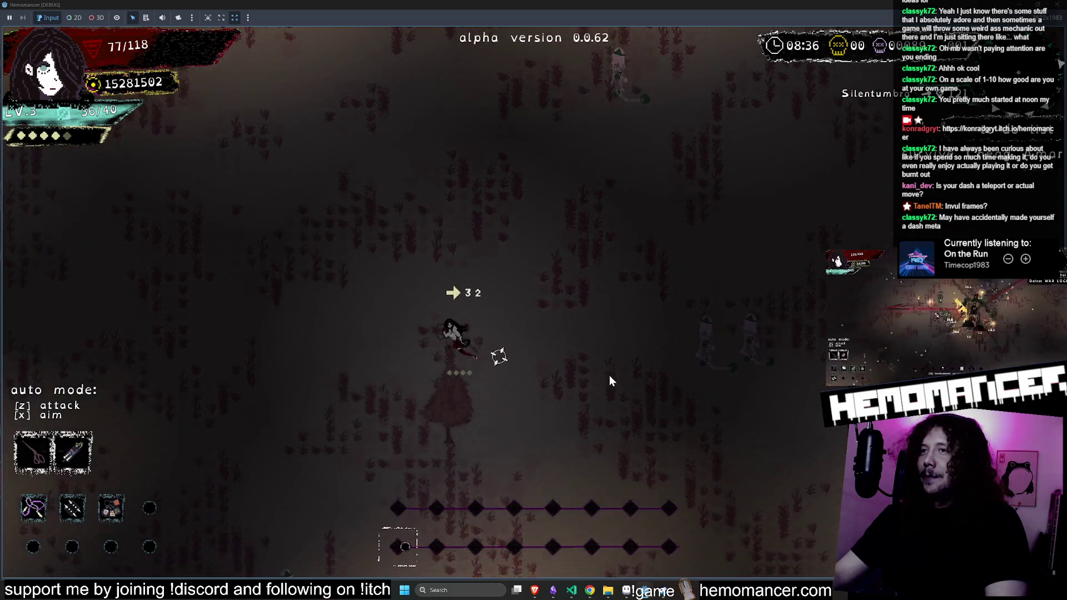
pyautogui.press('d')
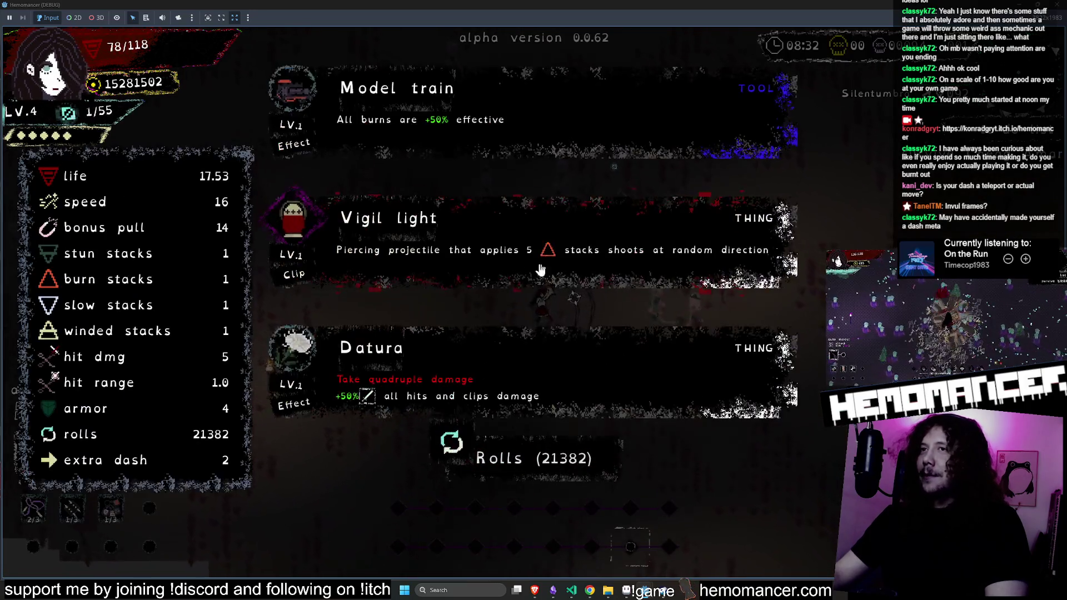
pyautogui.click(615, 249)
# Keep weaving and dashing around the enemies
pyautogui.press('d')
pyautogui.press('s')
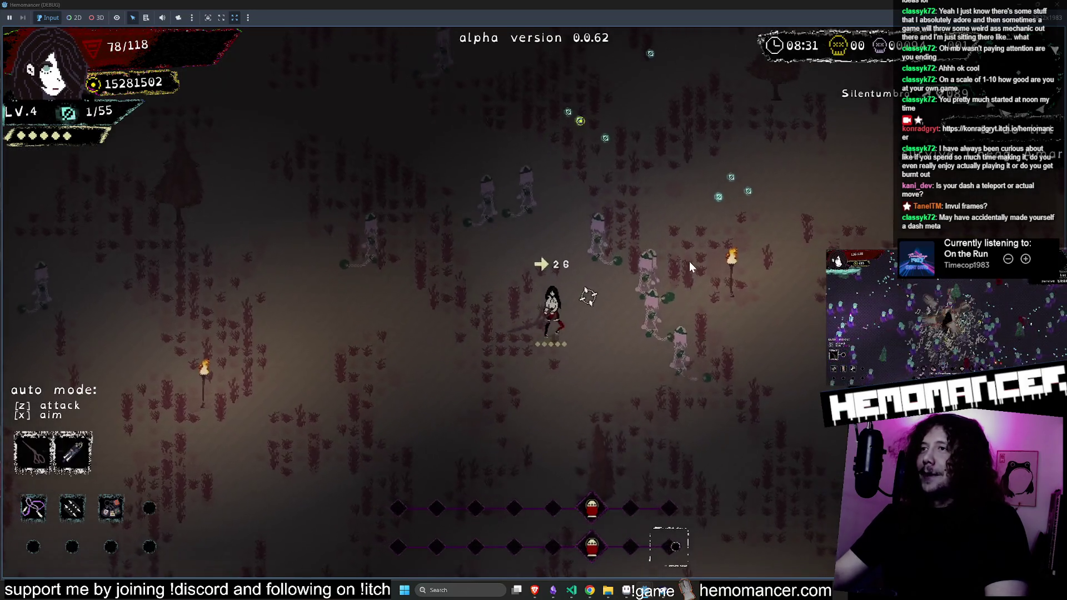
pyautogui.press('a')
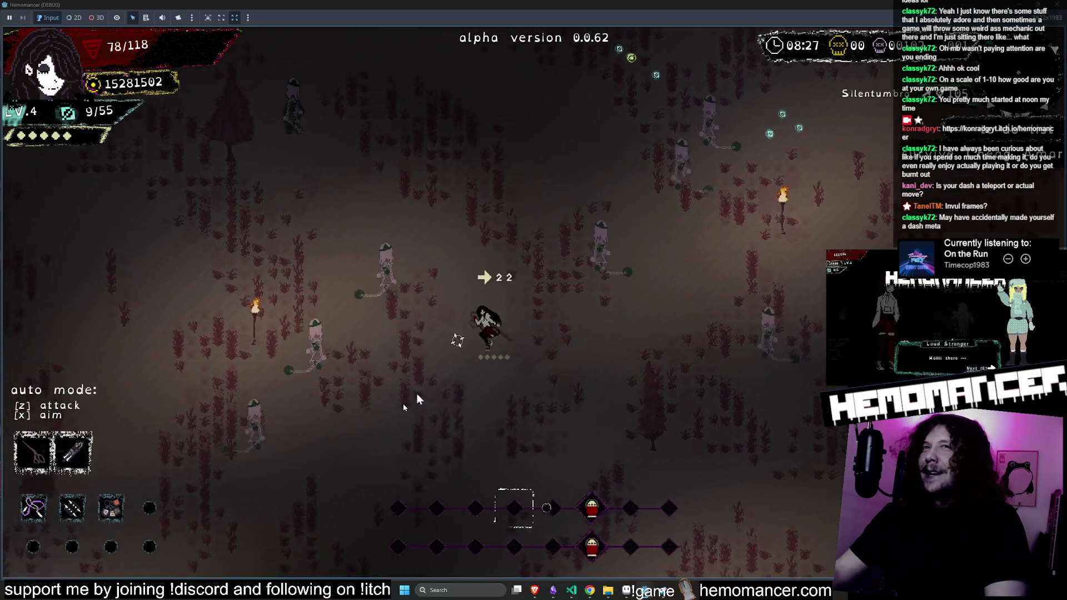
pyautogui.press('s')
pyautogui.press('w')
pyautogui.press('d')
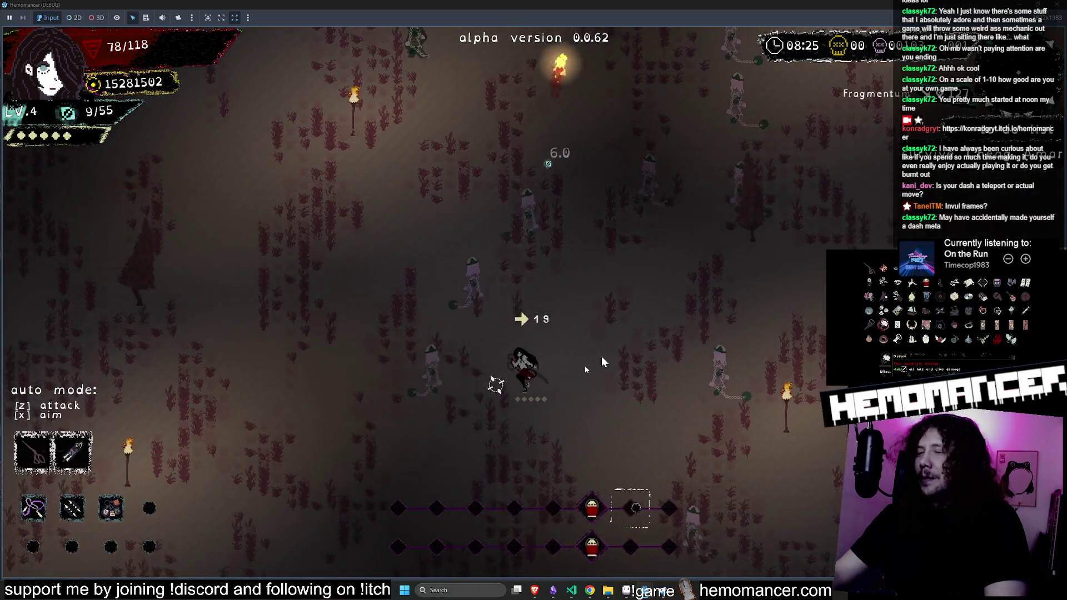
pyautogui.press('a')
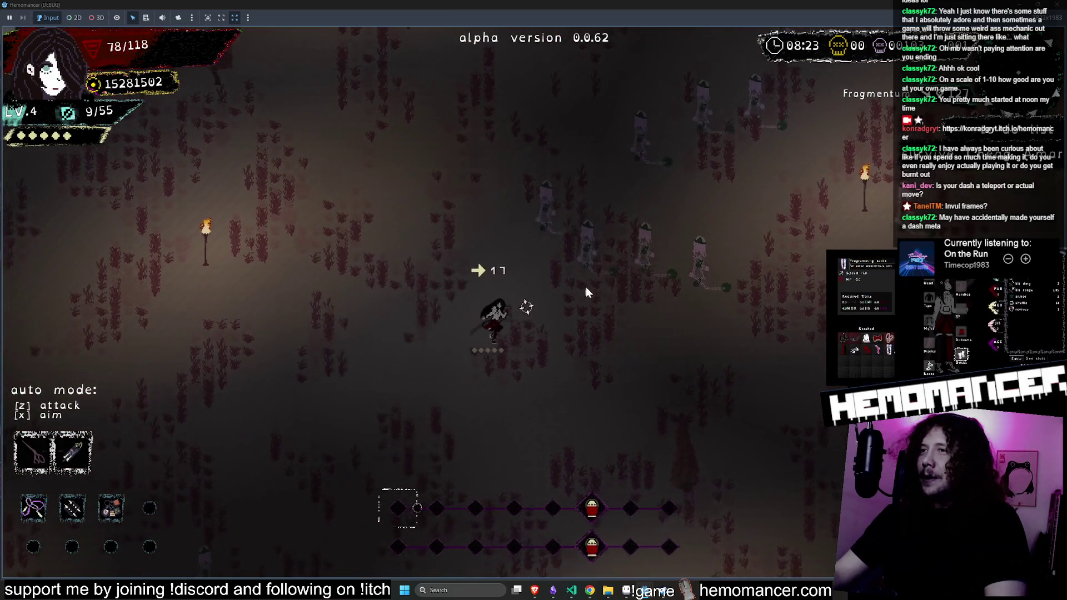
pyautogui.press('w')
pyautogui.press('d')
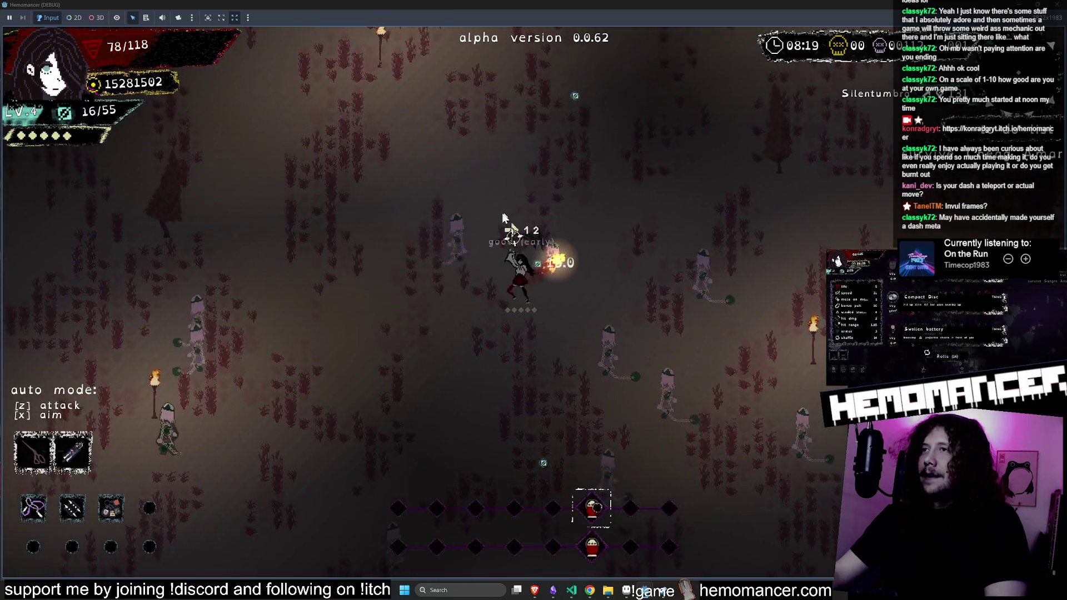
# Pause to view the Hemomancer Playtest page in the Steam library, then resume play
pyautogui.click(671, 593)
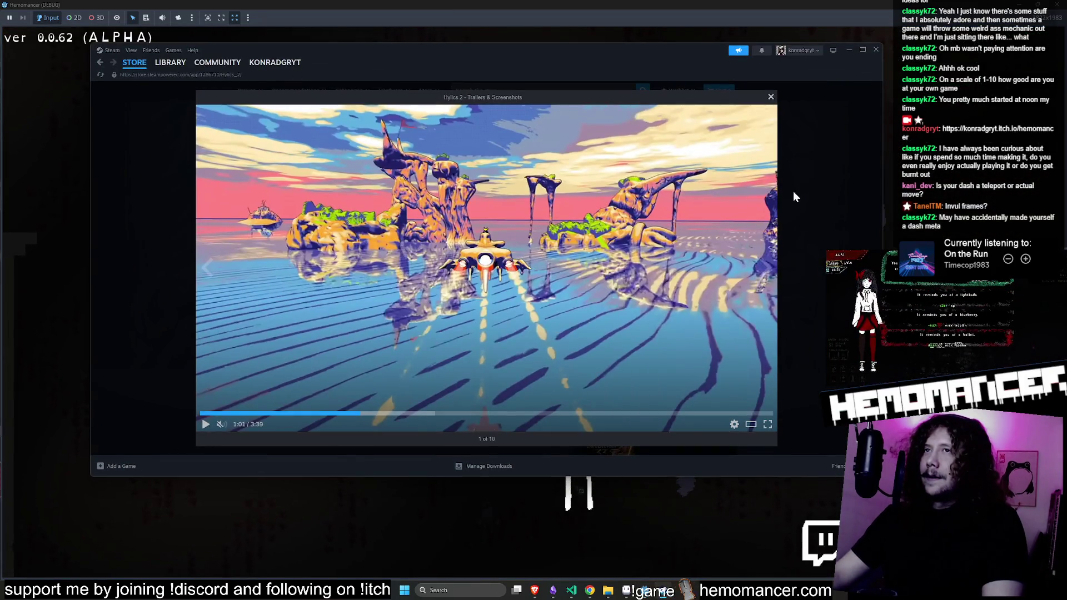
pyautogui.click(794, 195)
pyautogui.click(171, 63)
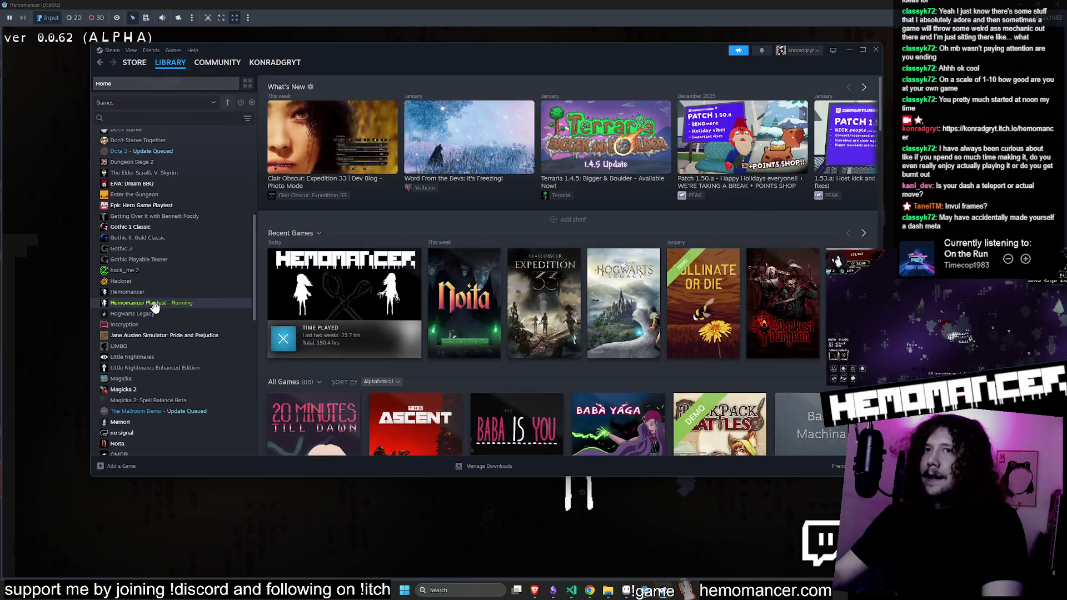
pyautogui.click(154, 304)
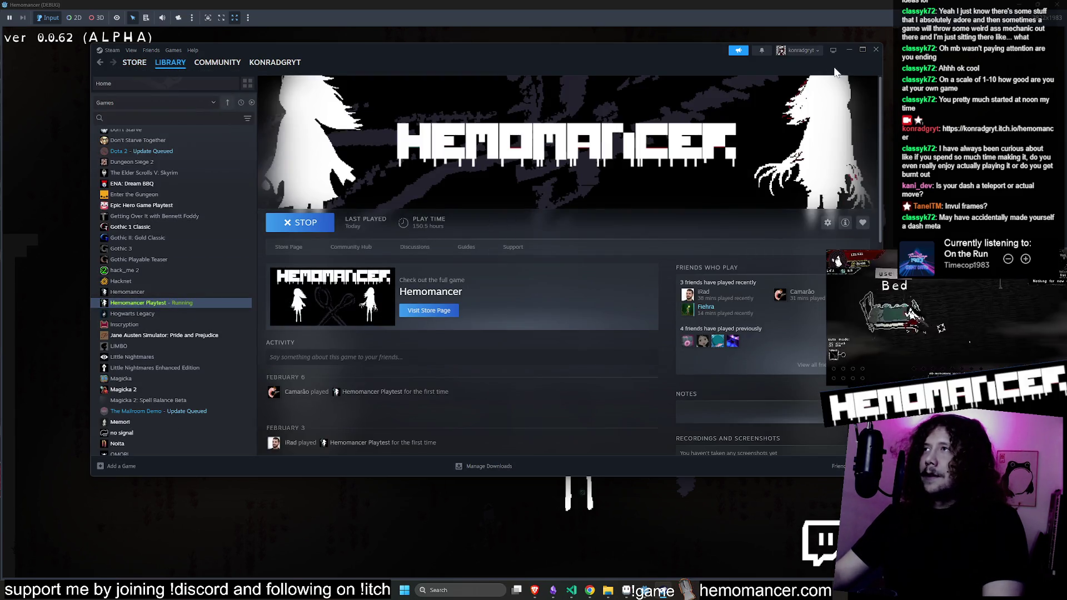
pyautogui.click(849, 50)
pyautogui.click(431, 280)
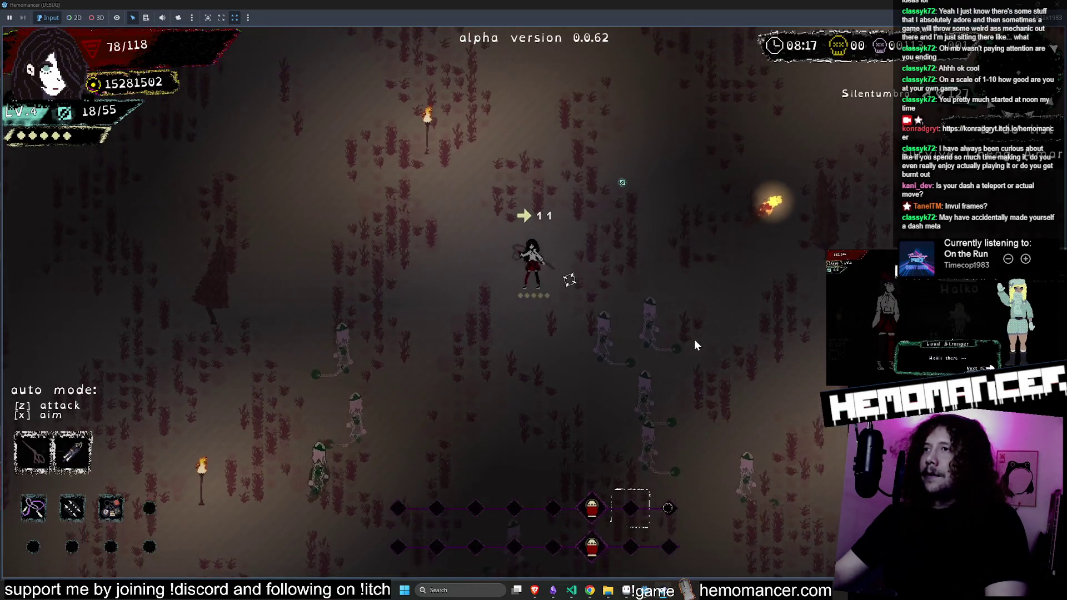
# Fight briefly, then pause with Esc, enter DEBUG and back out to the pause menu
pyautogui.press('d')
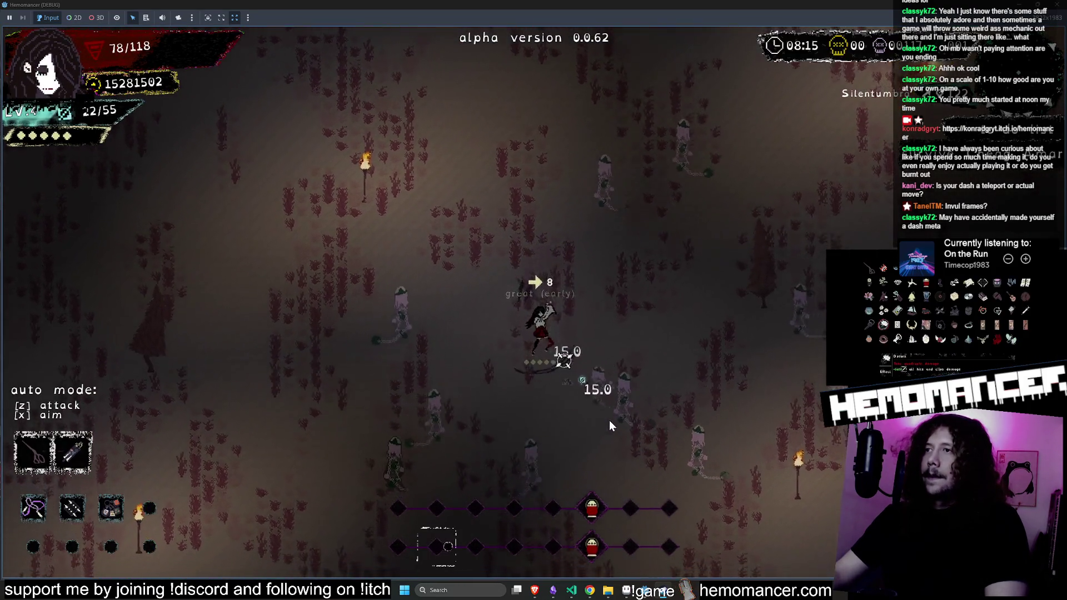
pyautogui.press('a')
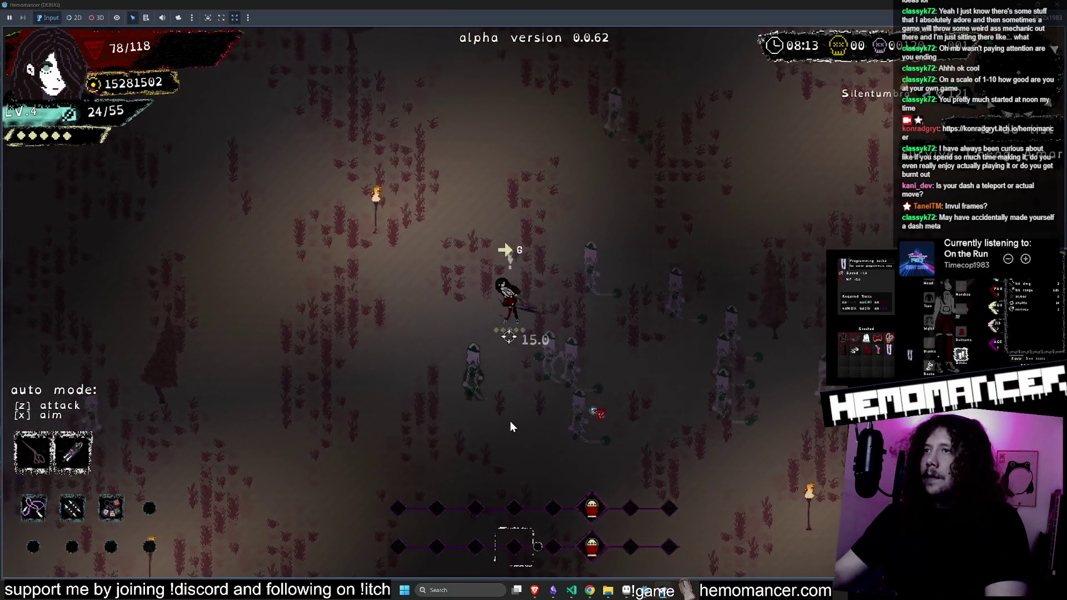
pyautogui.press('s')
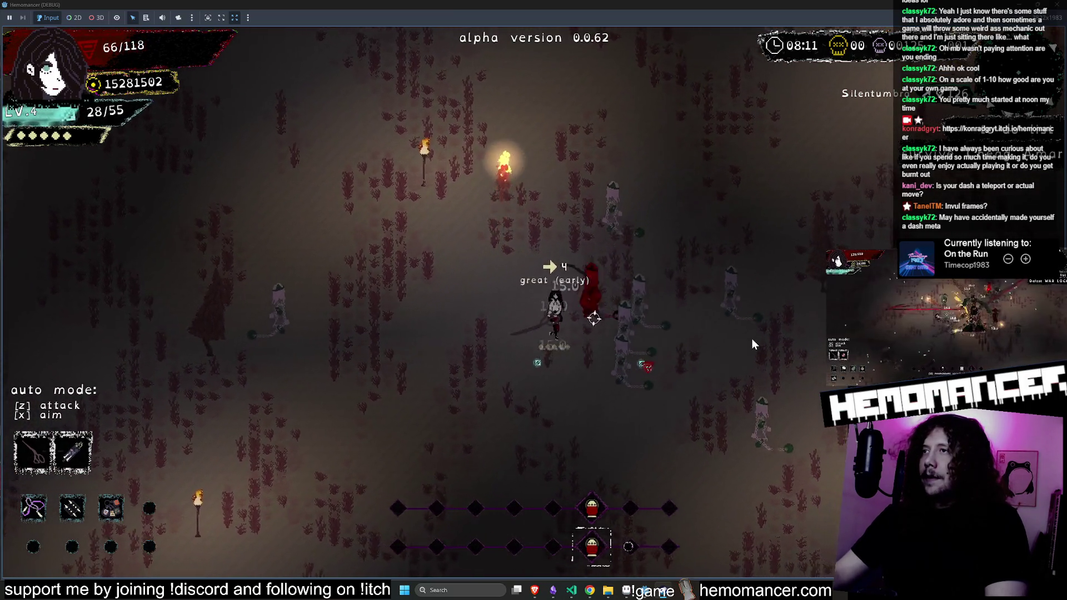
pyautogui.press('s')
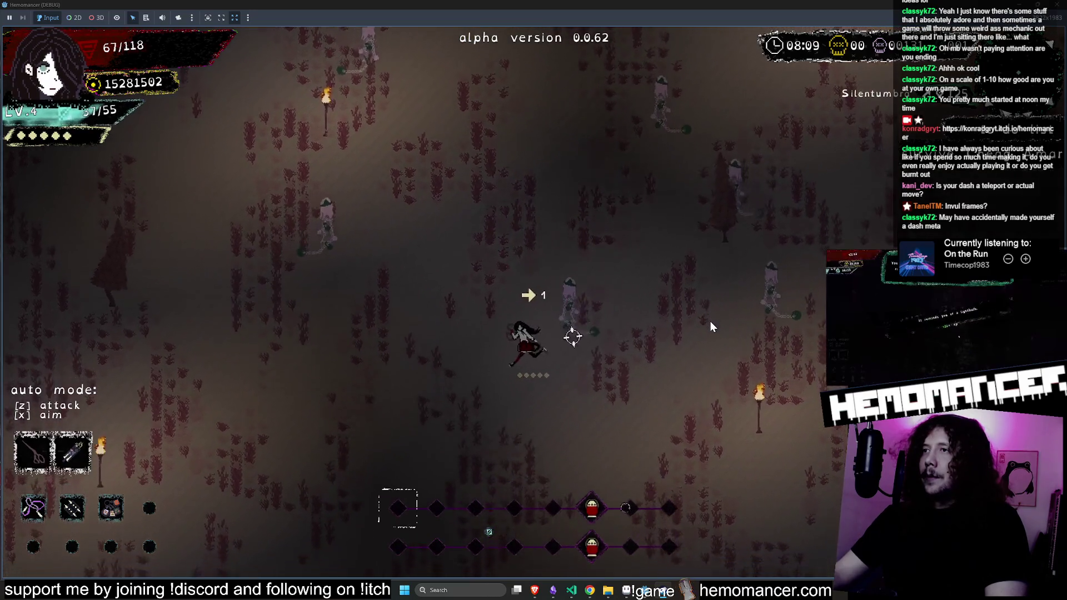
pyautogui.press('Escape')
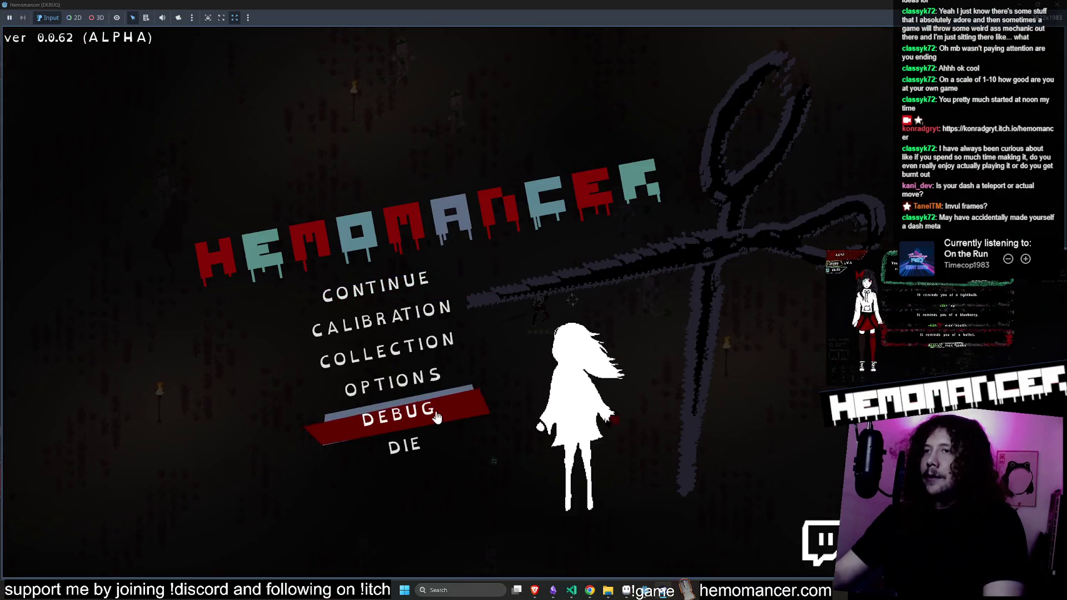
pyautogui.press('Return')
pyautogui.click(546, 570)
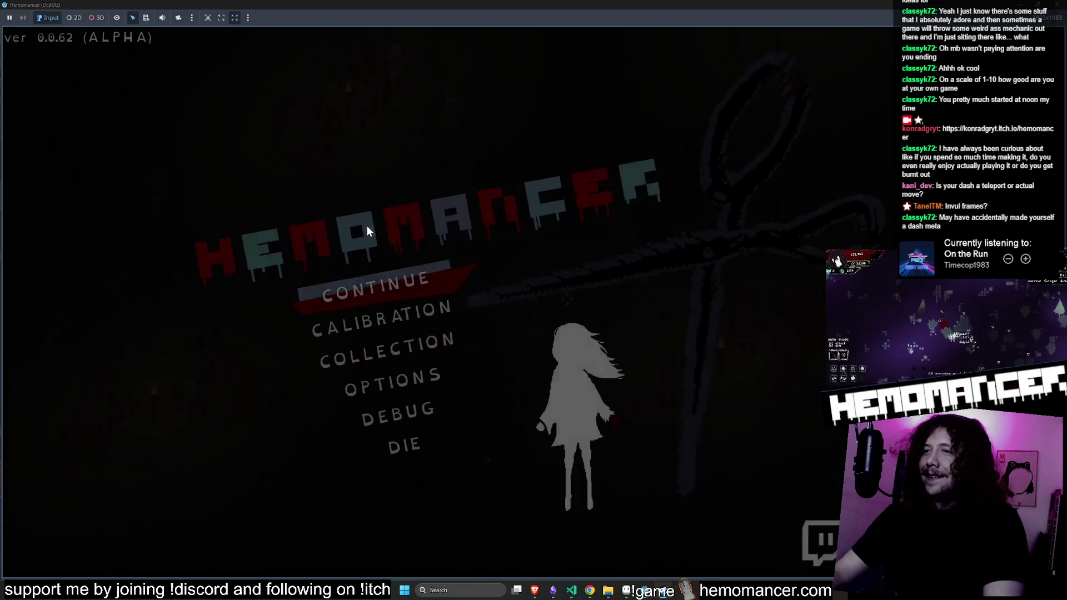
pyautogui.click(381, 281)
# Circle around the chained Warlock boss, dodging its warning attacks
pyautogui.press('a')
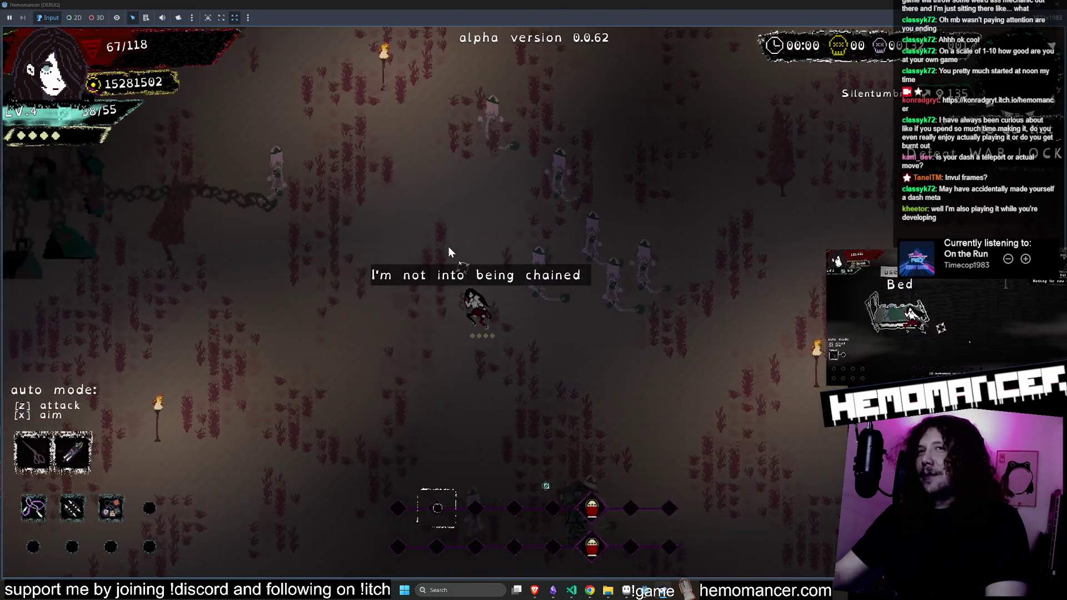
pyautogui.press('a')
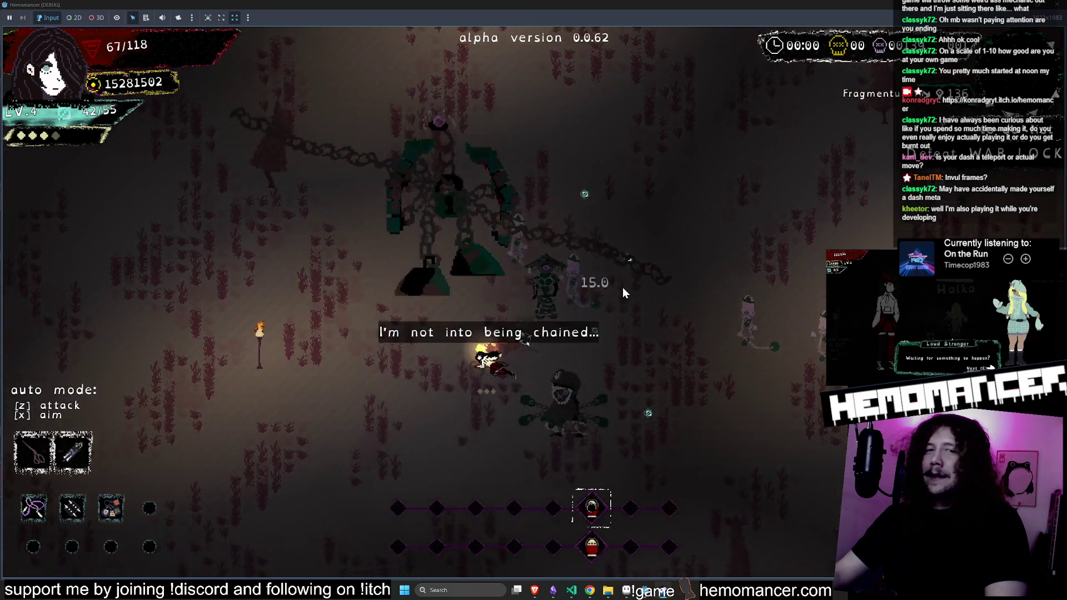
pyautogui.press('a')
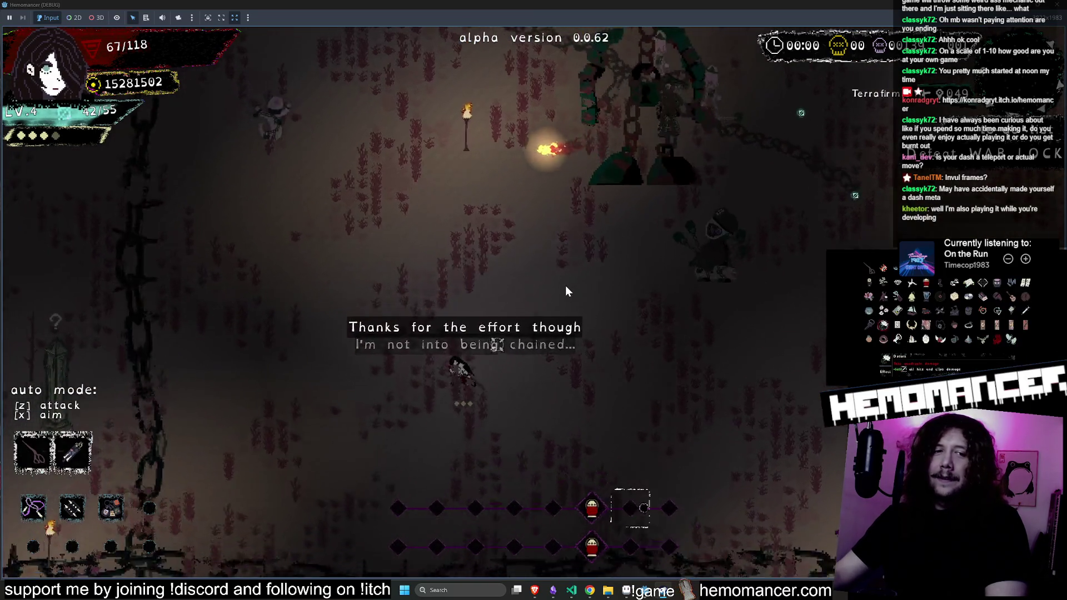
pyautogui.press('d')
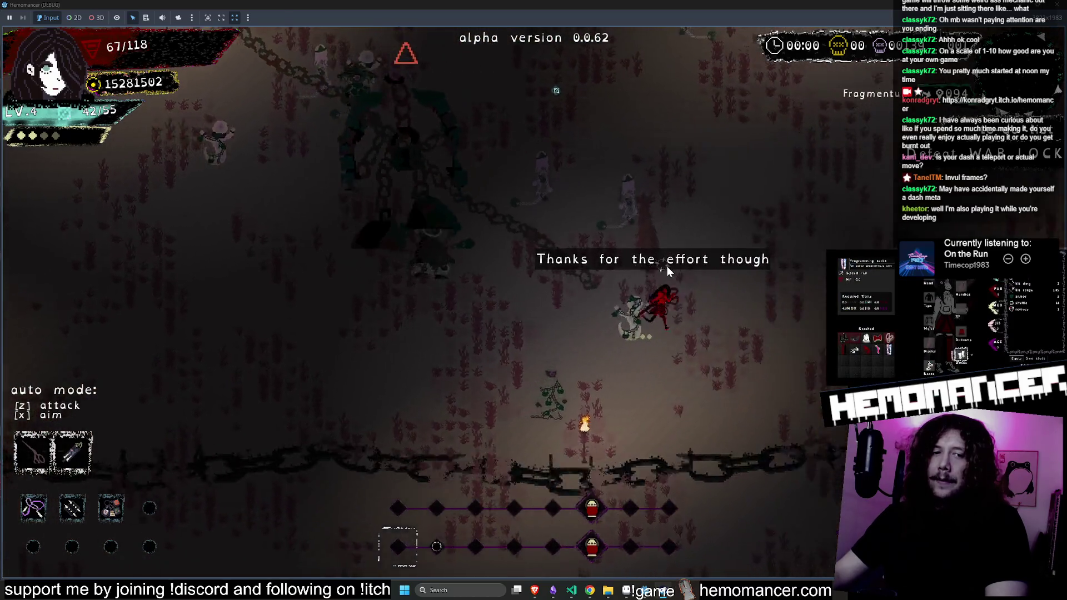
pyautogui.press('a')
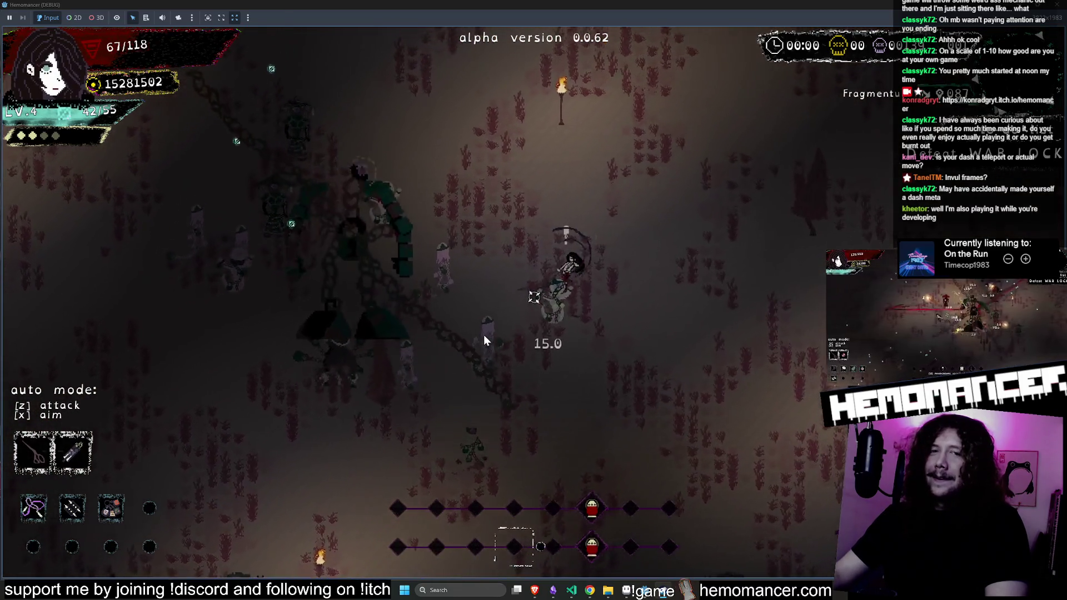
pyautogui.press('a')
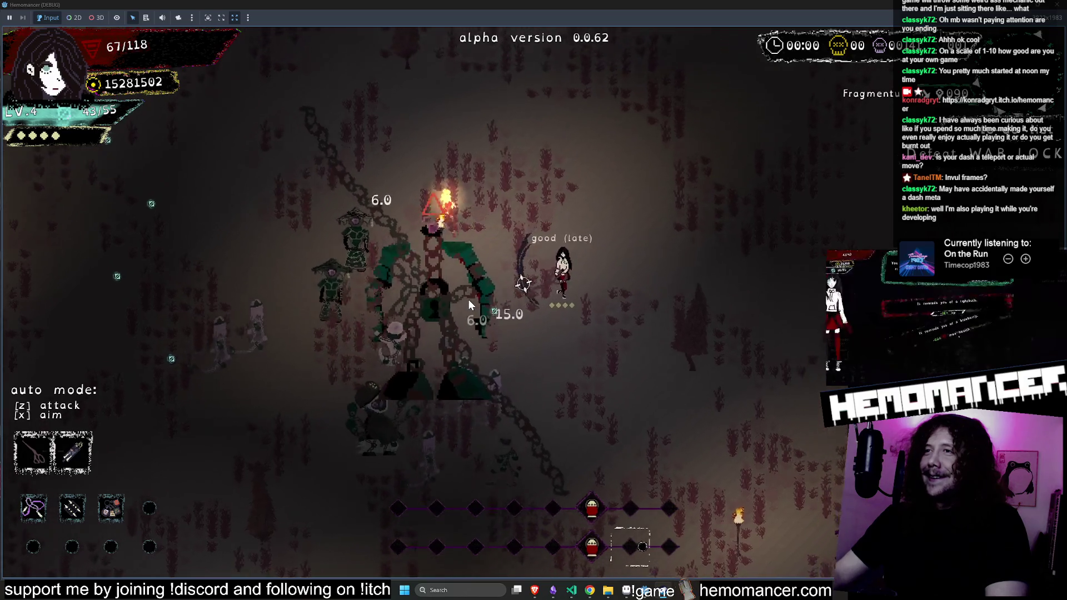
pyautogui.press('a')
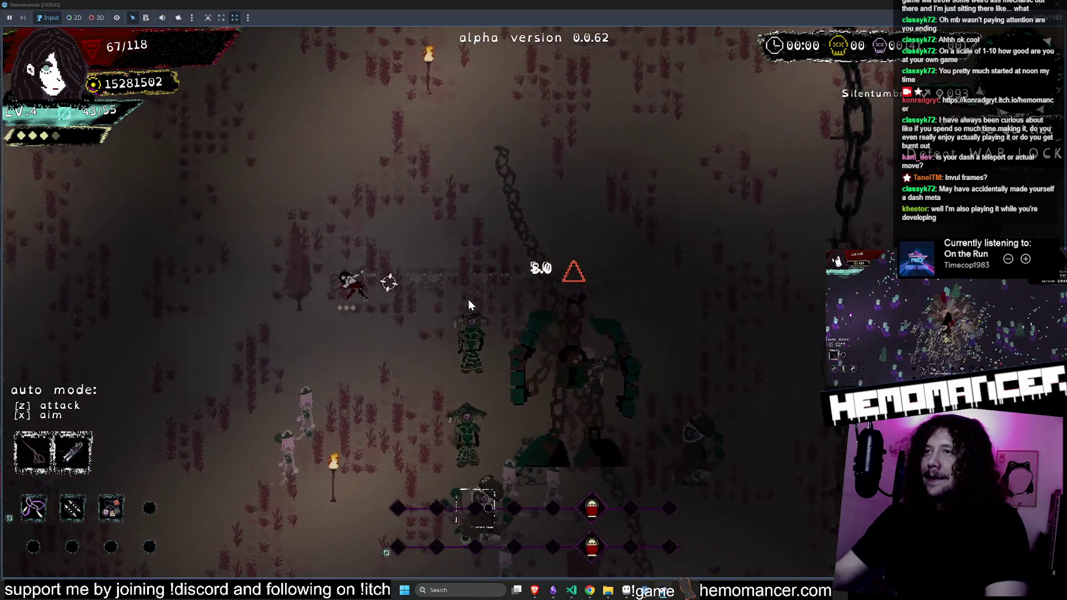
pyautogui.press('s')
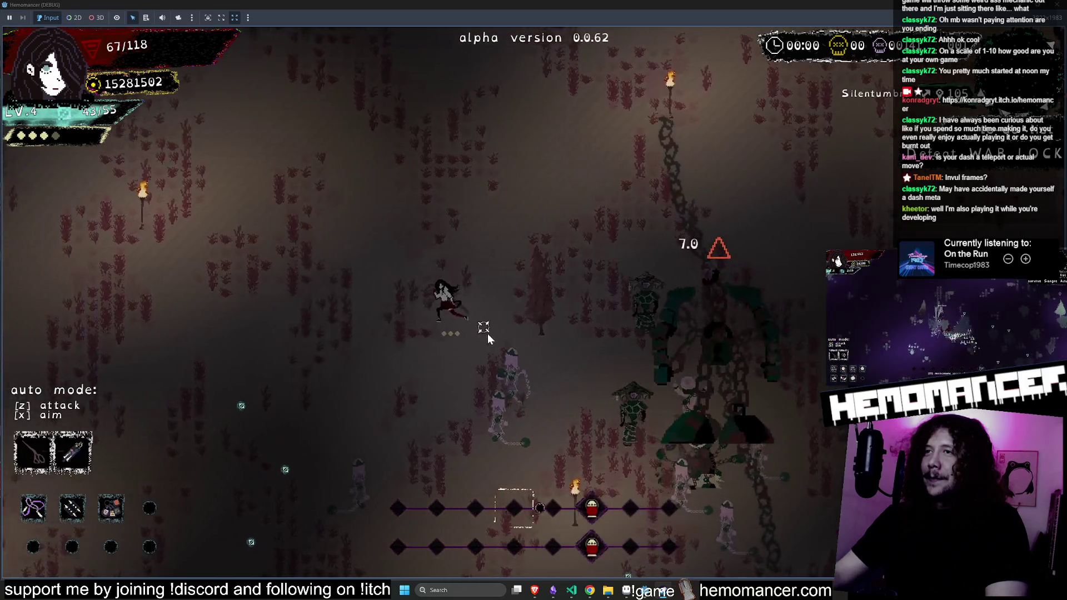
pyautogui.press('a')
# Dash down-left three times, then up-right to attack enemies near the boss
pyautogui.press('s')
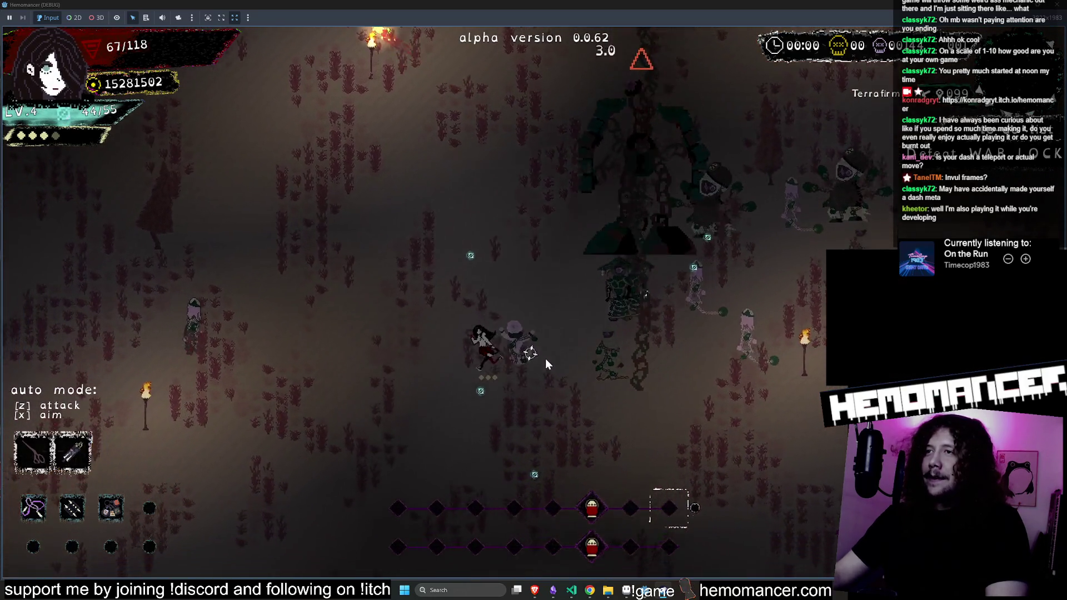
pyautogui.press('a')
pyautogui.press('s')
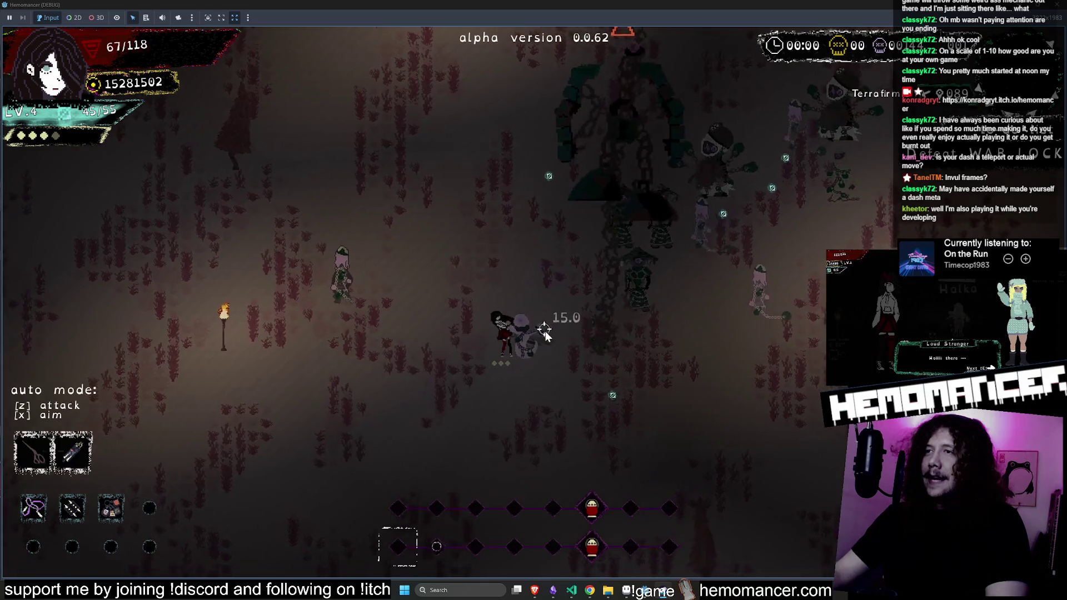
pyautogui.press('a')
pyautogui.press('s')
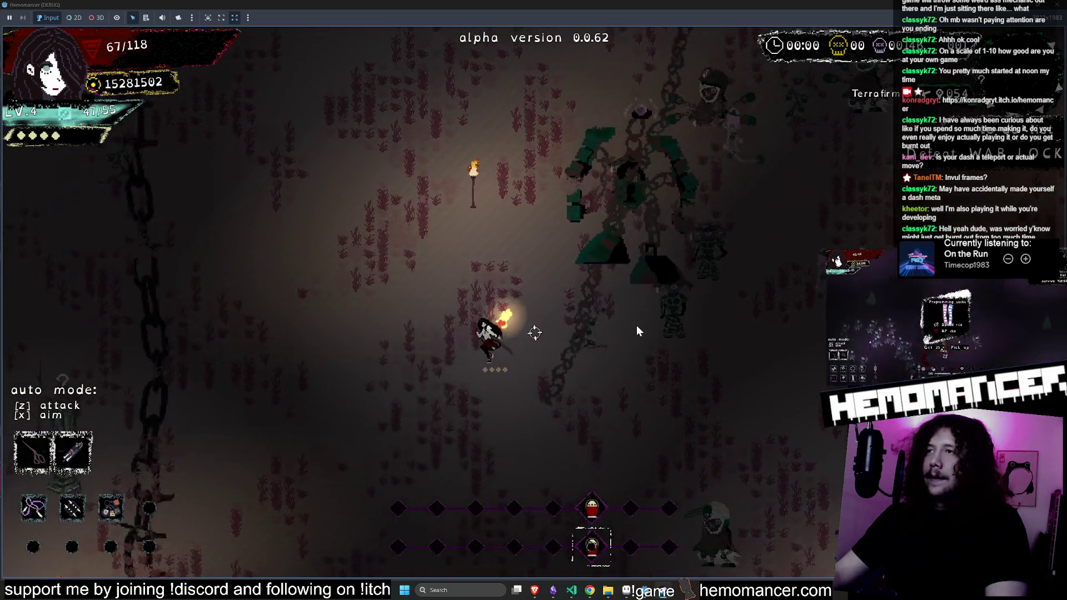
pyautogui.press('d')
pyautogui.press('w')
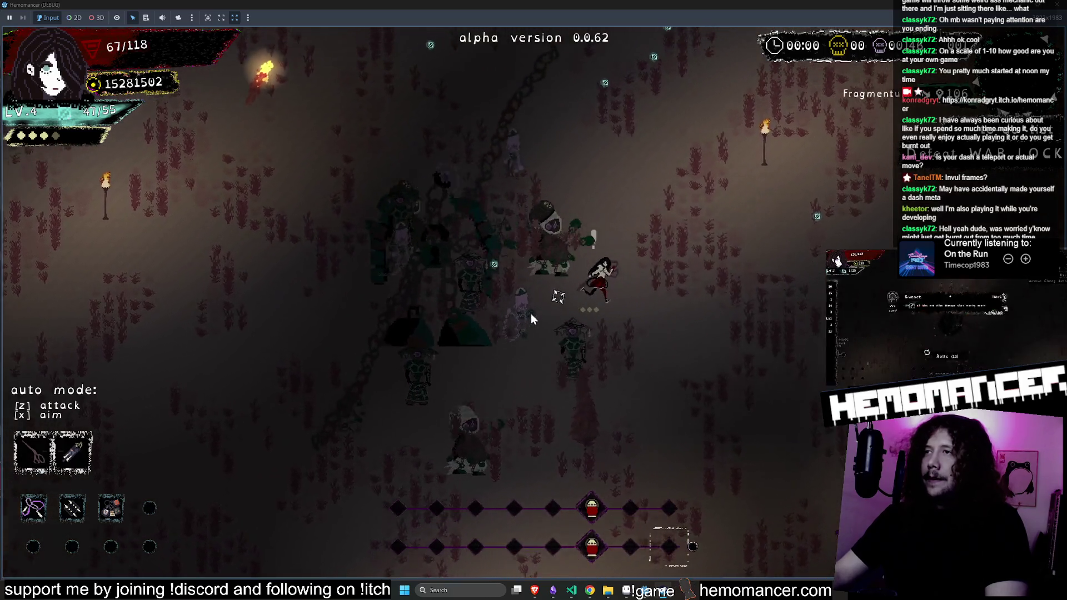
pyautogui.press('d')
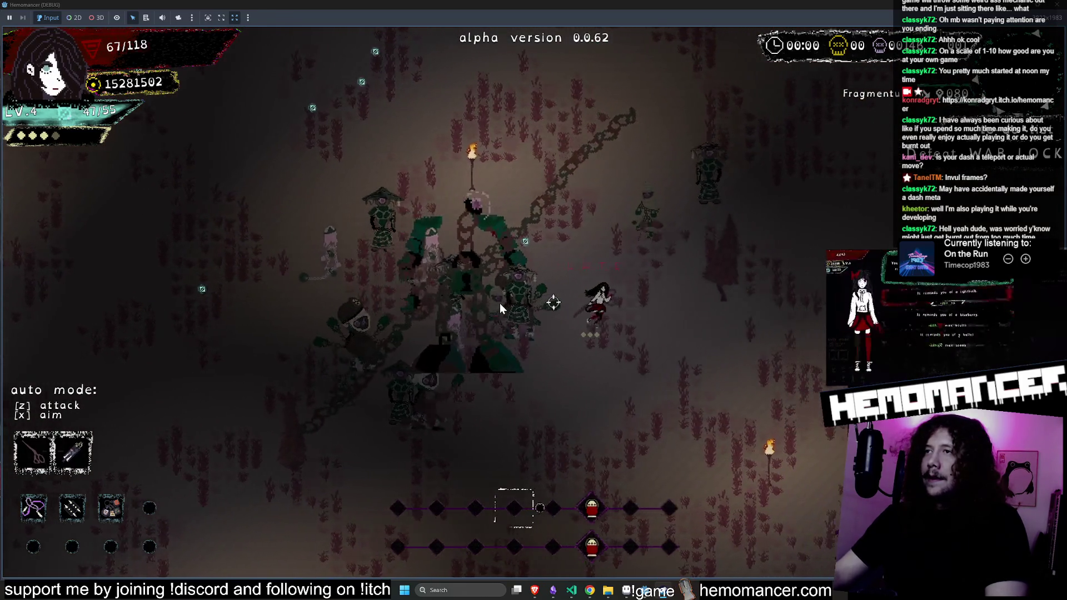
pyautogui.click(505, 278)
# Dash up-left and down-left away from the boss, then take Cake at level 5
pyautogui.press('s')
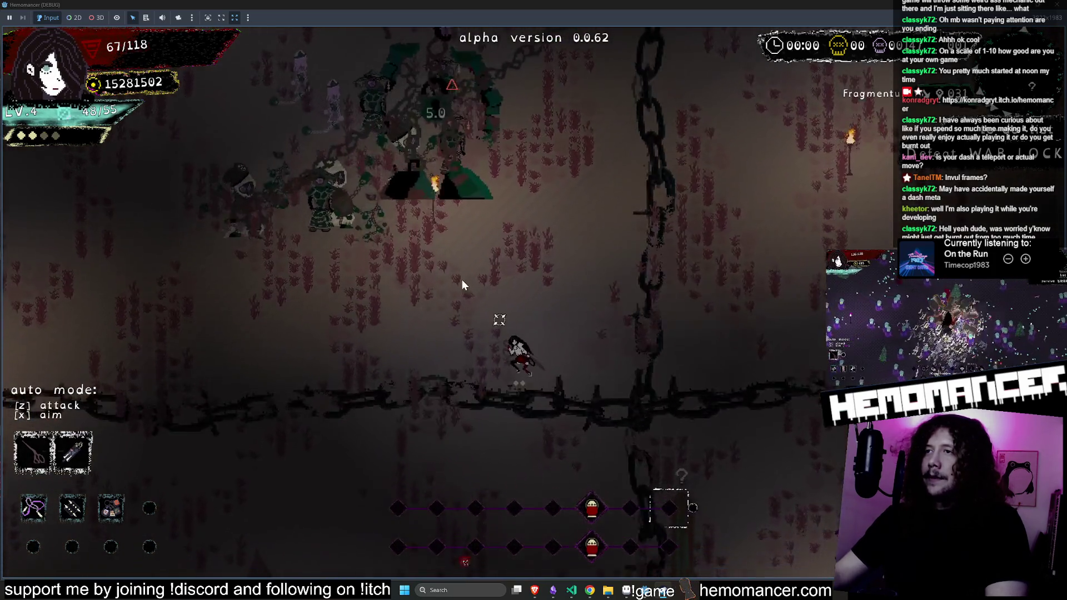
pyautogui.press('w')
pyautogui.press('a')
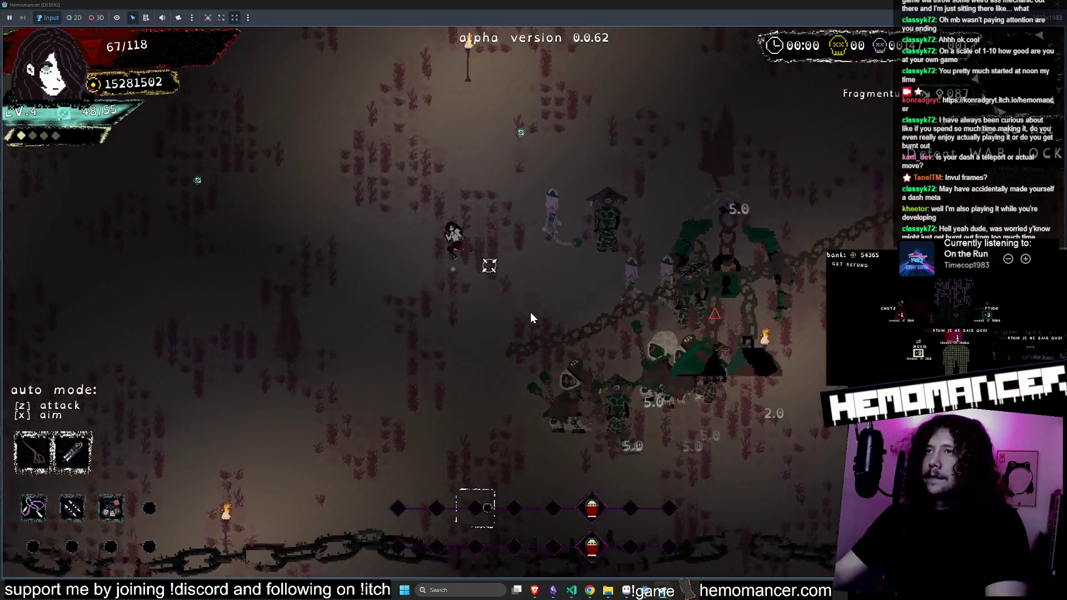
pyautogui.press('w')
pyautogui.press('a')
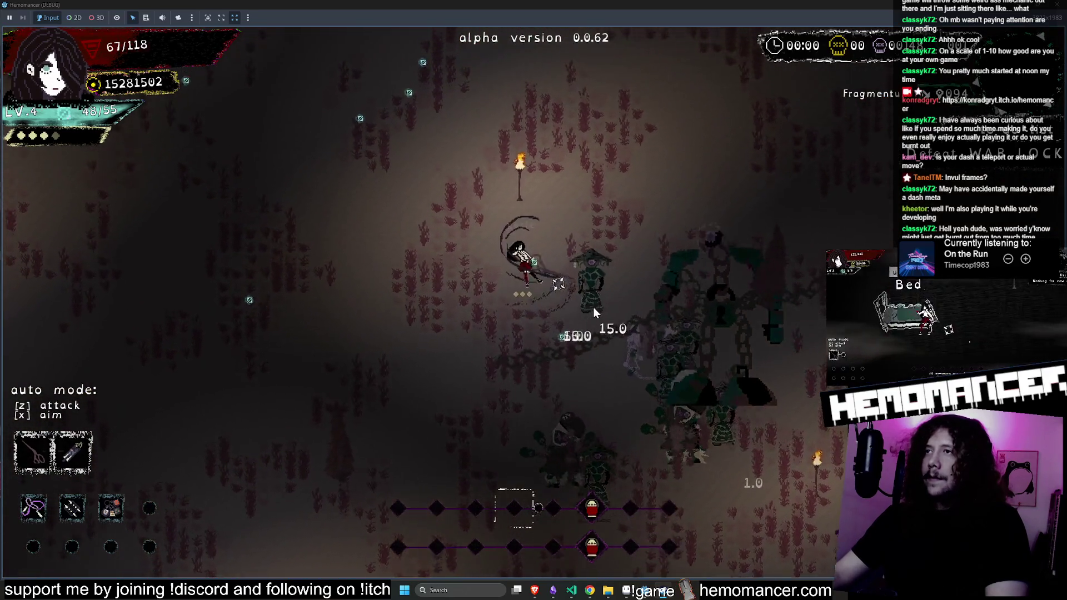
pyautogui.press('w')
pyautogui.press('a')
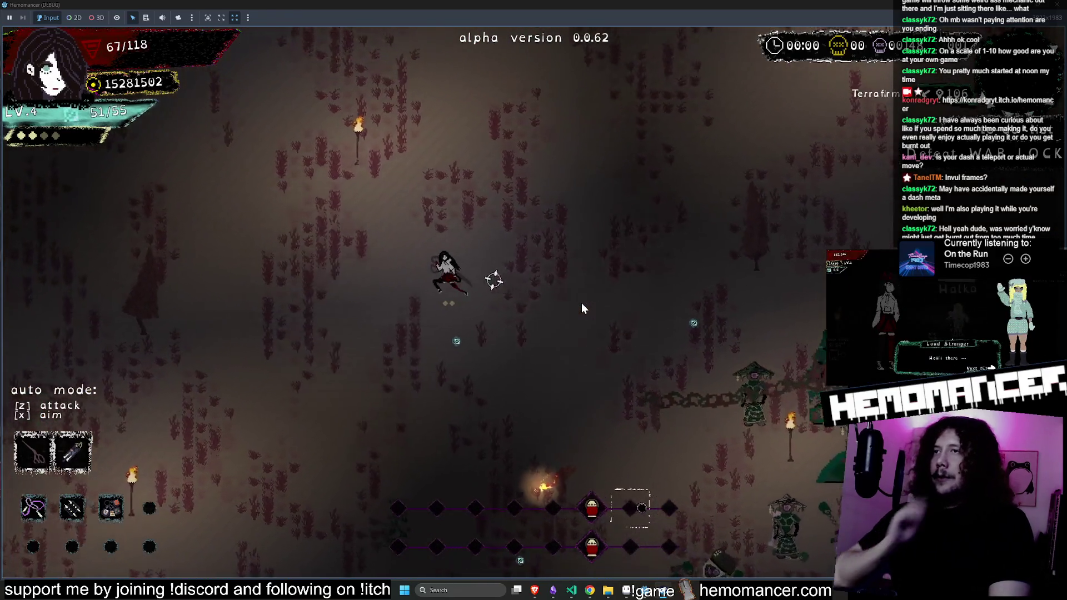
pyautogui.press('a')
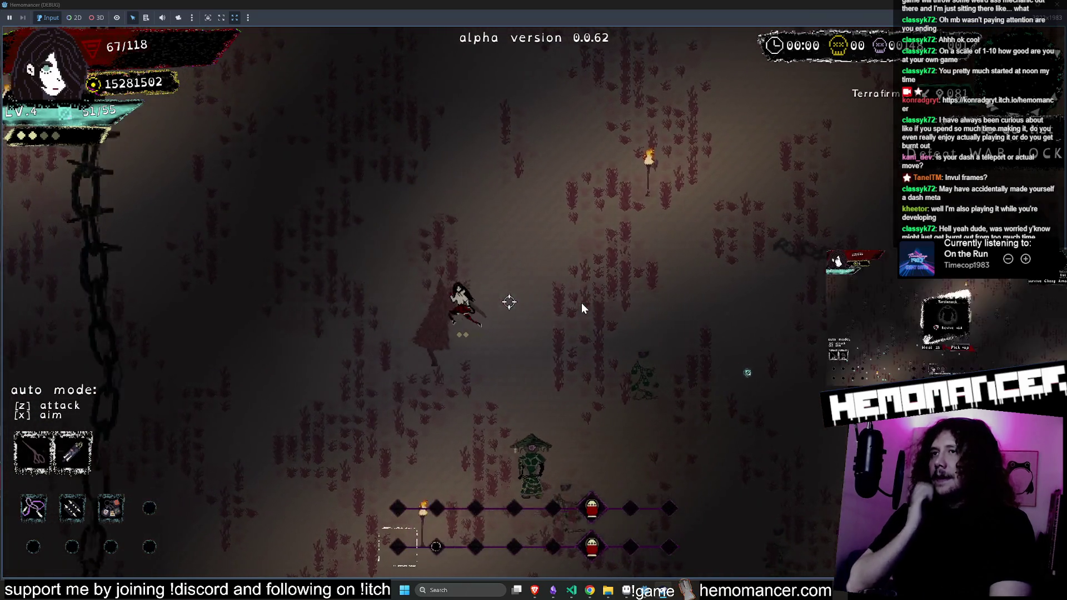
pyautogui.press('s')
pyautogui.press('a')
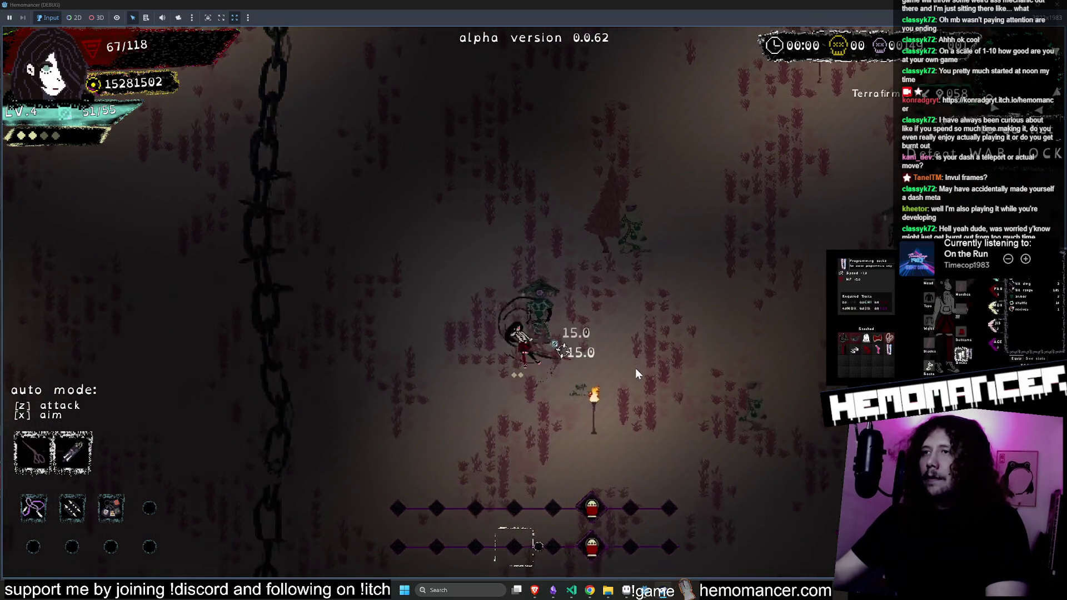
pyautogui.press('w')
pyautogui.press('a')
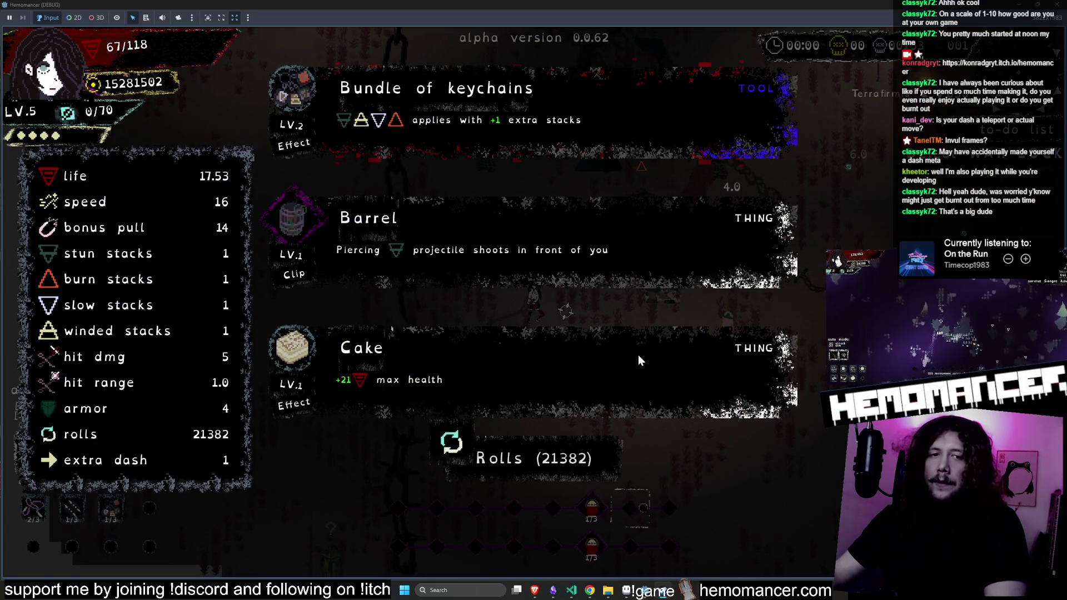
pyautogui.click(560, 377)
# Dash up-left, down-left and right-down through the enemy swarm
pyautogui.press('d')
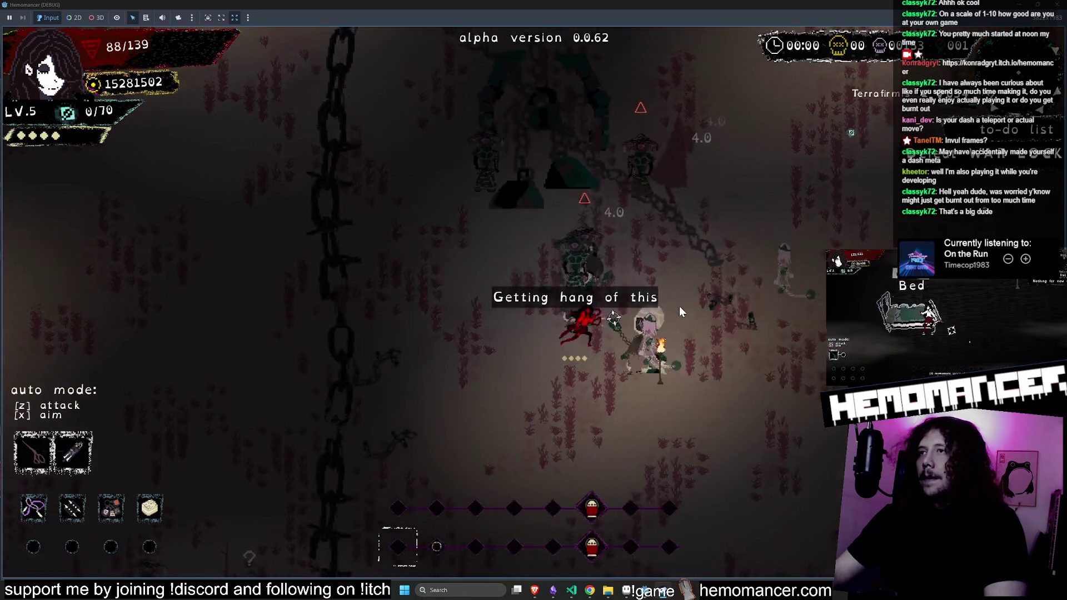
pyautogui.press('w')
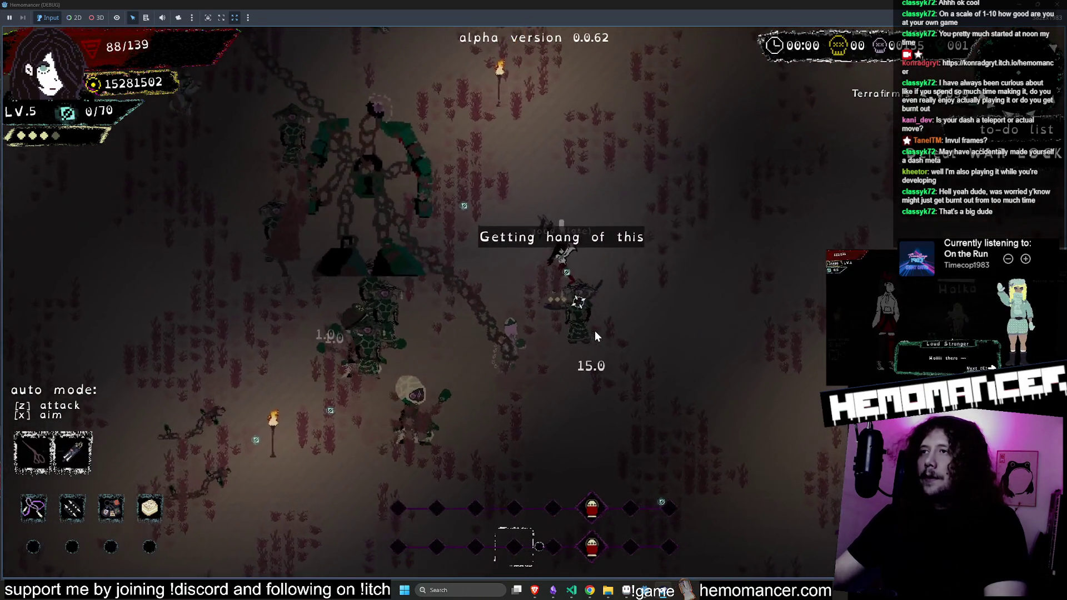
pyautogui.press('w')
pyautogui.press('a')
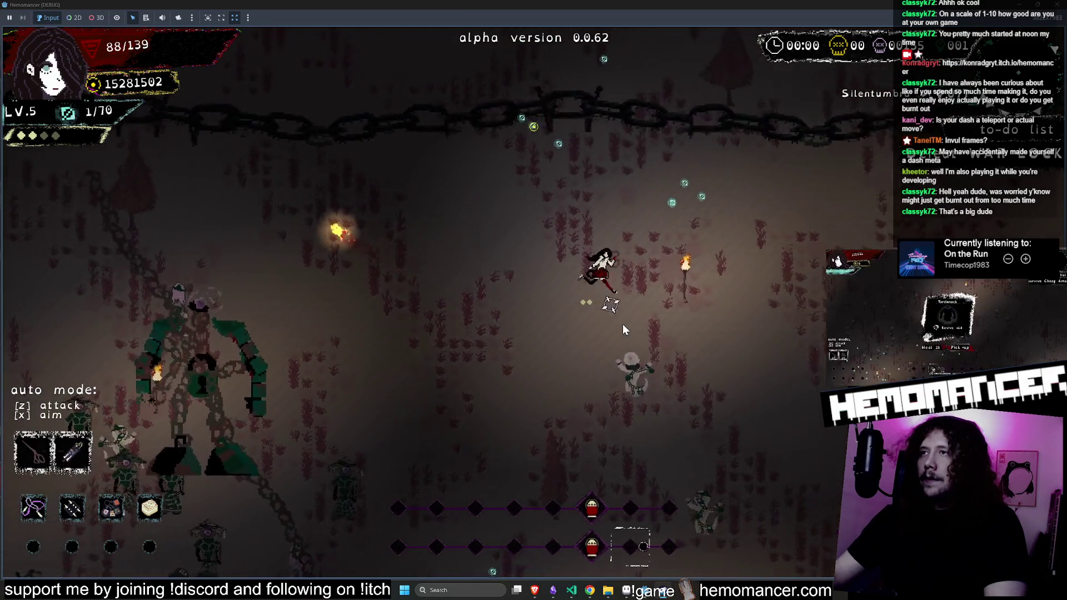
pyautogui.press('s')
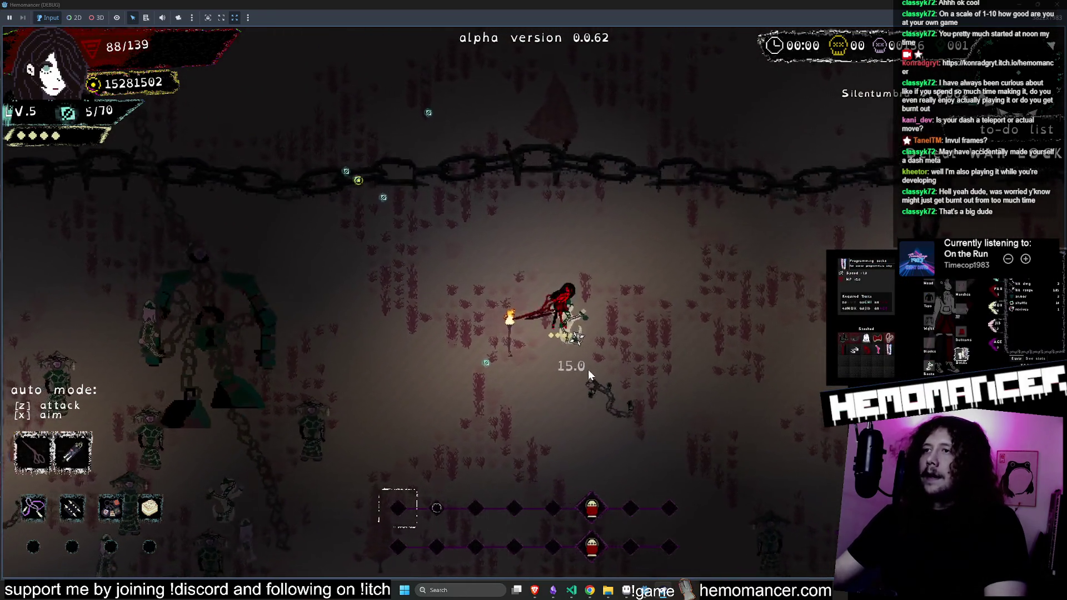
pyautogui.press('a')
pyautogui.press('d')
pyautogui.press('s')
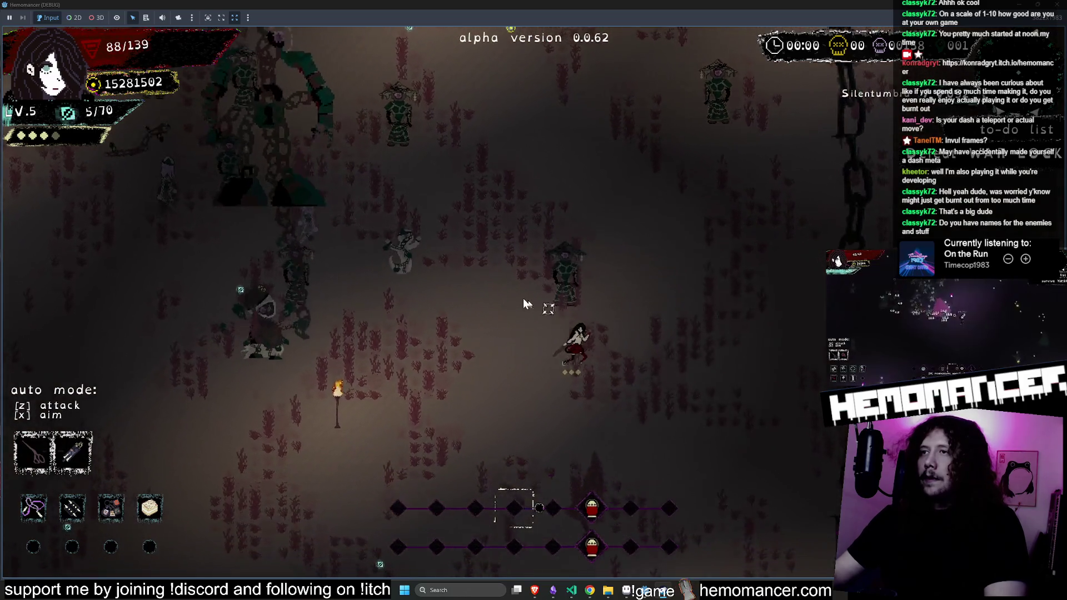
# Run down through the arena, slip past the boss and head up into the next zone
pyautogui.press('s')
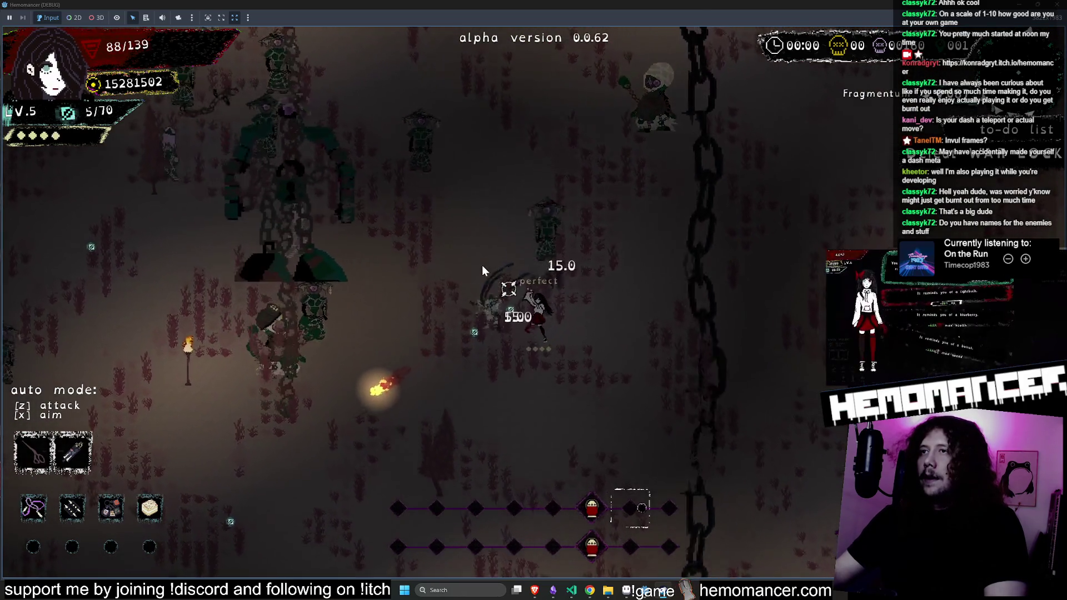
pyautogui.press('s')
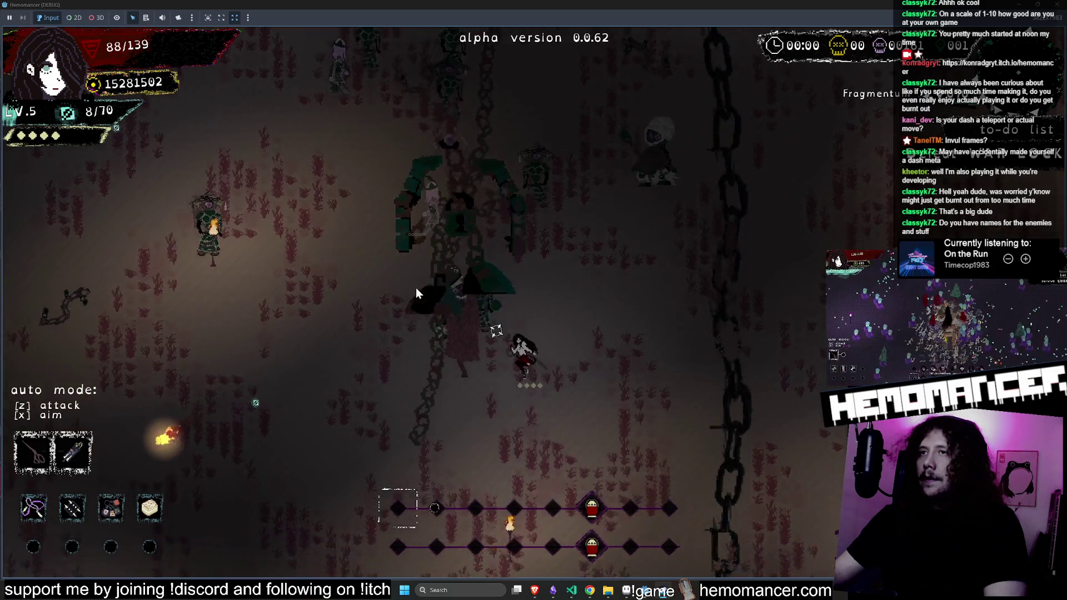
pyautogui.press('s')
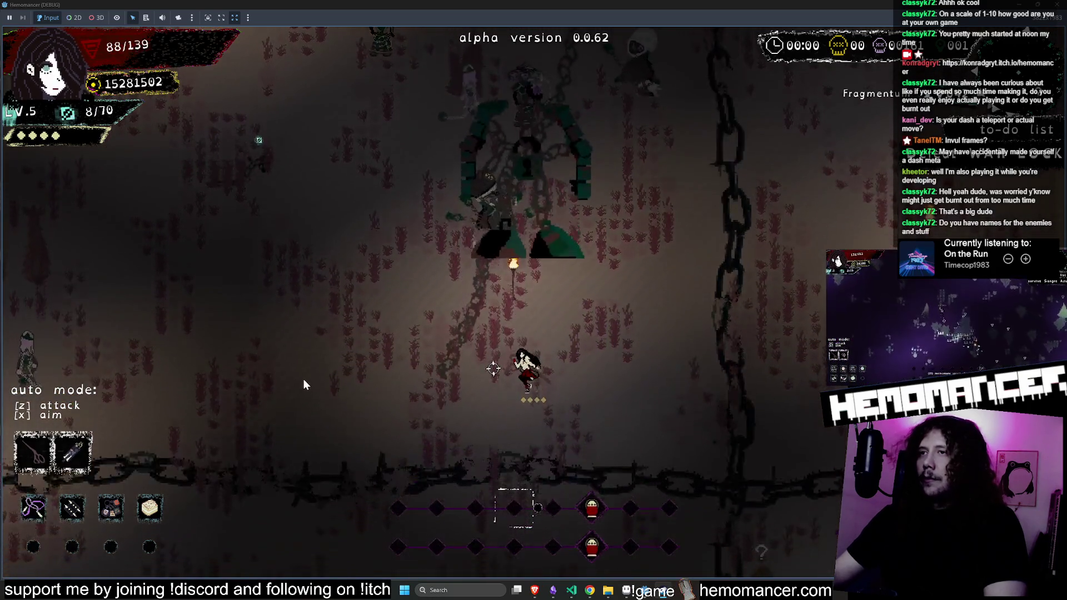
pyautogui.press('a')
pyautogui.press('w')
pyautogui.press('d')
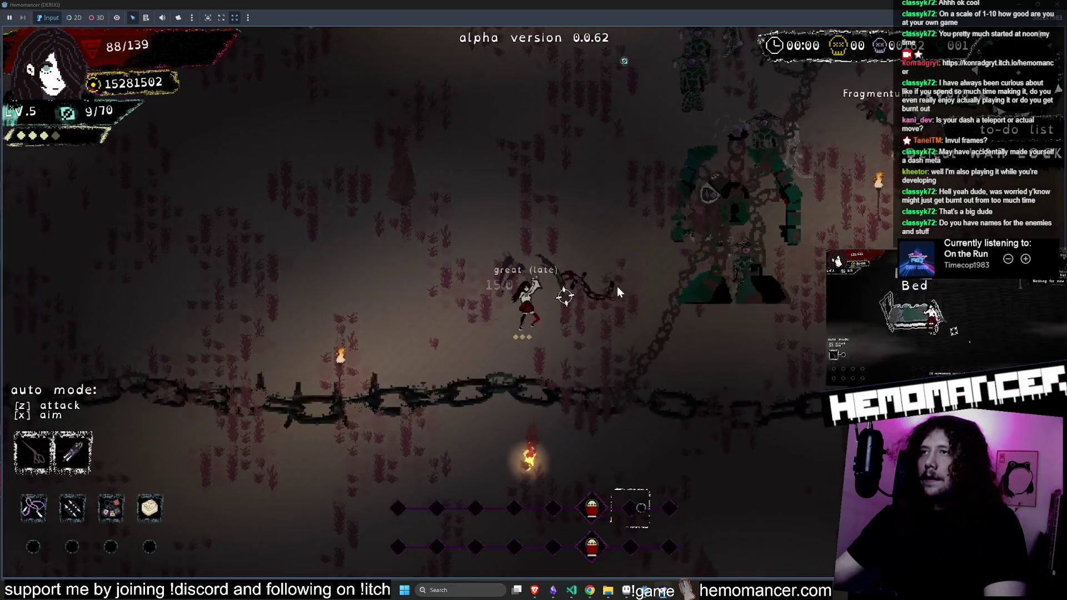
pyautogui.press('w')
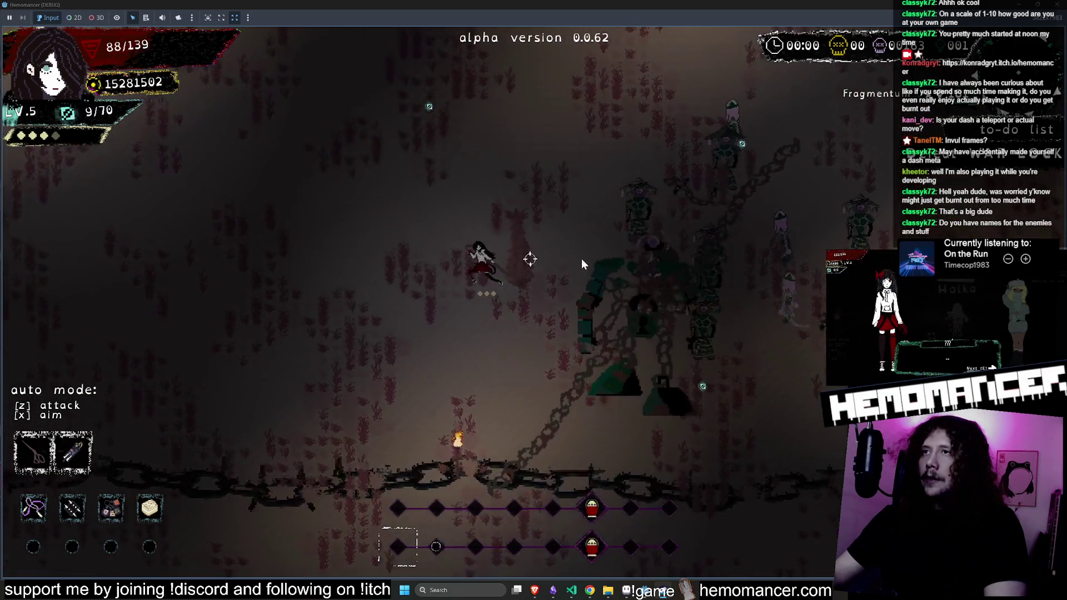
pyautogui.press('w')
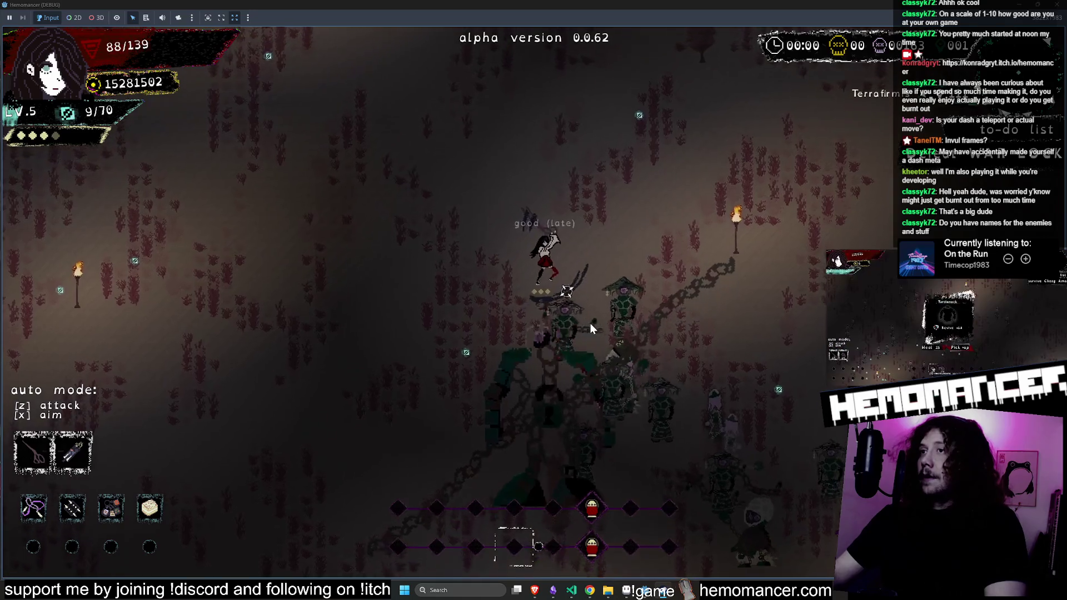
# Circle up-left, then down-right, dashing right to collect experience gems
pyautogui.press('w')
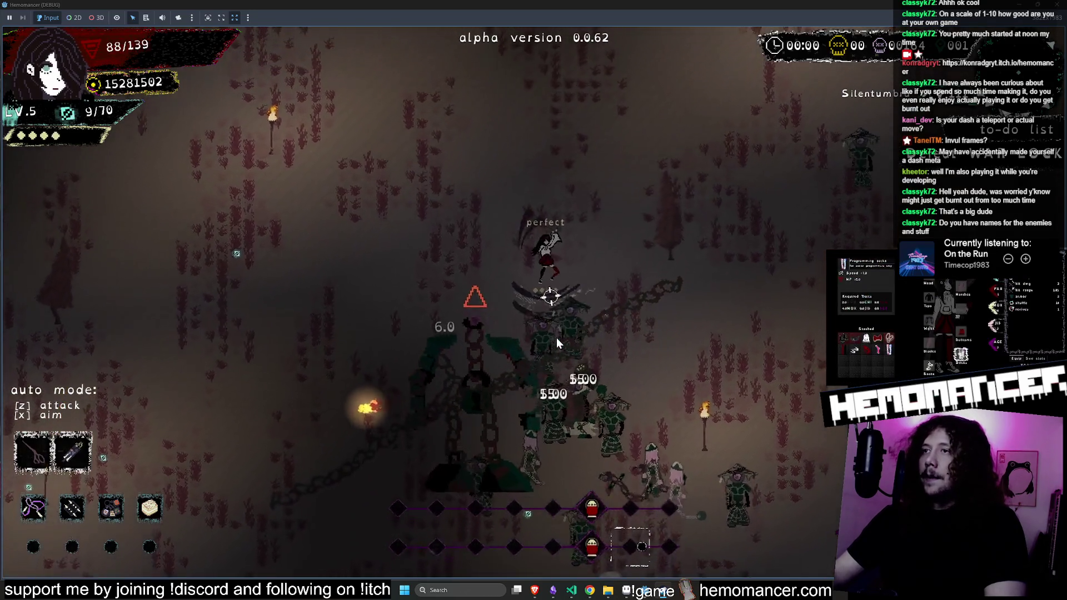
pyautogui.press('w')
pyautogui.press('a')
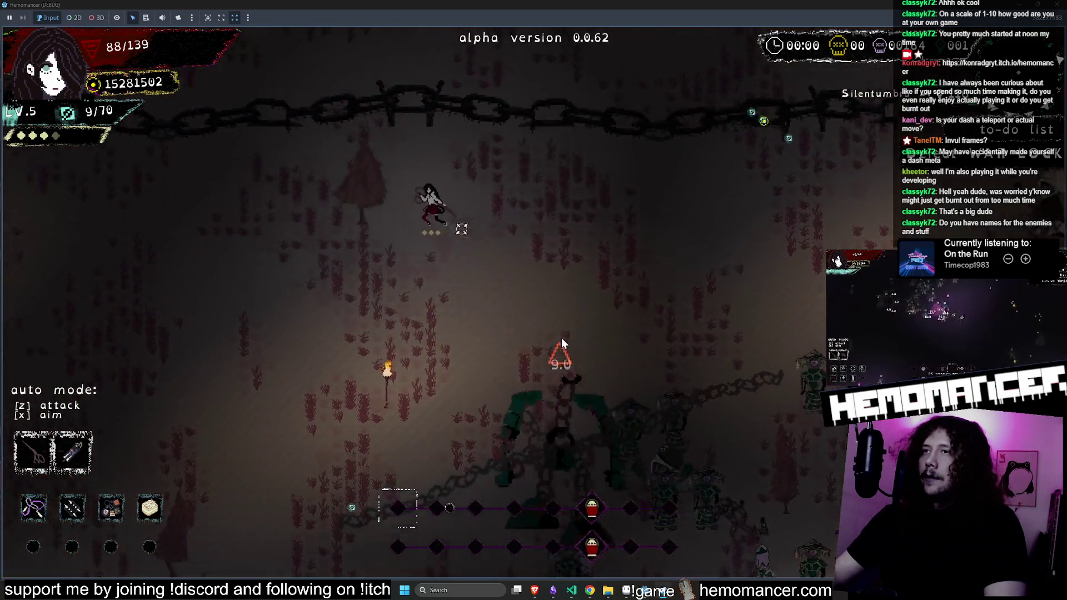
pyautogui.press('a')
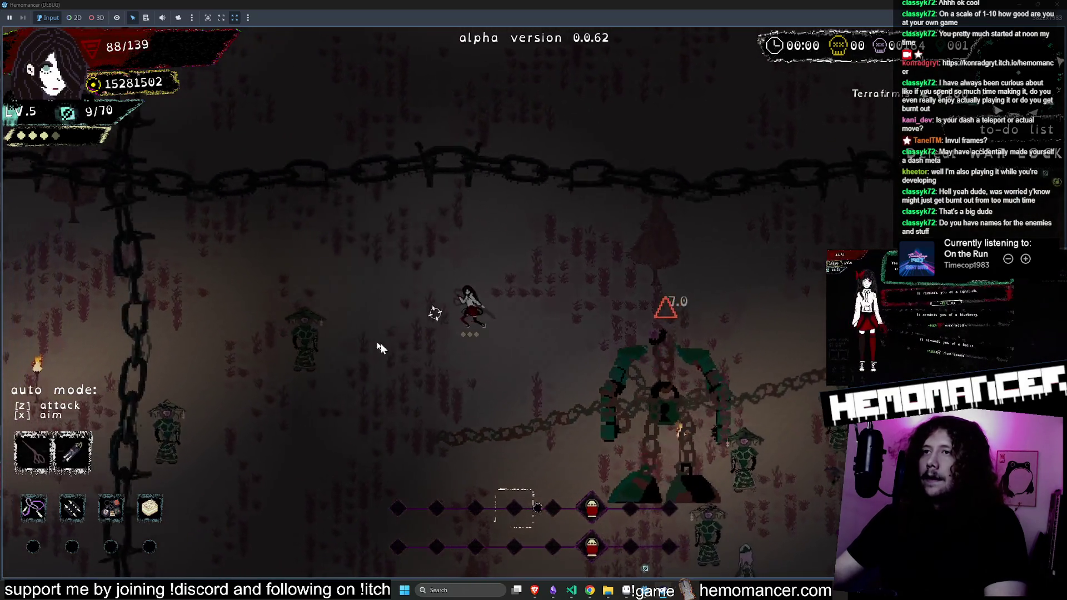
pyautogui.press('a')
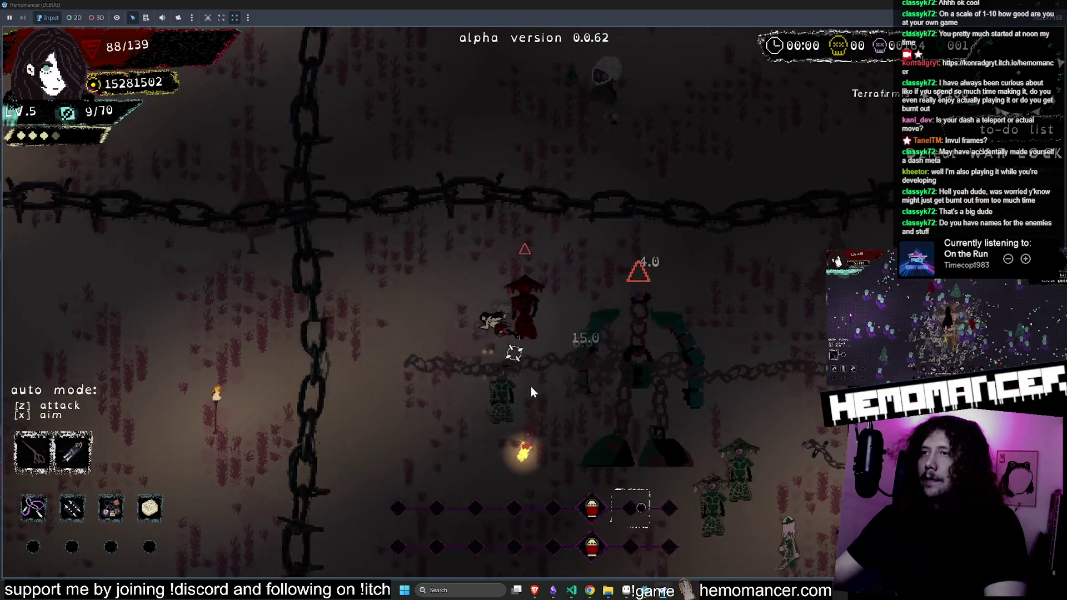
pyautogui.press('s')
pyautogui.press('d')
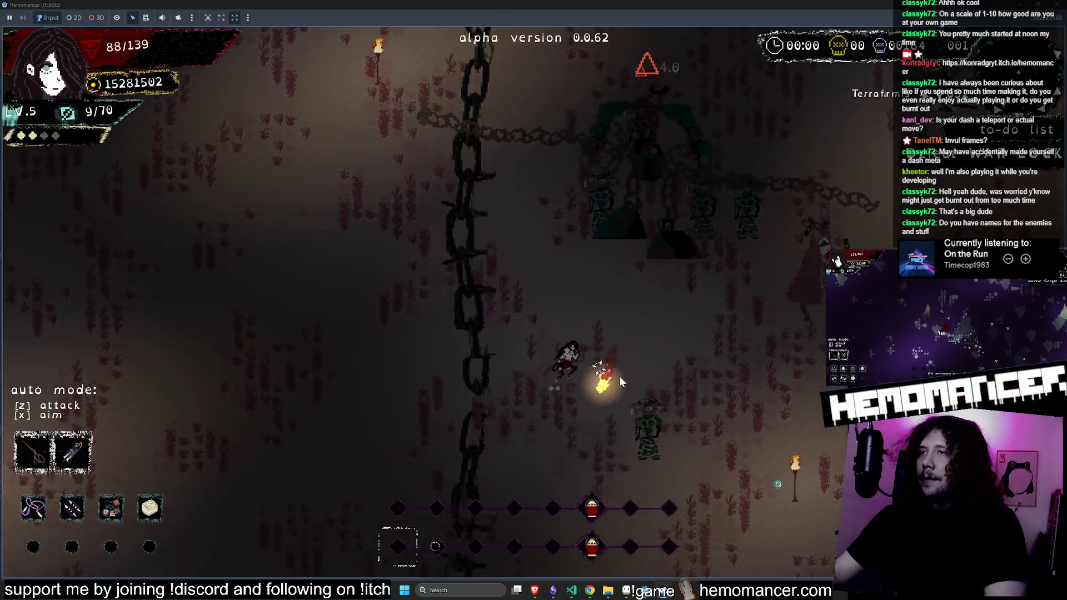
pyautogui.press('s')
pyautogui.press('d')
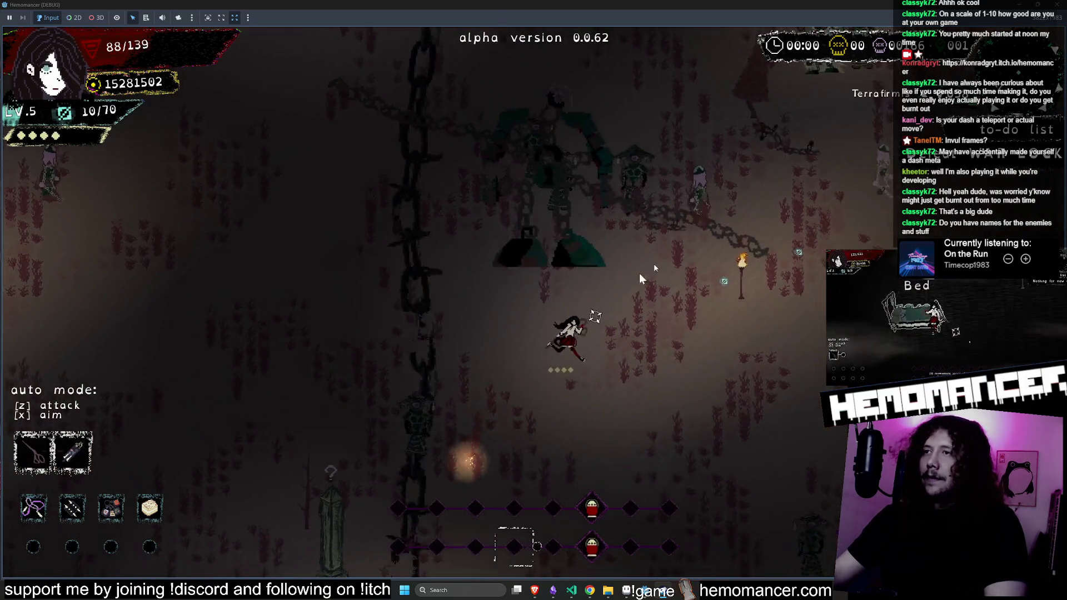
pyautogui.press('d')
pyautogui.press('w')
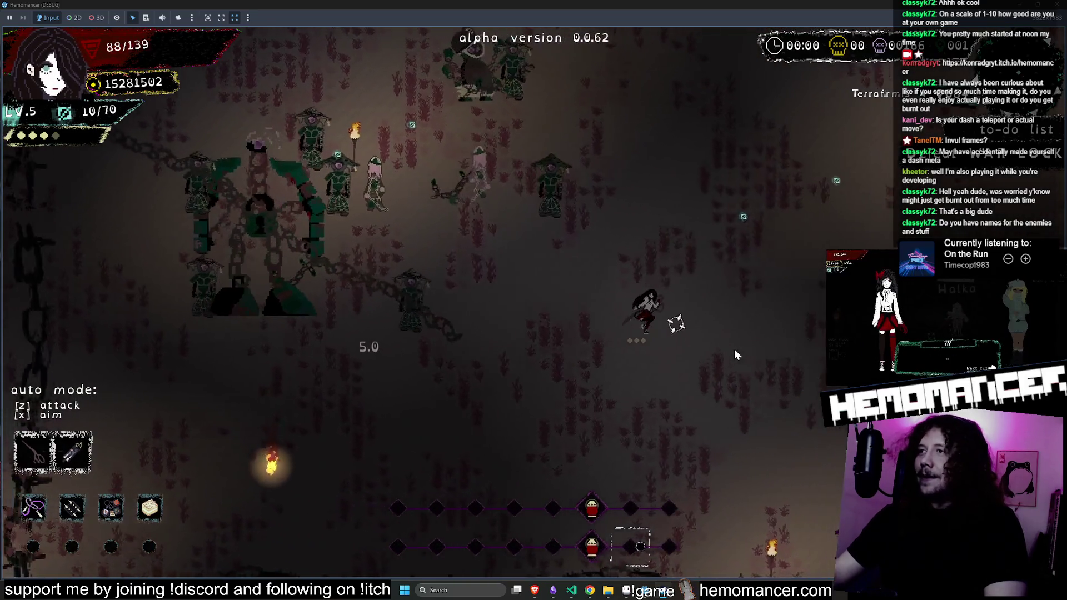
pyautogui.press('d')
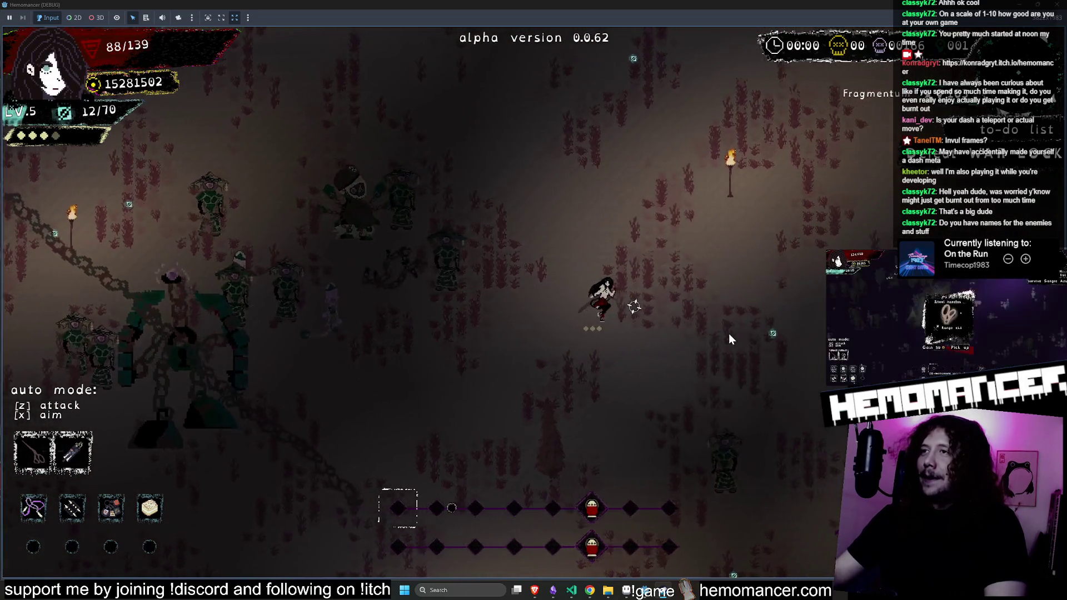
# Push into the enemy group, dash down-right and gather XP until reaching level 6
pyautogui.press('d')
pyautogui.press('w')
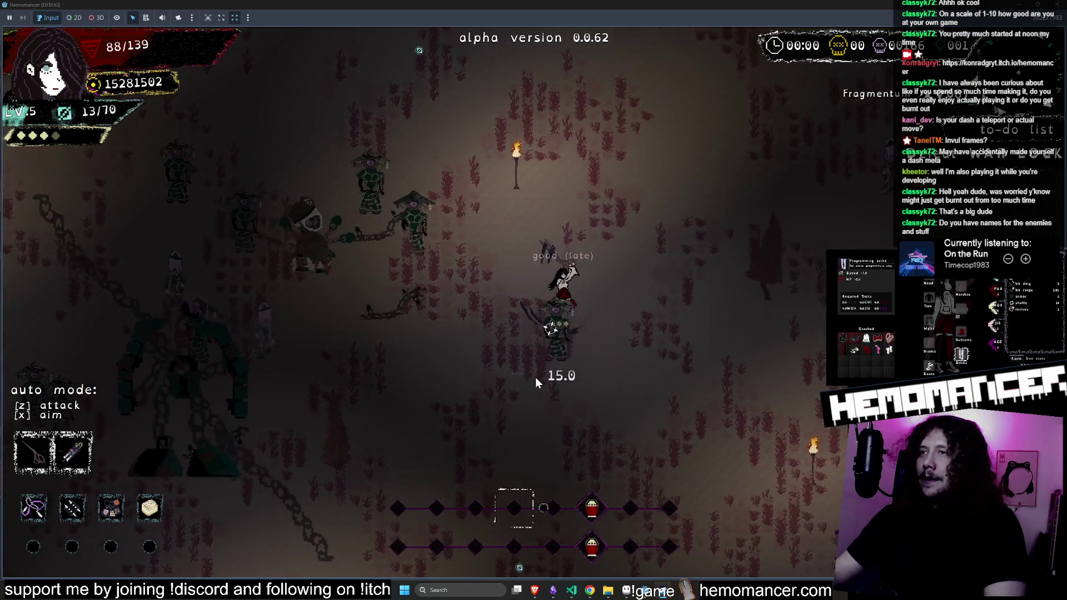
pyautogui.press('w')
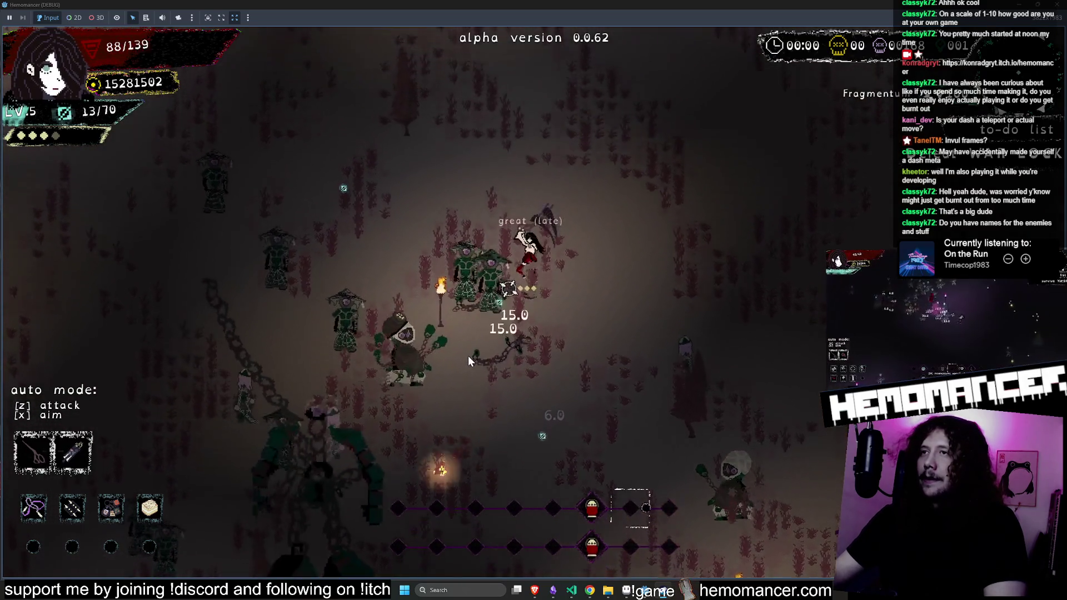
pyautogui.press('w')
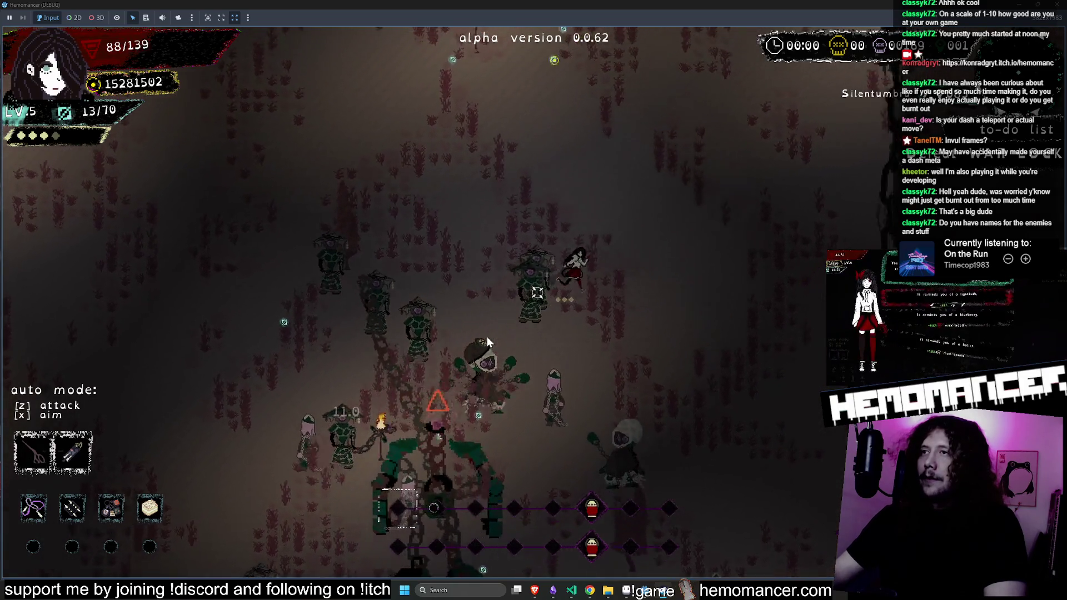
pyautogui.press('w')
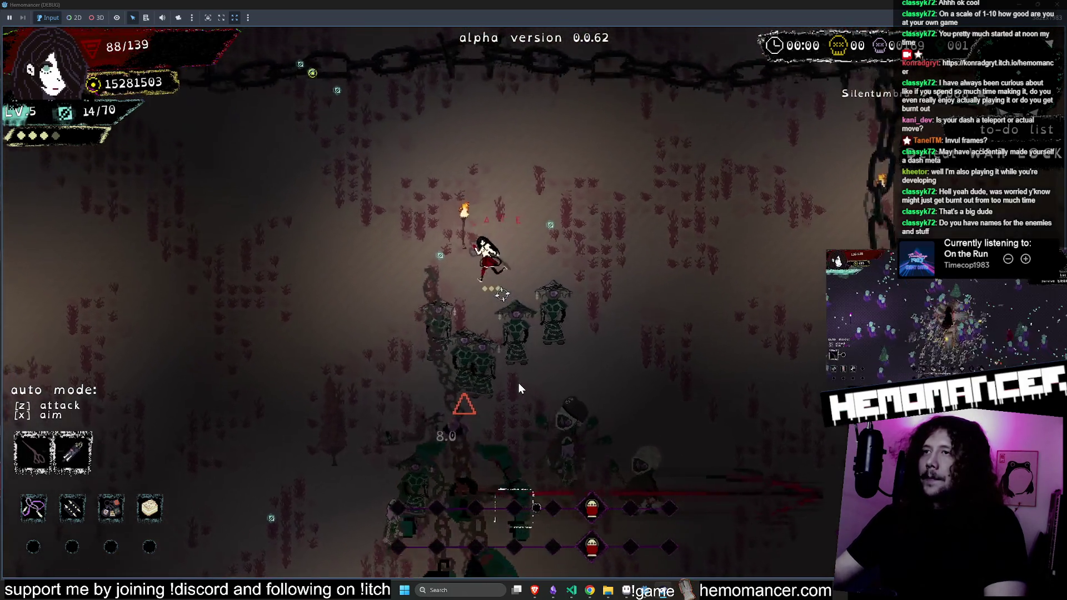
pyautogui.press('a')
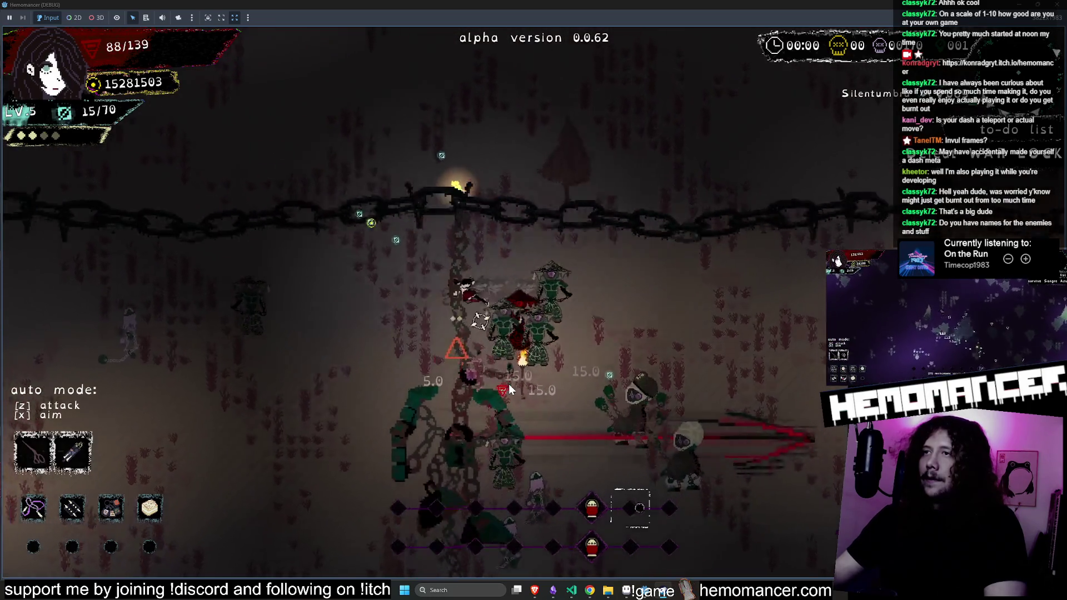
pyautogui.press('a')
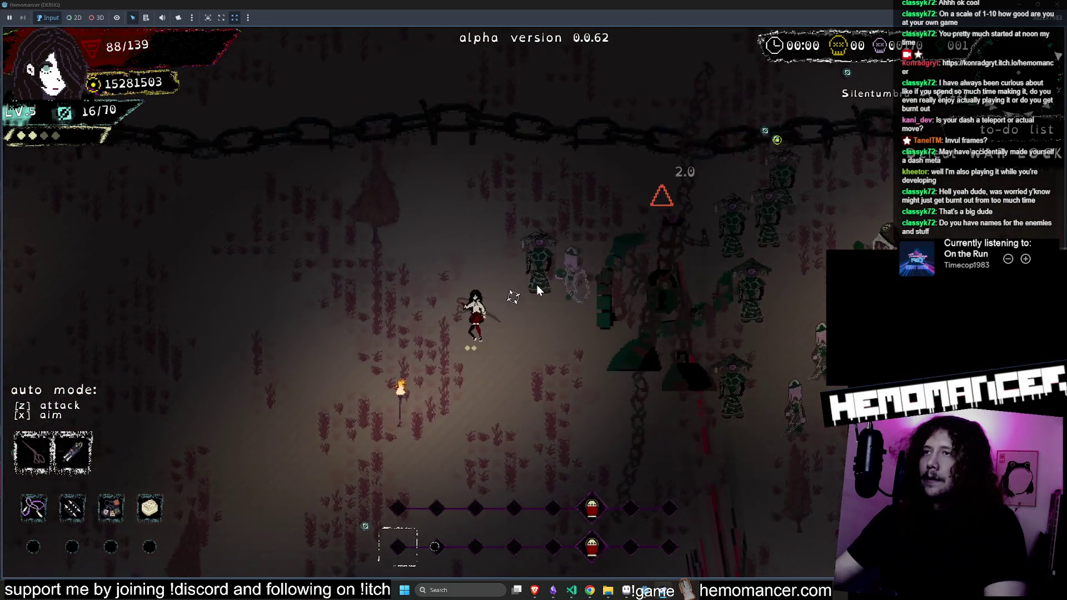
pyautogui.press('s')
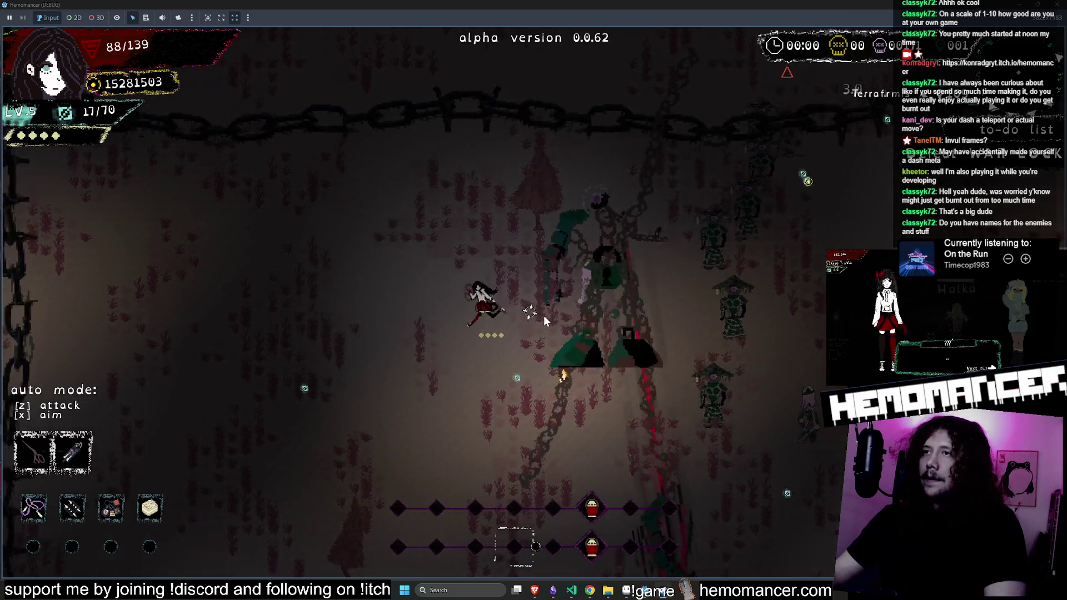
pyautogui.press('s')
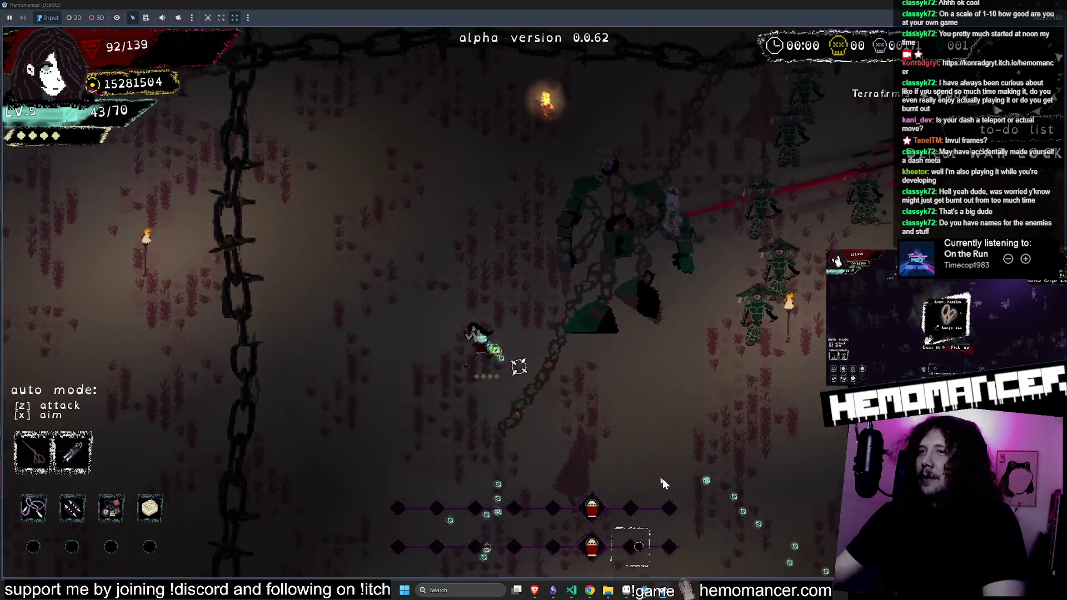
pyautogui.press('space')
pyautogui.press('w')
pyautogui.press('a')
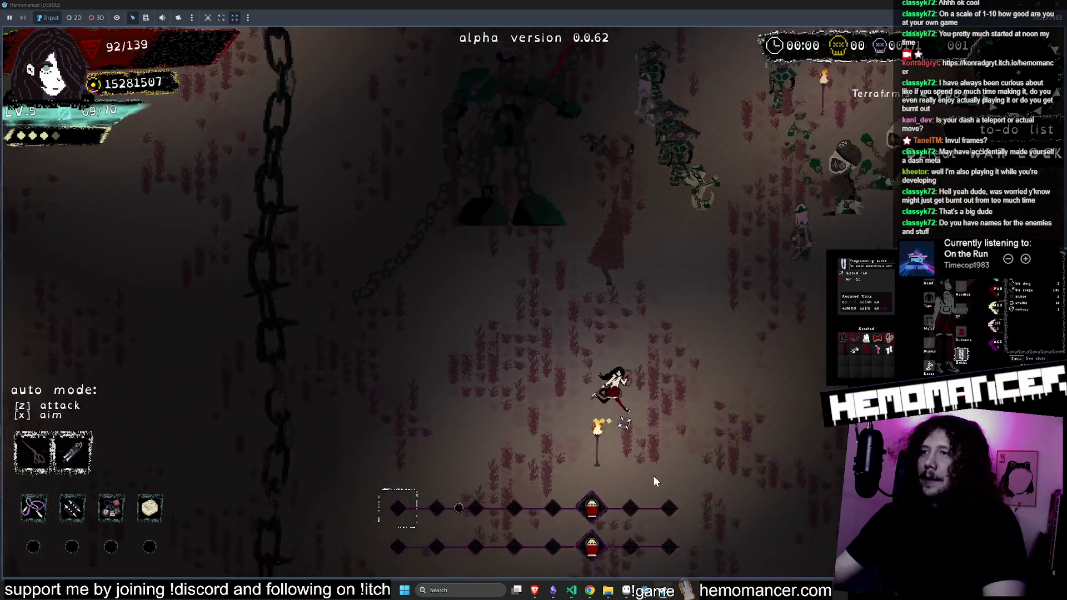
pyautogui.press('d')
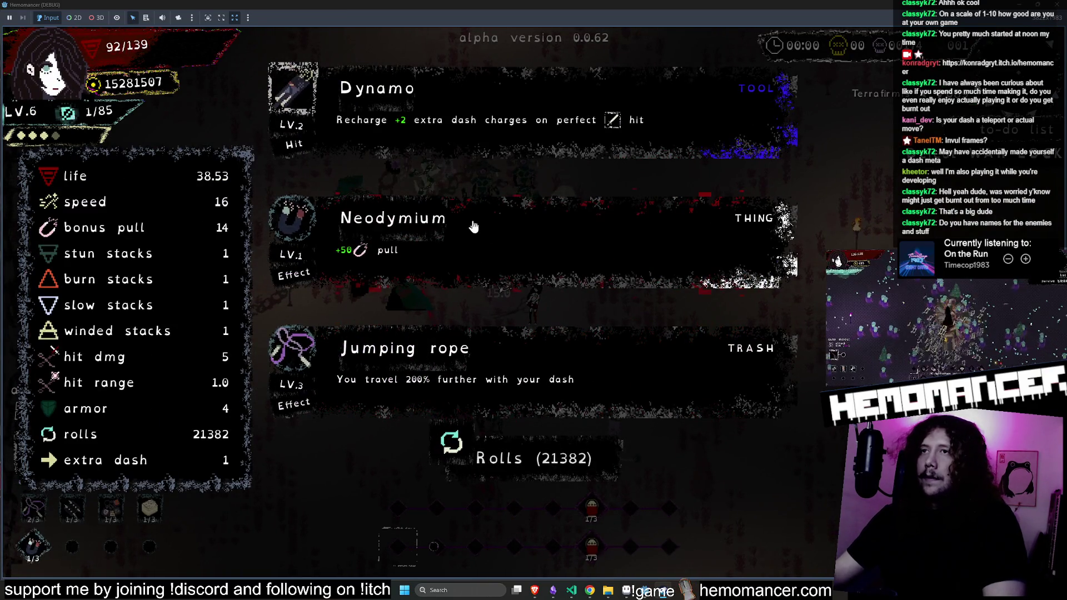
# Choose the Neodymium card over Dynamo and Jumping rope Lv.3 to resume at level 6
pyautogui.click(423, 256)
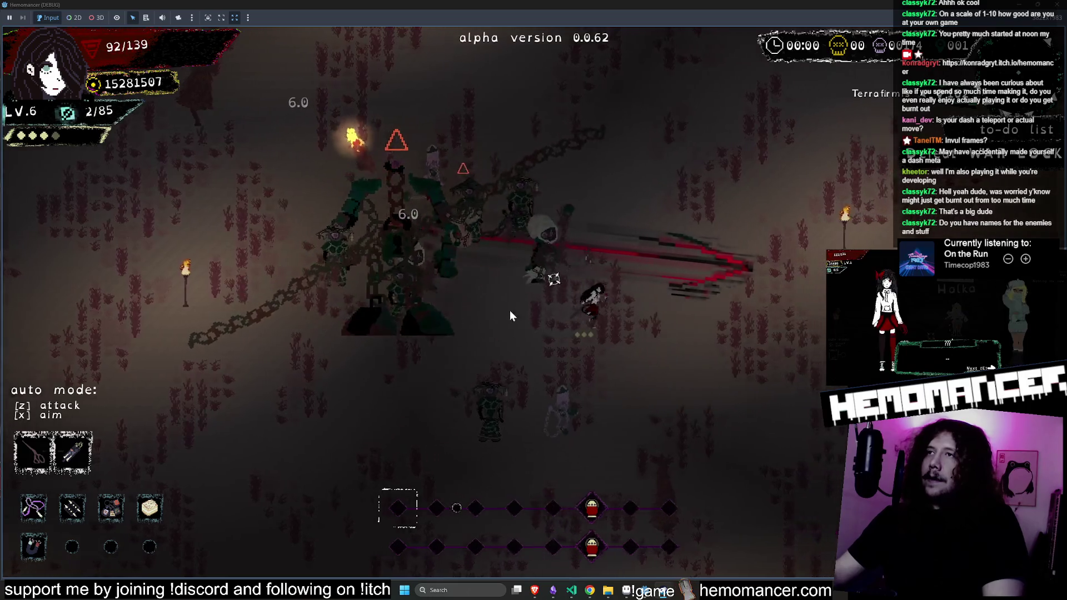
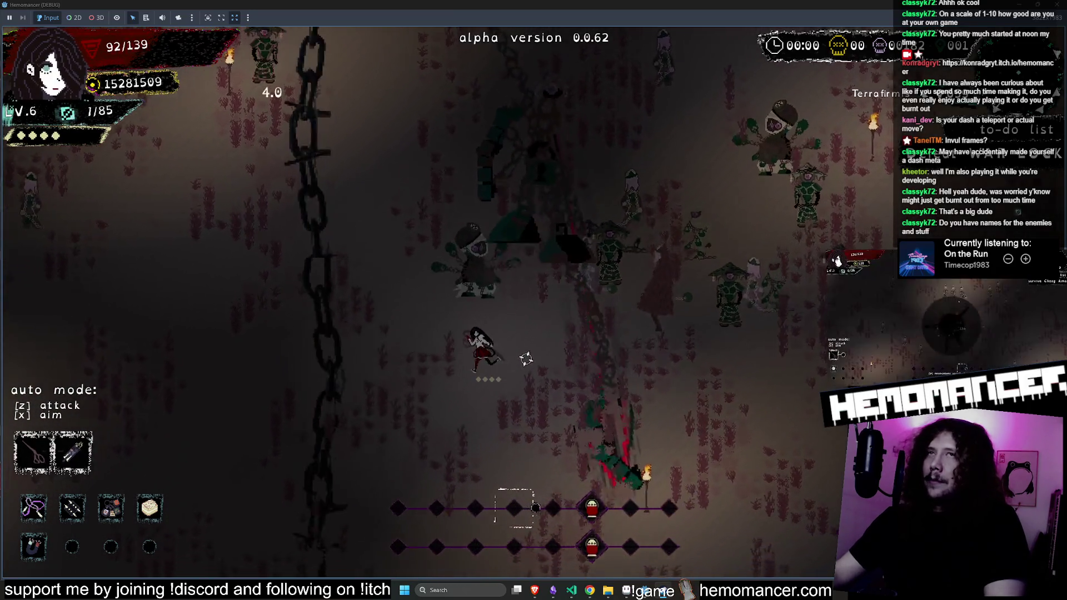
# Pause the game, shrink it to a roughly 1510x990 window over the editor, and resume play
pyautogui.press('Escape')
pyautogui.moveTo(814, 4)
pyautogui.mouseDown()
pyautogui.moveTo(656, 51)
pyautogui.moveTo(251, 24)
pyautogui.mouseUp()
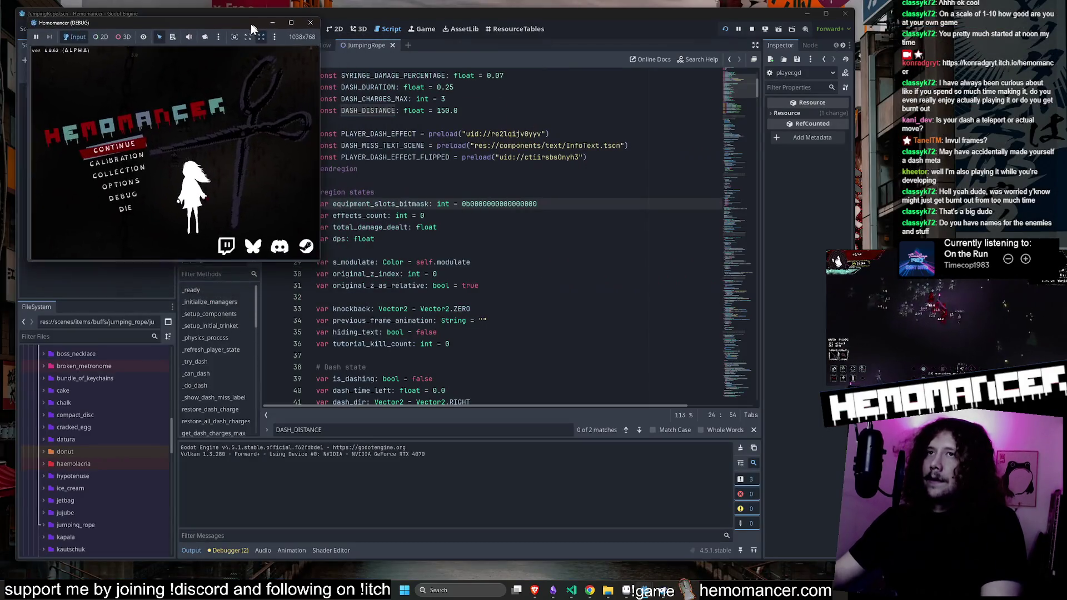
pyautogui.moveTo(315, 259)
pyautogui.mouseDown()
pyautogui.moveTo(465, 448)
pyautogui.moveTo(837, 547)
pyautogui.mouseUp()
pyautogui.press('Escape')
pyautogui.press('Down')
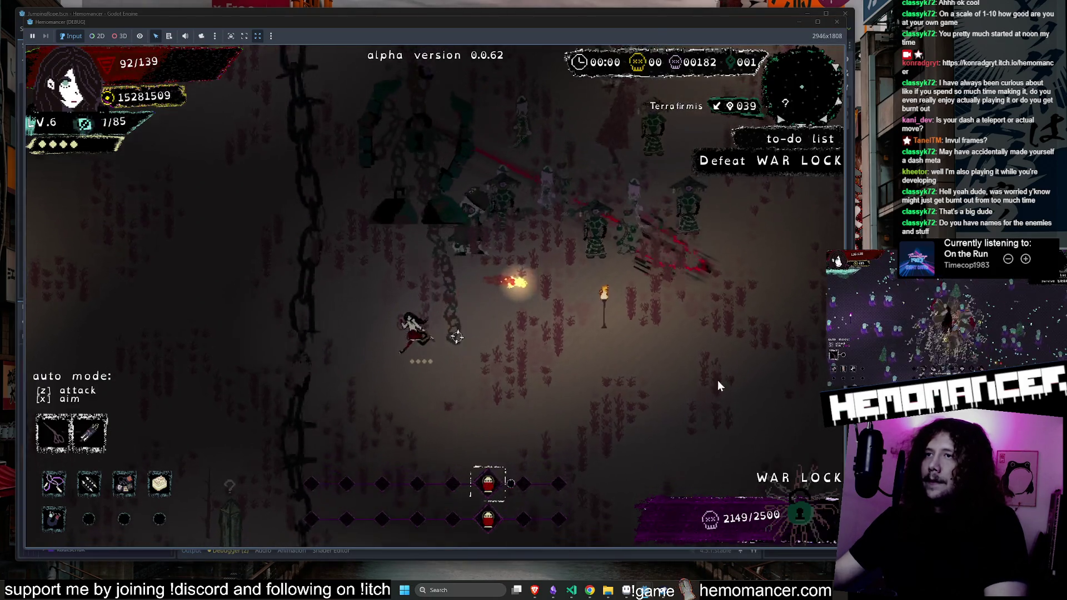
# Move the character around the arena, fighting enemies near the WAR LOCK boss
pyautogui.press('Up')
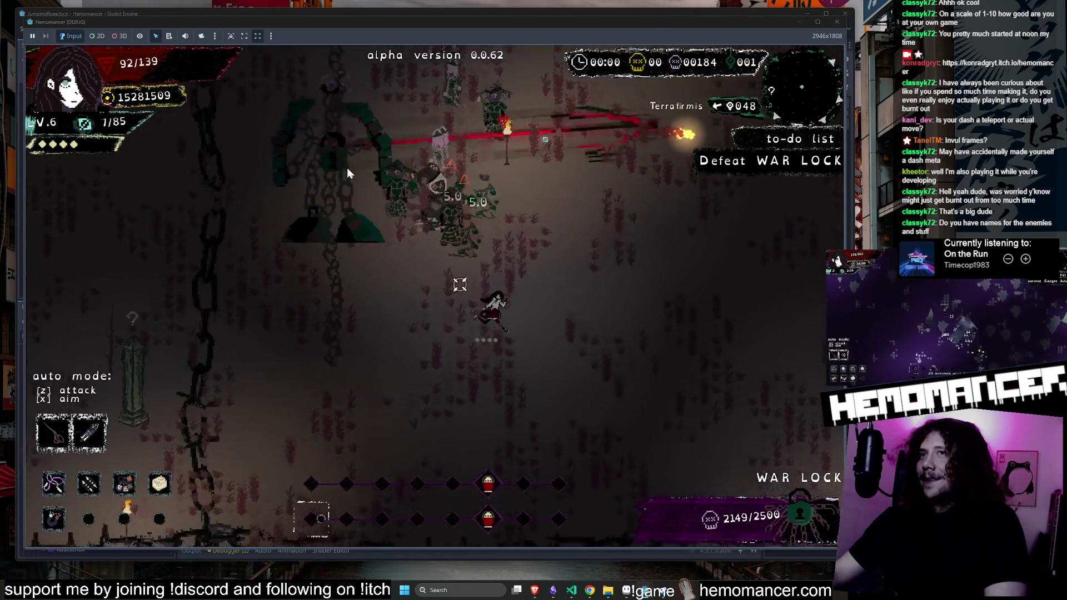
pyautogui.press('Right')
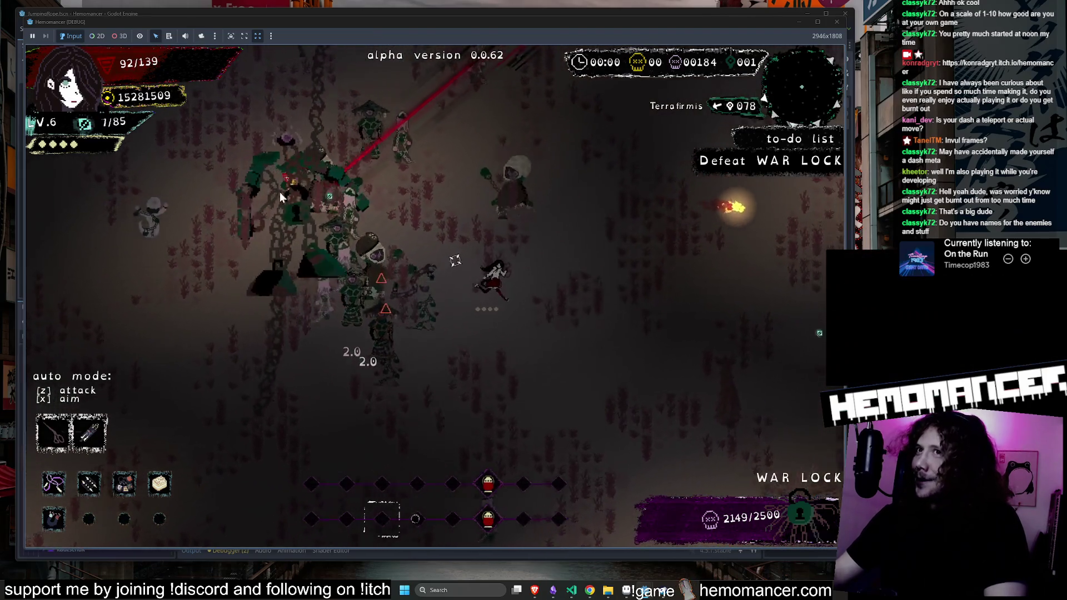
pyautogui.press('Up')
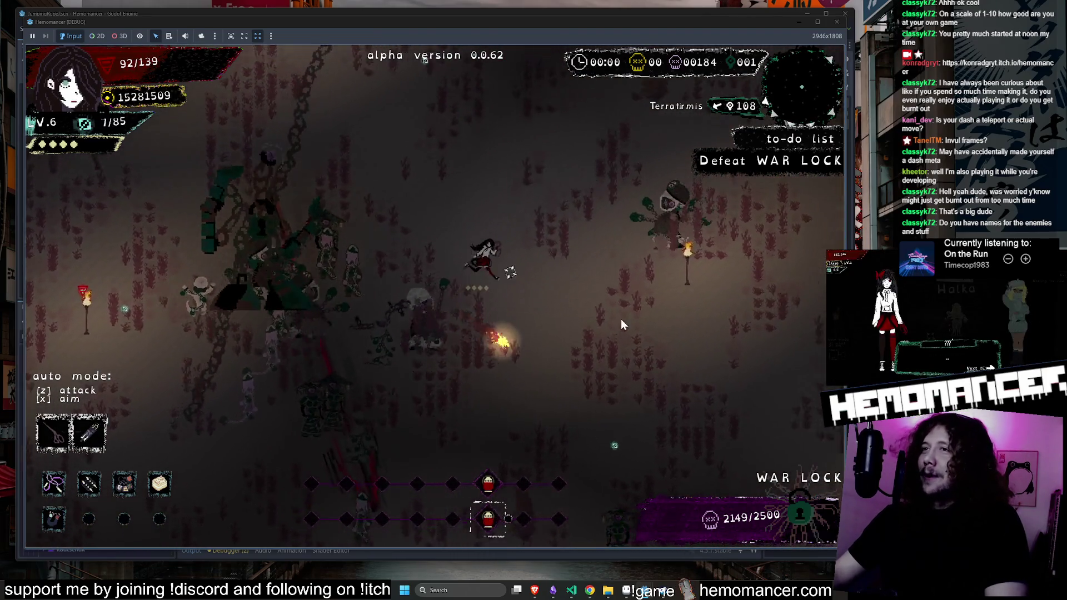
pyautogui.press('Up')
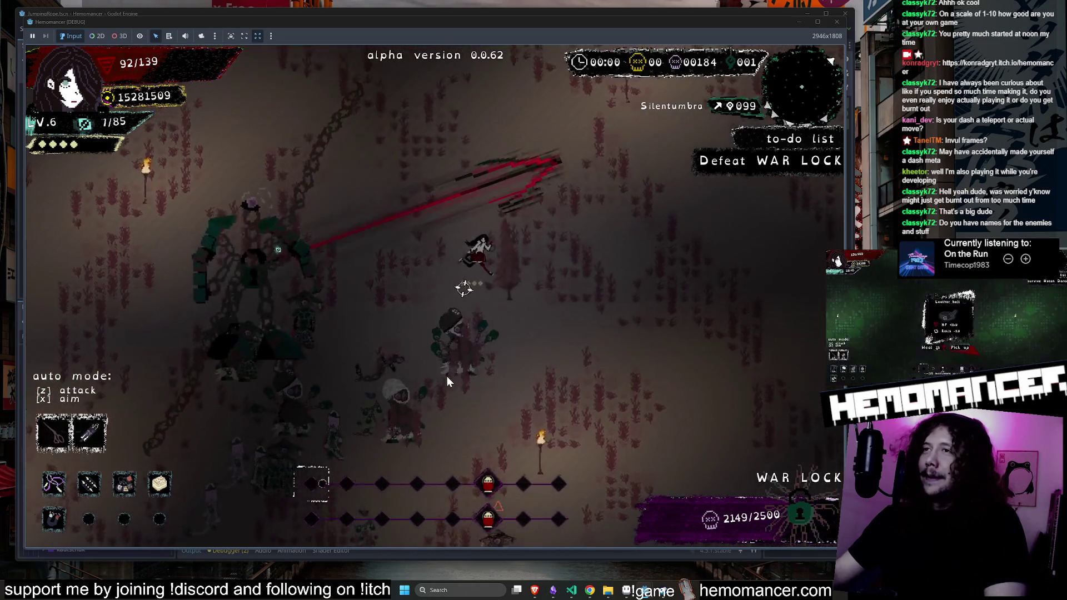
pyautogui.press('Right')
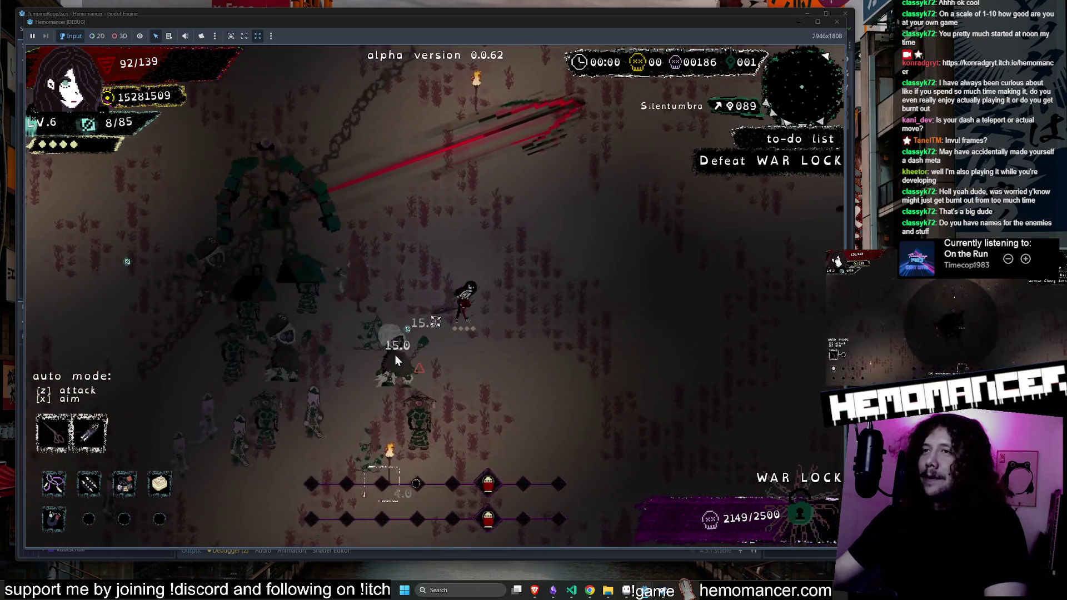
pyautogui.press('Left')
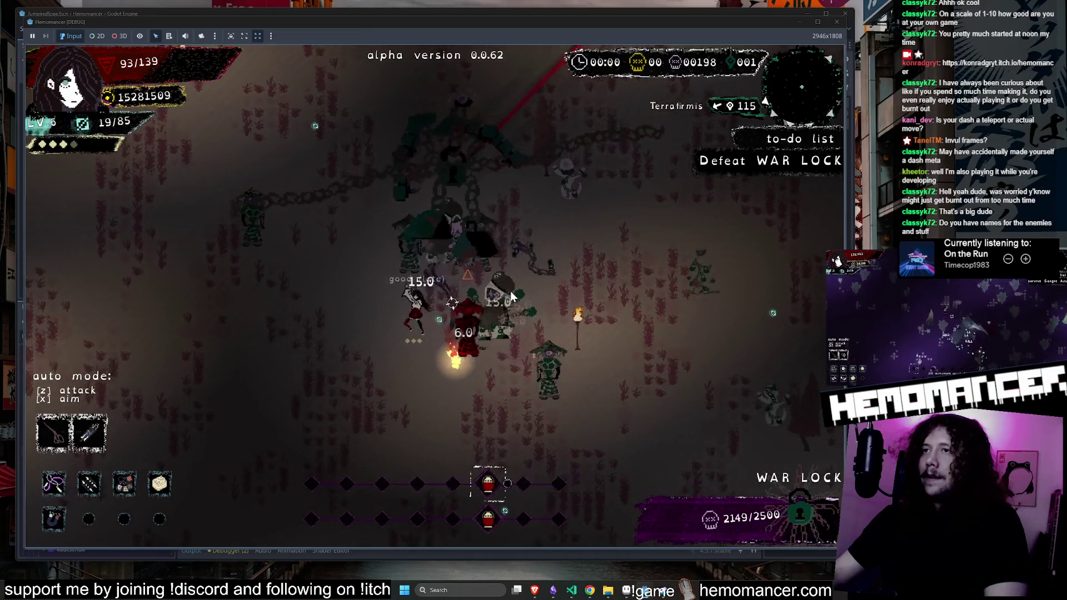
pyautogui.press('Down')
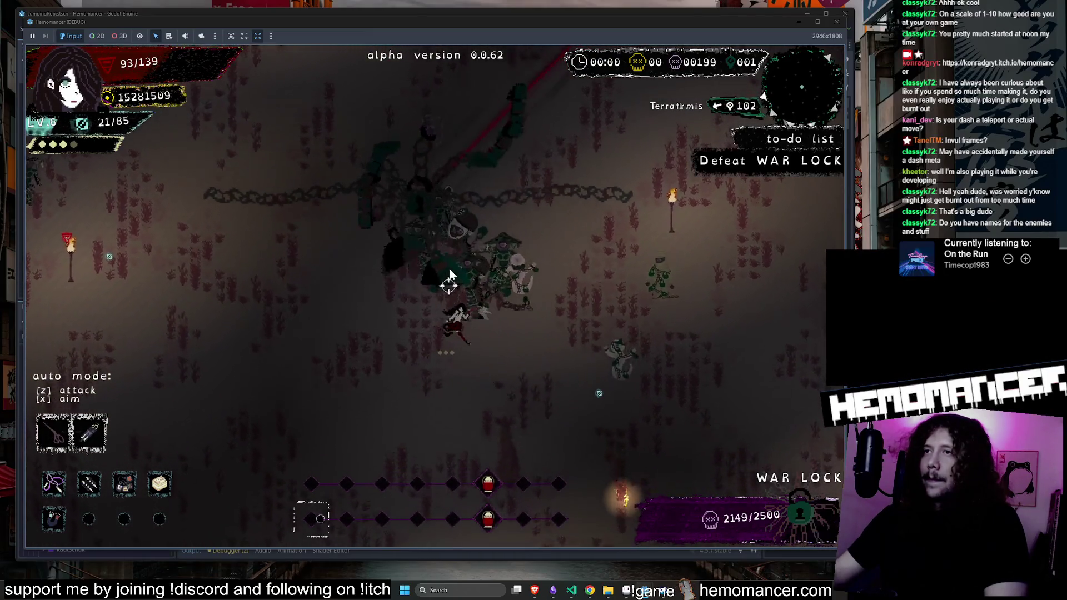
pyautogui.press('Down')
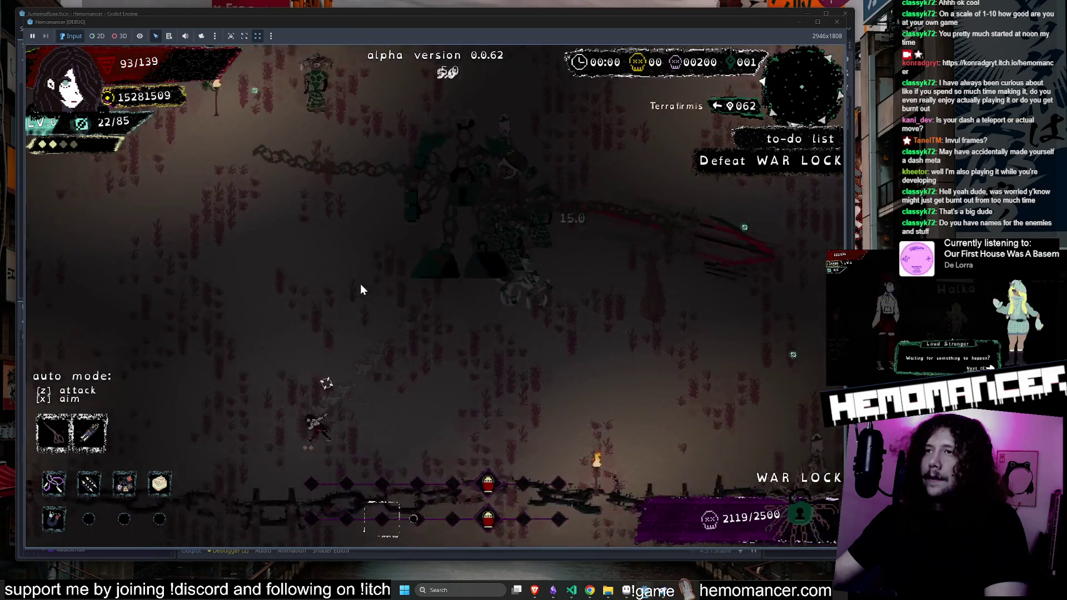
pyautogui.press('Up')
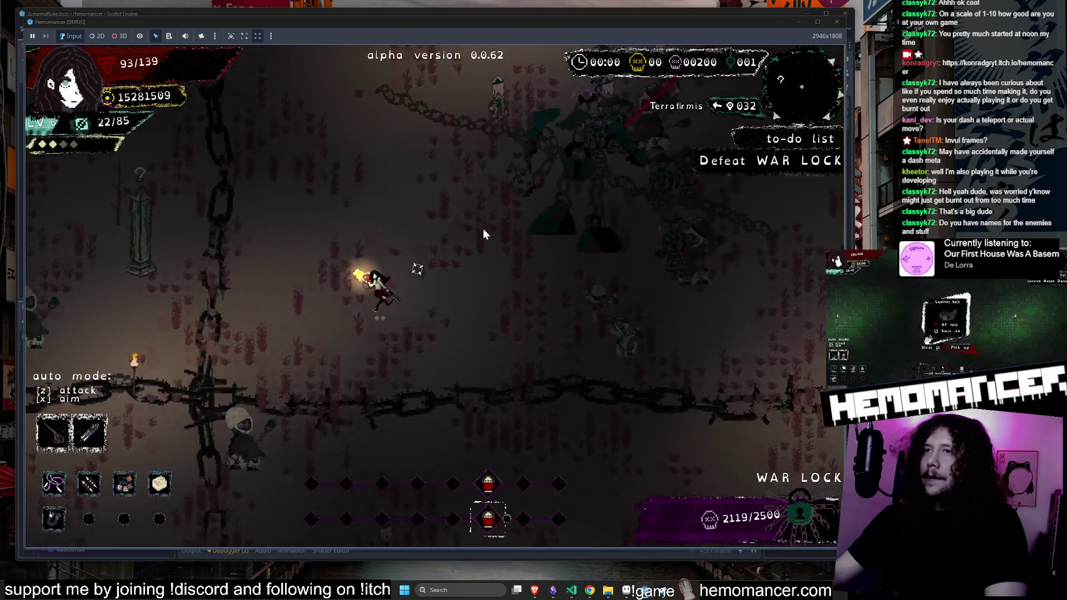
pyautogui.press('Down')
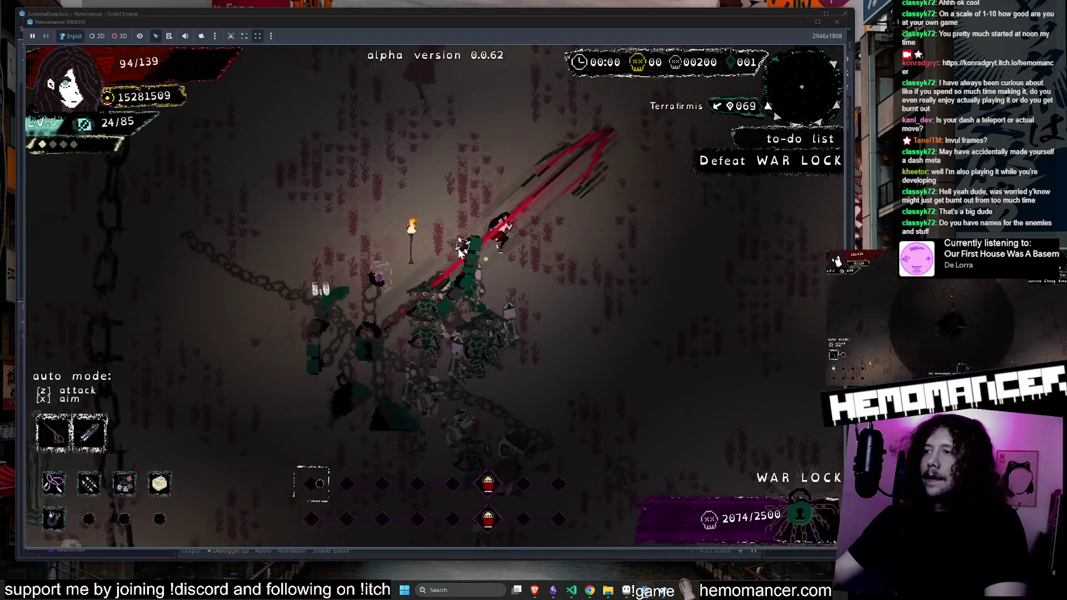
pyautogui.press('Down')
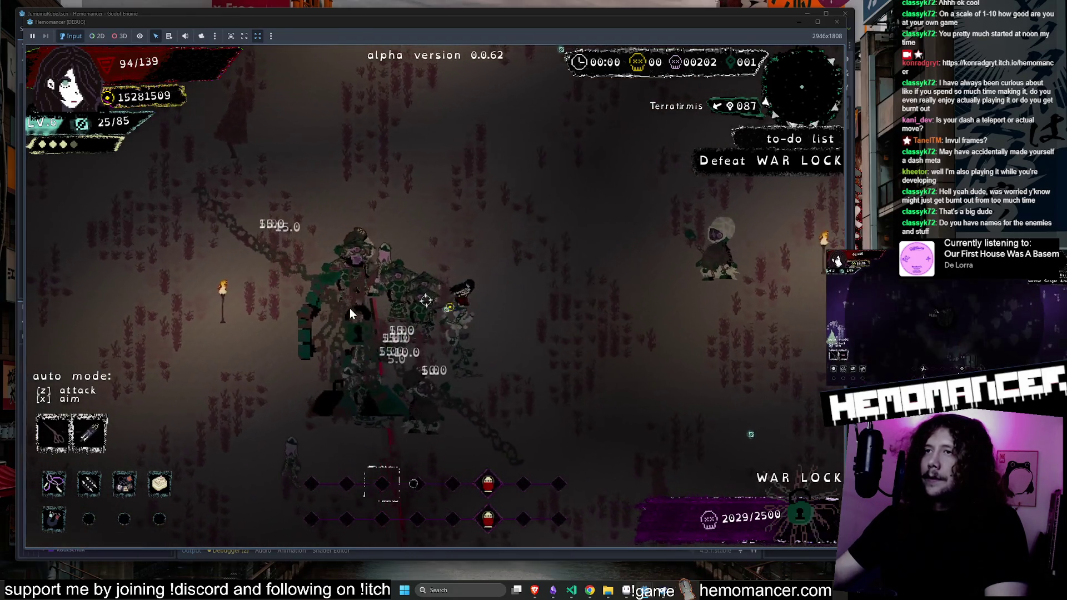
pyautogui.press('Down')
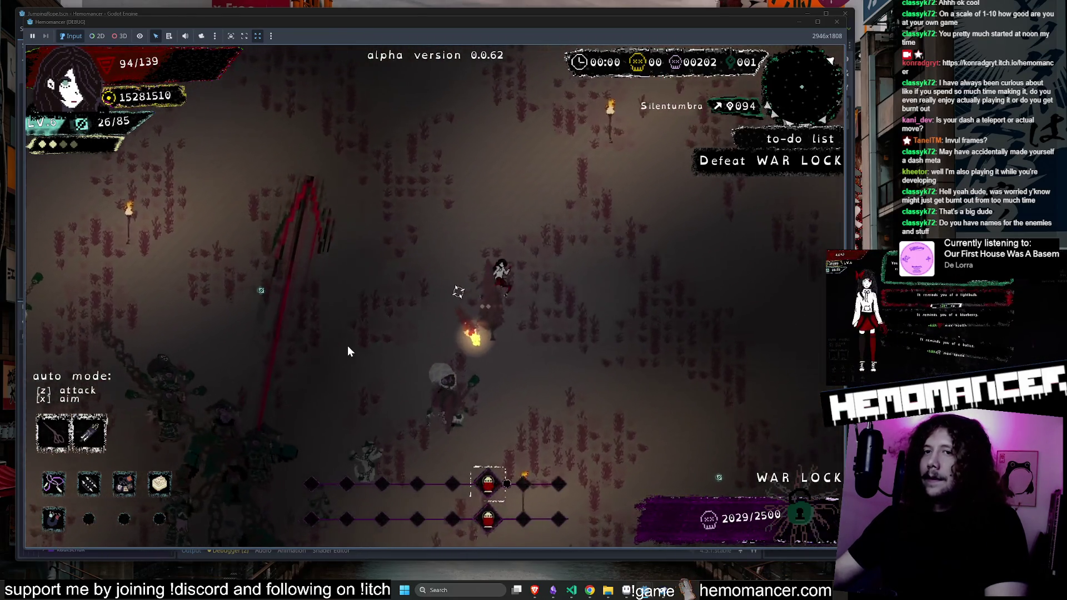
pyautogui.press('Up')
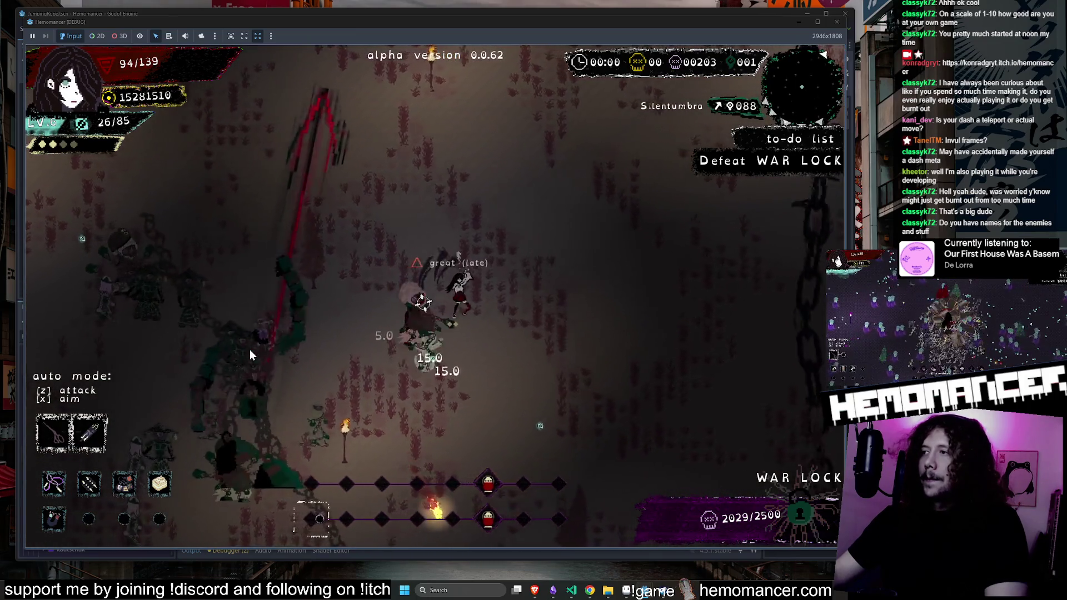
pyautogui.press('Left')
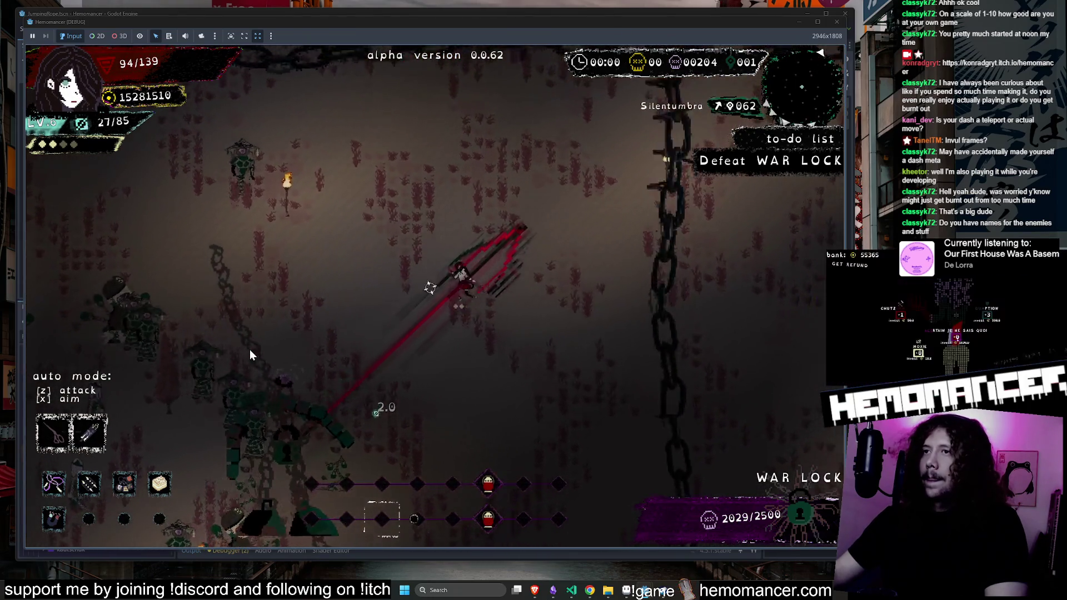
pyautogui.press('Left')
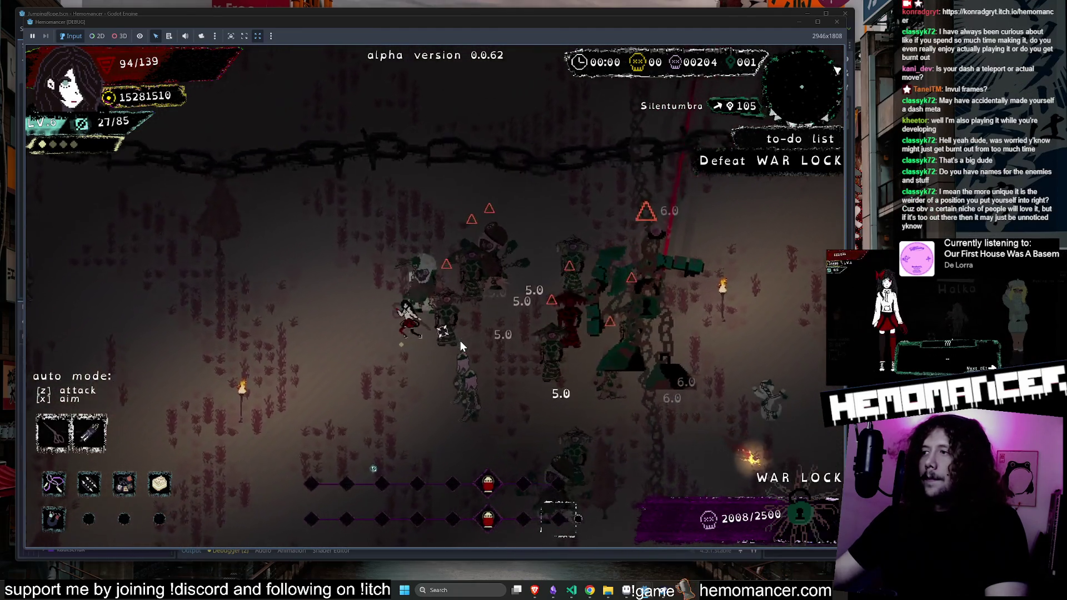
pyautogui.press('Down')
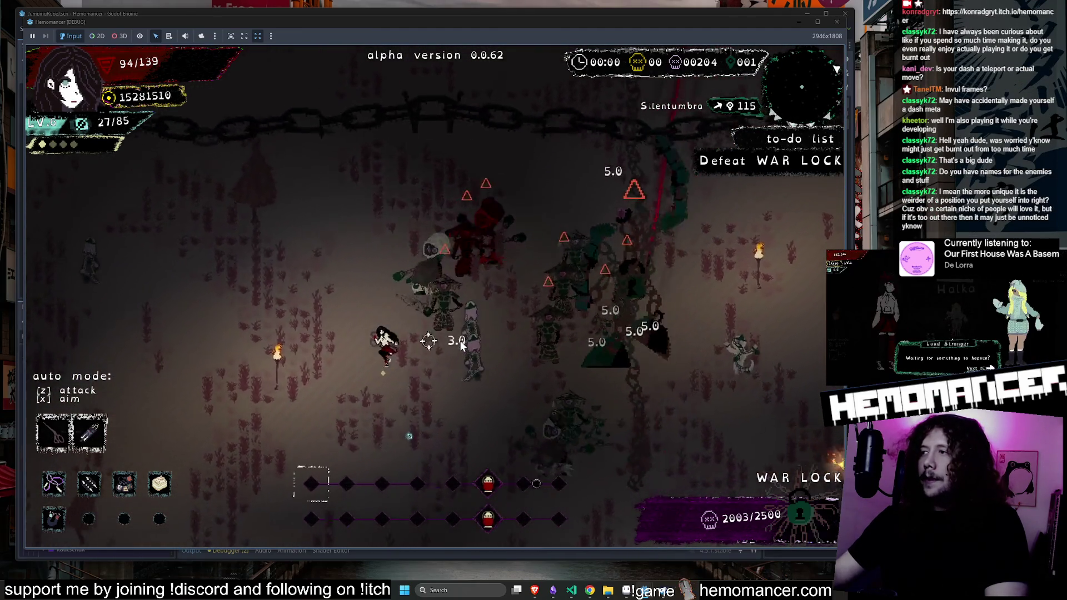
pyautogui.press('Down')
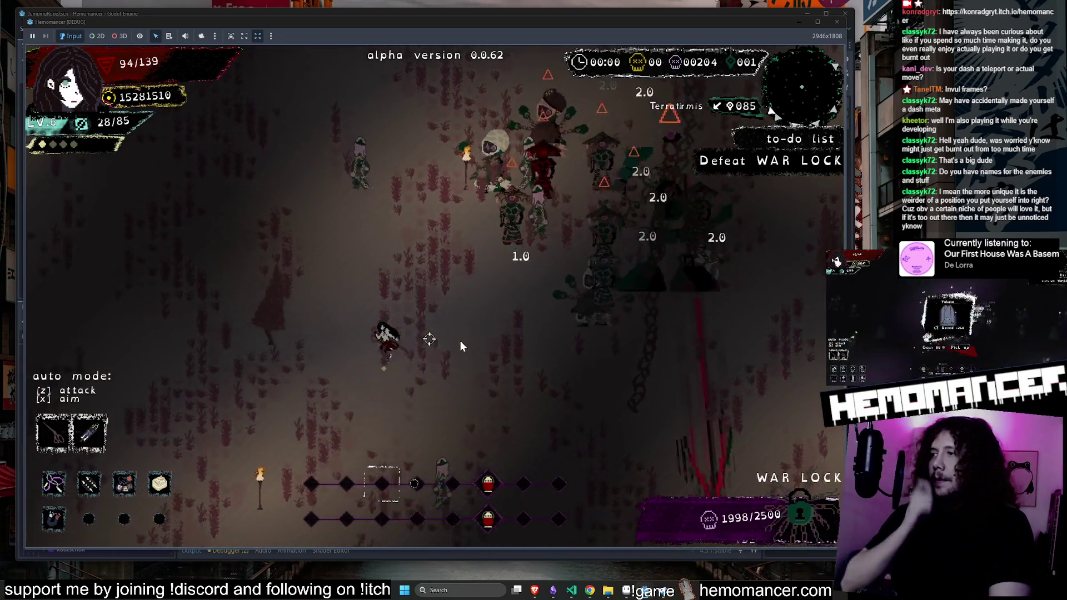
pyautogui.press('Down')
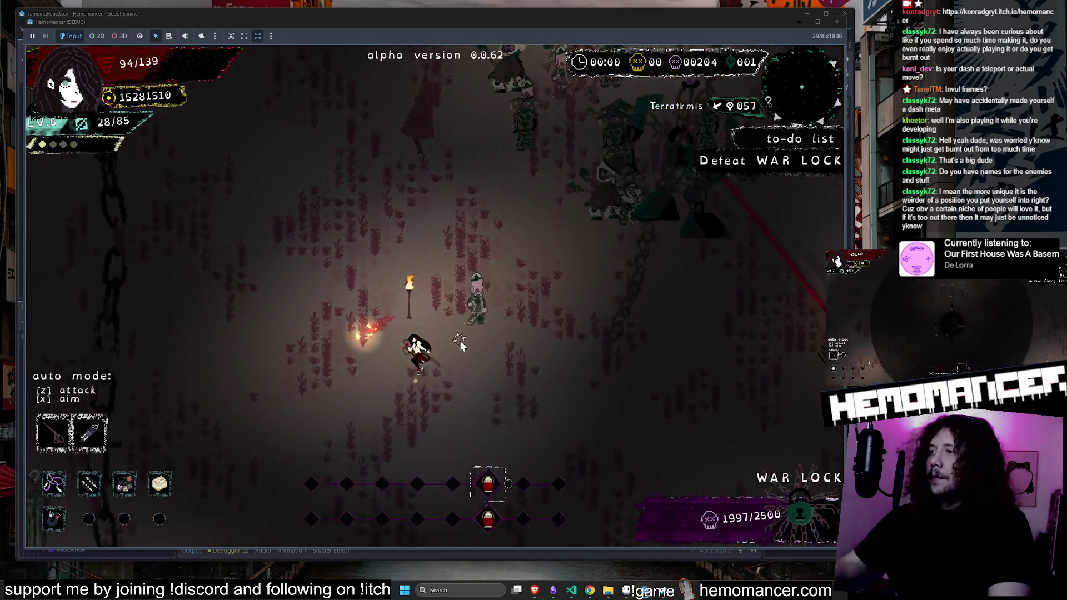
pyautogui.press('Up')
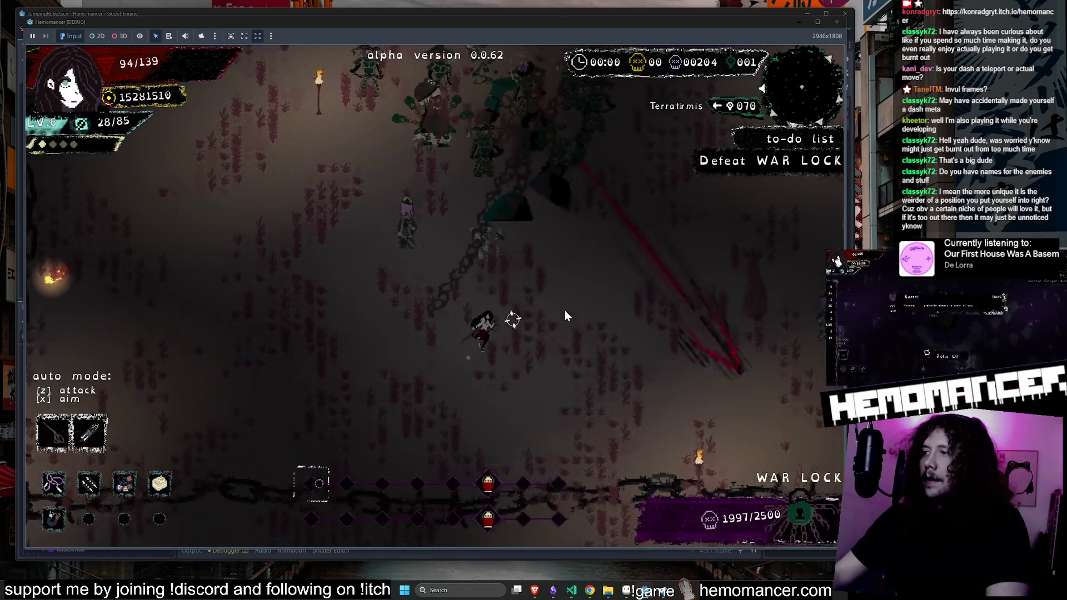
pyautogui.press('Up')
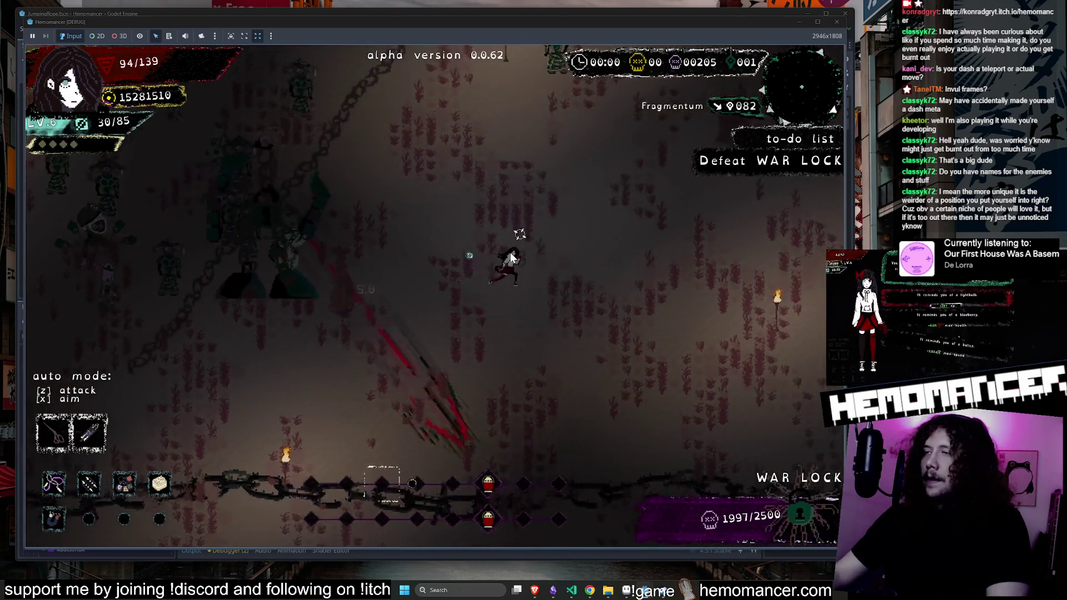
pyautogui.press('Up')
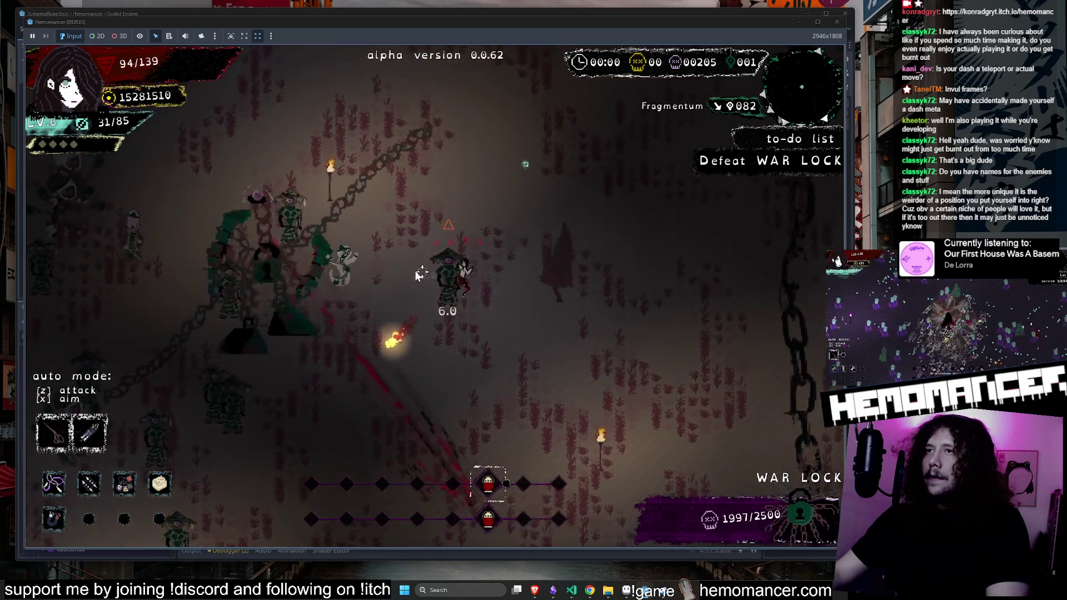
pyautogui.press('Down')
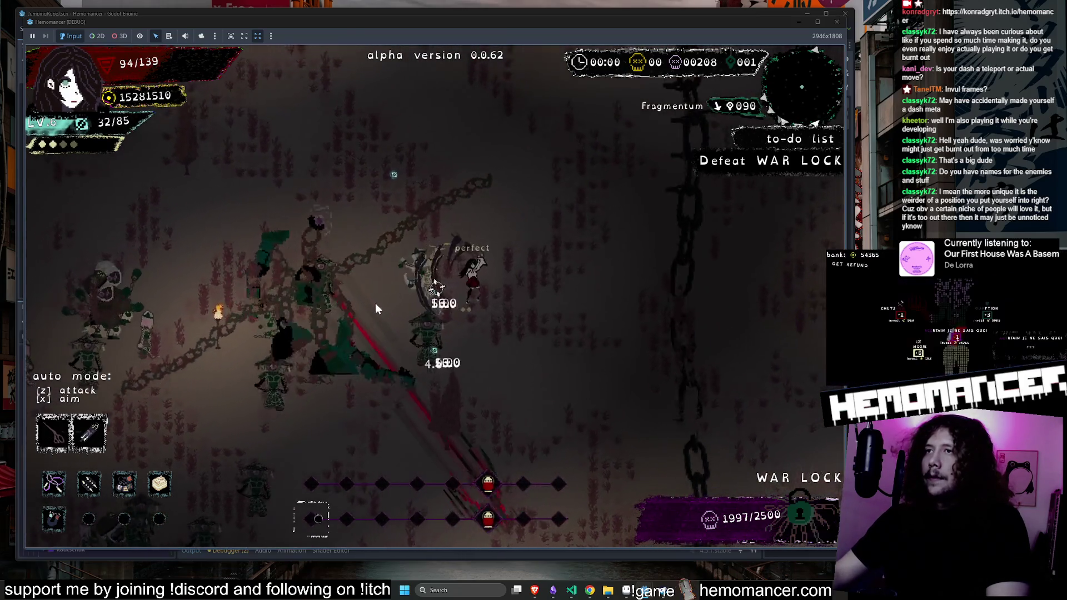
pyautogui.press('Left')
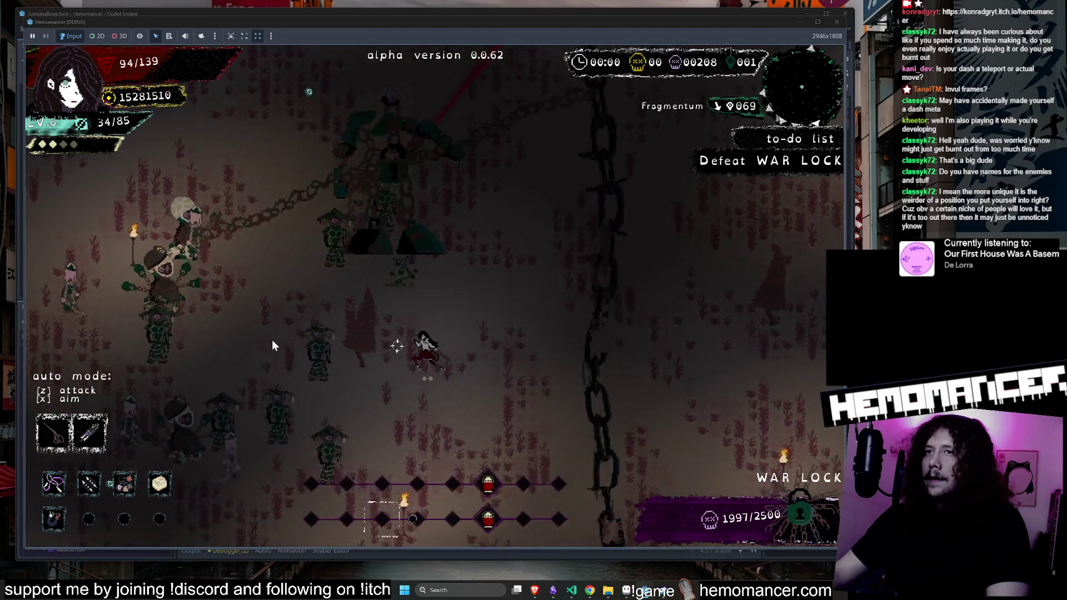
pyautogui.press('Down')
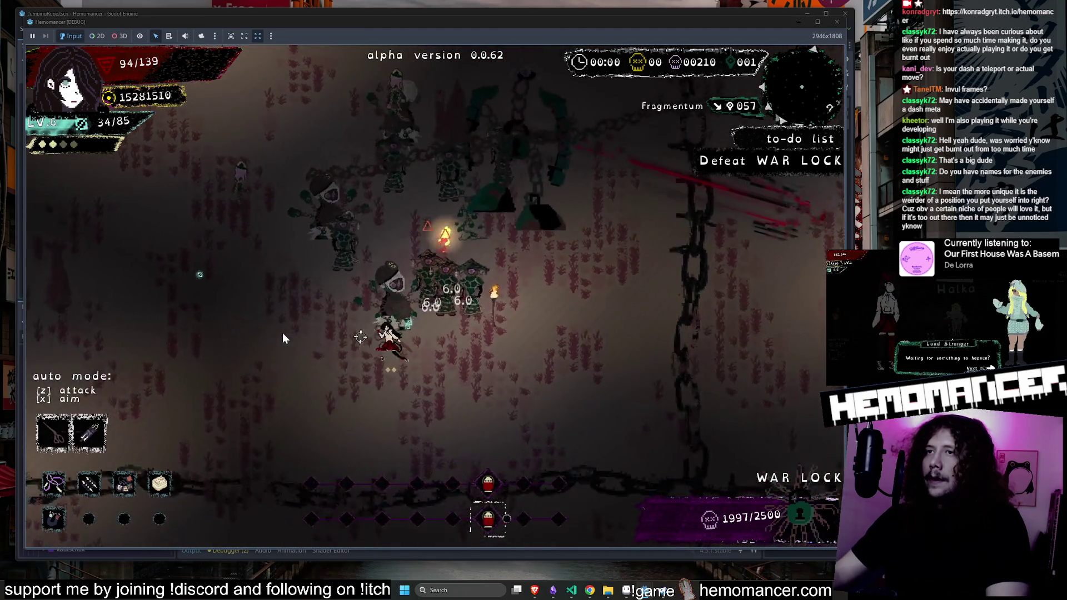
pyautogui.press('Down')
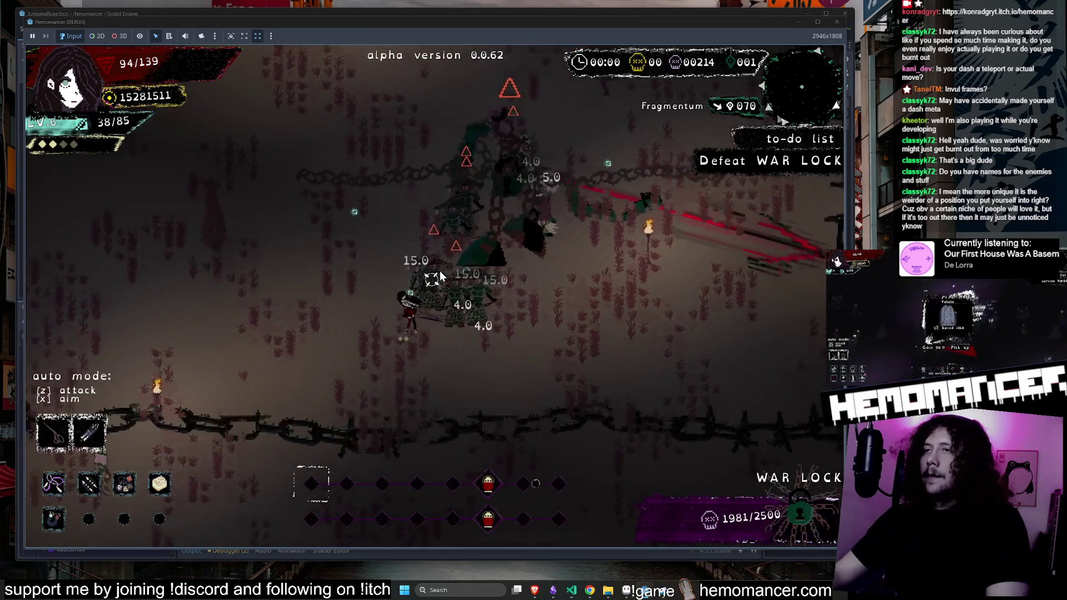
pyautogui.press('Left')
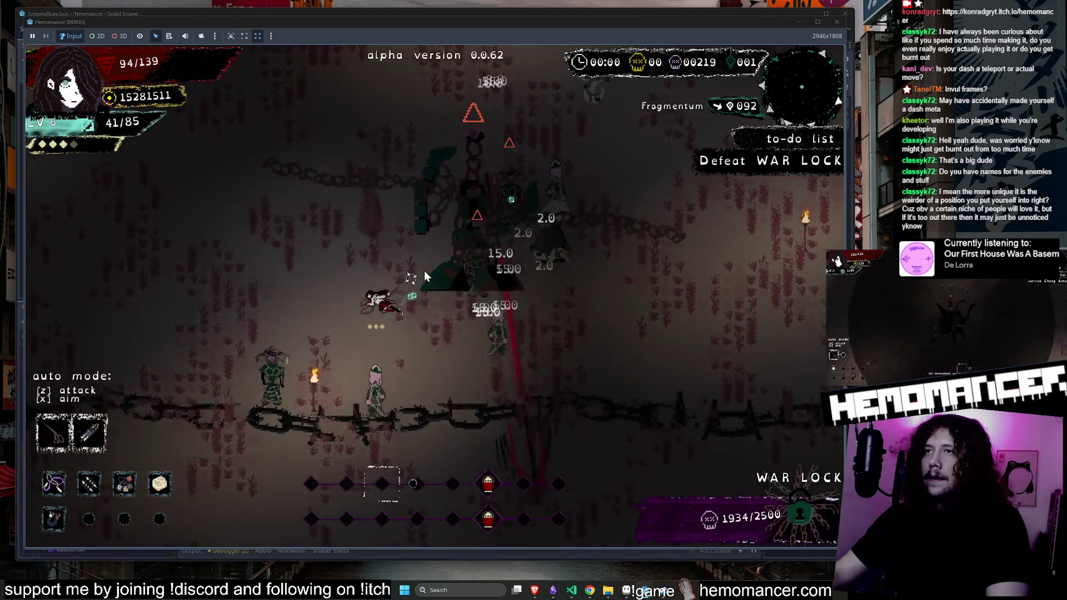
pyautogui.press('Left')
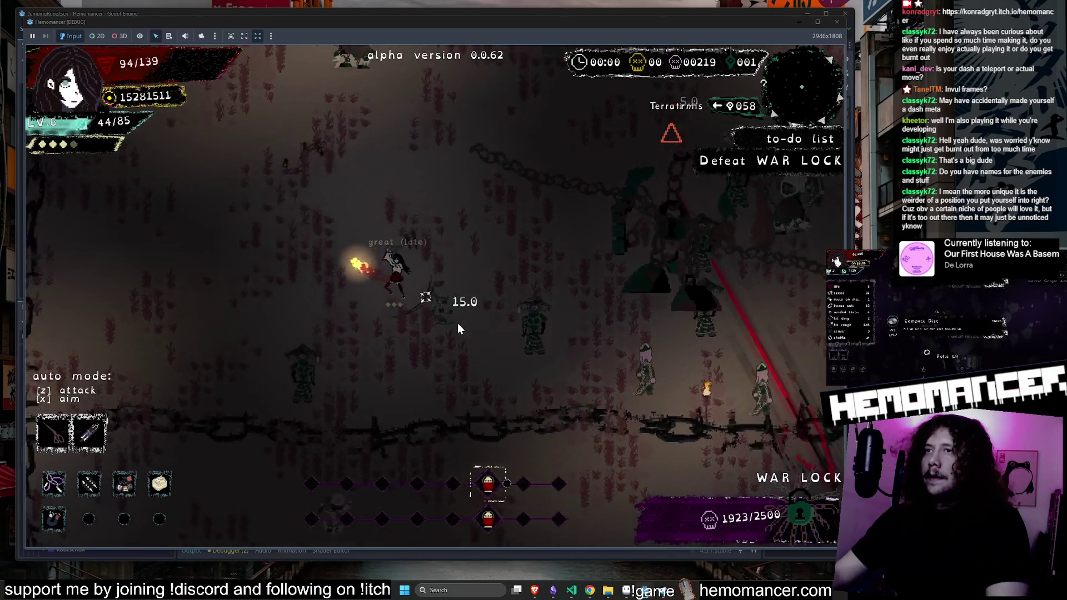
pyautogui.press('Left')
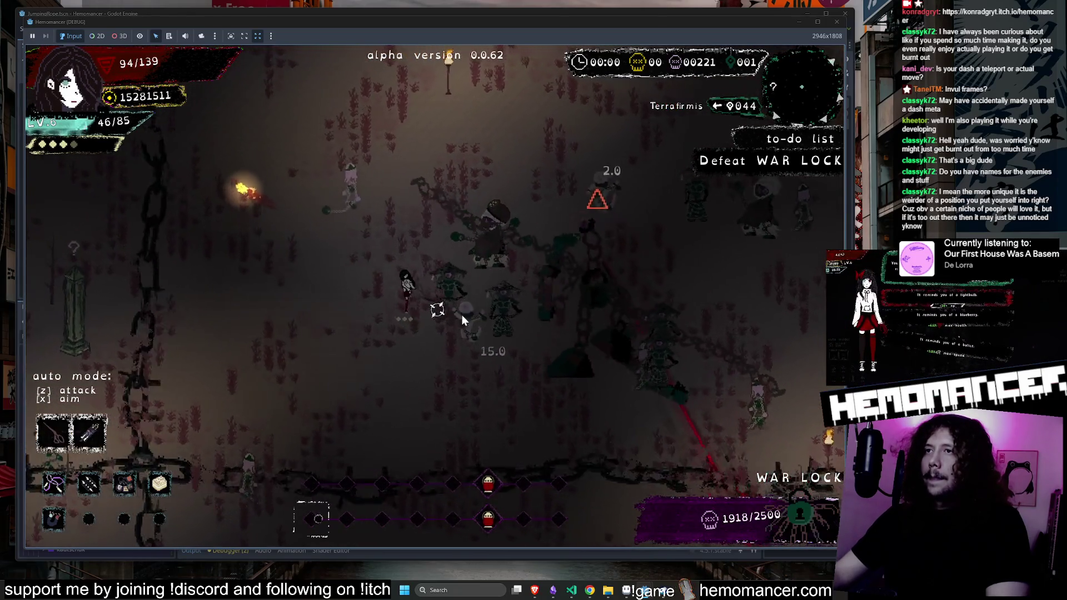
pyautogui.press('Up')
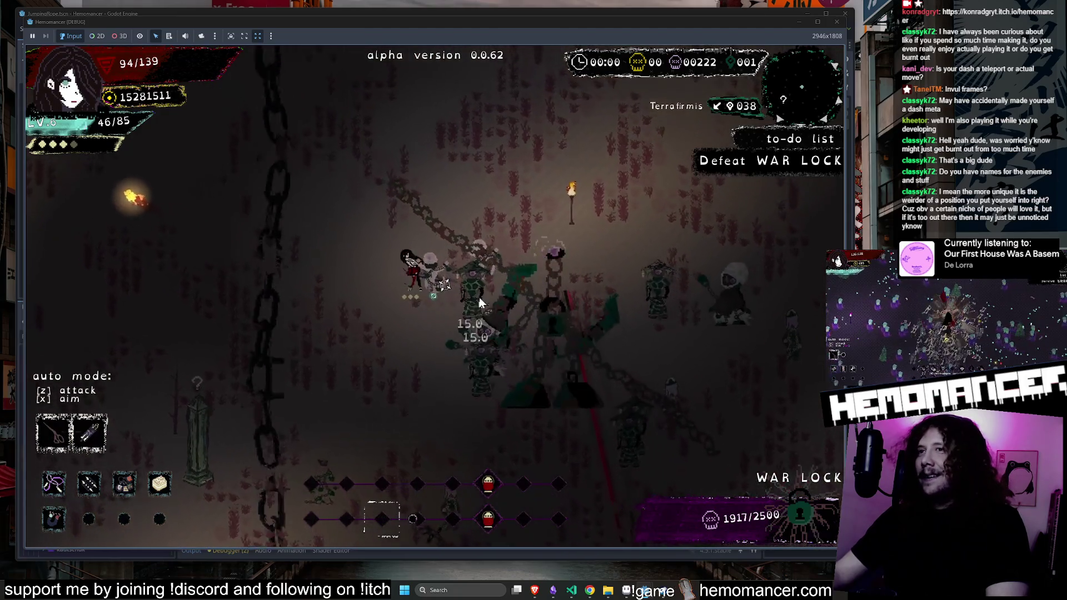
# Slash through enemy groups while weaving around and evading the WAR LOCK boss
pyautogui.press('Down')
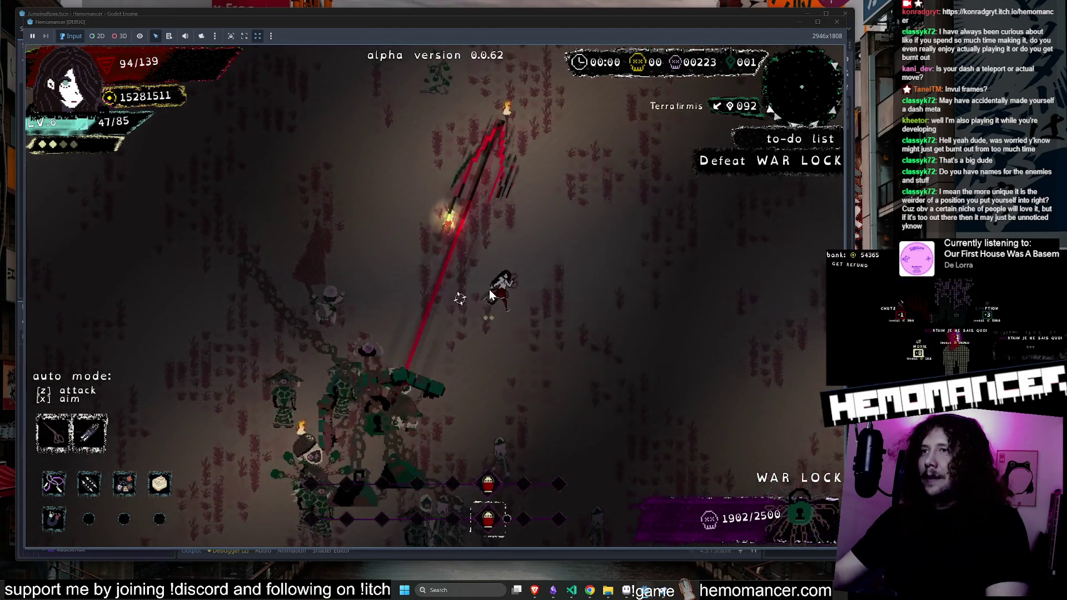
pyautogui.press('Right')
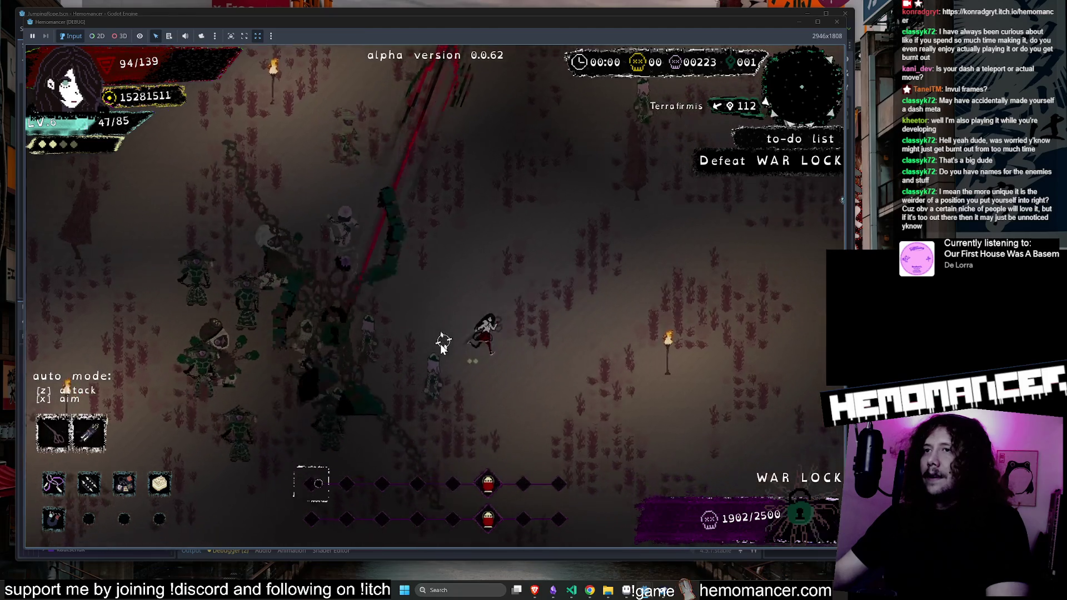
pyautogui.press('Right')
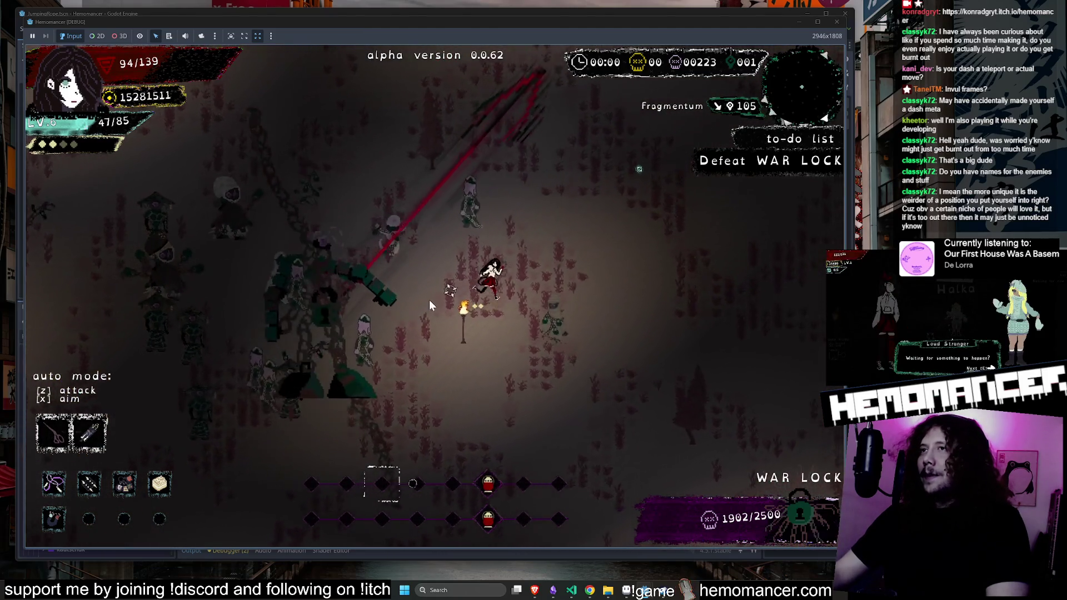
pyautogui.press('Up')
pyautogui.press('Left')
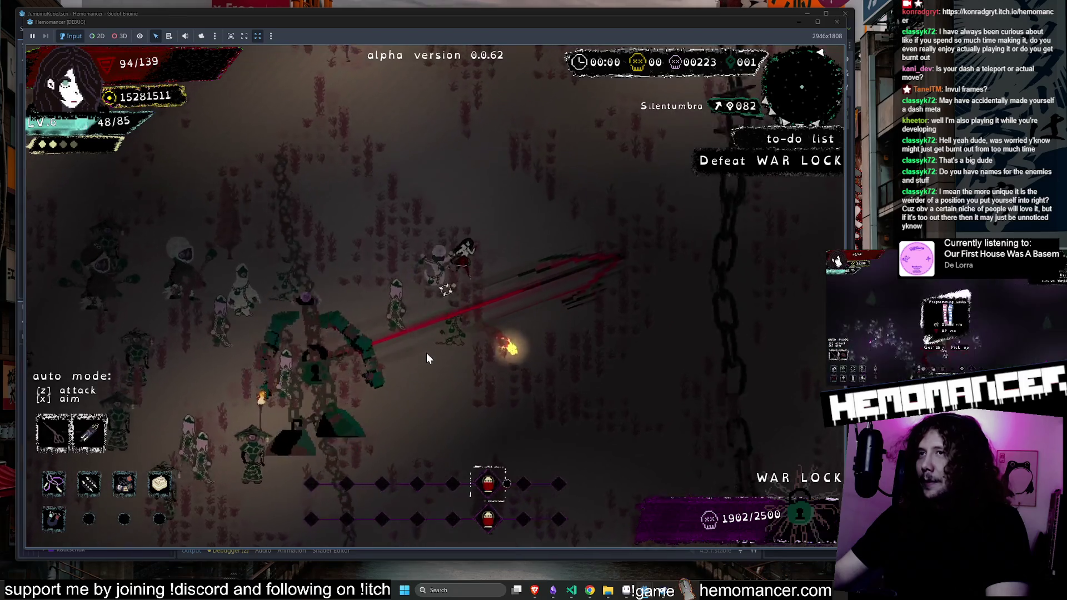
pyautogui.press('Left')
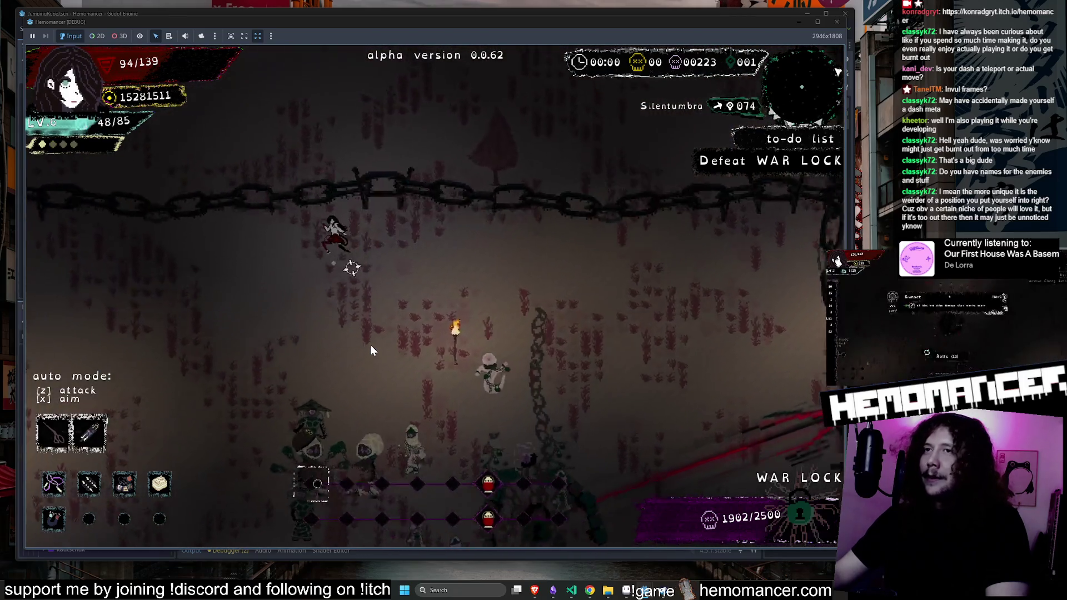
pyautogui.press('Down')
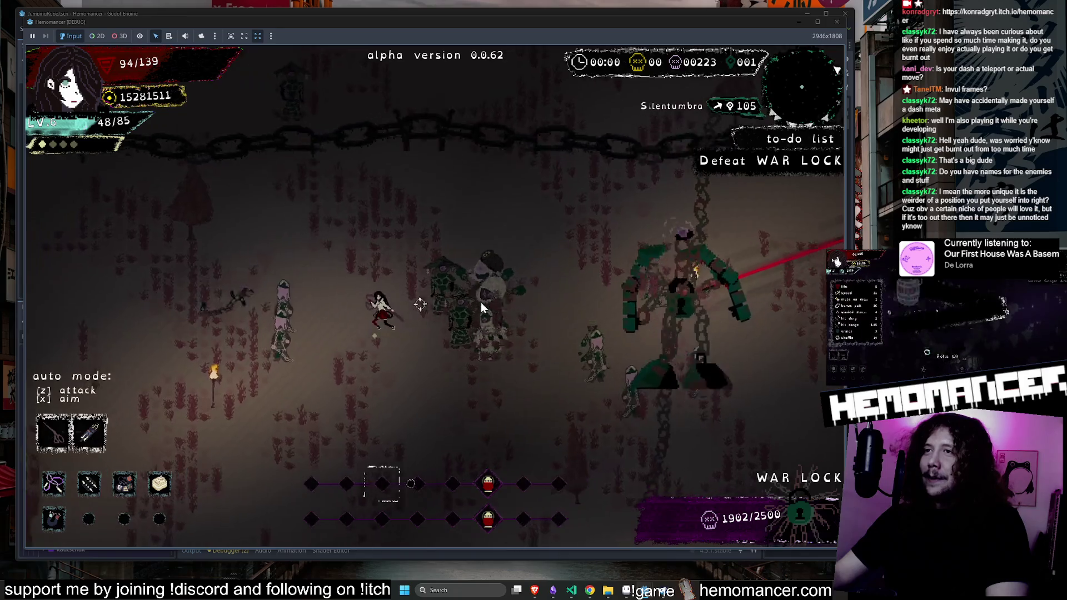
pyautogui.press('Right')
pyautogui.press('Down')
pyautogui.press('Left')
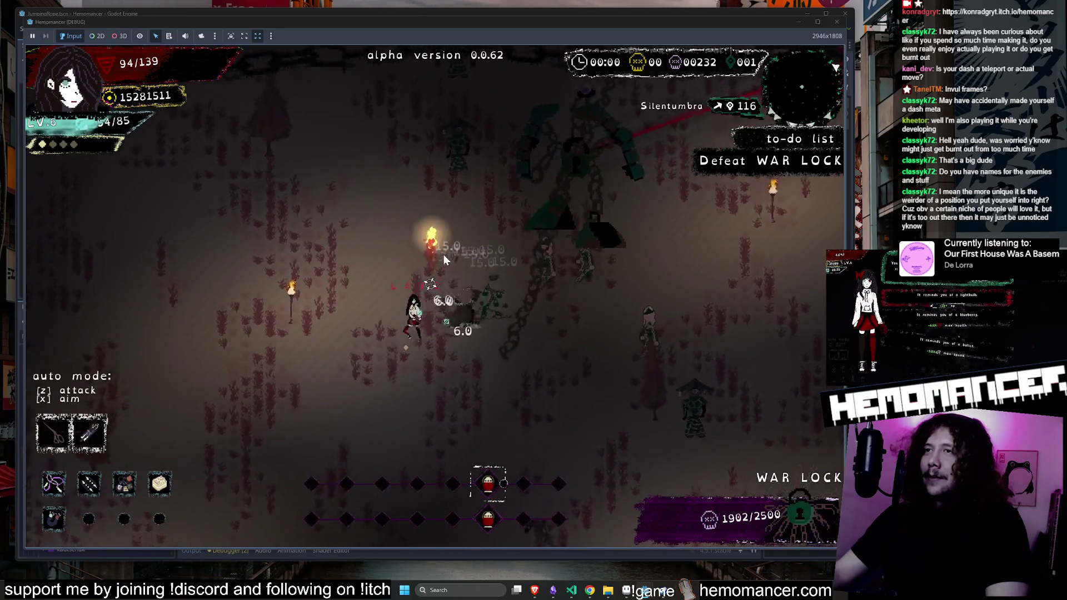
pyautogui.press('Down')
pyautogui.press('Right')
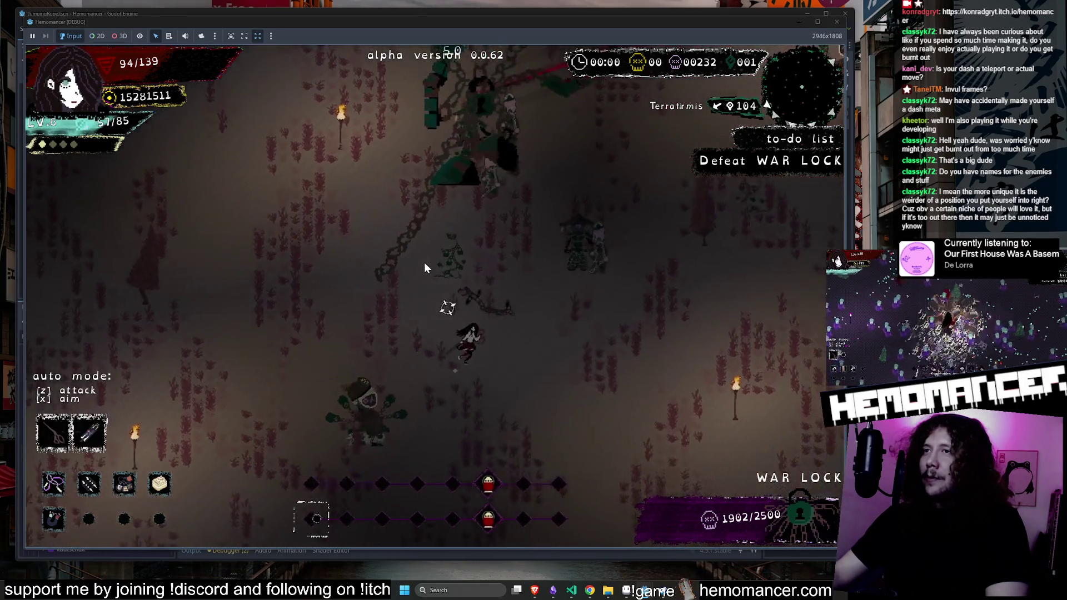
pyautogui.press('Down')
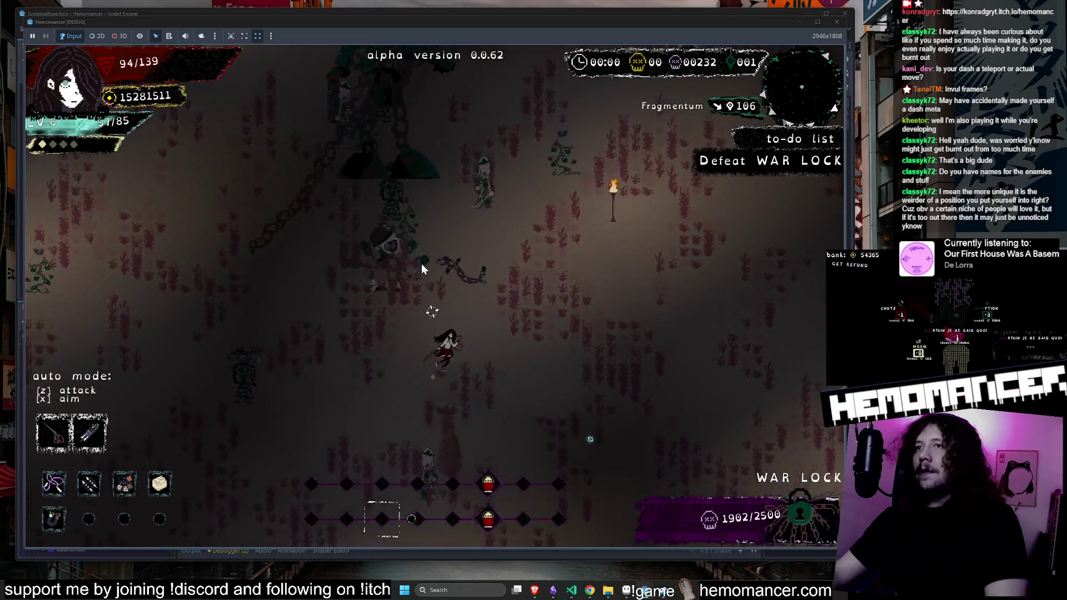
pyautogui.press('Right')
pyautogui.press('Down')
pyautogui.press('Right')
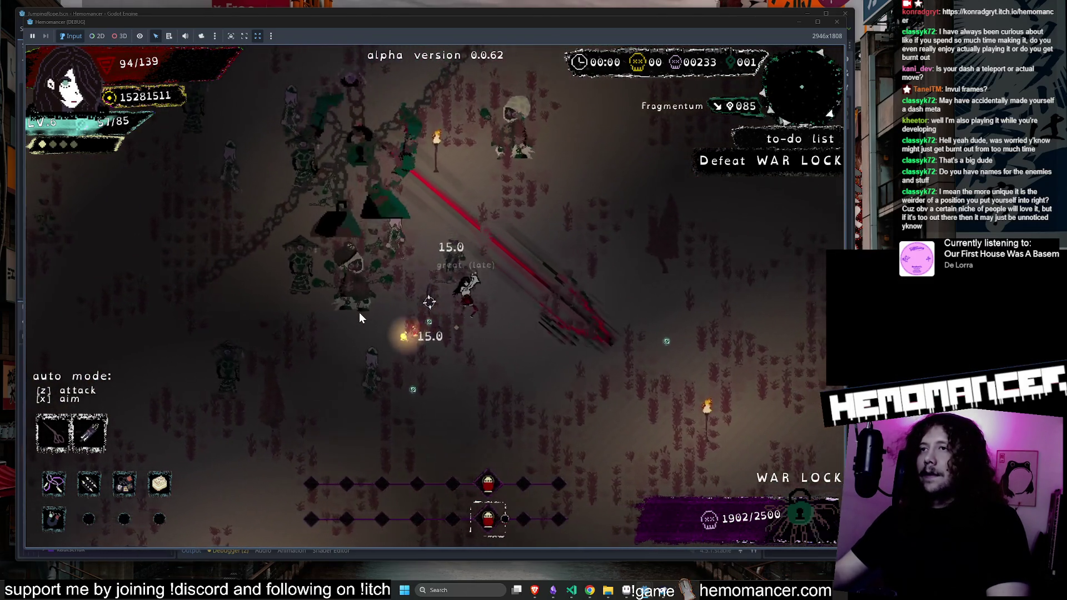
pyautogui.press('Down')
pyautogui.press('Left')
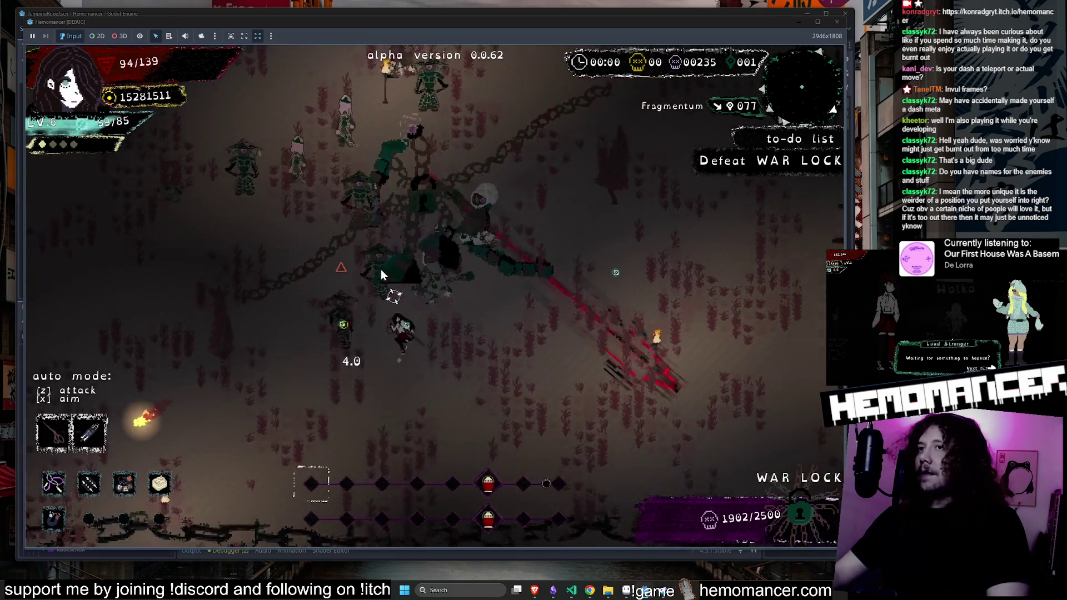
pyautogui.press('Up')
pyautogui.press('Left')
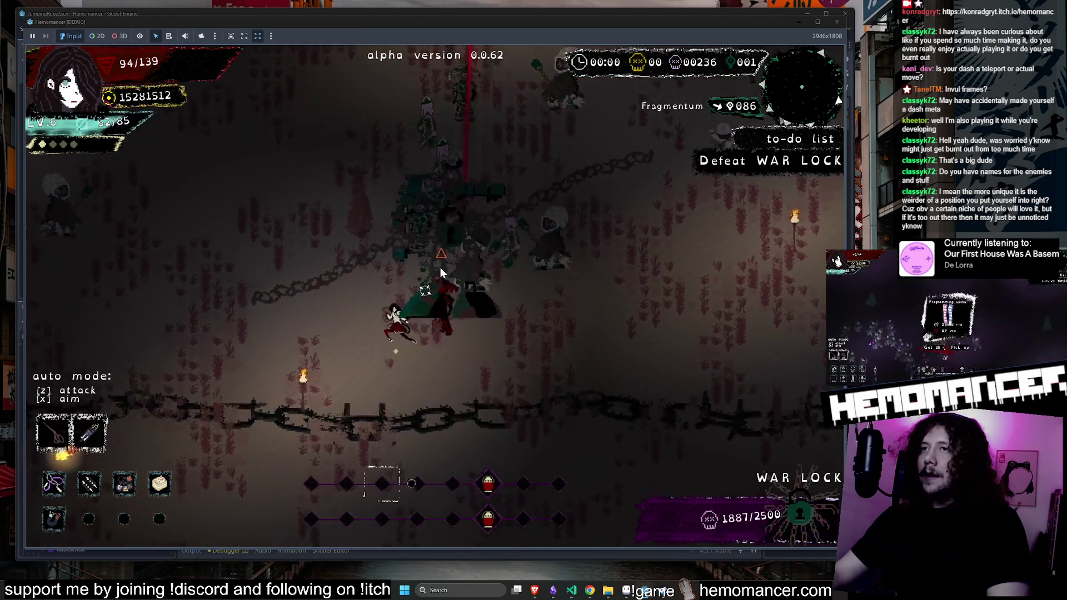
pyautogui.press('Up')
pyautogui.press('Left')
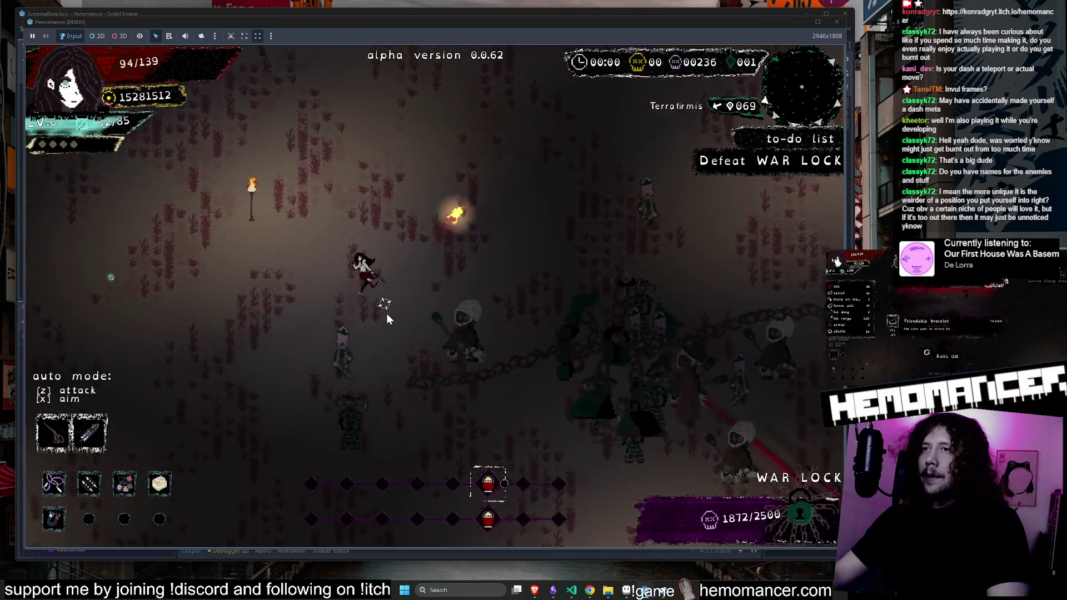
pyautogui.press('Up')
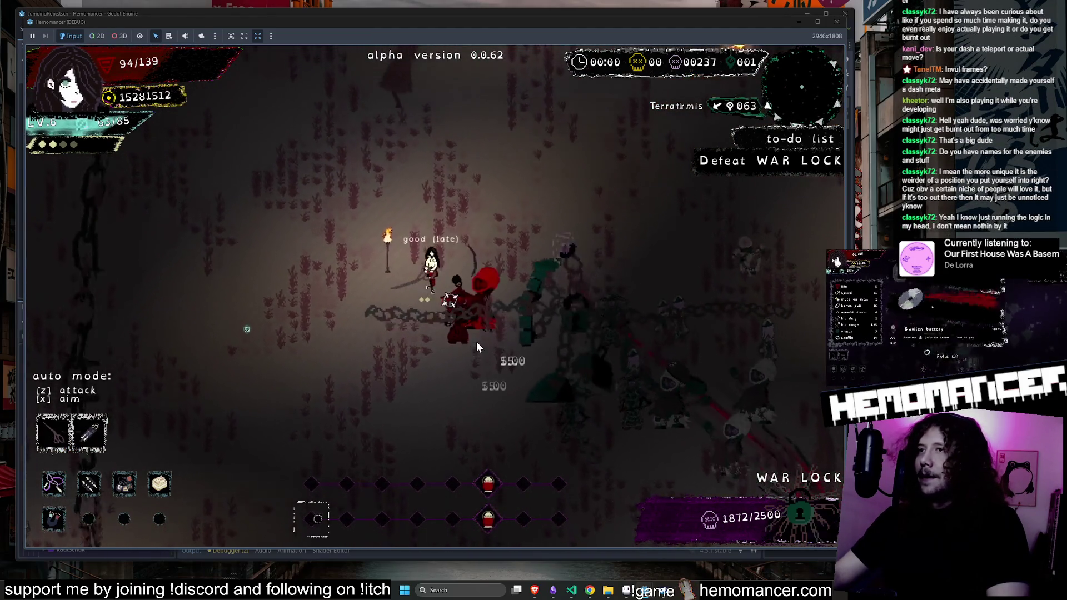
pyautogui.press('Left')
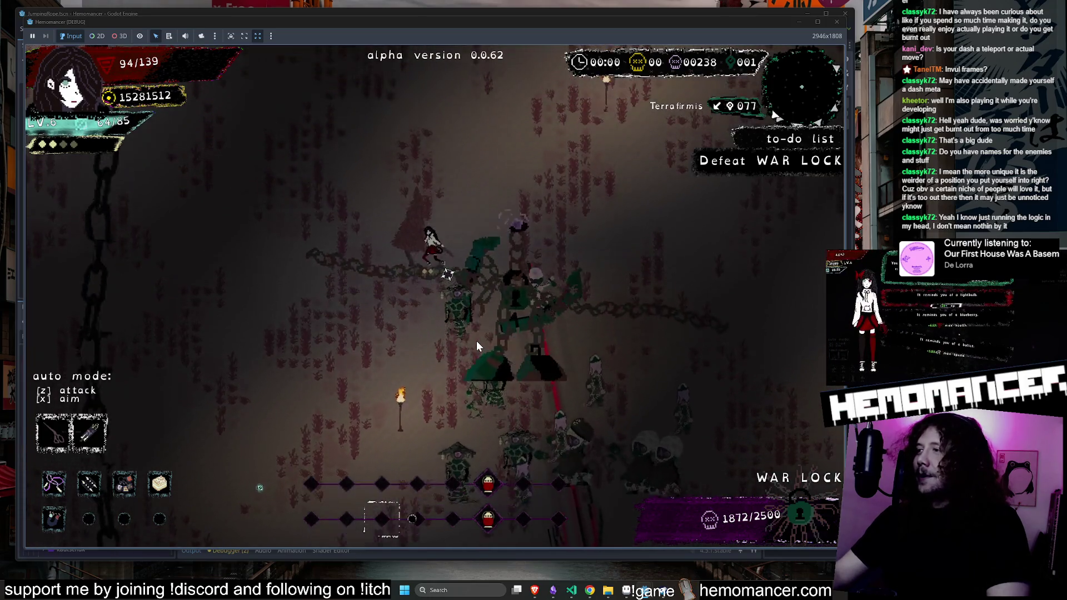
pyautogui.press('Down')
pyautogui.press('Left')
pyautogui.press('Down')
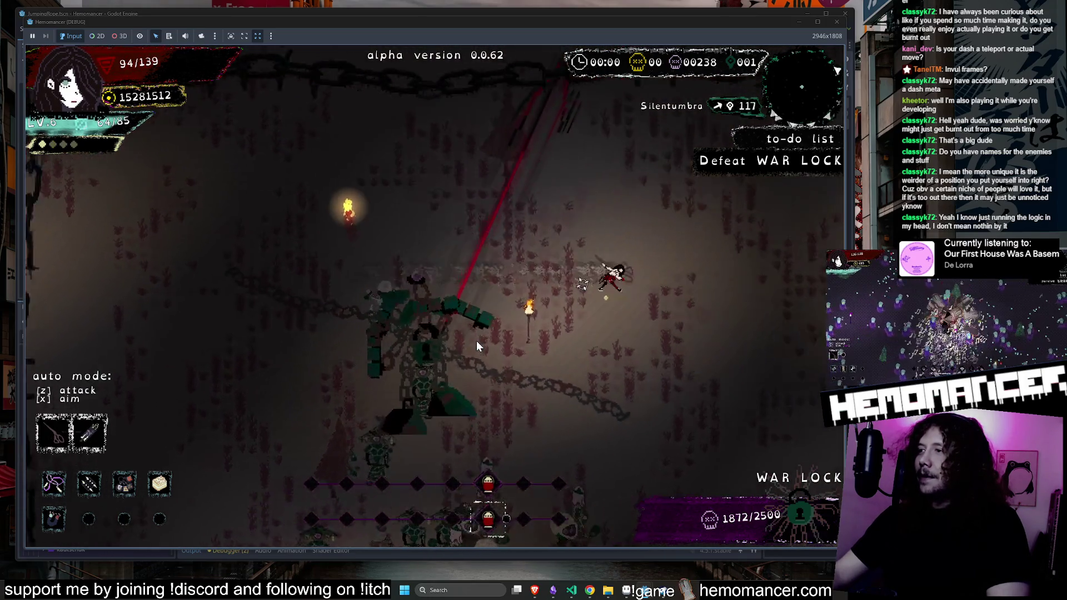
# Keep fighting until the character reaches LV.7, then pick the Scissors level-up reward
pyautogui.press('Right')
pyautogui.press('Up')
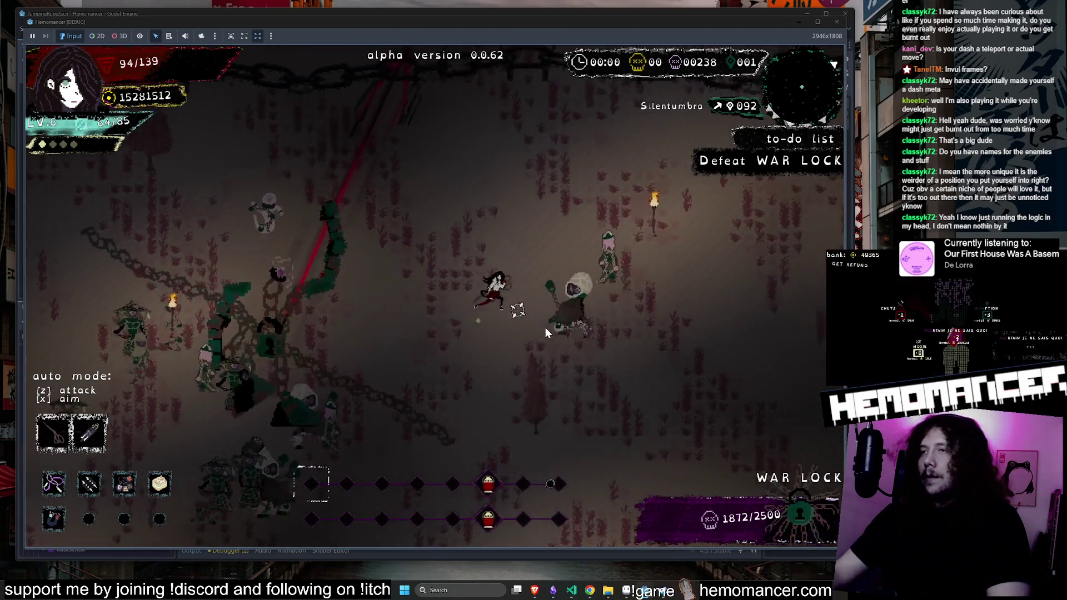
pyautogui.press('Right')
pyautogui.press('Up')
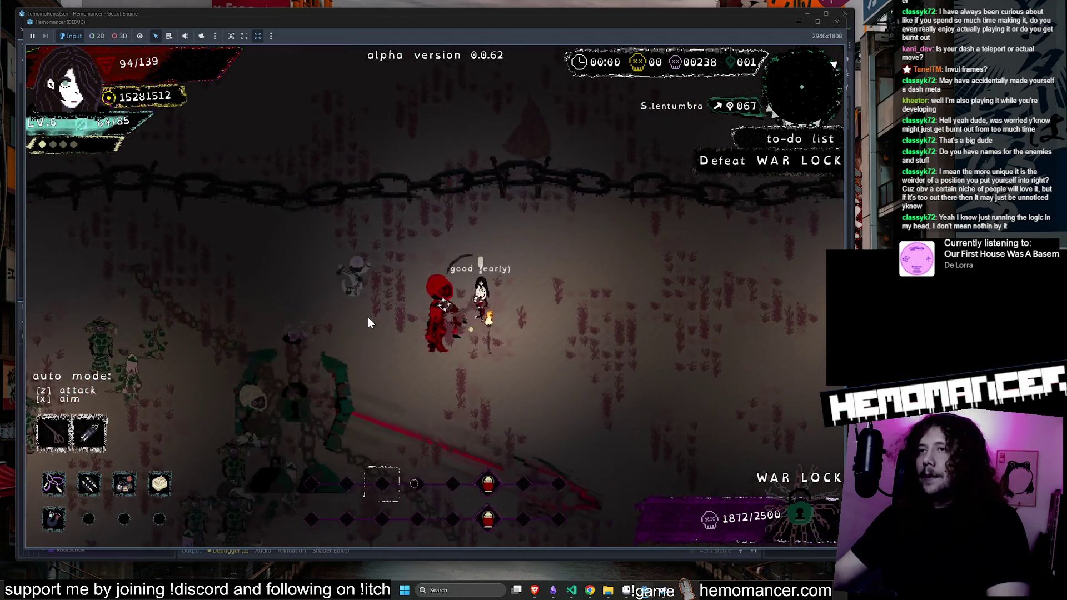
pyautogui.press('Right')
pyautogui.press('Down')
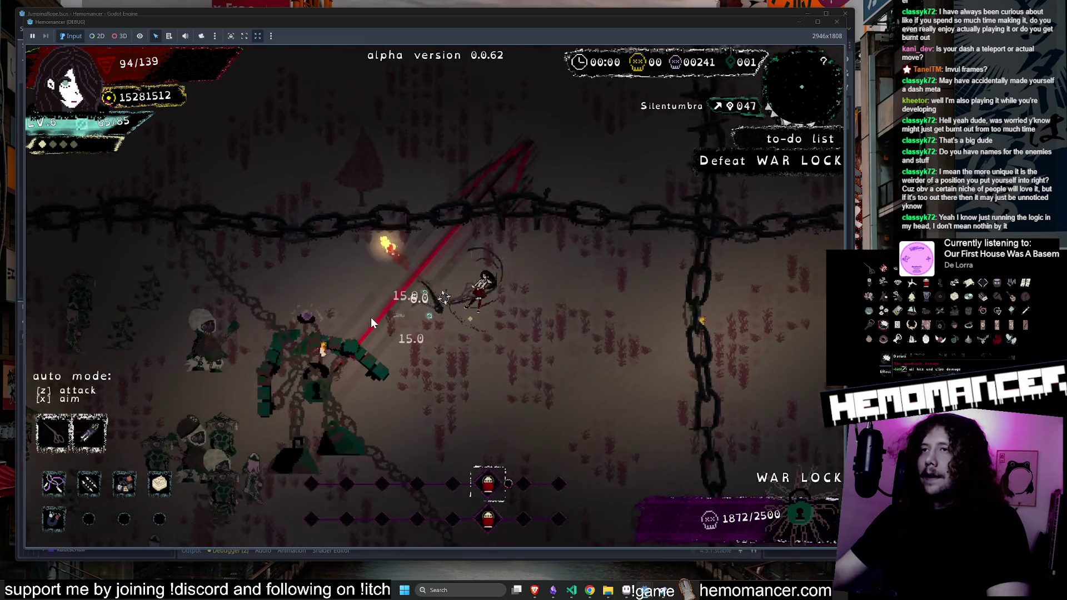
pyautogui.press('Left')
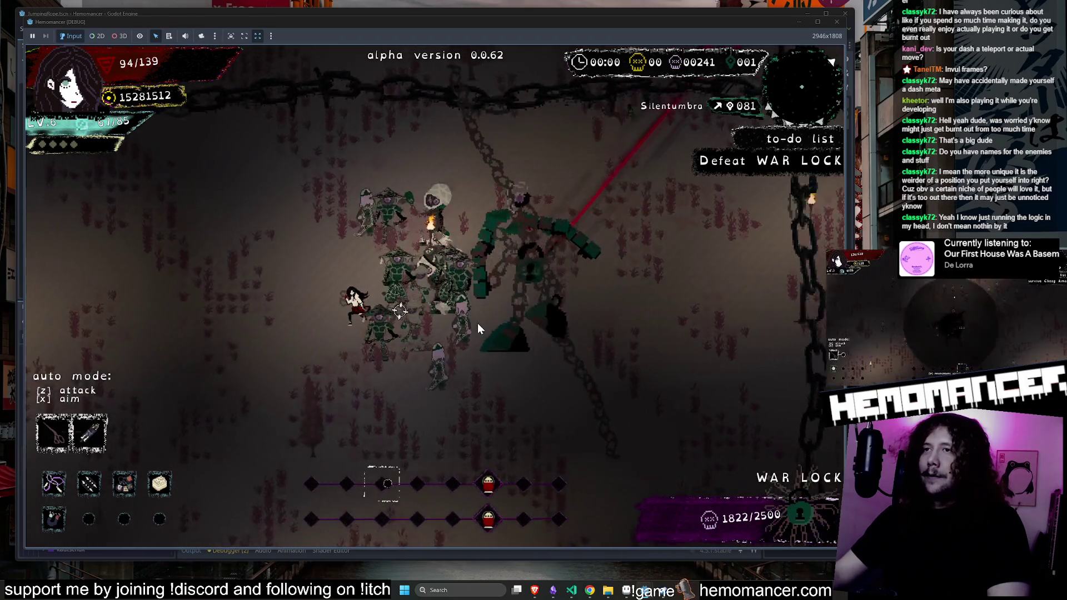
pyautogui.press('Left')
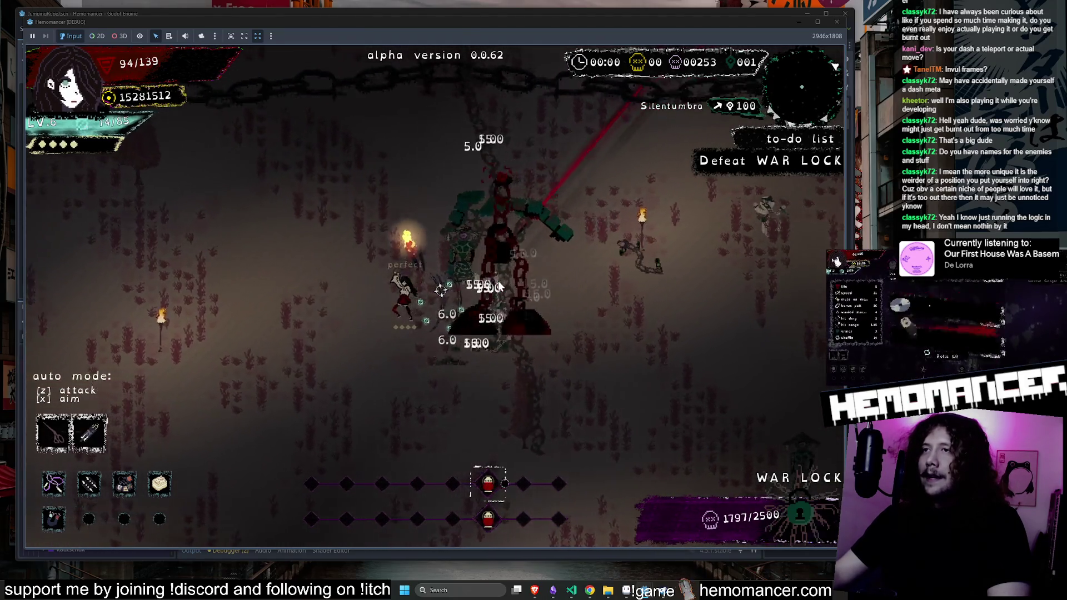
pyautogui.press('Left')
pyautogui.press('Right')
pyautogui.press('Down')
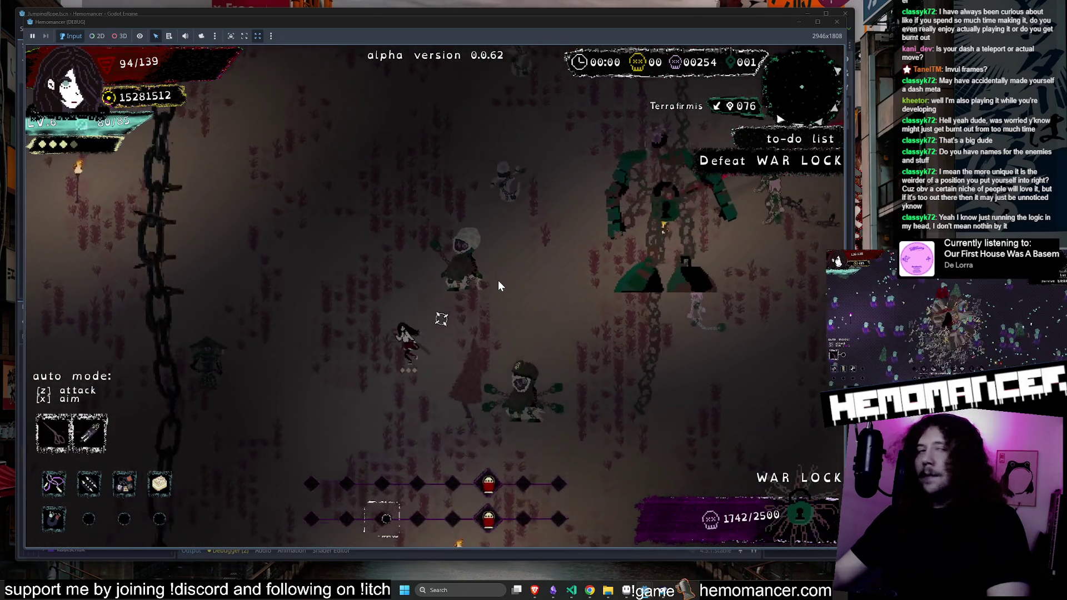
pyautogui.press('Right')
pyautogui.press('Down')
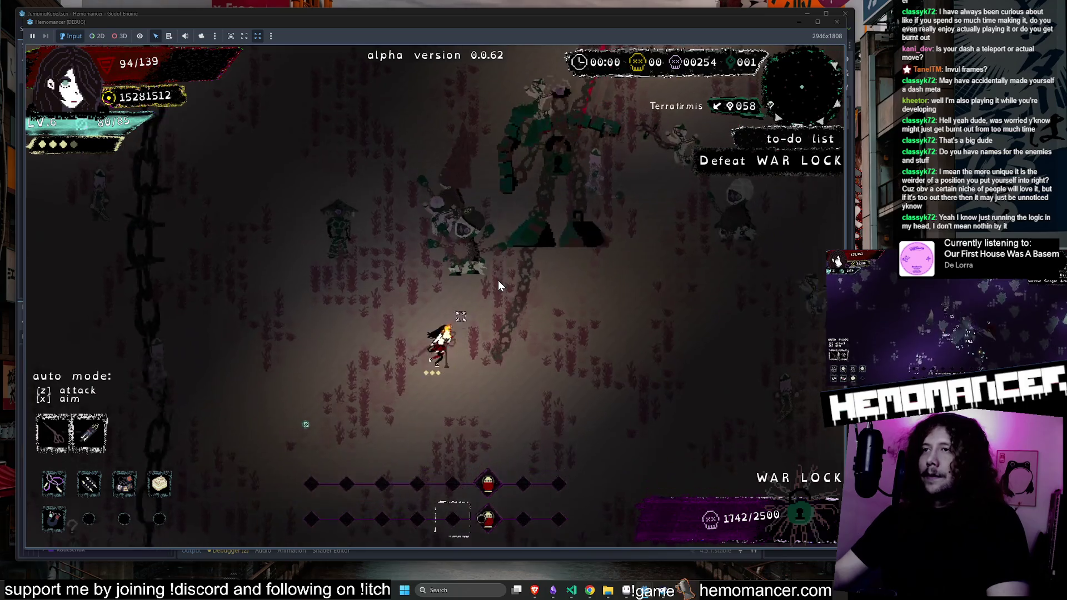
pyautogui.press('Right')
pyautogui.press('Up')
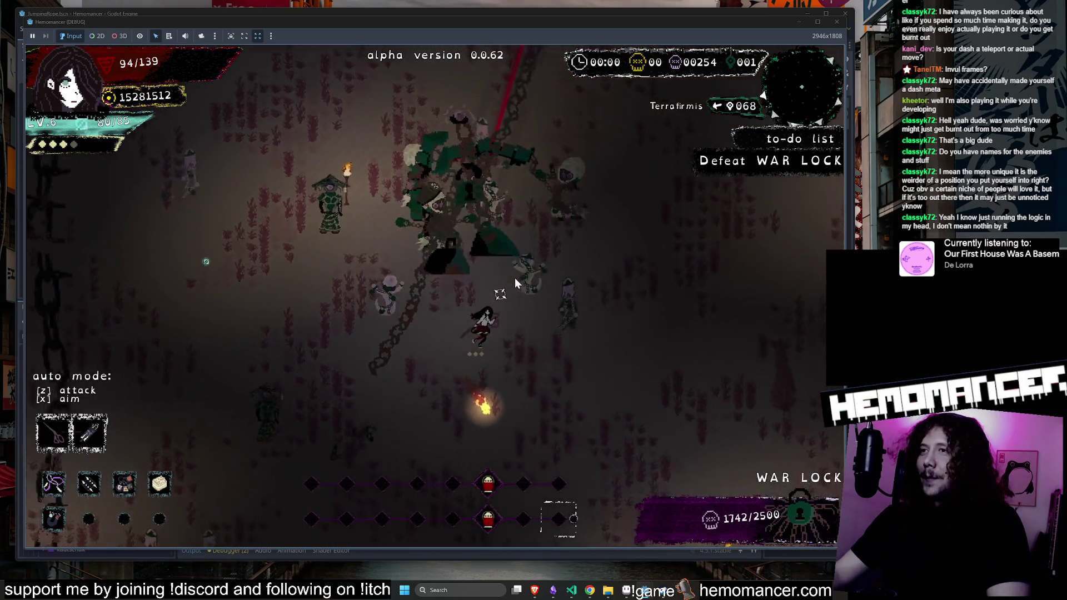
pyautogui.press('Right')
pyautogui.press('Up')
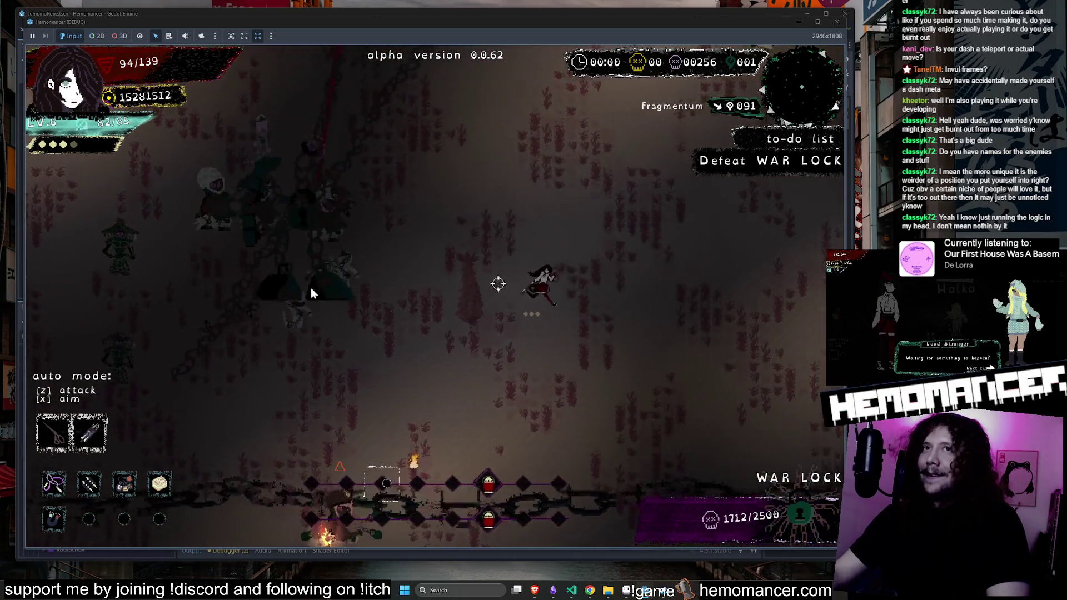
pyautogui.press('Right')
pyautogui.press('Up')
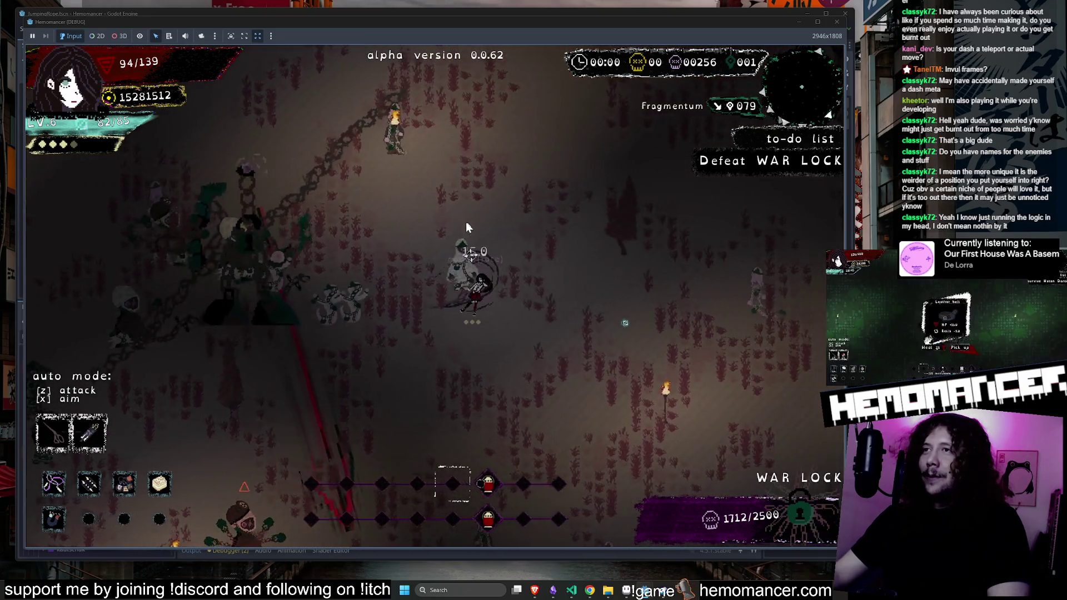
pyautogui.press('Left')
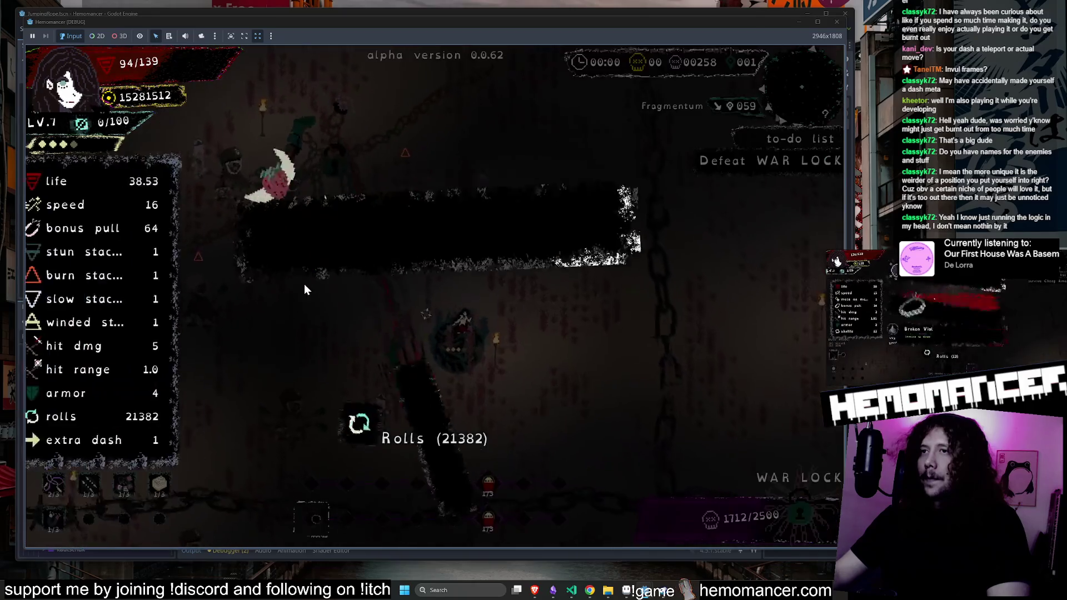
pyautogui.click(317, 235)
# Continue fighting and collecting XP around the boss, then pause the game
pyautogui.press('Left')
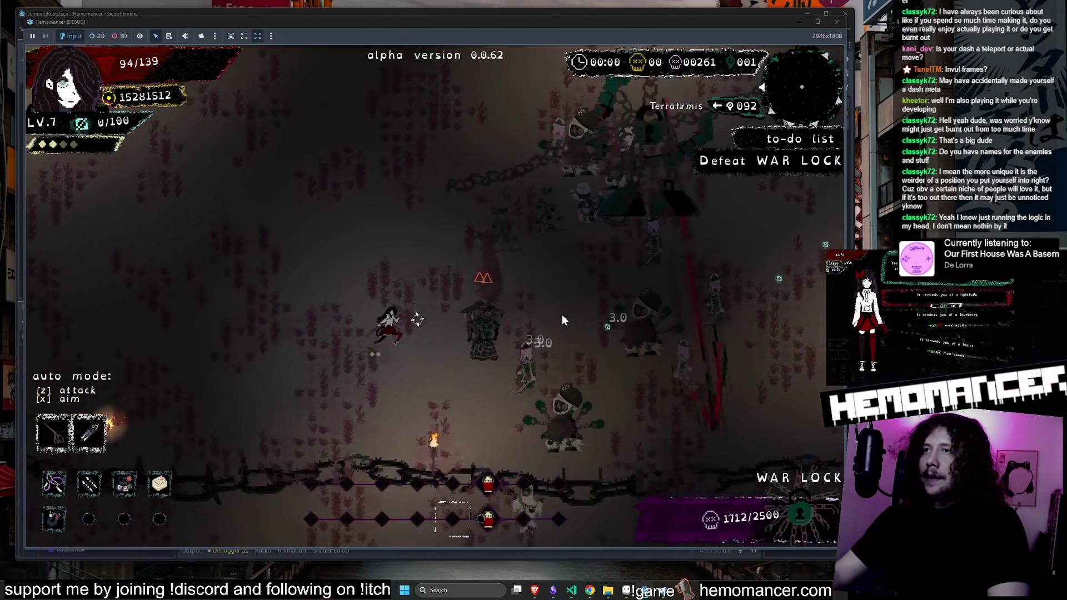
pyautogui.press('Left')
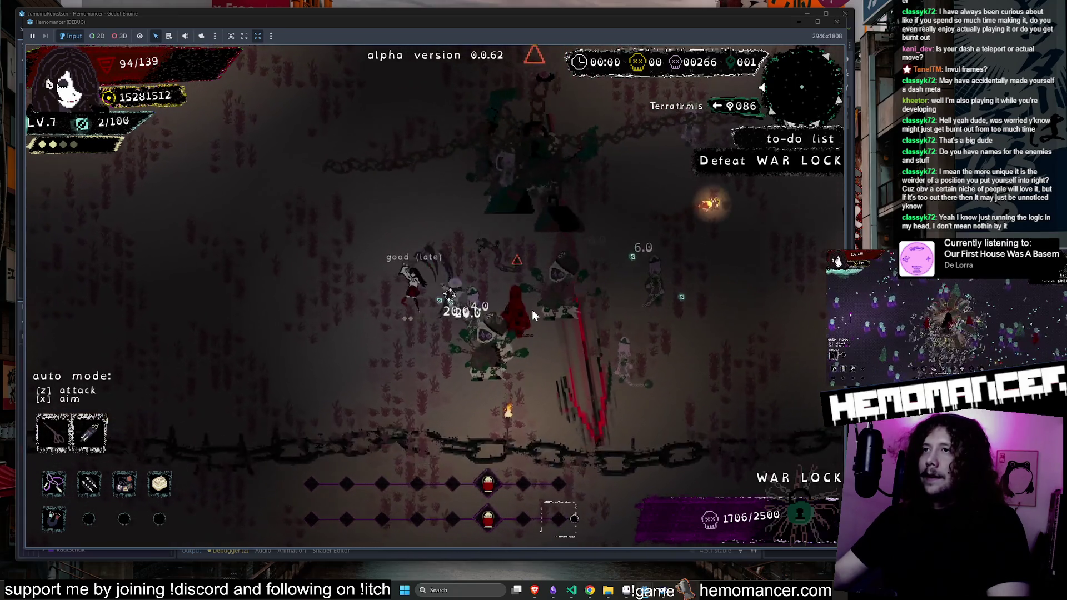
pyautogui.press('Left')
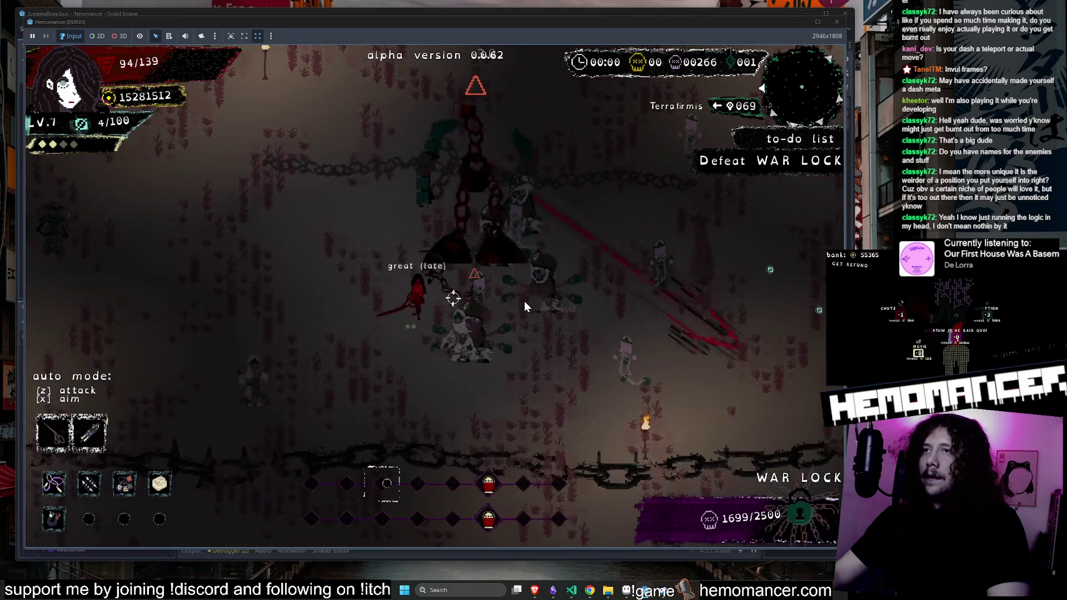
pyautogui.press('Left')
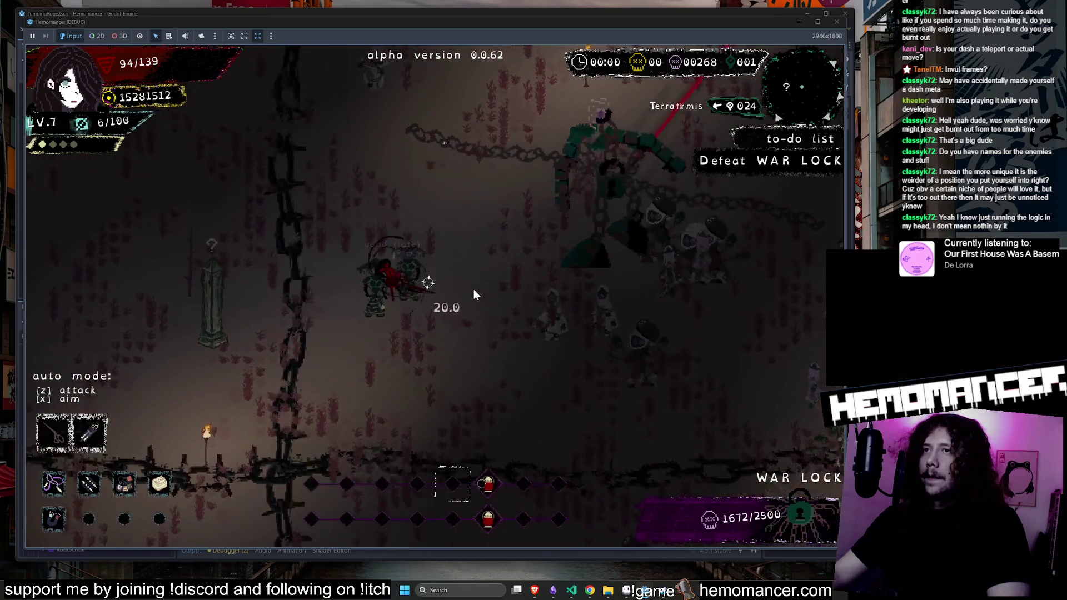
pyautogui.press('Left')
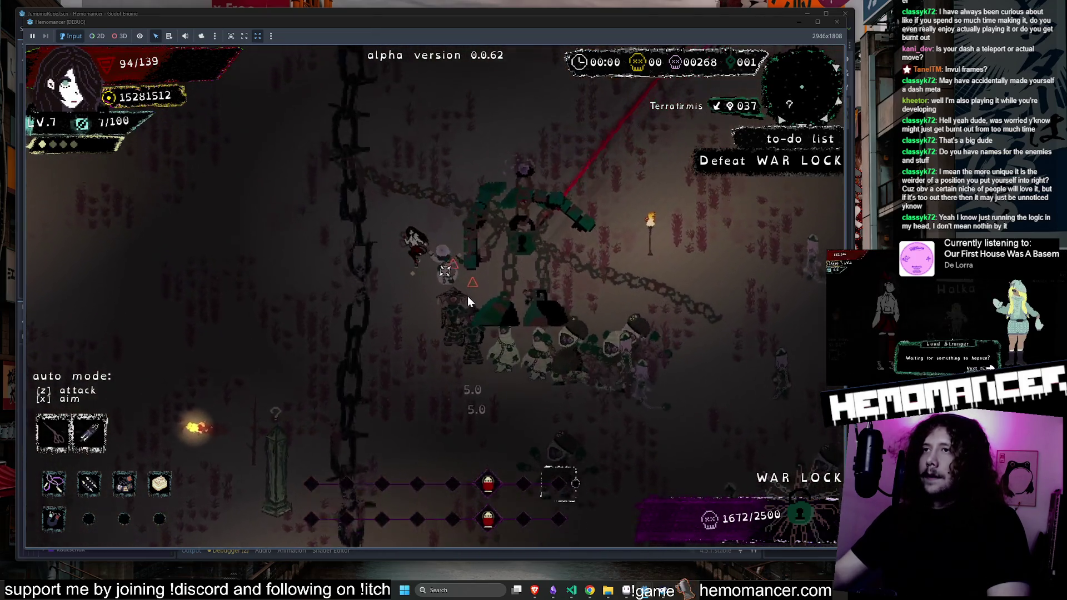
pyautogui.press('Down')
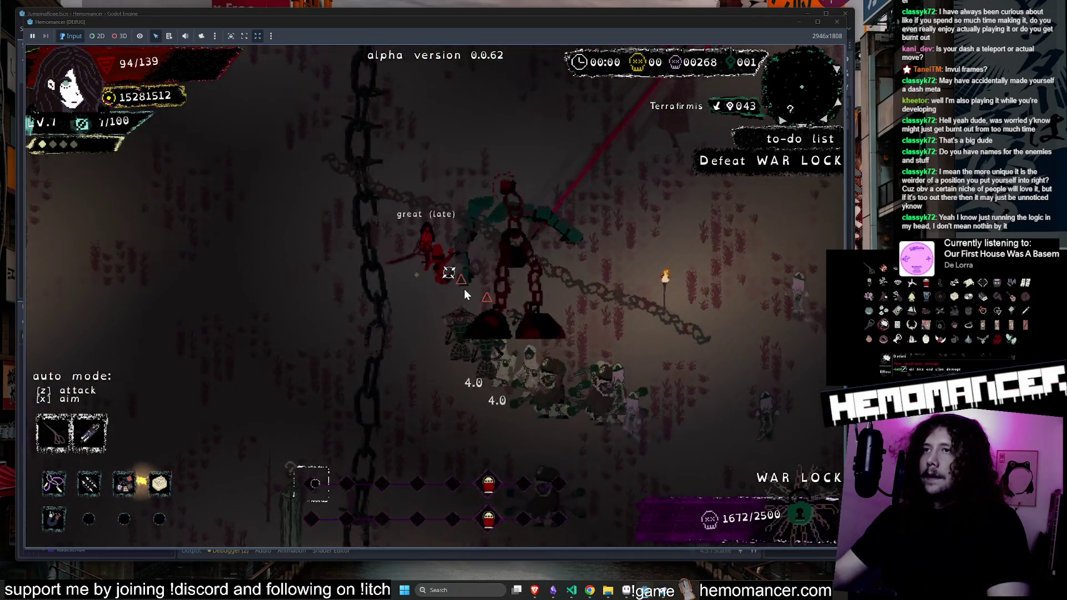
pyautogui.press('Down')
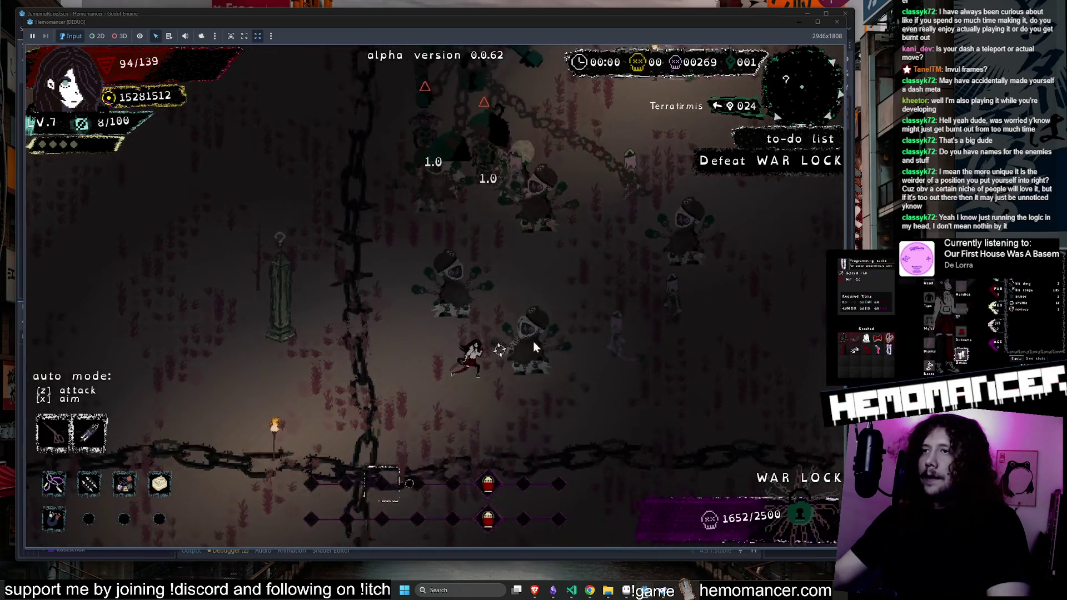
pyautogui.press('Left')
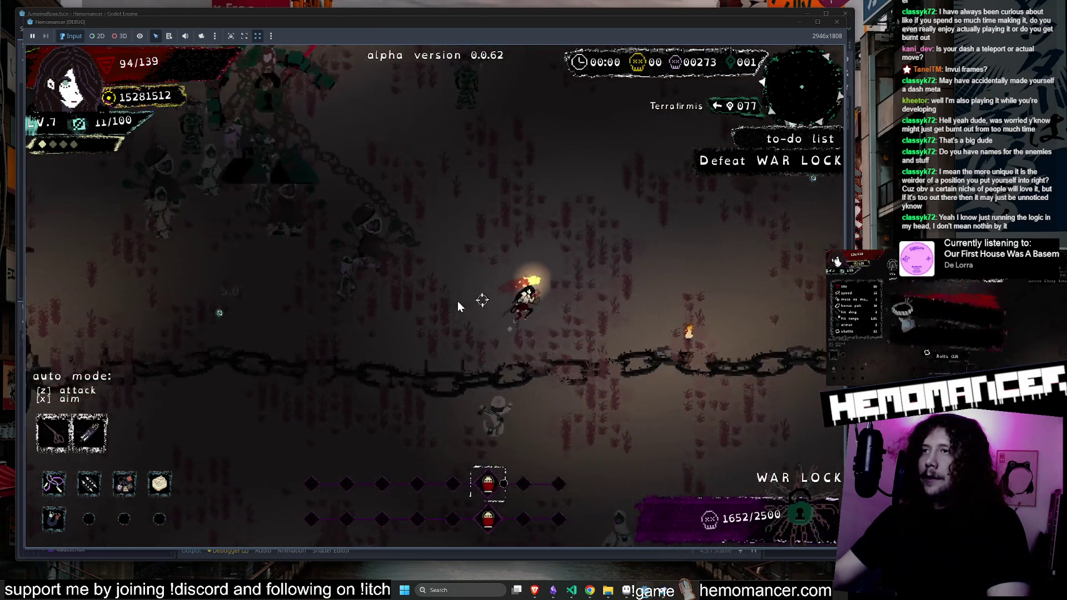
pyautogui.press('Up')
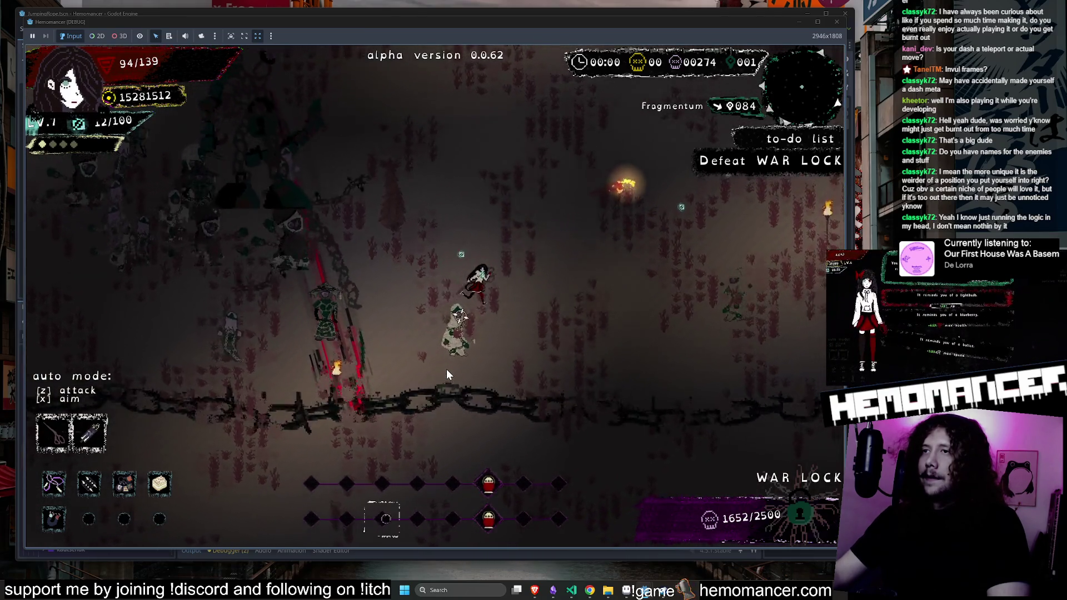
pyautogui.press('Up')
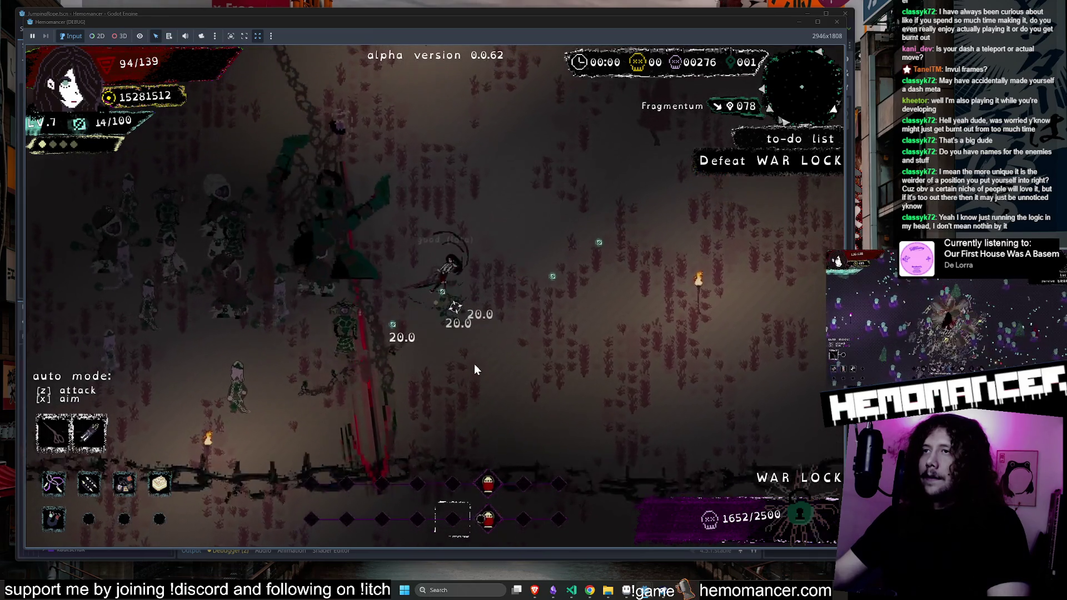
pyautogui.press('Up')
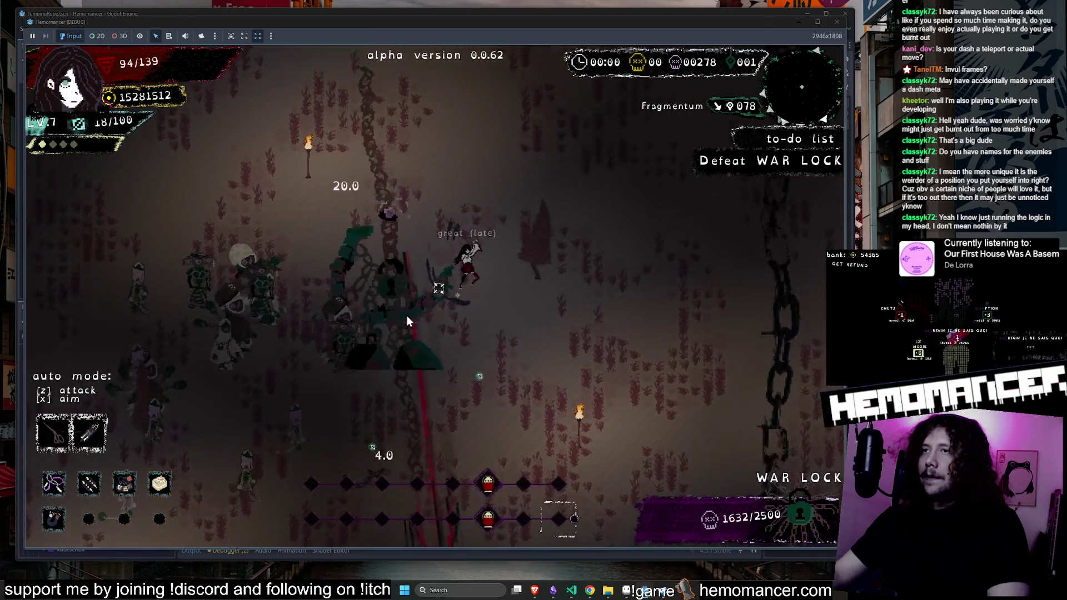
pyautogui.press('Up')
pyautogui.press('Right')
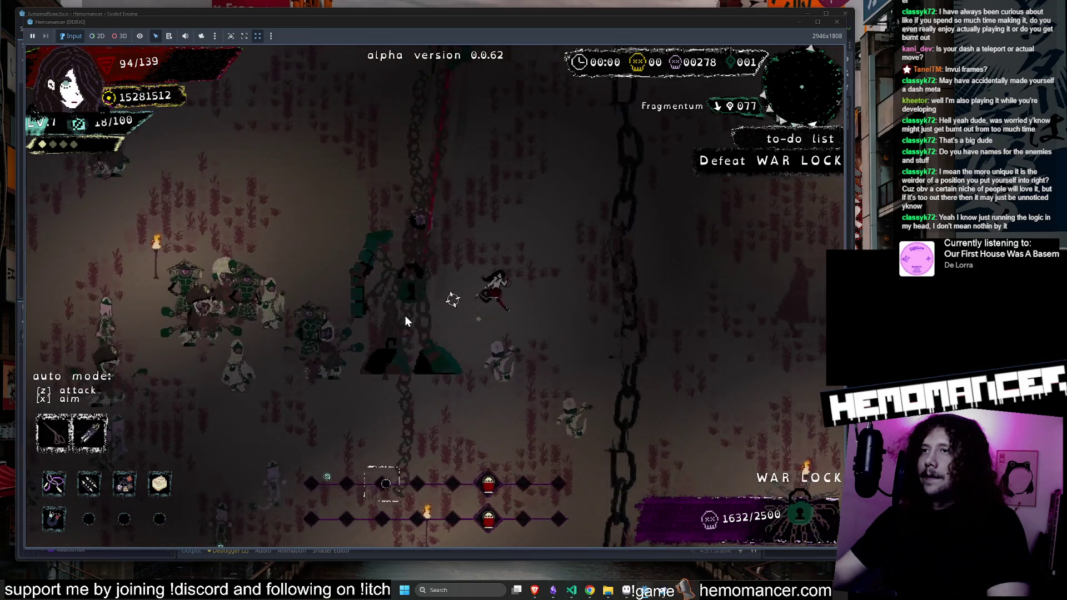
pyautogui.press('Down')
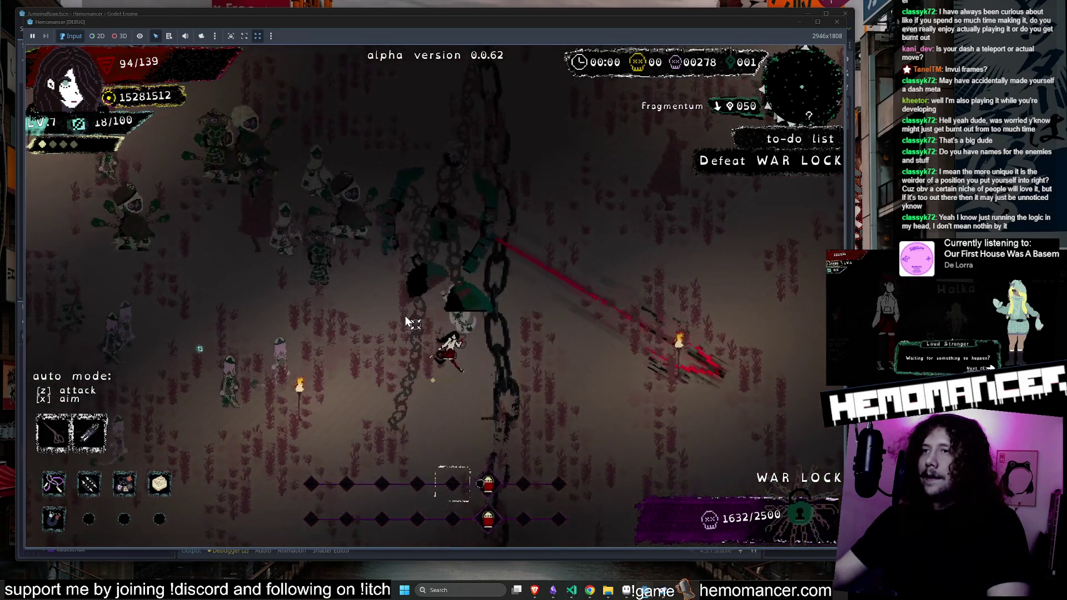
pyautogui.press('Down')
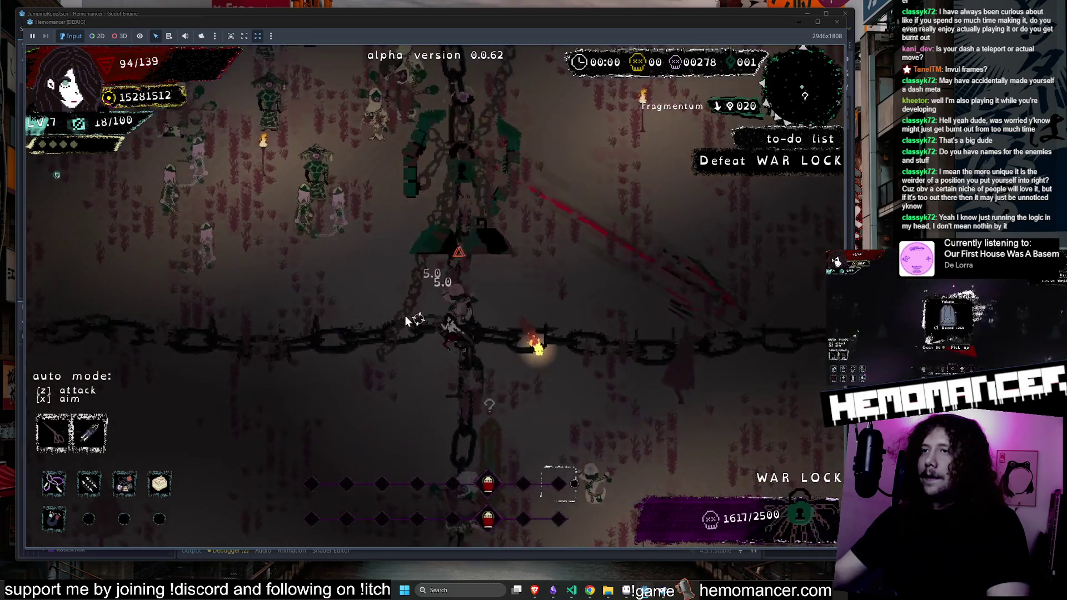
pyautogui.press('Left')
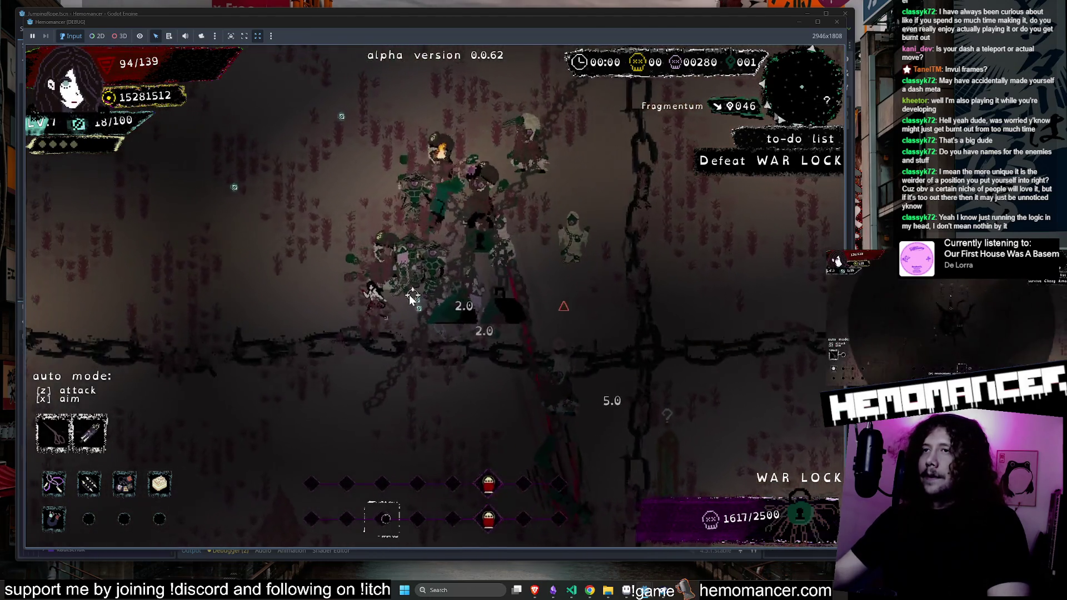
pyautogui.press('Up')
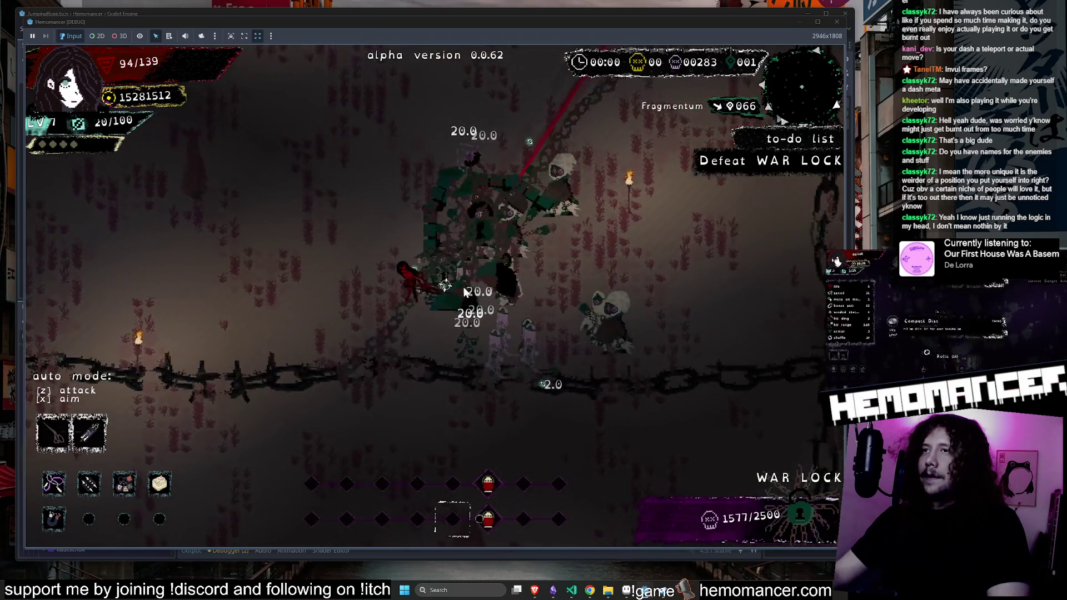
pyautogui.press('Left')
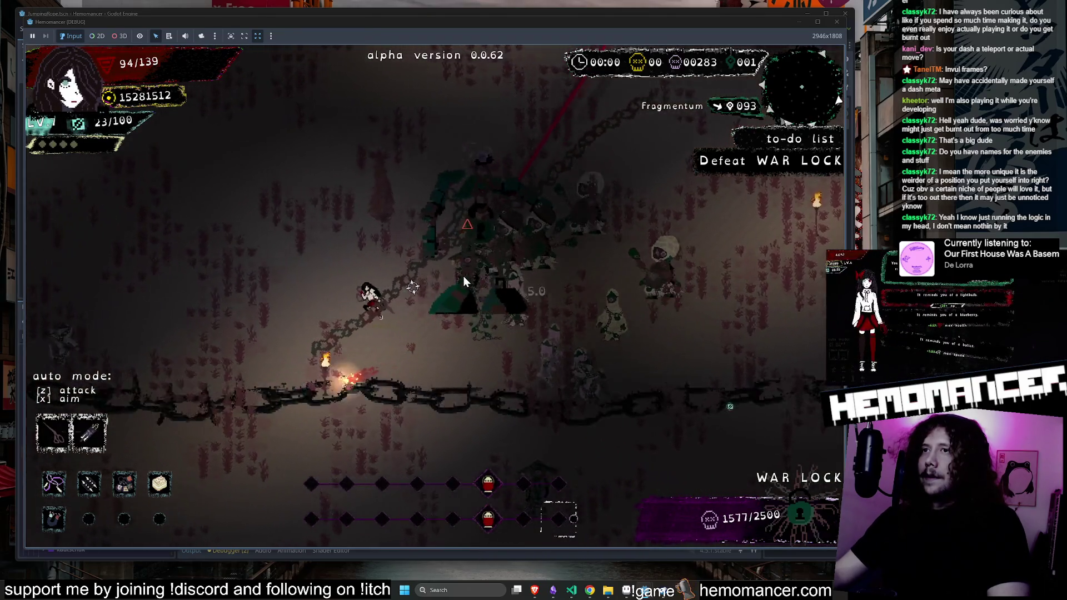
pyautogui.press('Left')
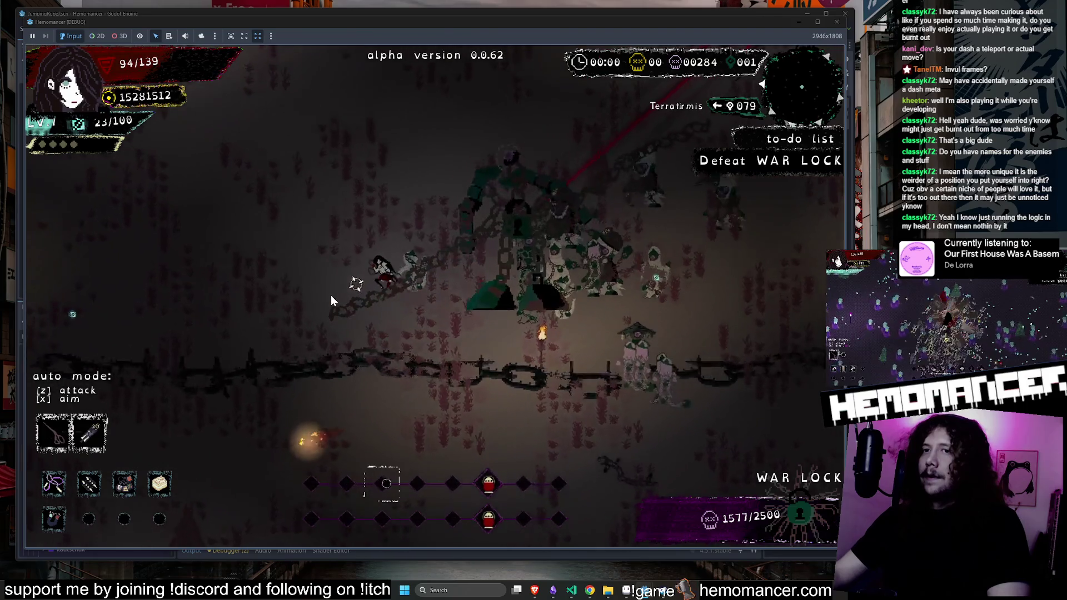
pyautogui.press('Escape')
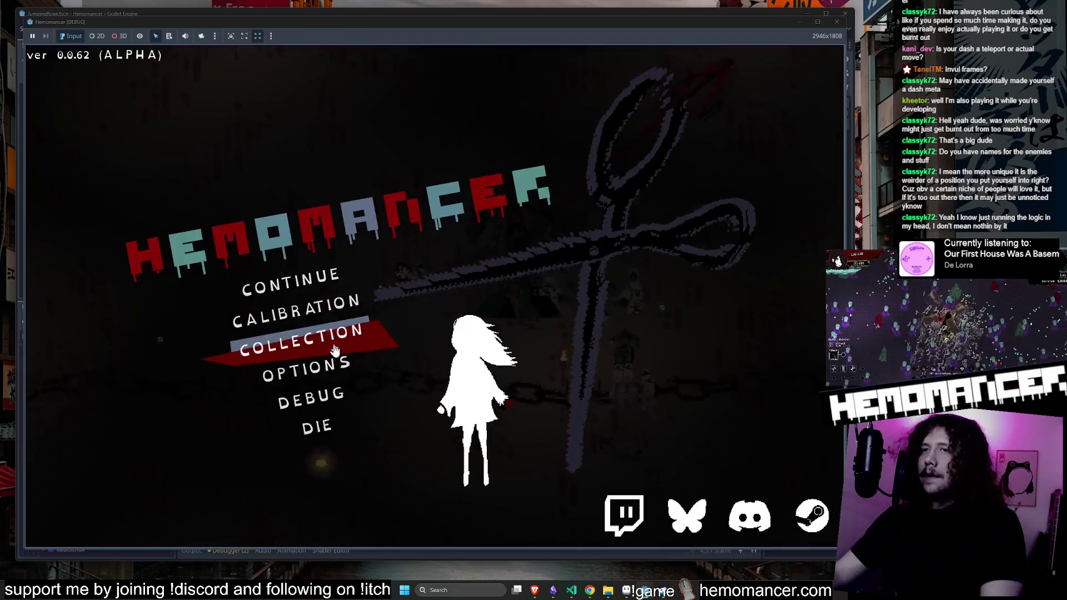
# Open the DEBUG panel from the pause menu, close it, and continue the run
pyautogui.press('Down')
pyautogui.press('Down')
pyautogui.press('Return')
pyautogui.press('Escape')
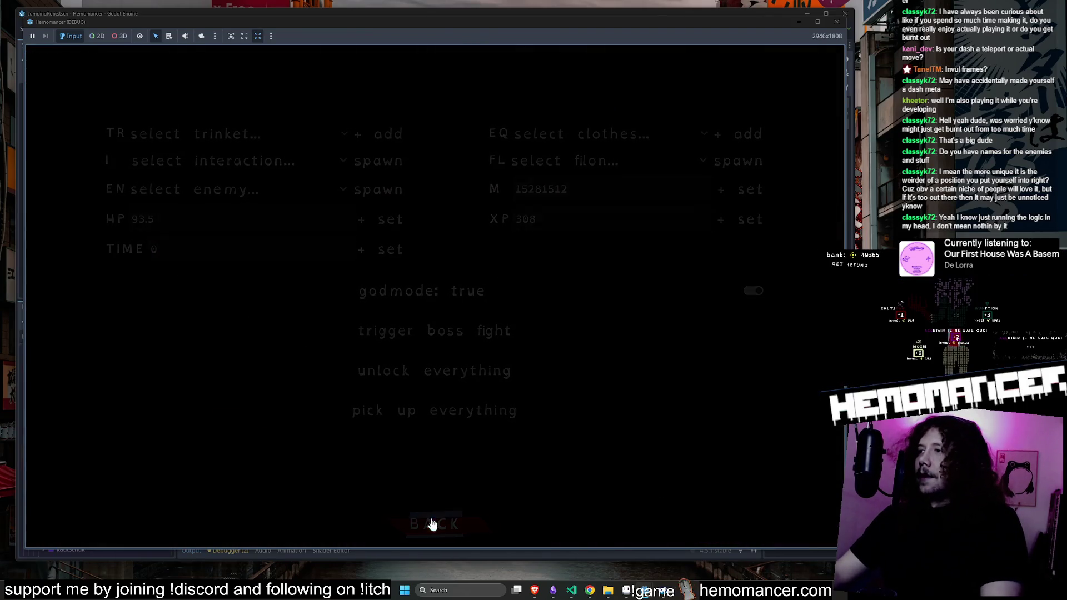
pyautogui.press('Return')
# Attack WAR LOCK until its health drops to 1273/2500, then pause again
pyautogui.press('Right')
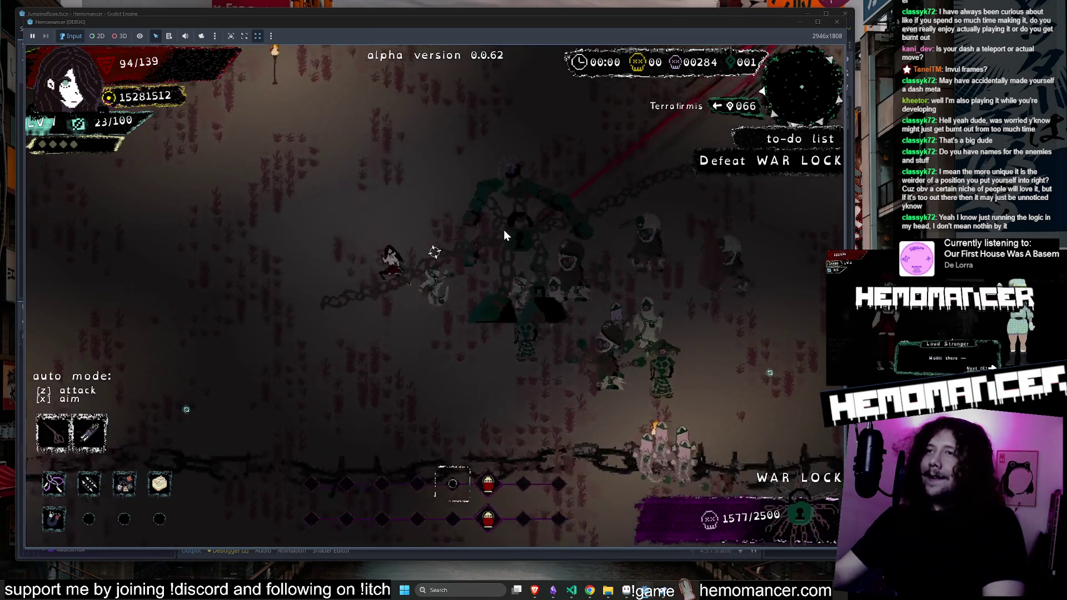
pyautogui.press('Up')
pyautogui.press('Left')
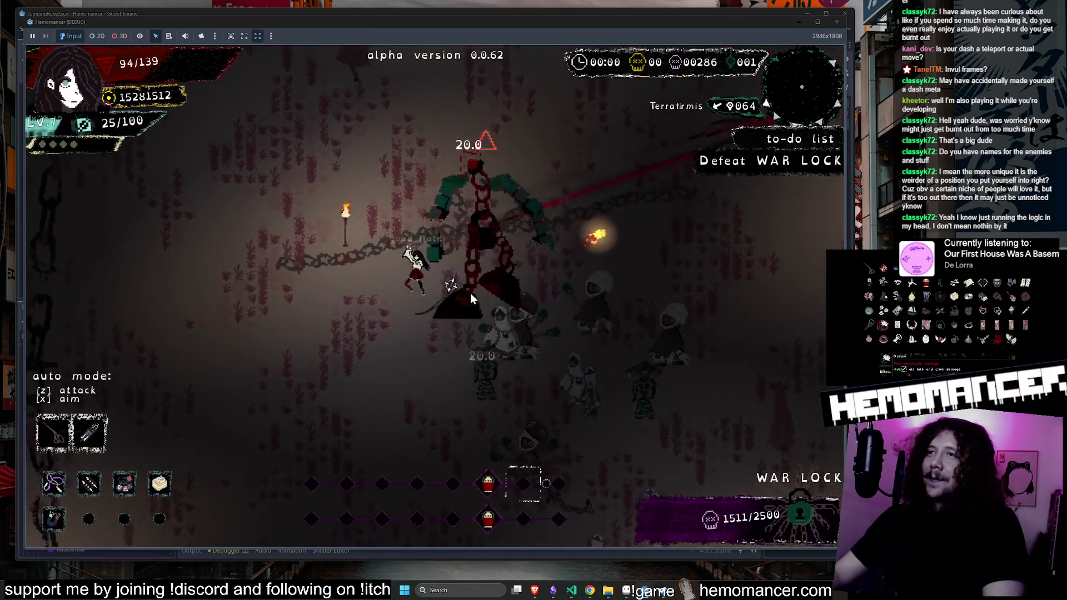
pyautogui.press('Right')
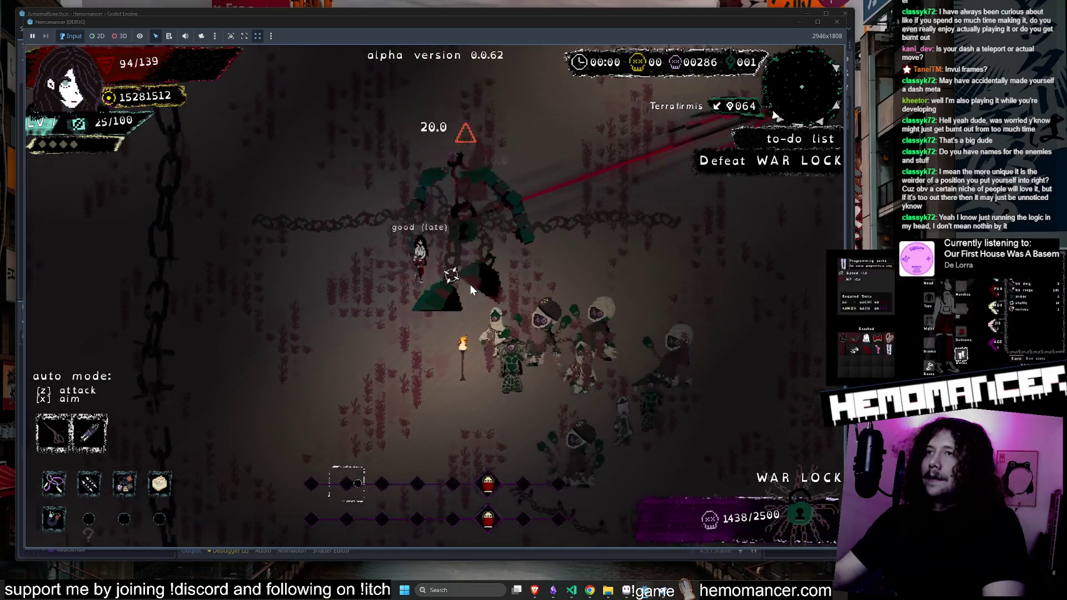
pyautogui.press('Down')
pyautogui.press('Right')
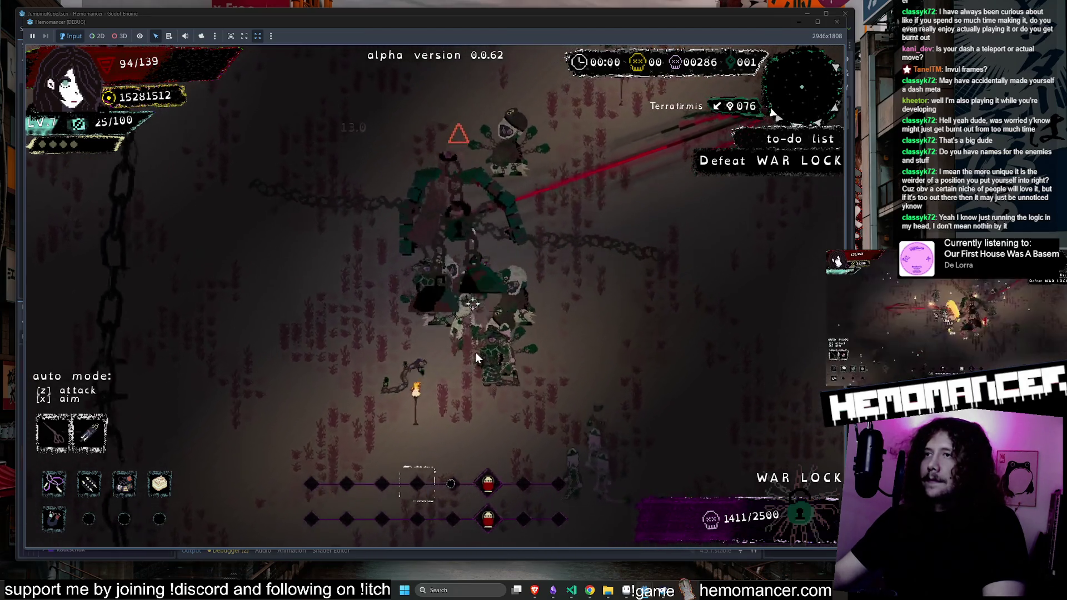
pyautogui.press('Right')
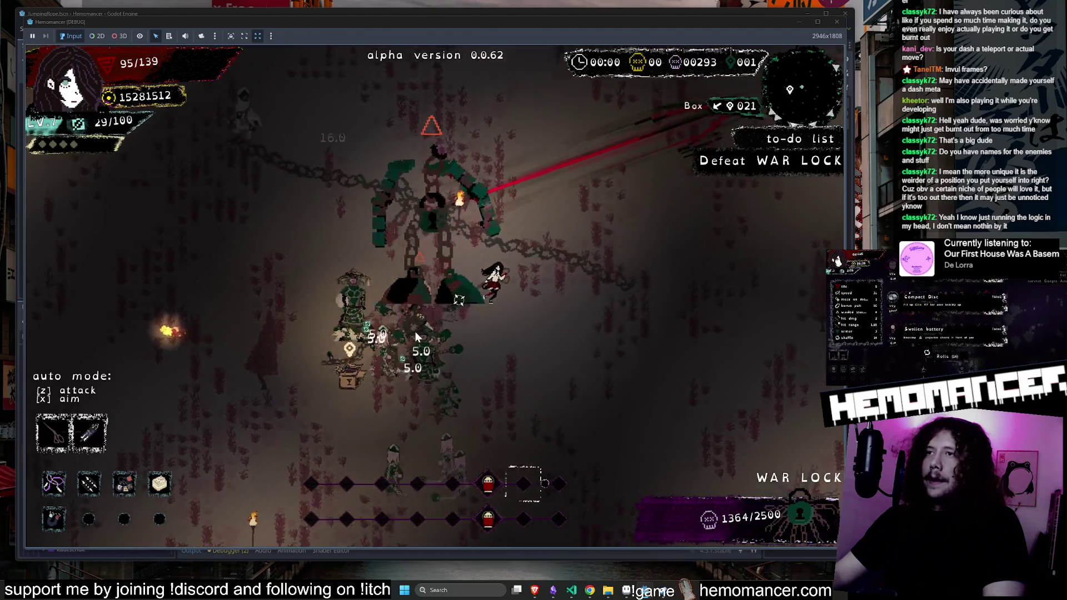
pyautogui.press('Right')
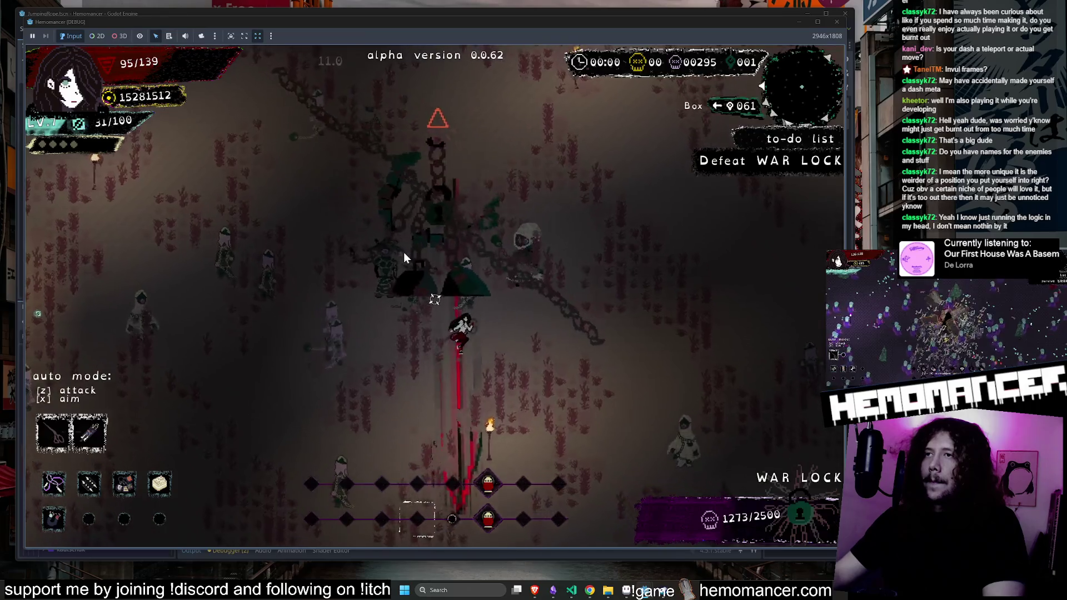
pyautogui.press('Escape')
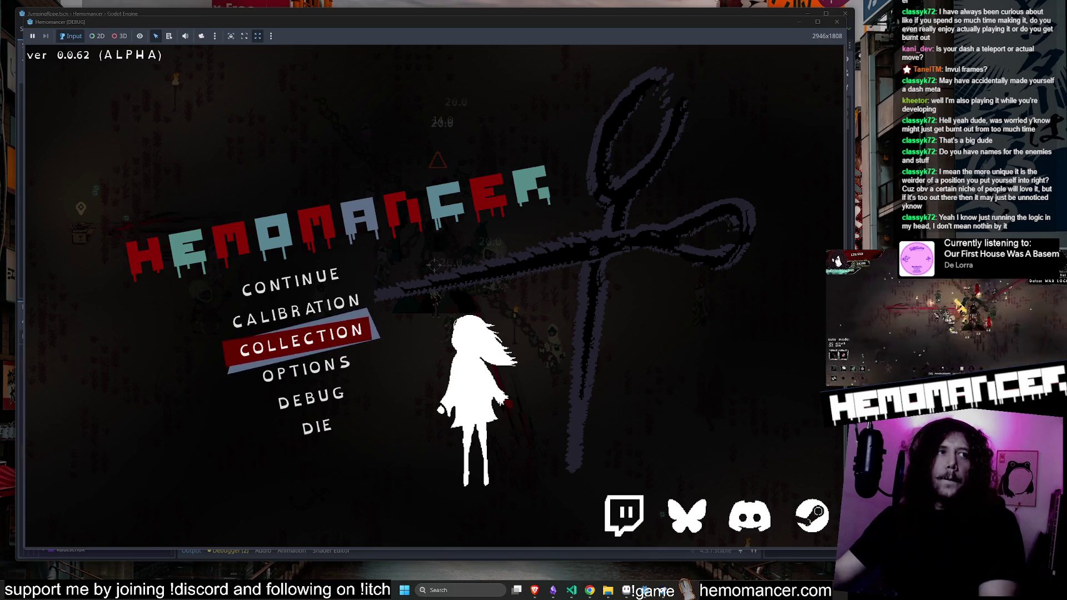
# Browse the pause menu entries up to CALIBRATION, then resume the run
pyautogui.press('Down')
pyautogui.press('Up')
pyautogui.press('Up')
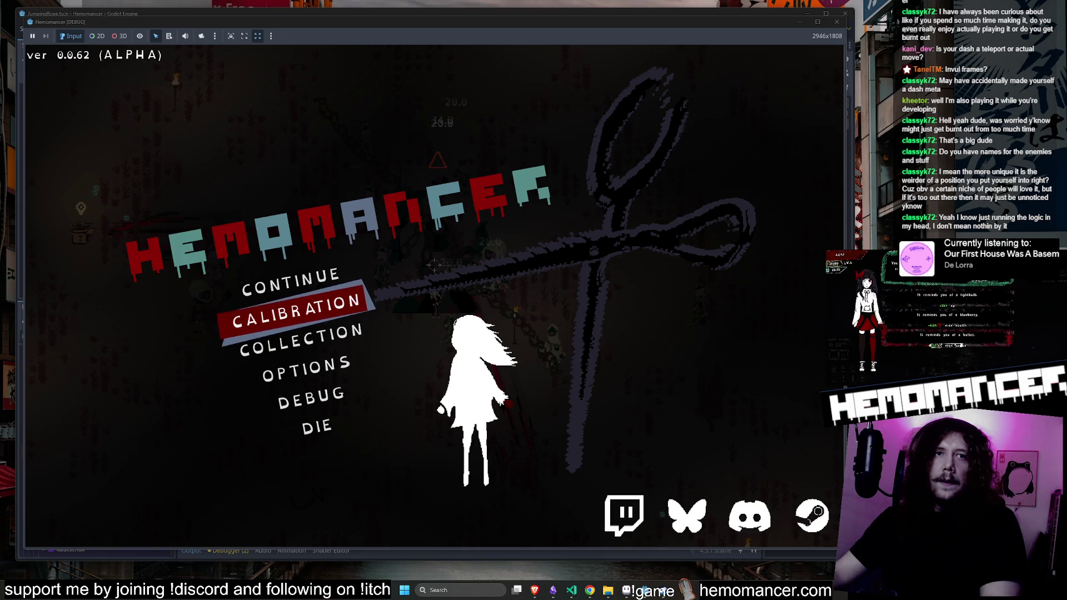
pyautogui.click(378, 301)
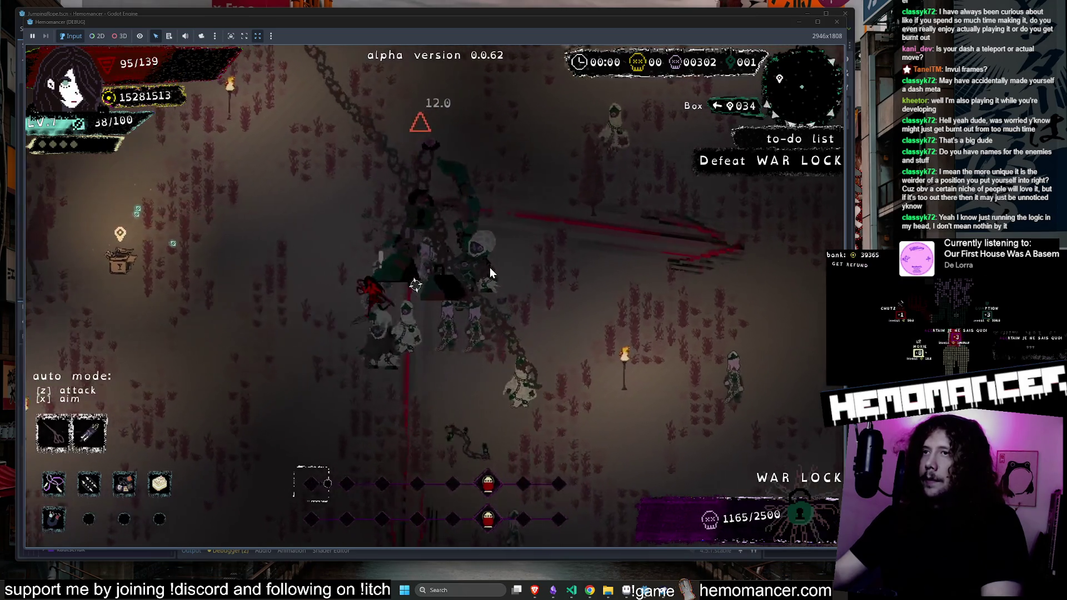
# Run the player left, up, then down-right through the WAR LOCK fight
pyautogui.press('Left')
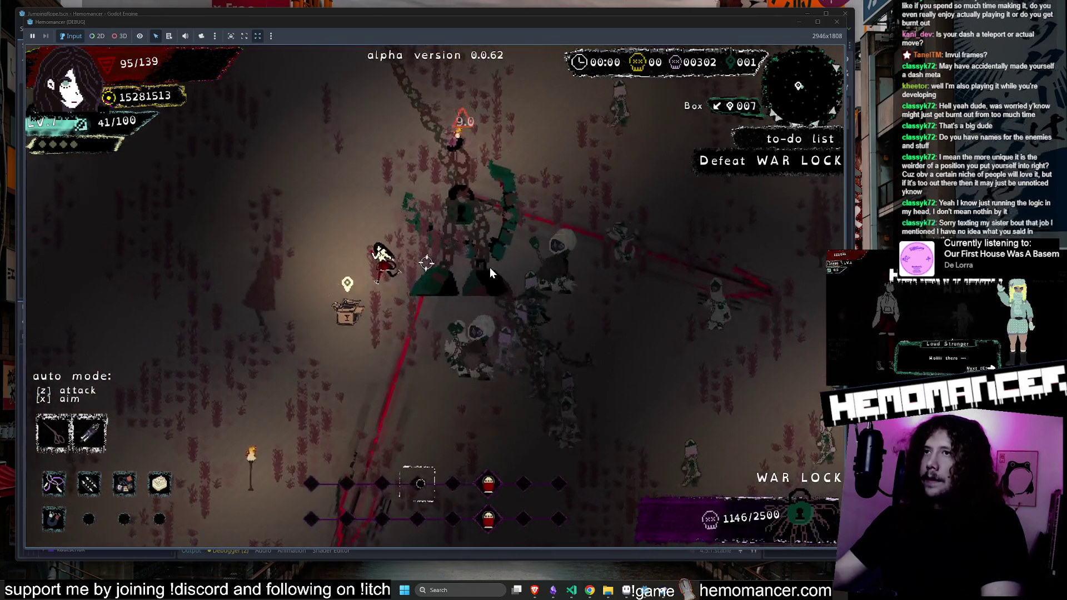
pyautogui.press('Up')
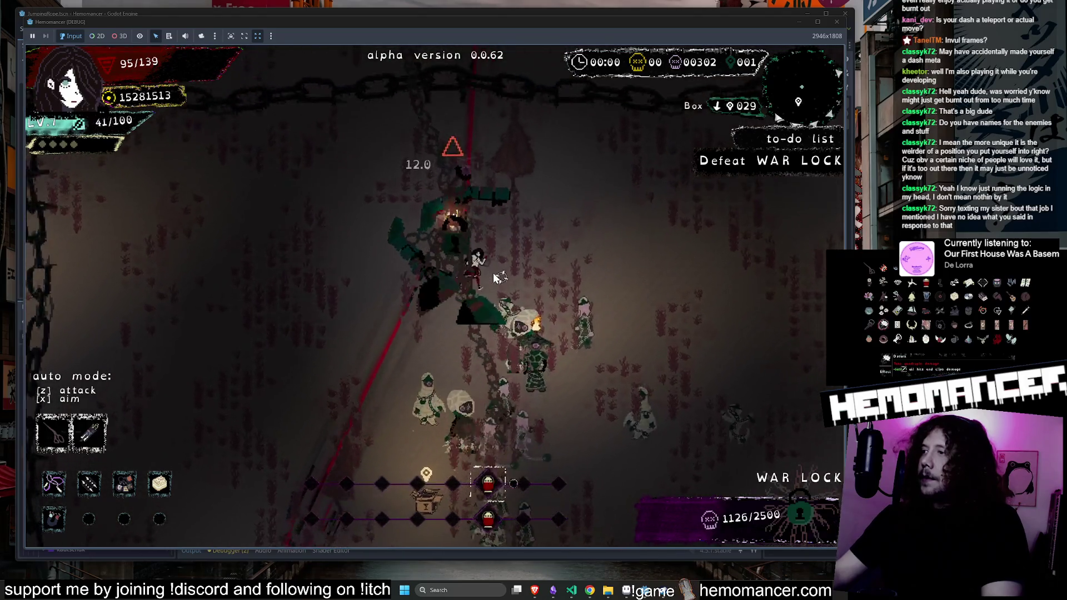
pyautogui.press('Right')
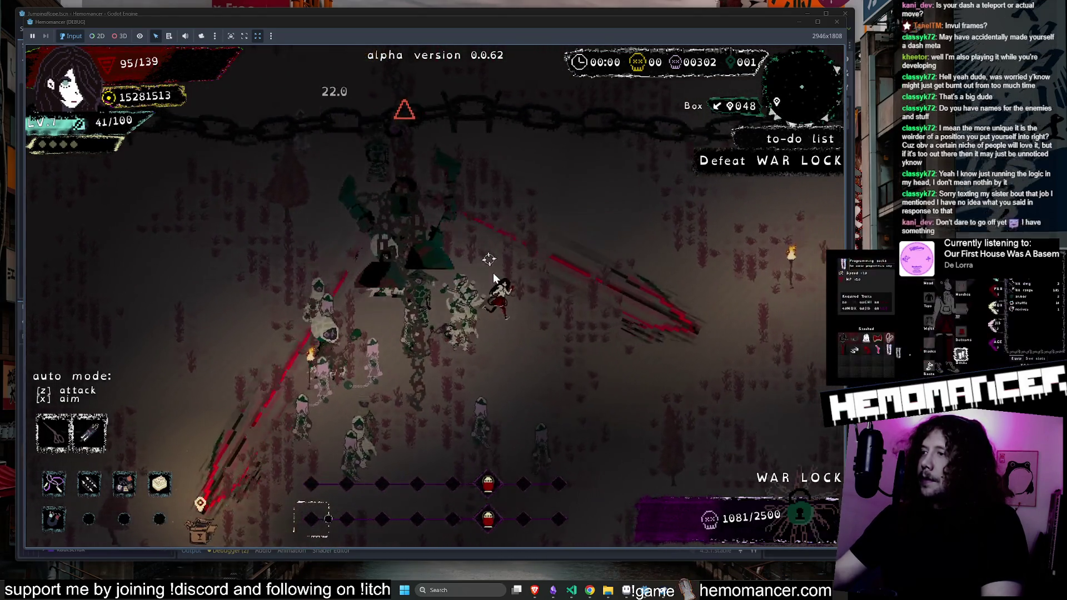
pyautogui.press('Right')
pyautogui.press('Down')
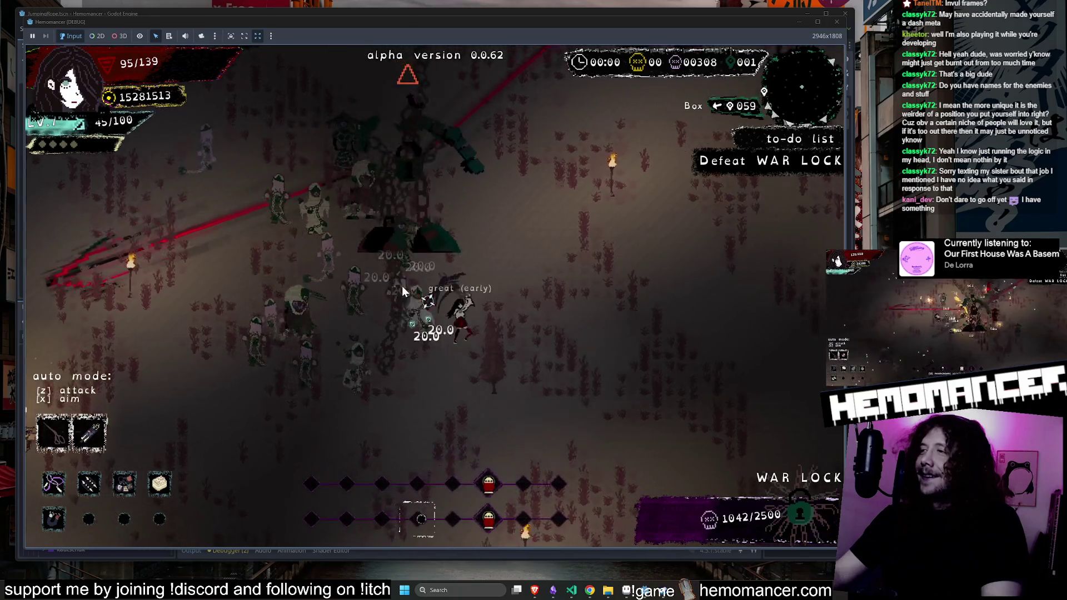
pyautogui.press('Right')
pyautogui.press('Down')
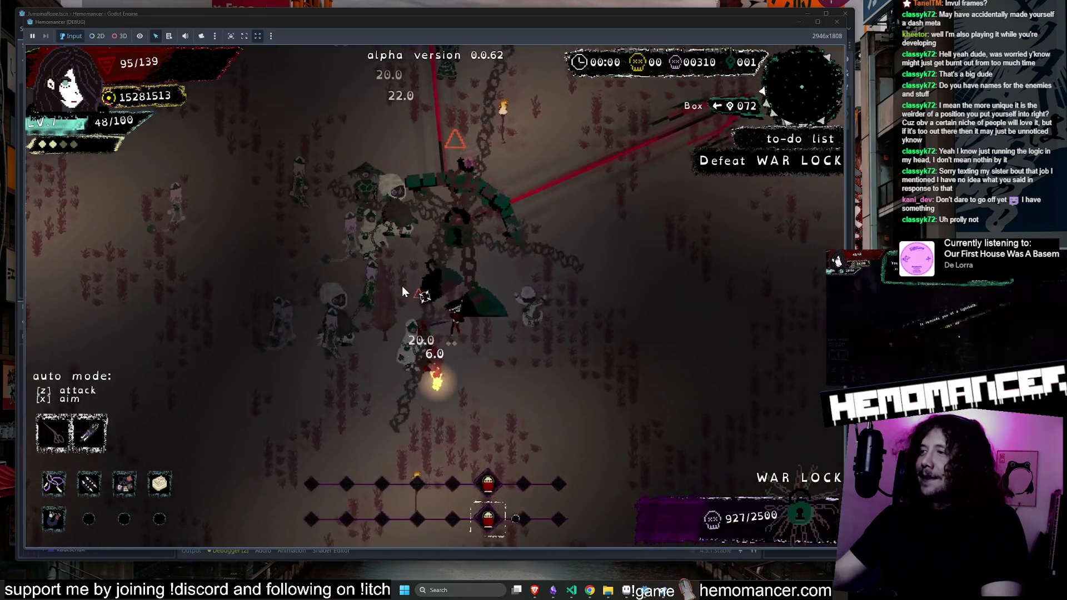
pyautogui.press('Right')
pyautogui.press('Down')
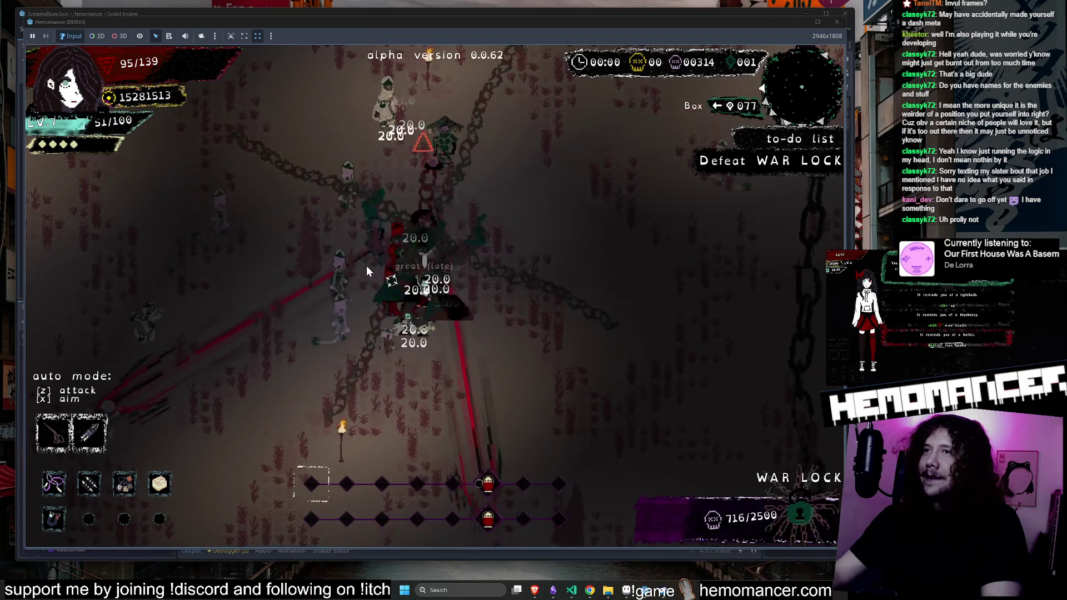
# Run down-left and back up-right, then pause with WAR LOCK at 300/2500
pyautogui.press('Left')
pyautogui.press('Down')
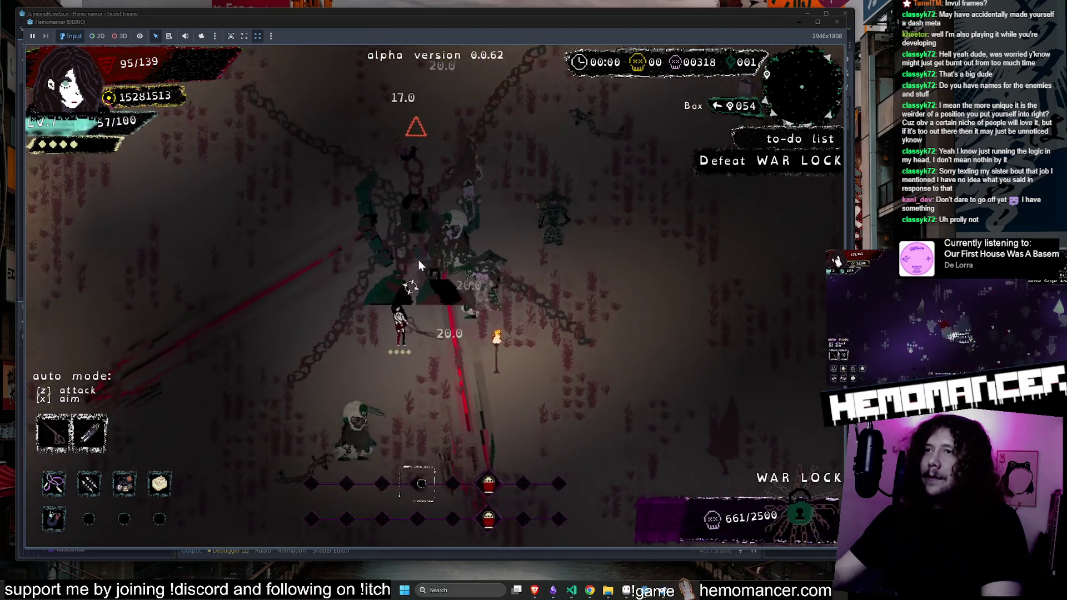
pyautogui.press('Left')
pyautogui.press('Down')
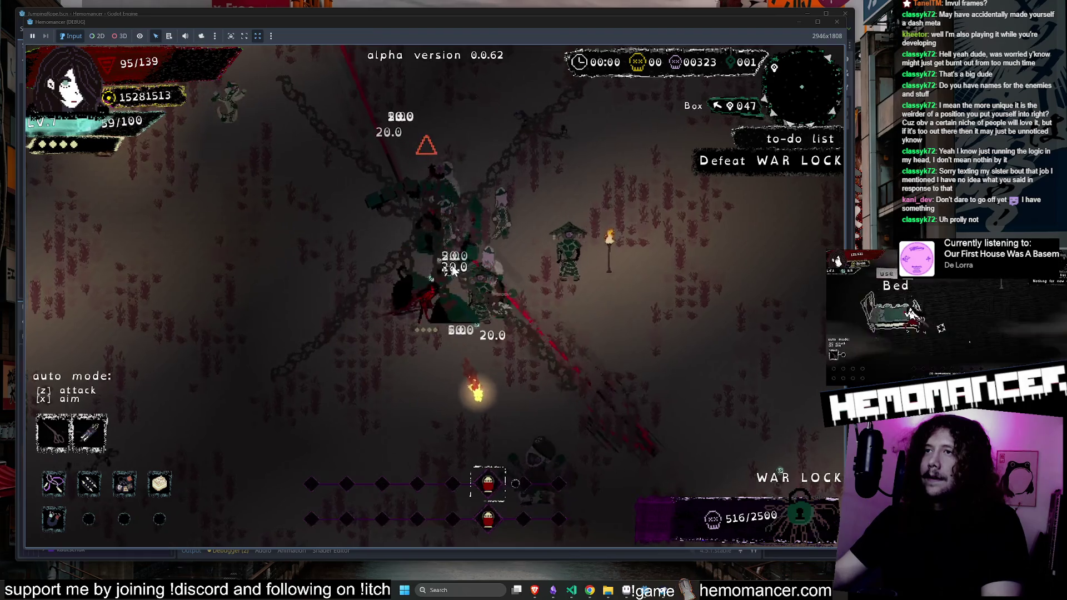
pyautogui.press('Up')
pyautogui.press('Right')
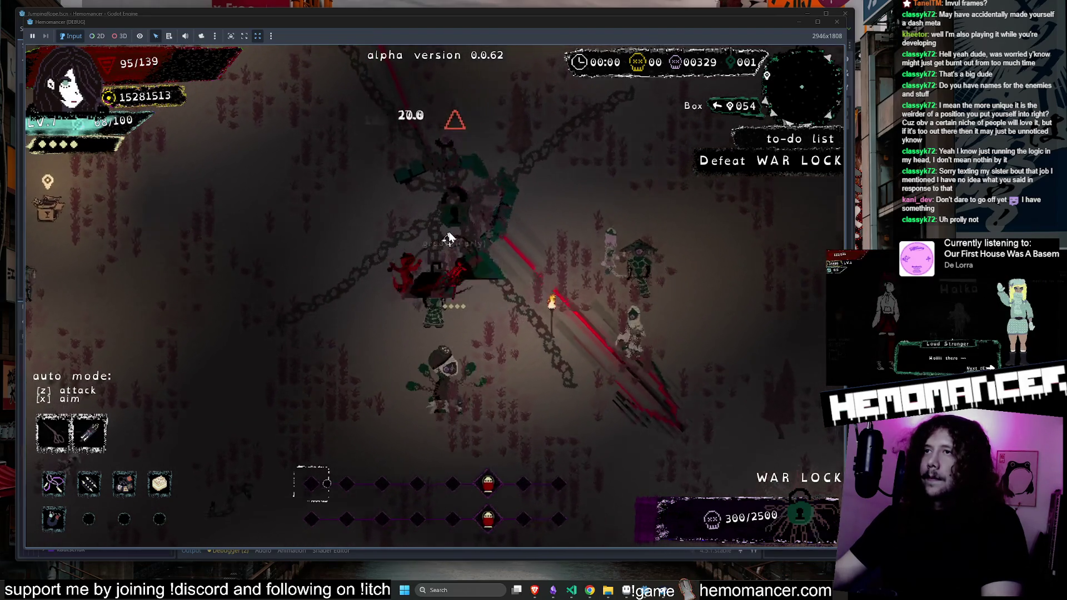
pyautogui.press('Escape')
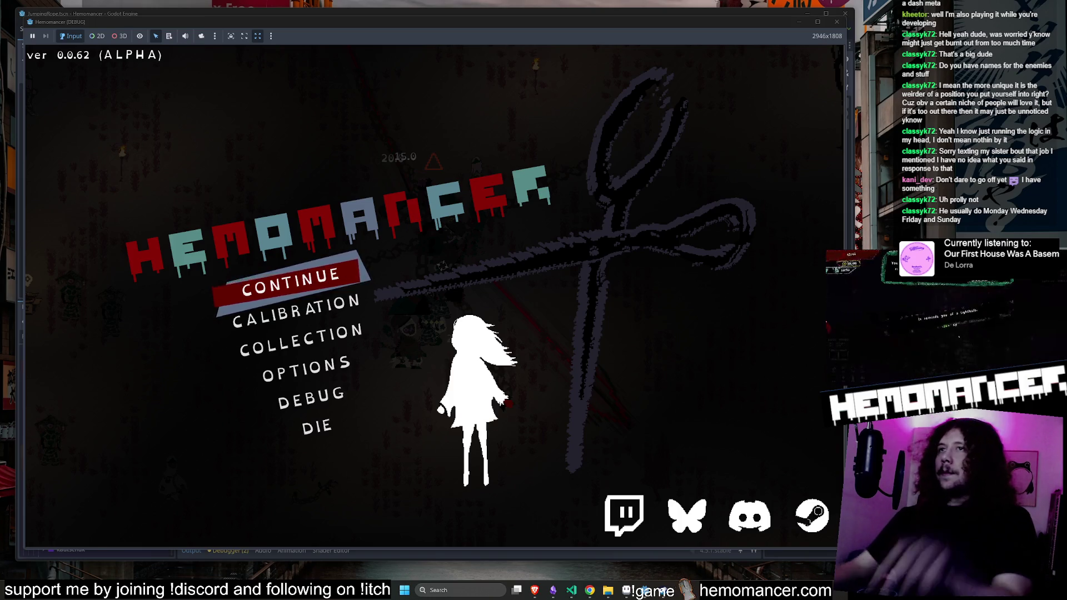
# Stop the running game and return focus to the player script in the editor
pyautogui.click(837, 21)
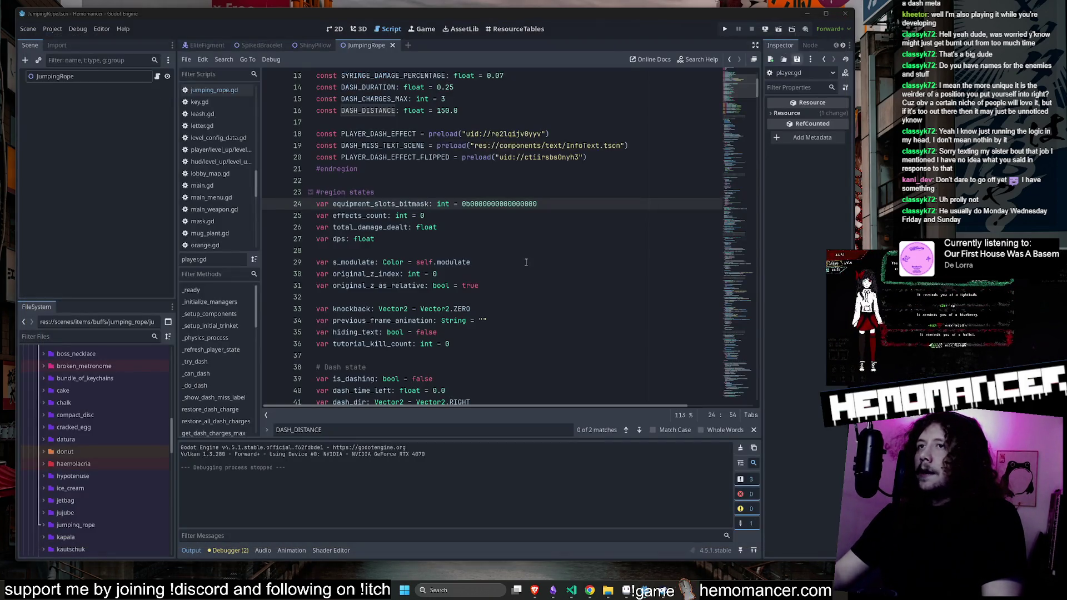
pyautogui.click(625, 593)
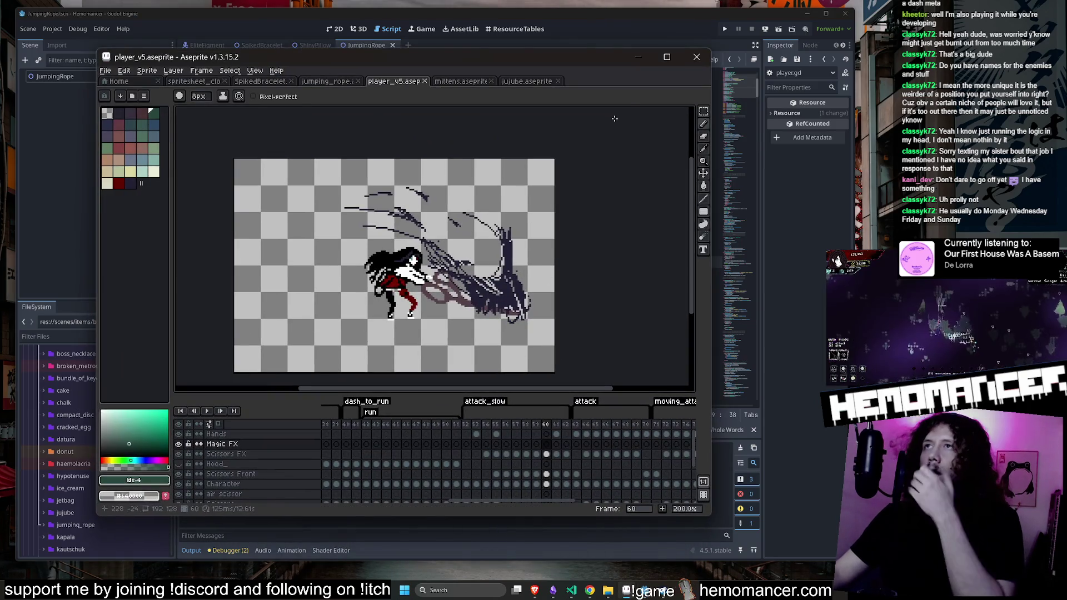
pyautogui.click(37, 443)
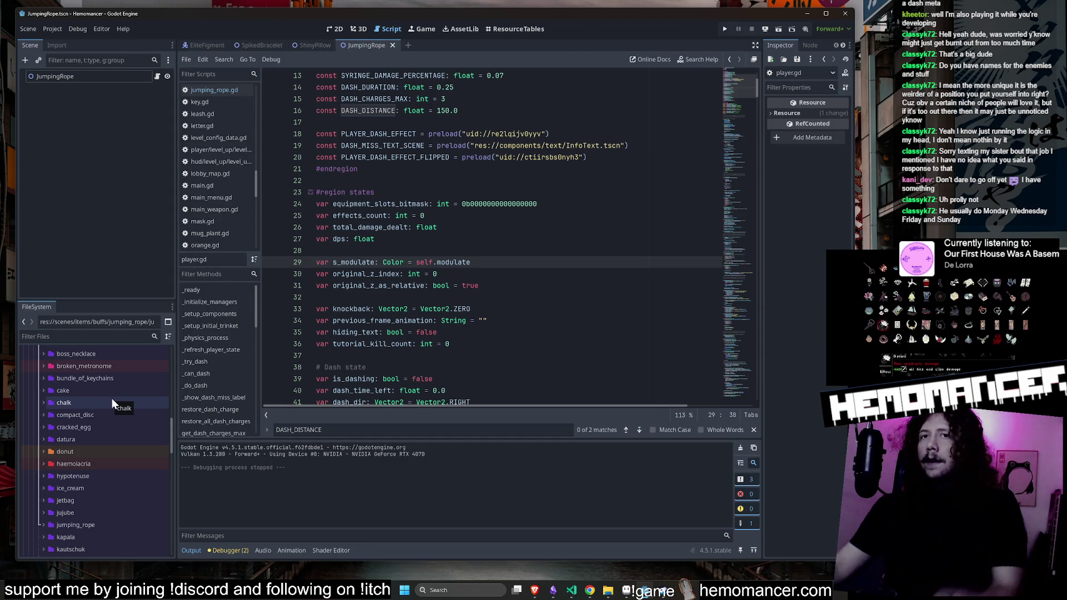
pyautogui.scroll(-5, 133, 405)
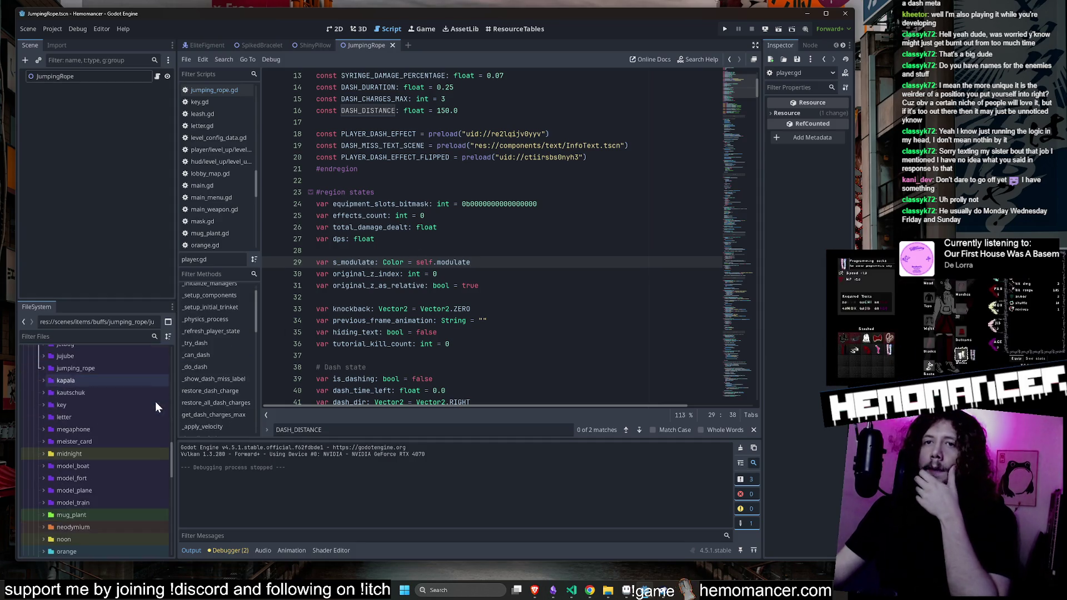
pyautogui.click(491, 204)
# Relaunch with F5, stretch the debug window to nearly fill the screen, and open COLLECTION
pyautogui.press('F5')
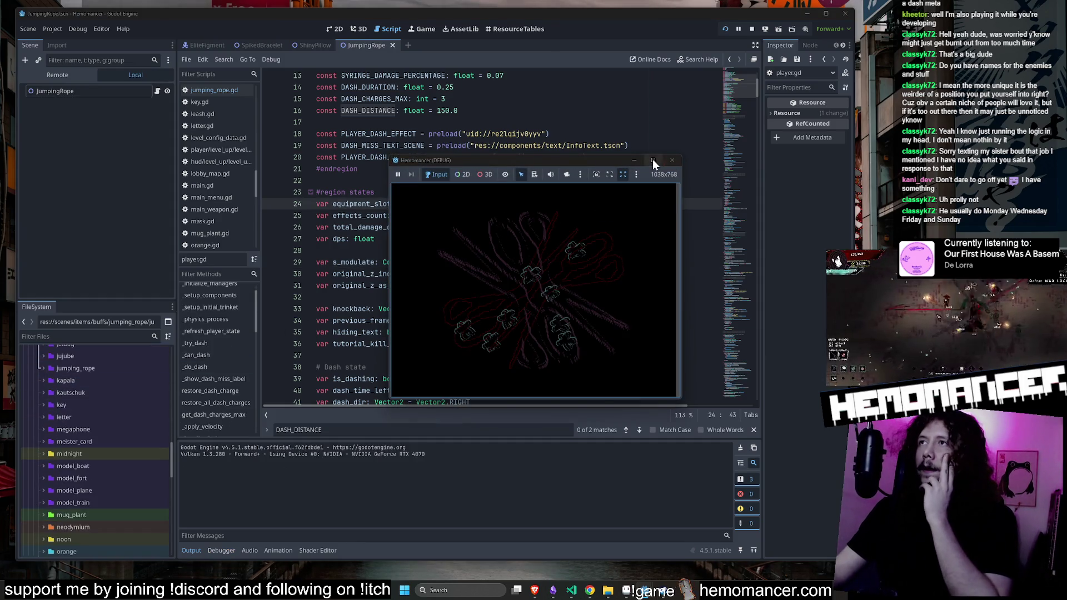
pyautogui.moveTo(388, 153); pyautogui.dragTo(176, 39)
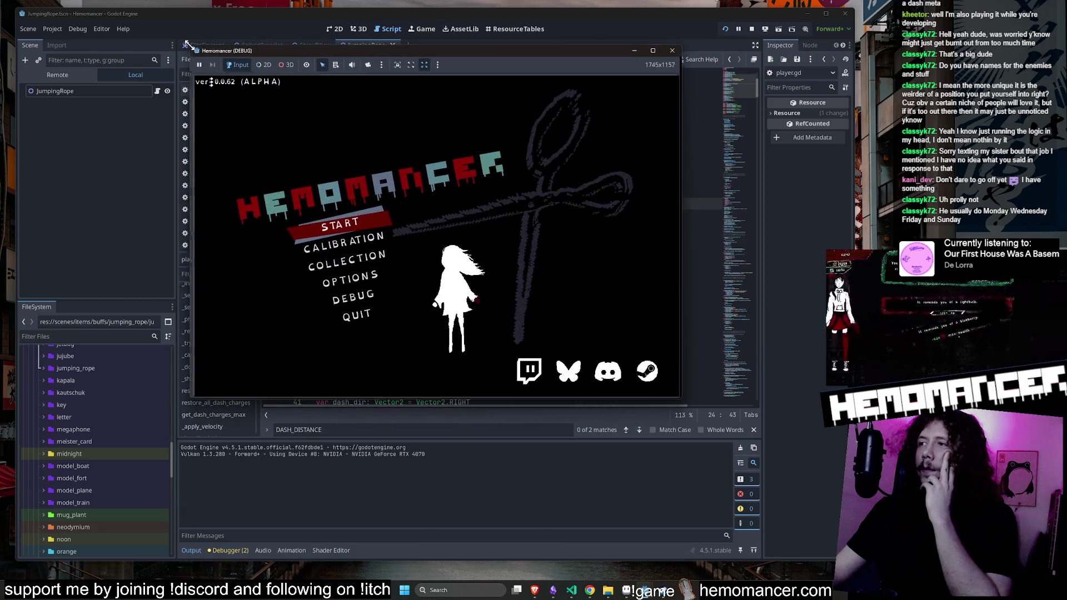
pyautogui.moveTo(179, 399); pyautogui.dragTo(13, 573)
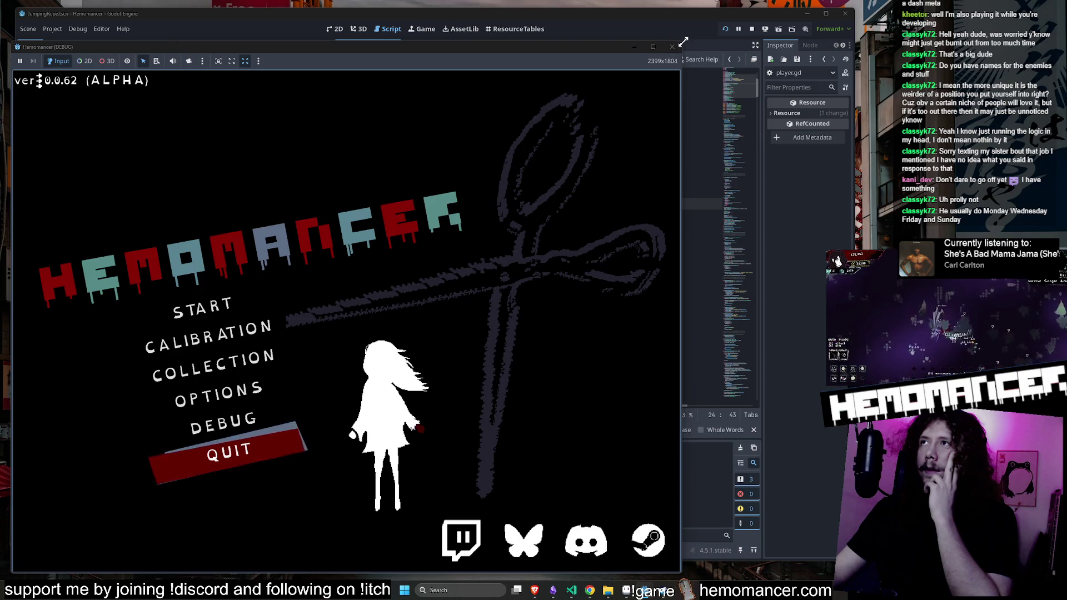
pyautogui.moveTo(684, 40); pyautogui.dragTo(813, 5)
pyautogui.click(300, 357)
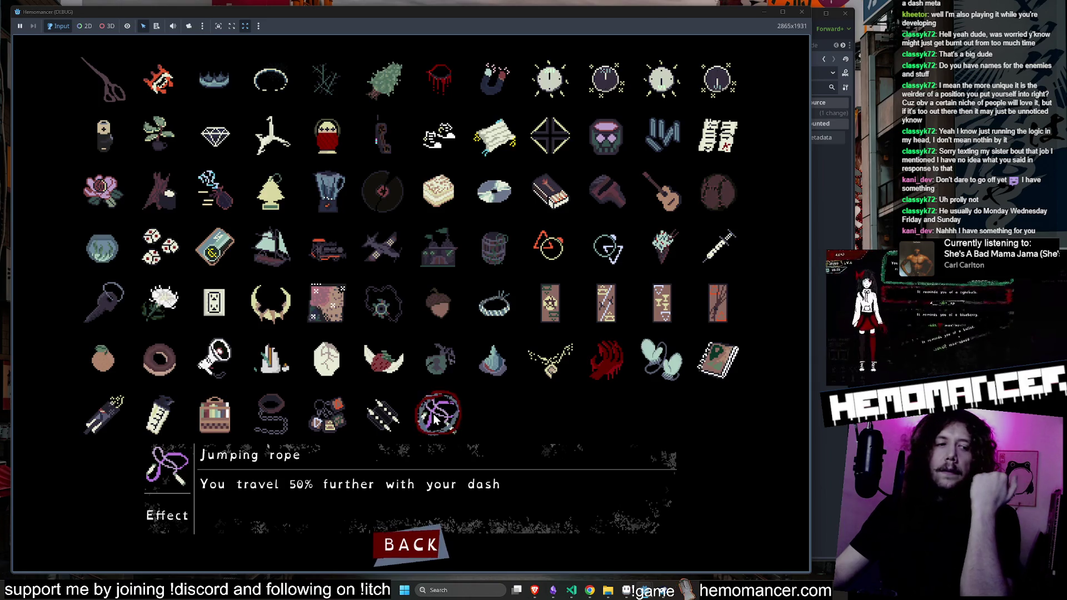
# Browse collection items with the Right arrow, then go BACK to the title menu
pyautogui.press('Right')
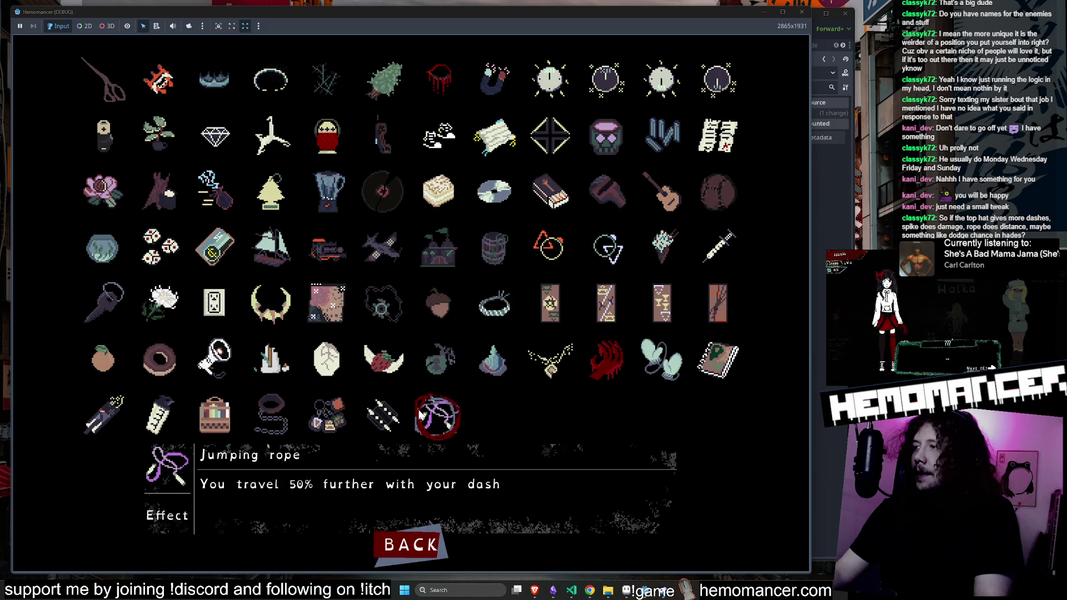
pyautogui.click(416, 549)
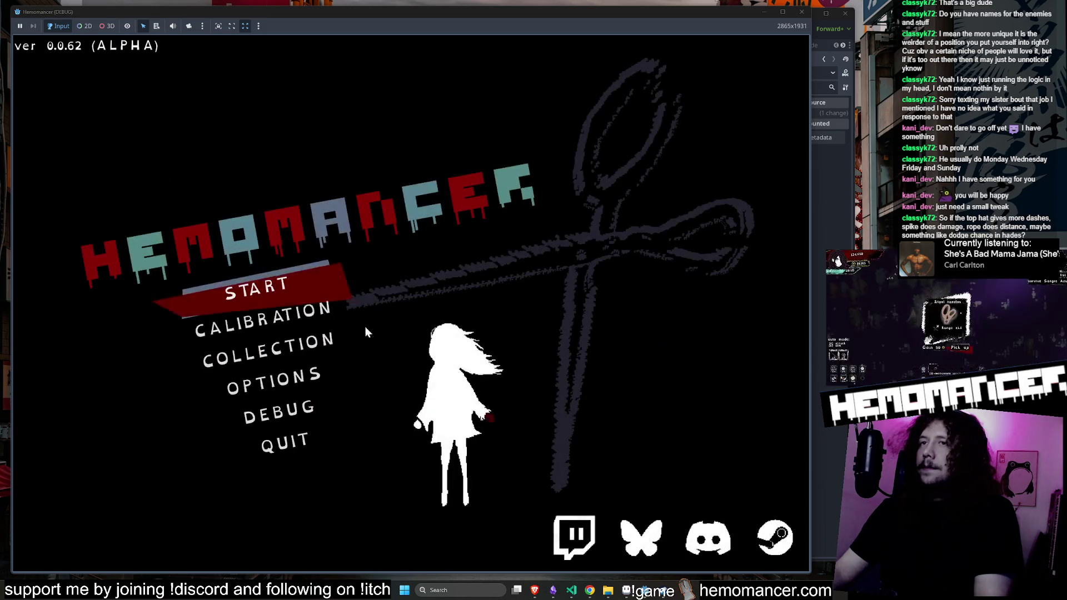
# Start a new run, cross the hub to the Signpole, and travel to Cheag Amar
pyautogui.click(292, 285)
pyautogui.press('w')
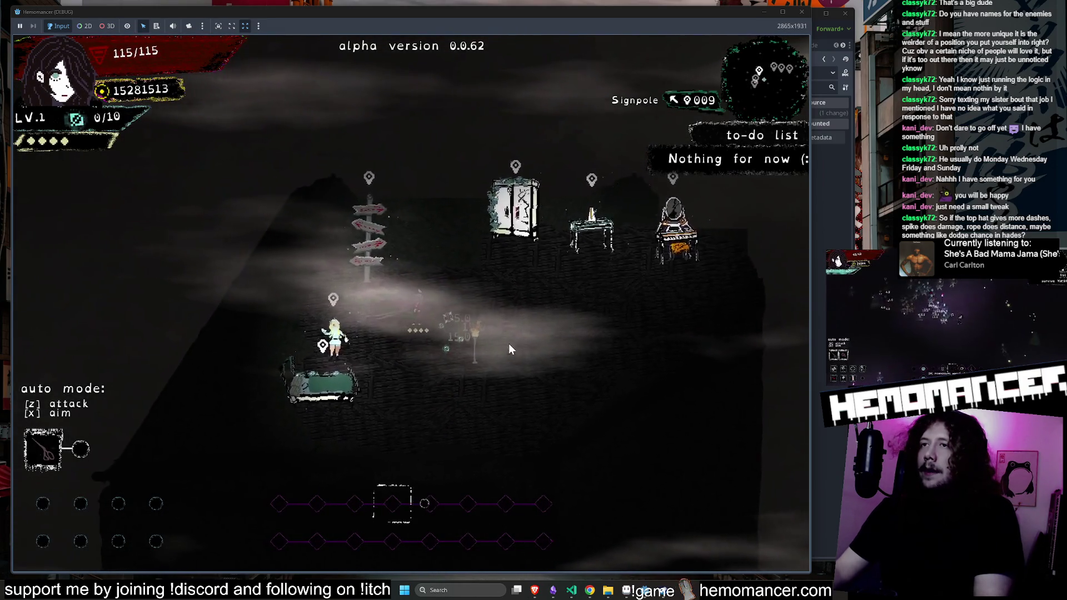
pyautogui.press('d')
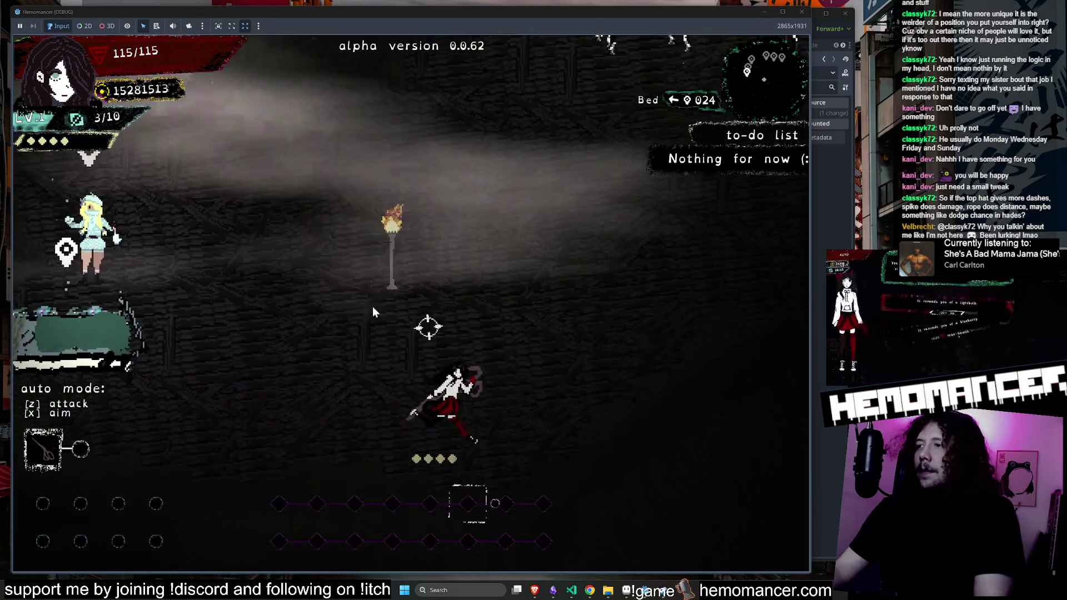
pyautogui.press('a')
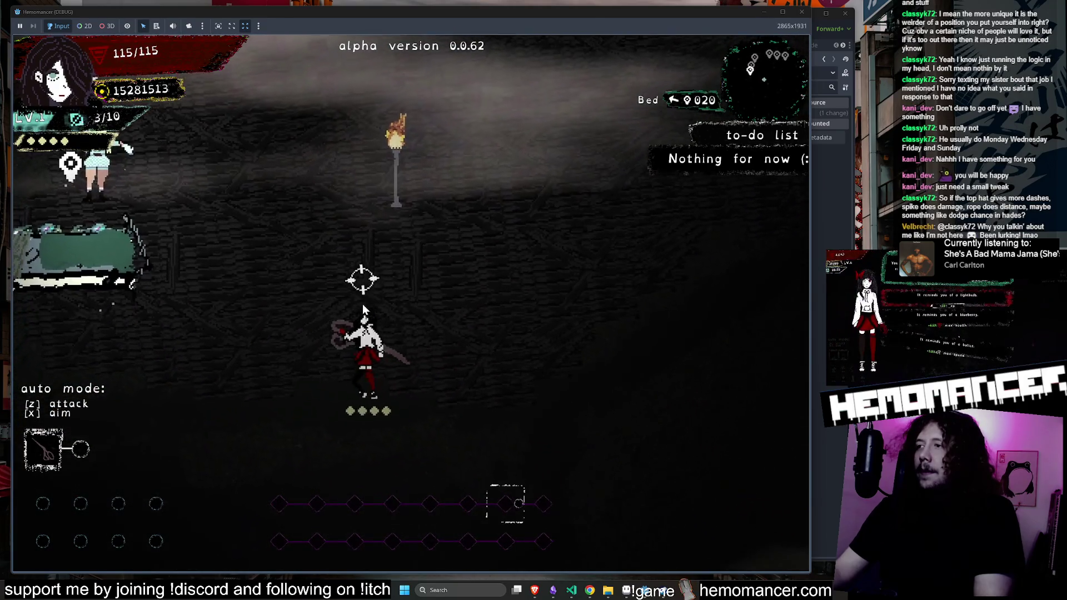
pyautogui.press('w')
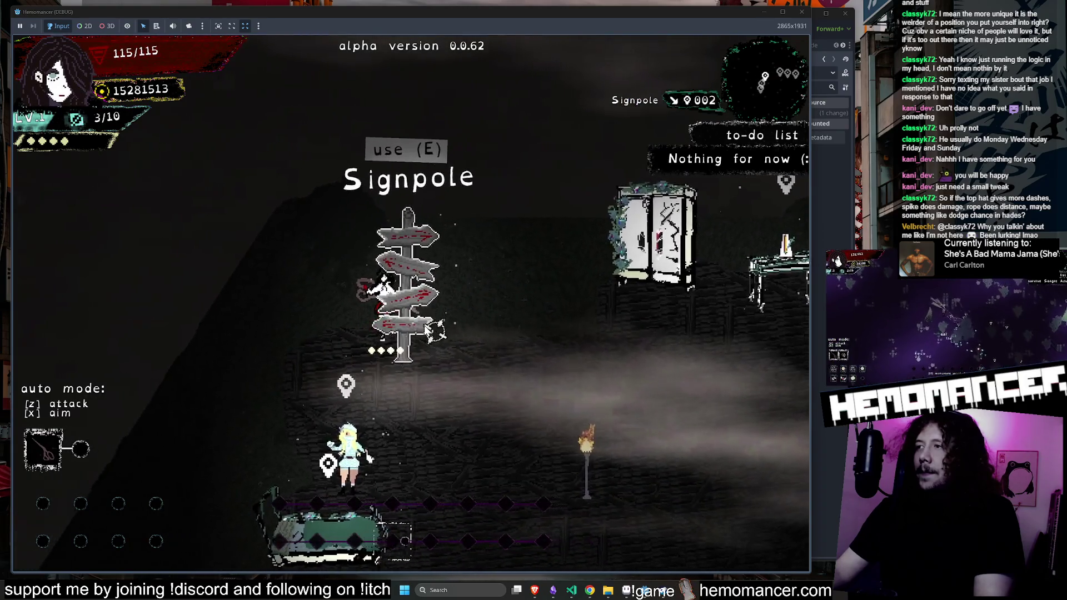
pyautogui.press('e')
pyautogui.press('e')
# Move into Cheag Amar and attack the first enemies up and to the right
pyautogui.press('w')
pyautogui.press('d')
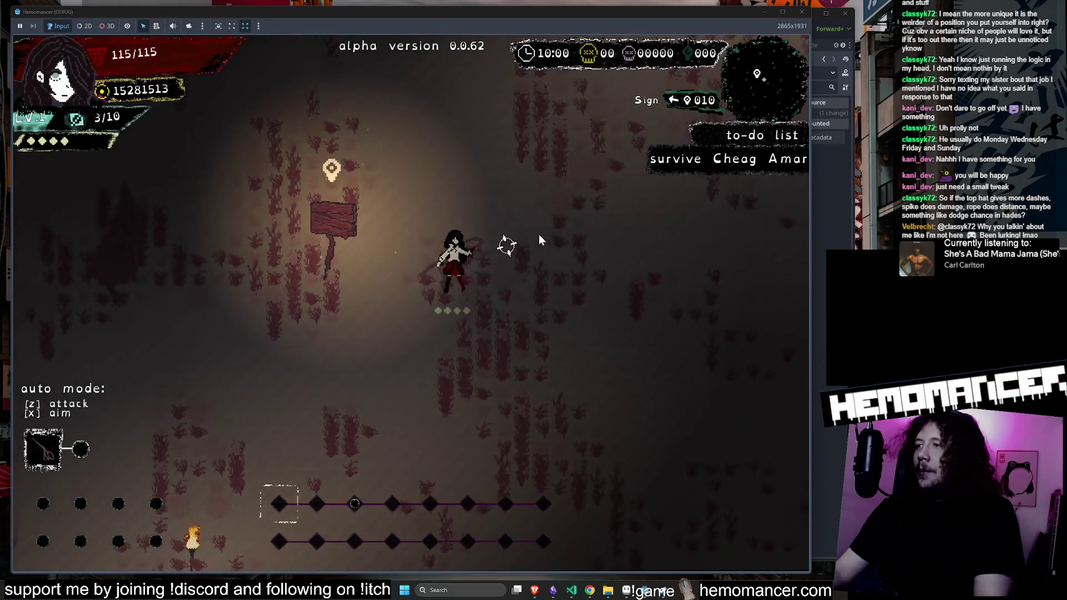
pyautogui.press('w')
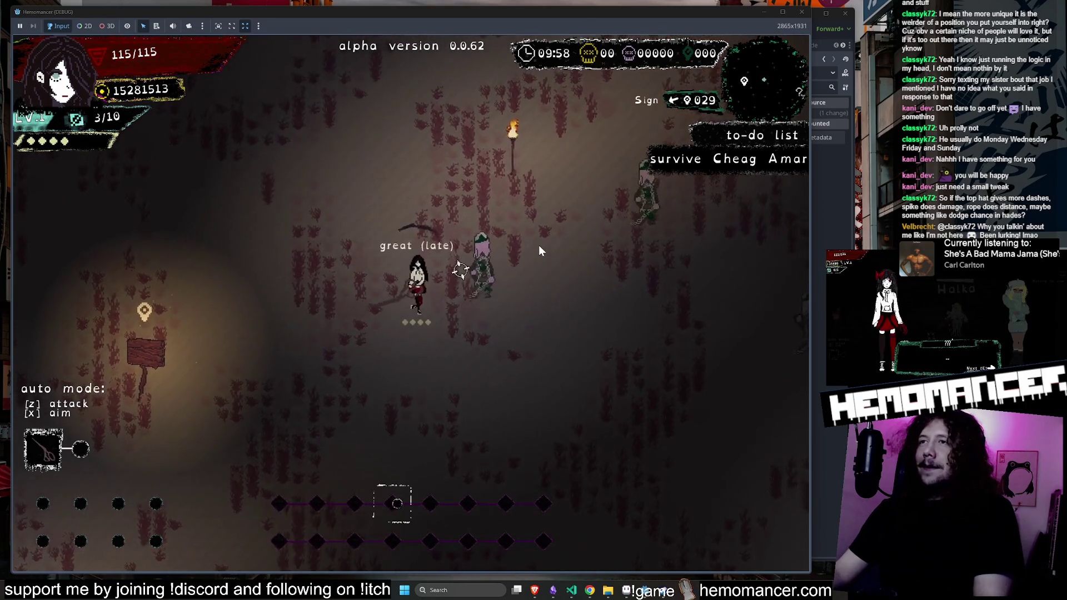
pyautogui.click(538, 245)
pyautogui.press('d')
pyautogui.click(572, 337)
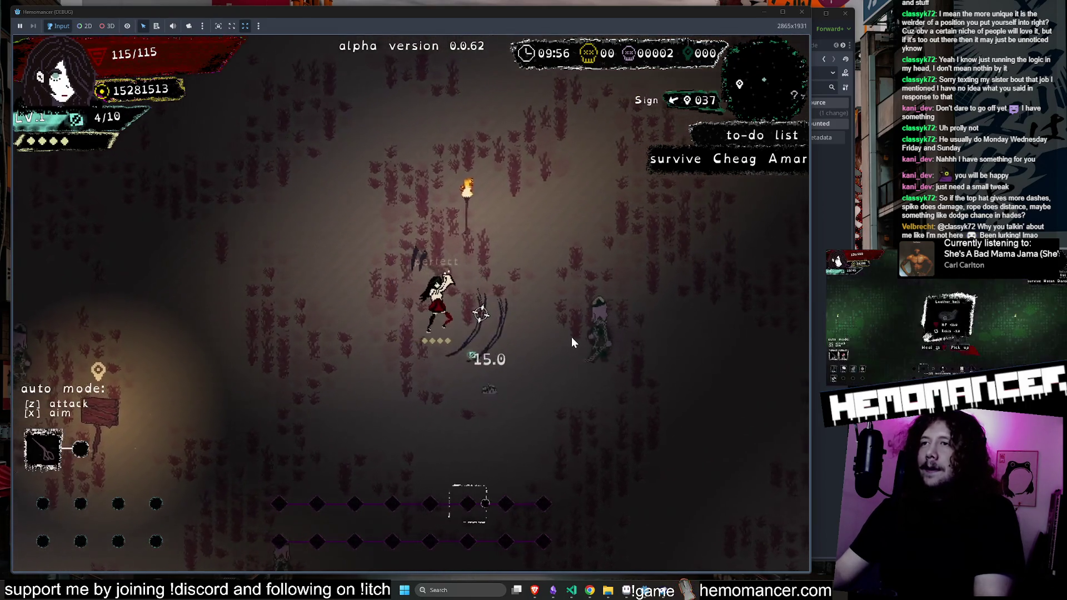
pyautogui.click(601, 327)
# Keep fighting enemy groups to the upper left until reaching level 2
pyautogui.press('a')
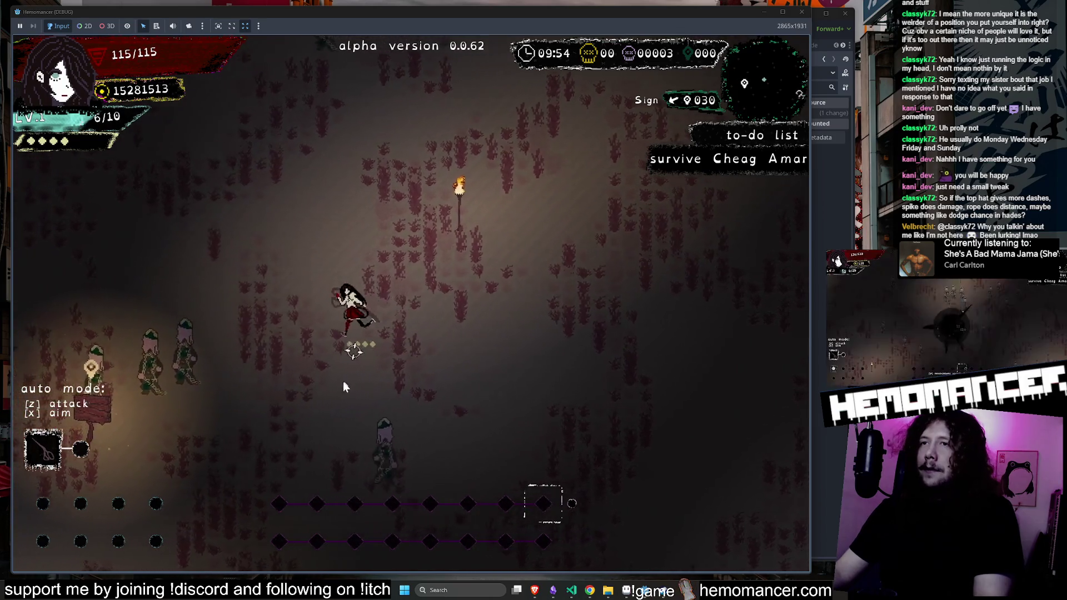
pyautogui.press('w')
pyautogui.click(365, 406)
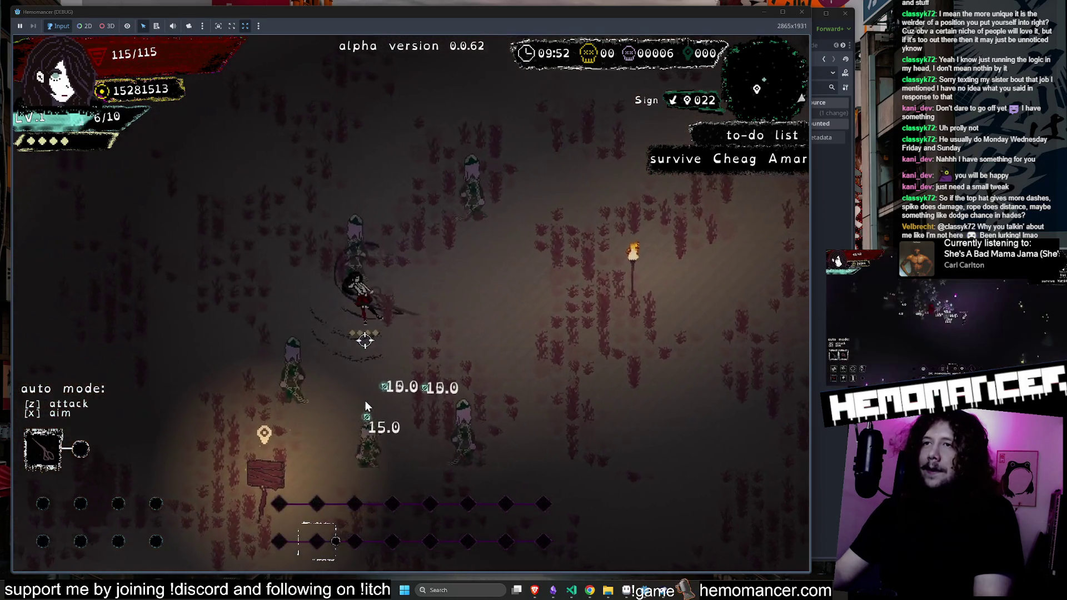
pyautogui.press('a')
pyautogui.press('w')
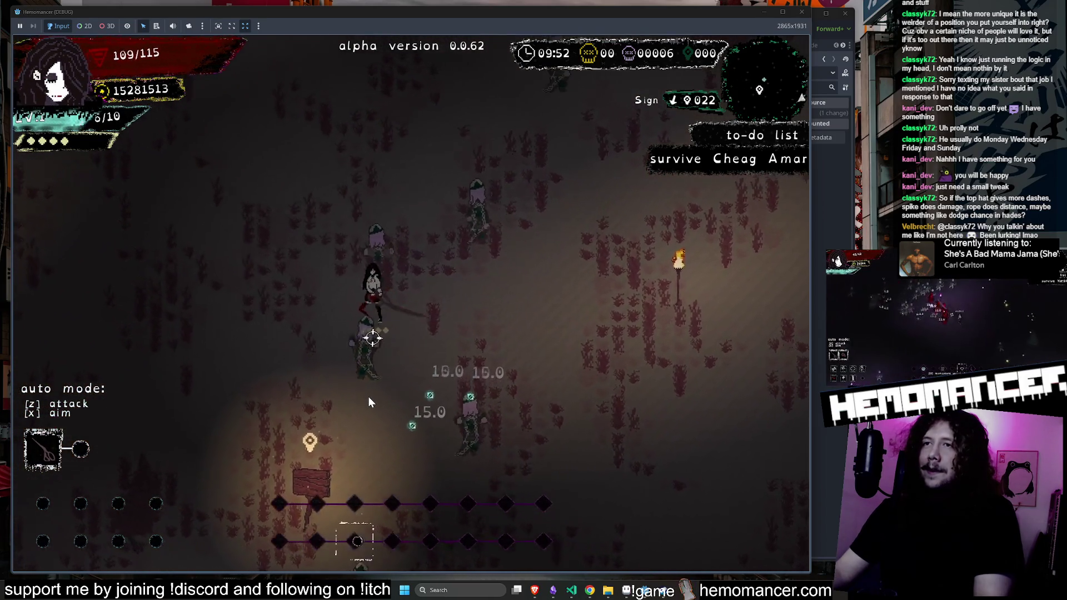
pyautogui.click(438, 351)
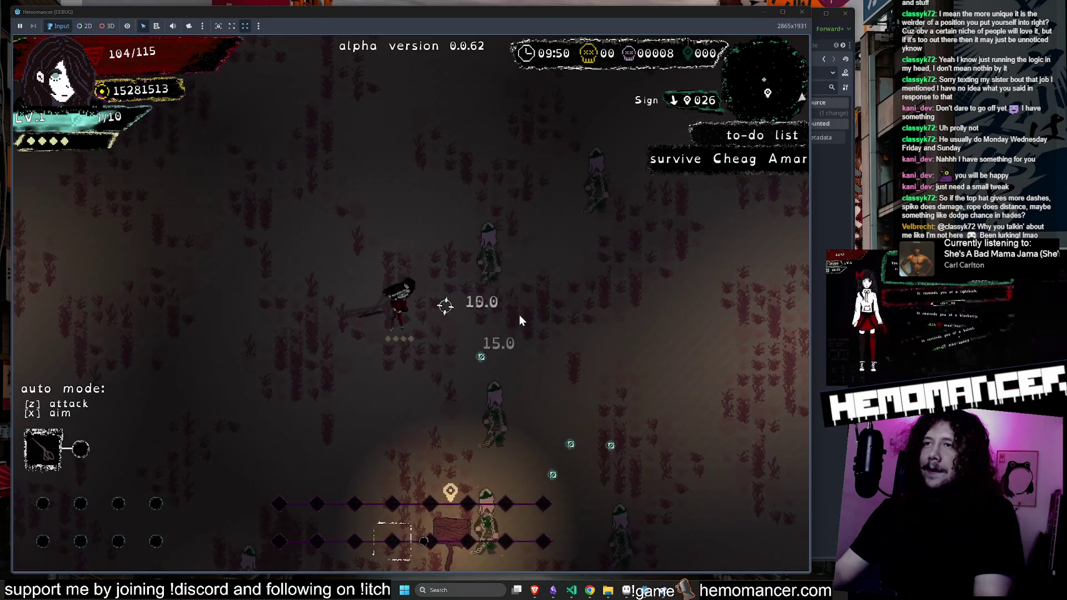
pyautogui.click(480, 389)
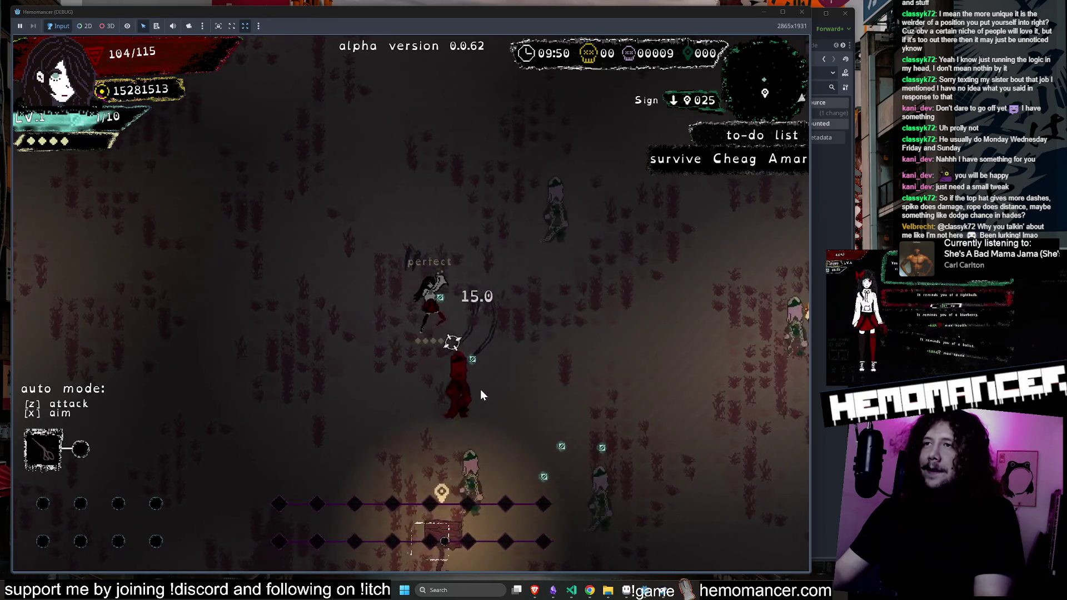
pyautogui.press('d')
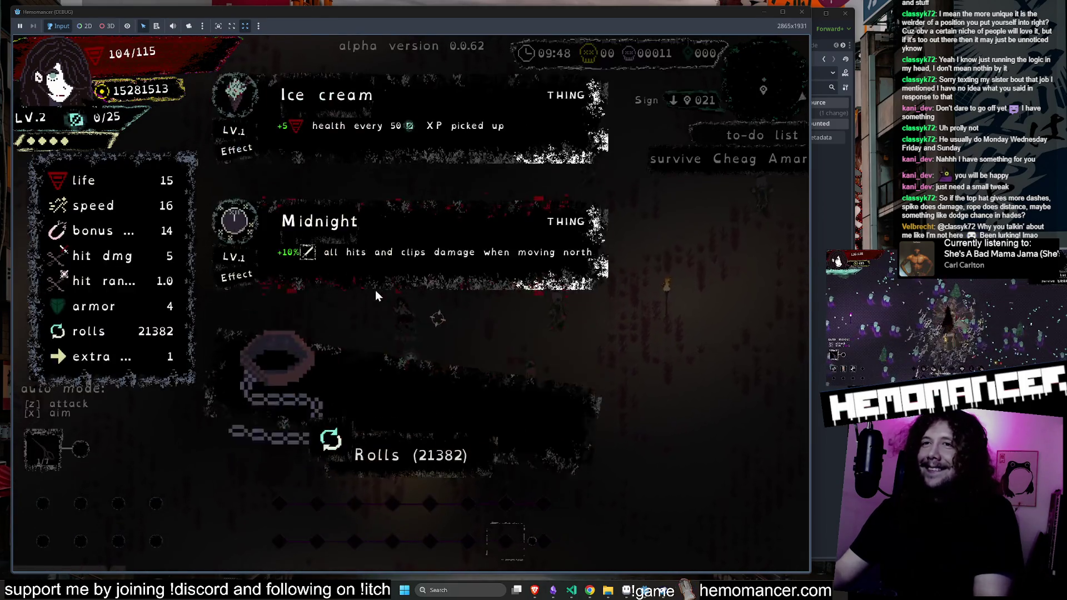
# Take the Leash upgrade and keep running up-right through the enemies
pyautogui.click(388, 346)
pyautogui.press('d')
pyautogui.press('w')
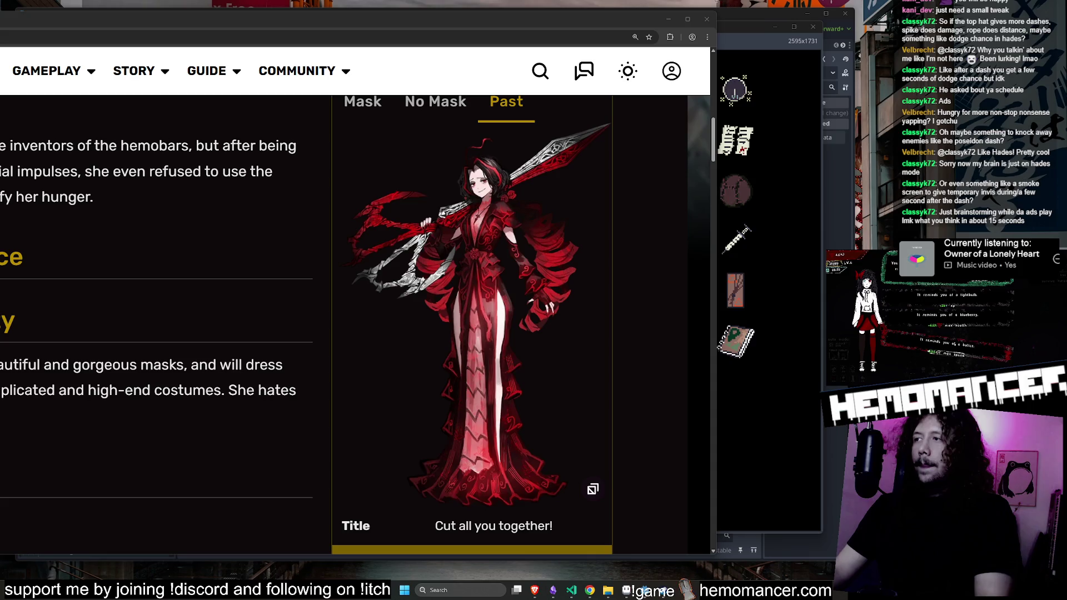
# Add a new IN PROGRESS card in Trello with the pasted smoke-screen dash idea
pyautogui.moveTo(562, 599)
pyautogui.mouseDown()
pyautogui.moveTo(561, 55)
pyautogui.moveTo(488, 21)
pyautogui.moveTo(453, 30)
pyautogui.mouseUp()
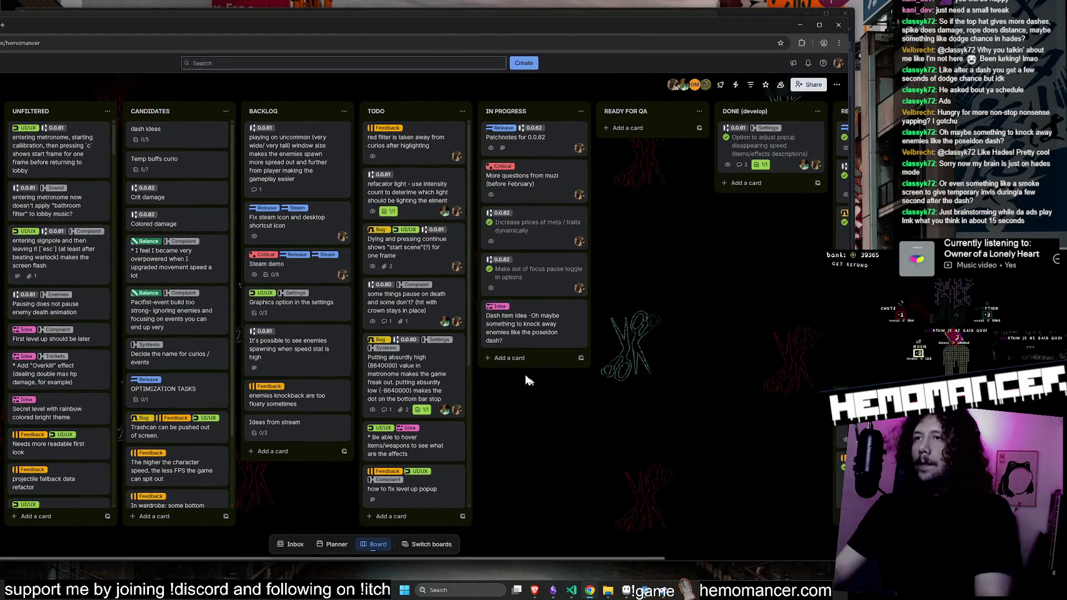
pyautogui.click(512, 360)
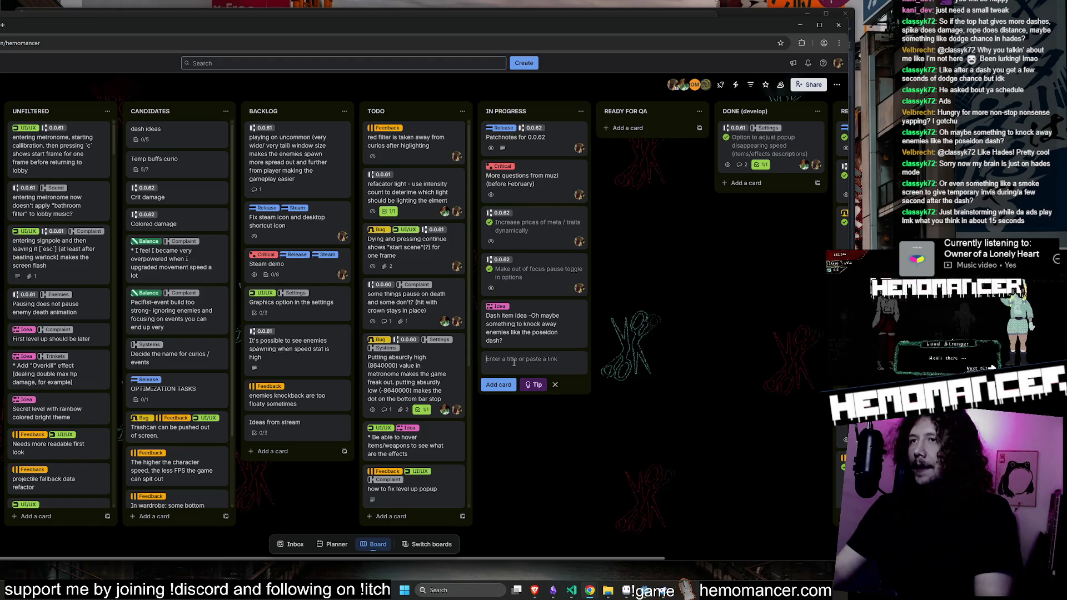
pyautogui.write('Or even something like a smoke screen to give temporary invis during/a few second after the dash?')
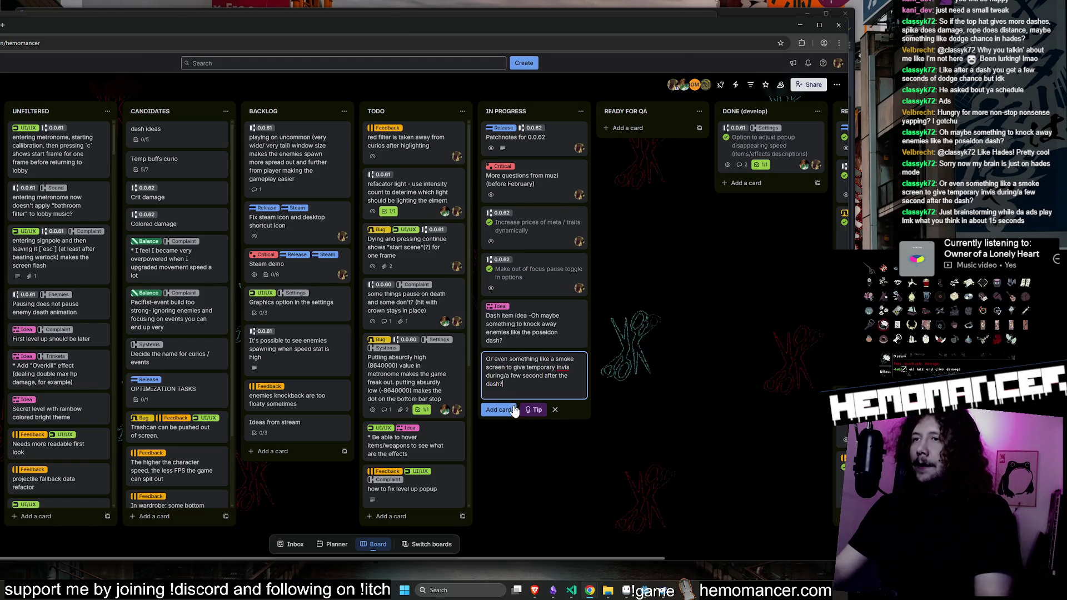
pyautogui.click(500, 410)
# Retitle the card to 'Dash item -'
pyautogui.click(532, 378)
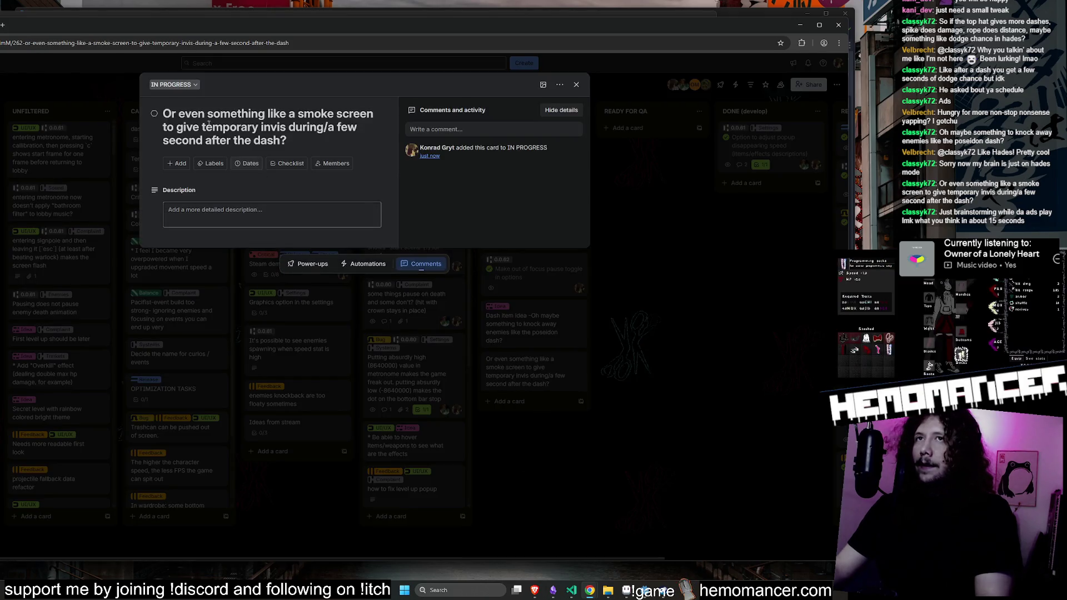
pyautogui.write('Dash iteam i')
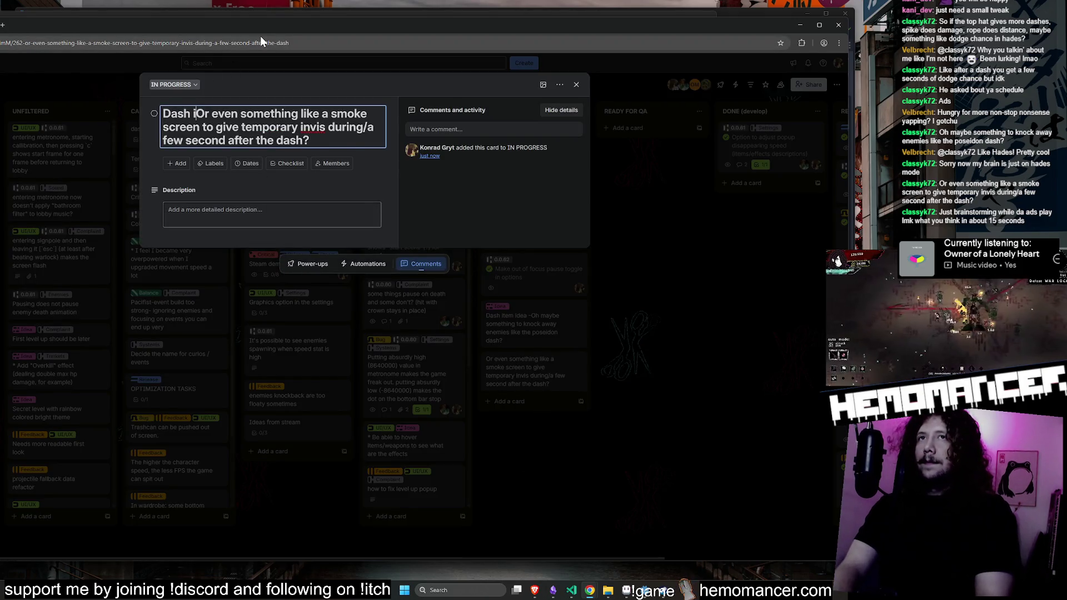
pyautogui.write('dea')
pyautogui.press('BackSpace')
pyautogui.press('BackSpace')
pyautogui.press('BackSpace')
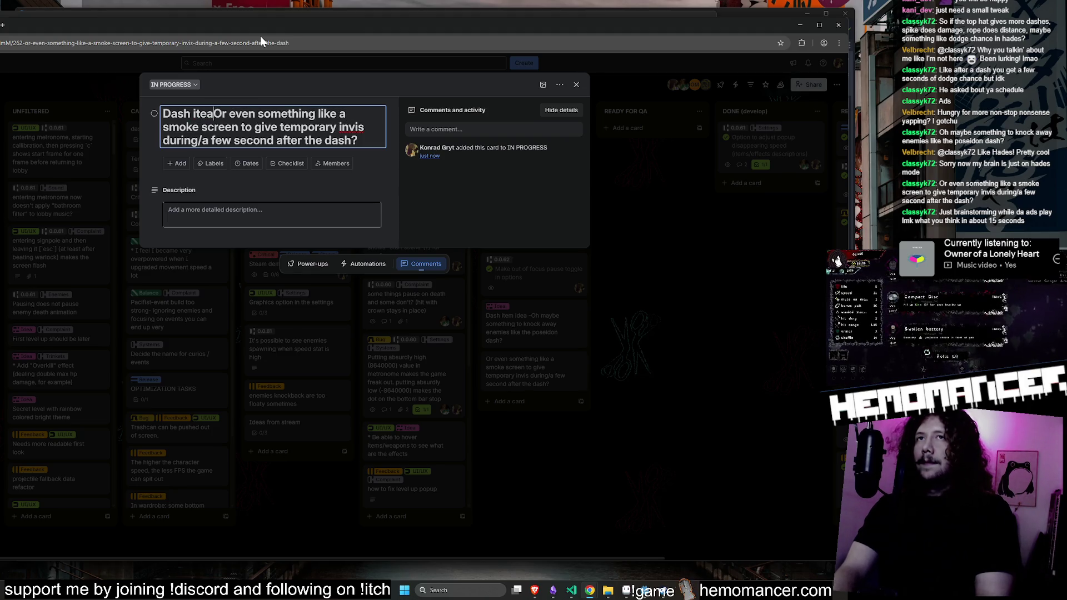
pyautogui.press('BackSpace')
pyautogui.write('m -')
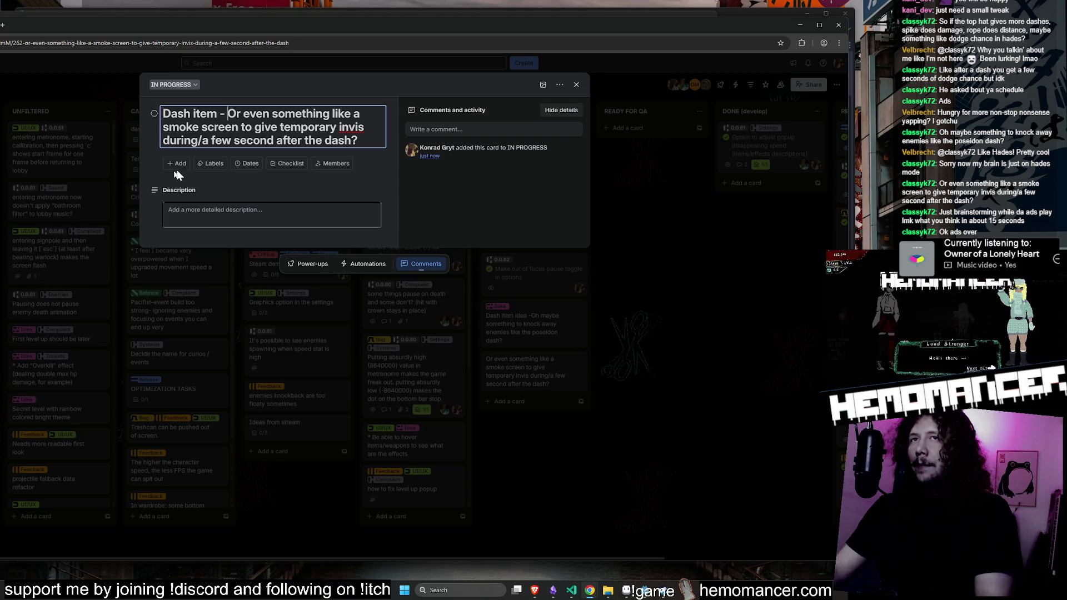
# Give the card the Idea label and drag the dash idea cards into TODO
pyautogui.click(215, 163)
pyautogui.click(203, 231)
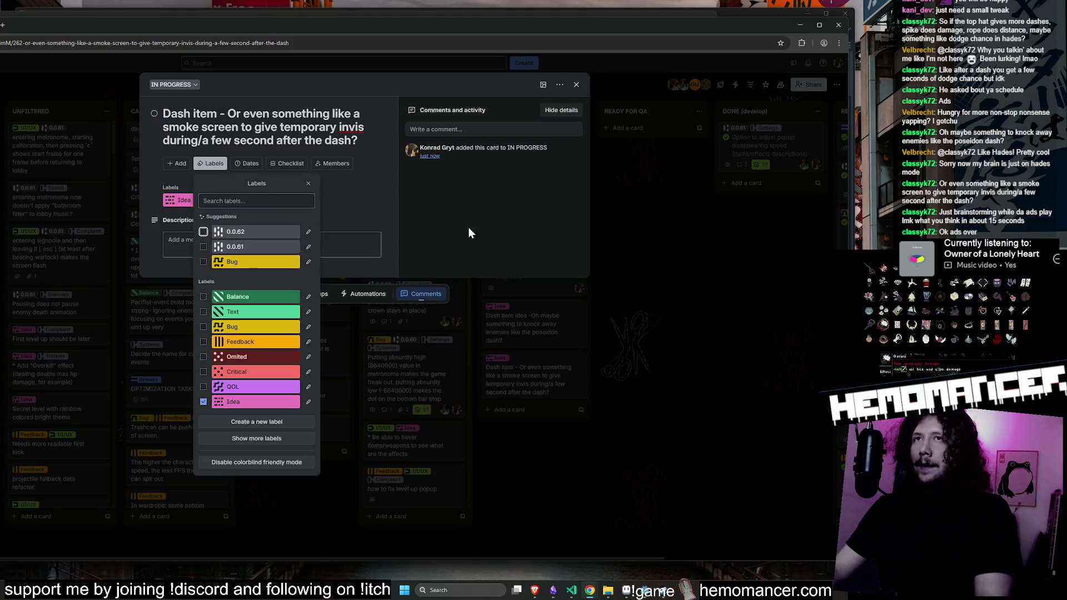
pyautogui.click(469, 228)
pyautogui.click(696, 317)
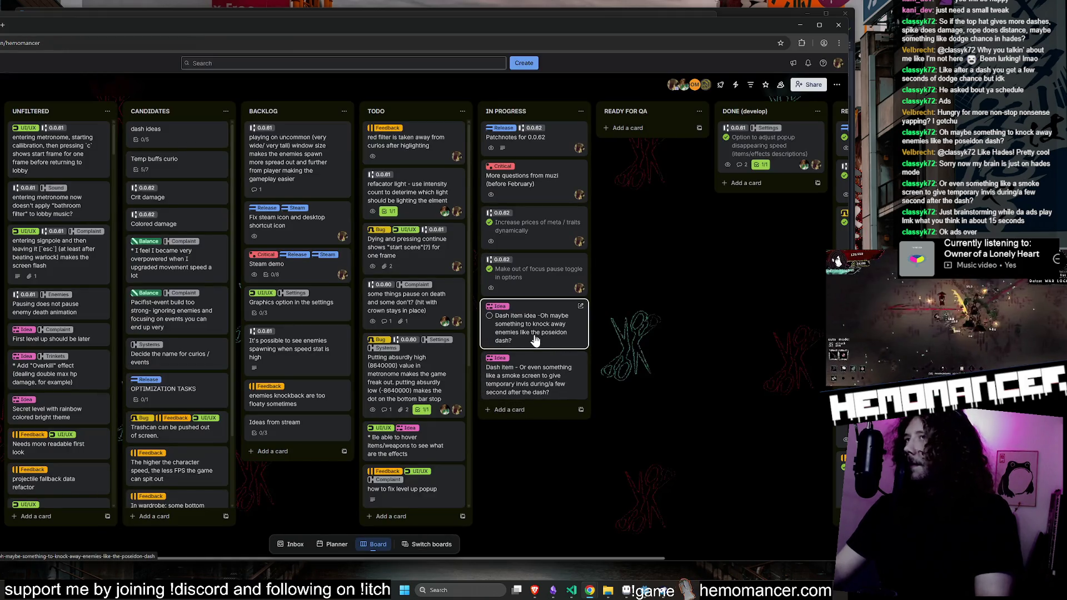
pyautogui.moveTo(535, 340)
pyautogui.mouseDown()
pyautogui.moveTo(548, 340)
pyautogui.moveTo(429, 144)
pyautogui.mouseUp()
pyautogui.click(800, 26)
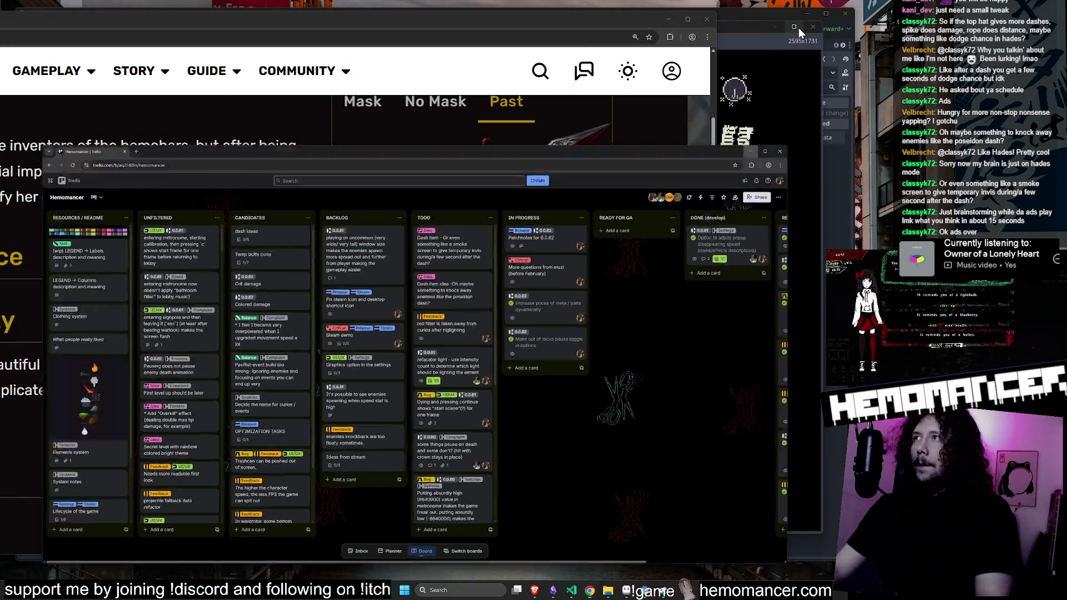
# Minimize Chrome, leave the game's collection via BACK, and bring Trello forward
pyautogui.click(668, 19)
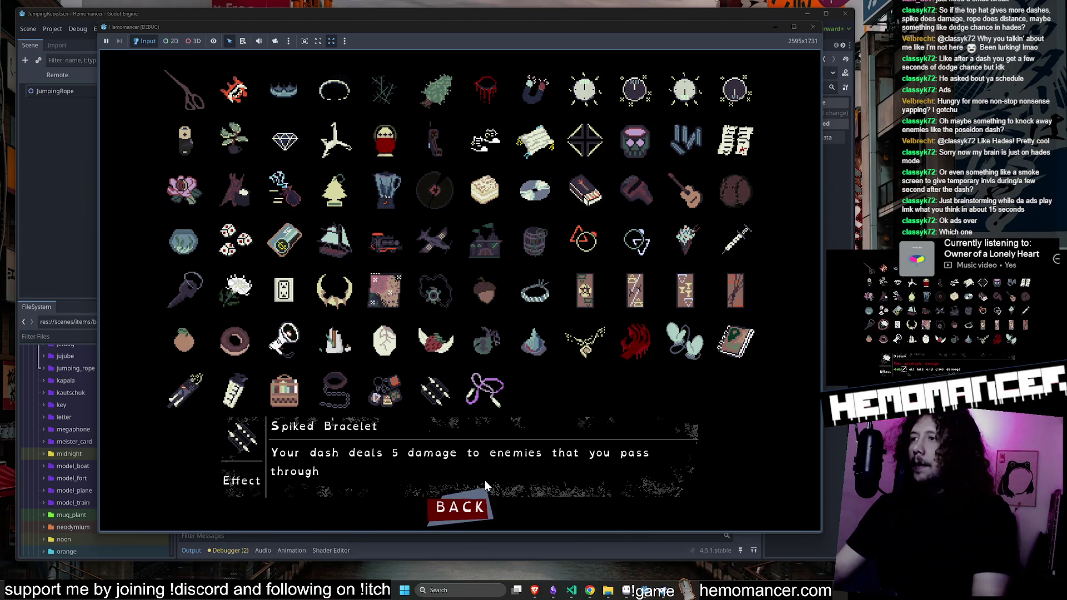
pyautogui.click(469, 507)
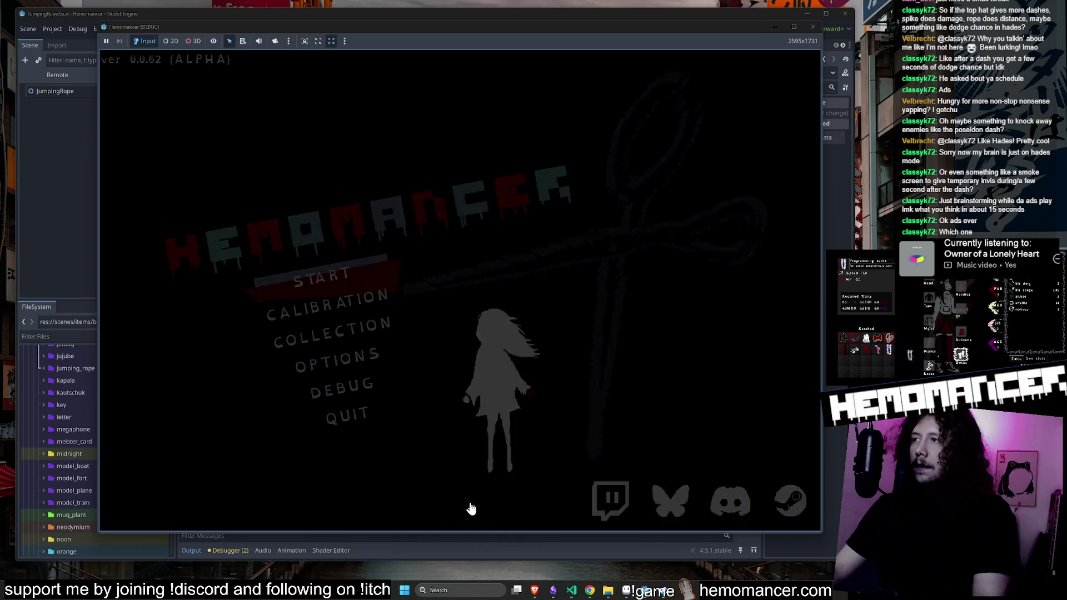
pyautogui.moveTo(590, 593)
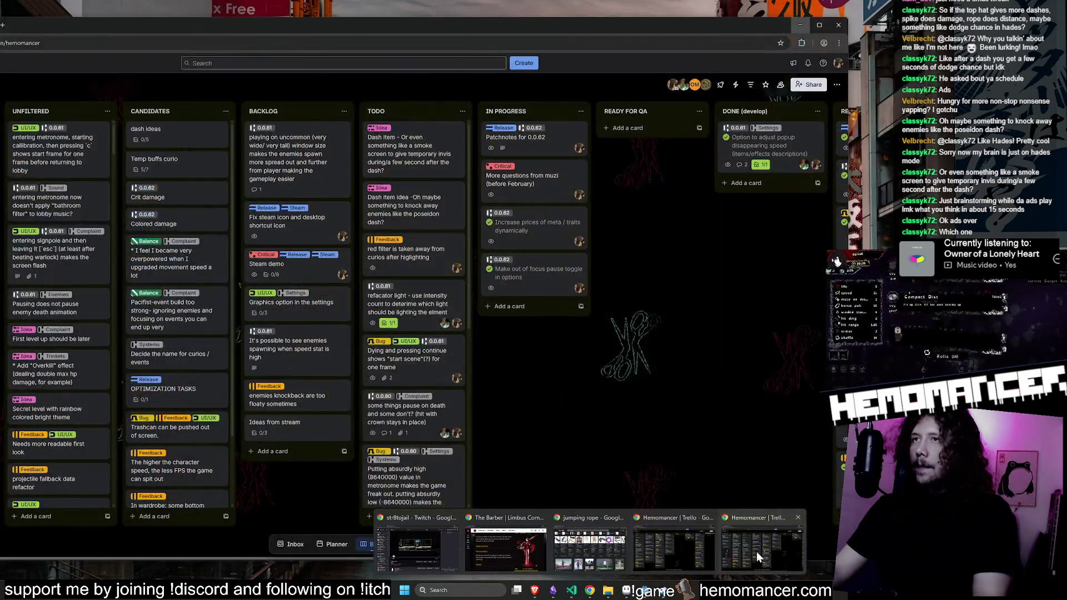
pyautogui.click(755, 551)
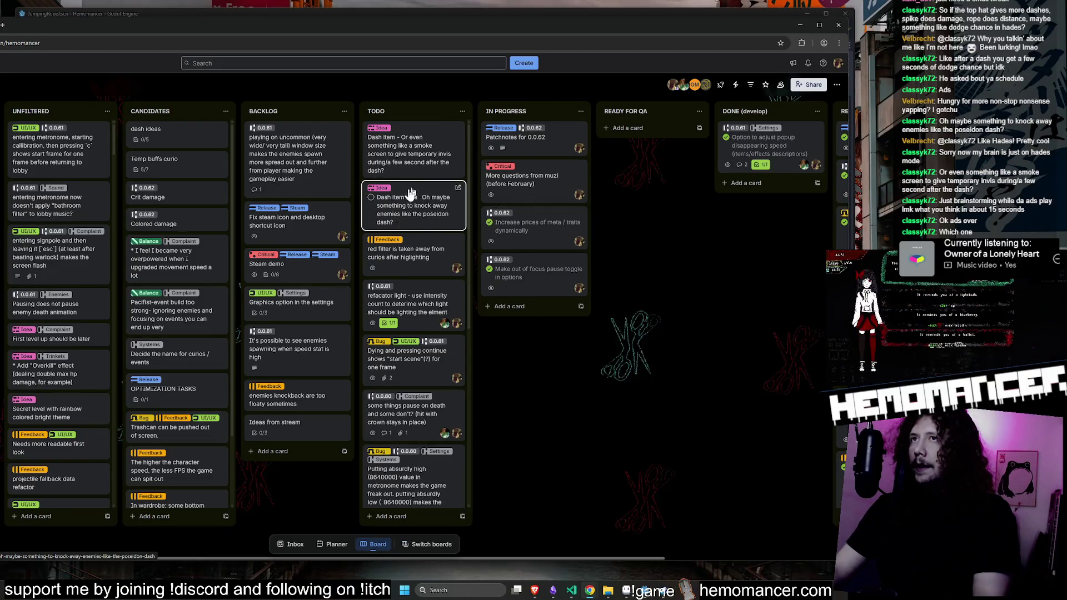
pyautogui.click(801, 25)
pyautogui.moveTo(796, 28)
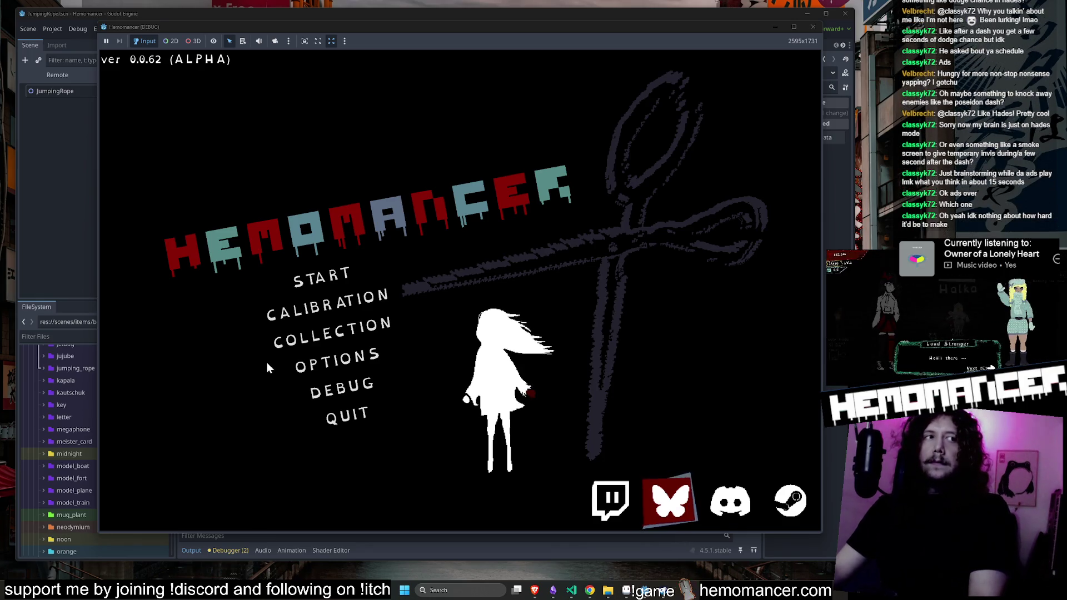
# Start a run, press Esc back to the title menu, and move the highlight down
pyautogui.click(340, 277)
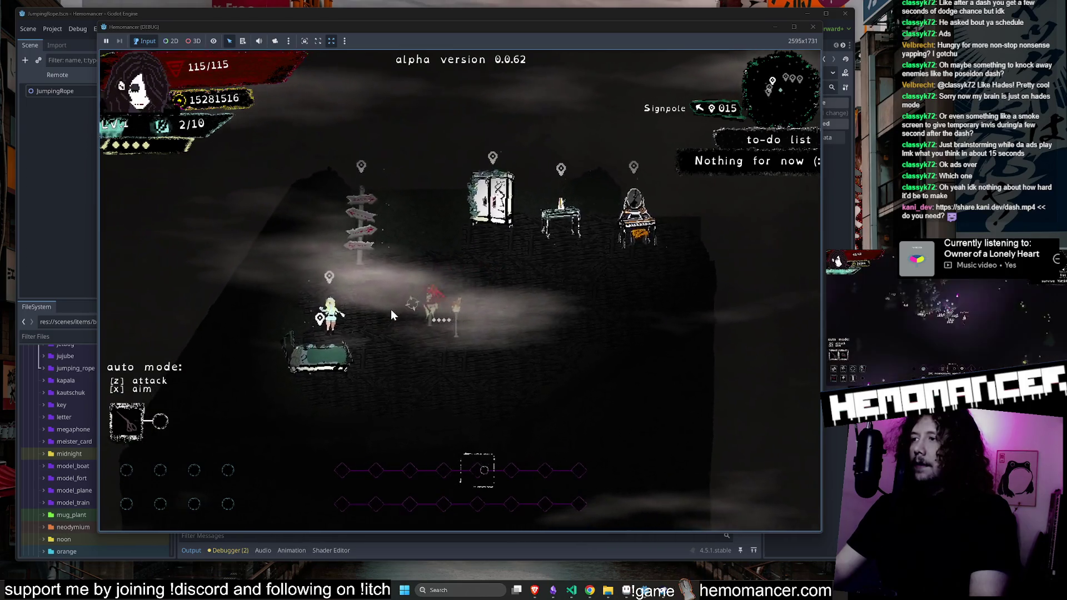
pyautogui.press('Escape')
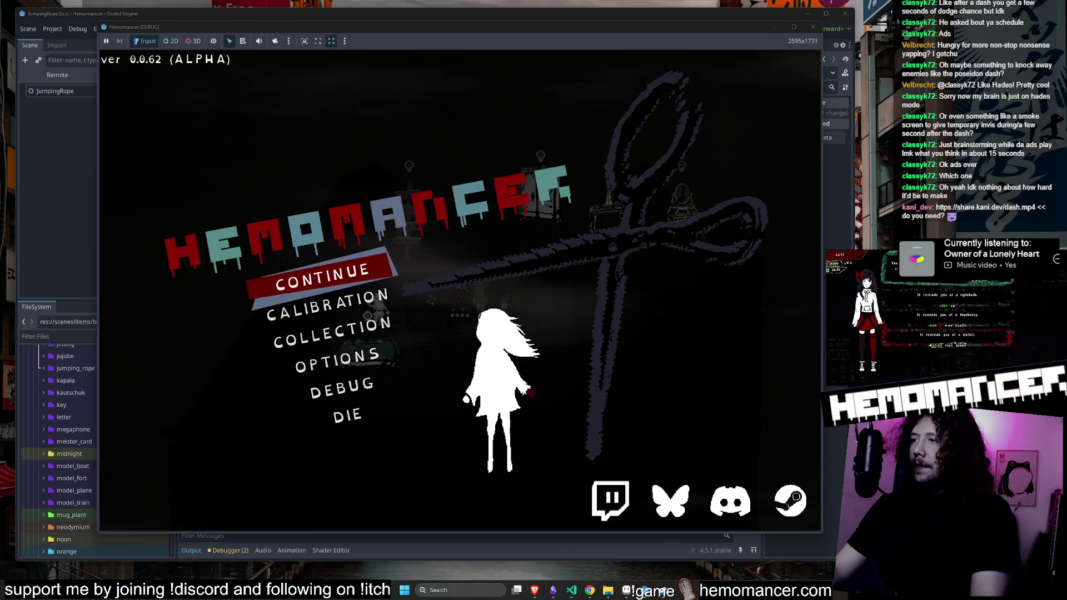
pyautogui.press('Down')
pyautogui.press('Down')
pyautogui.press('Down')
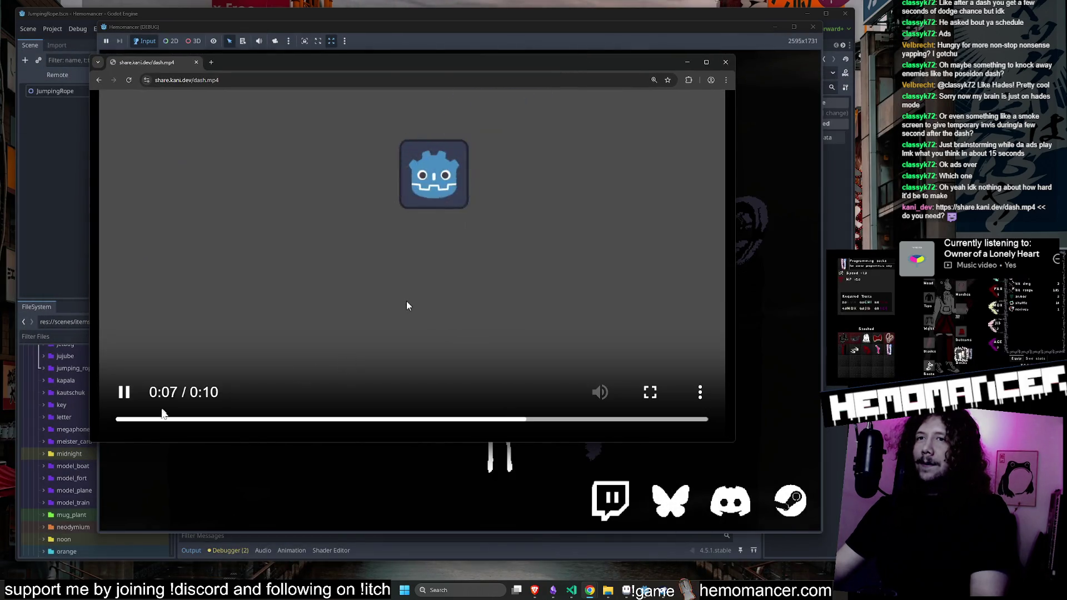
# Rewind and replay the dash.mp4 clip several times, pause it, and close the video window
pyautogui.moveTo(163, 416); pyautogui.dragTo(118, 419)
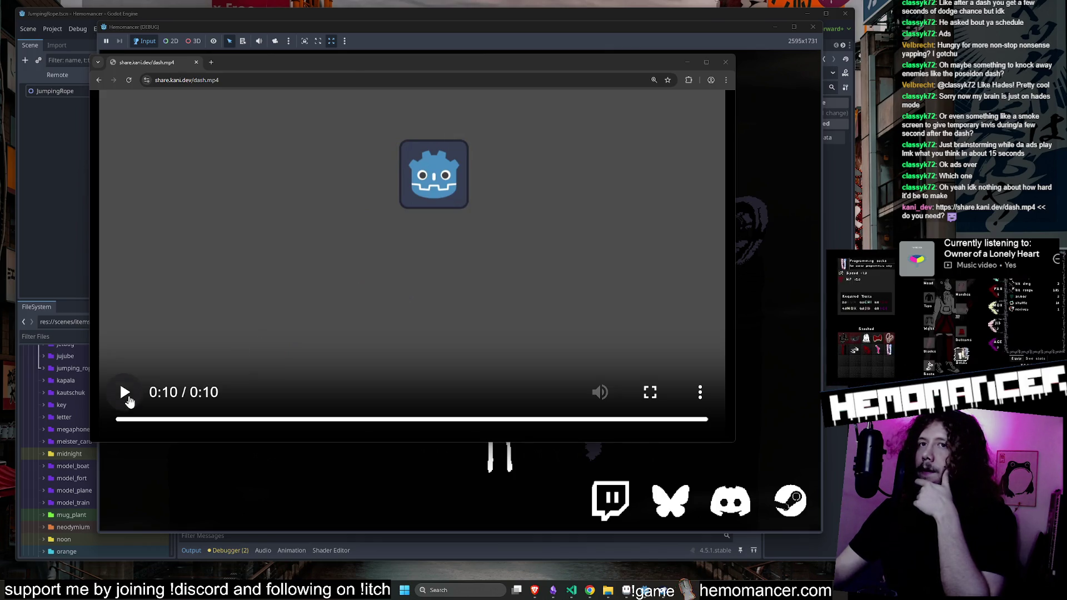
pyautogui.click(125, 394)
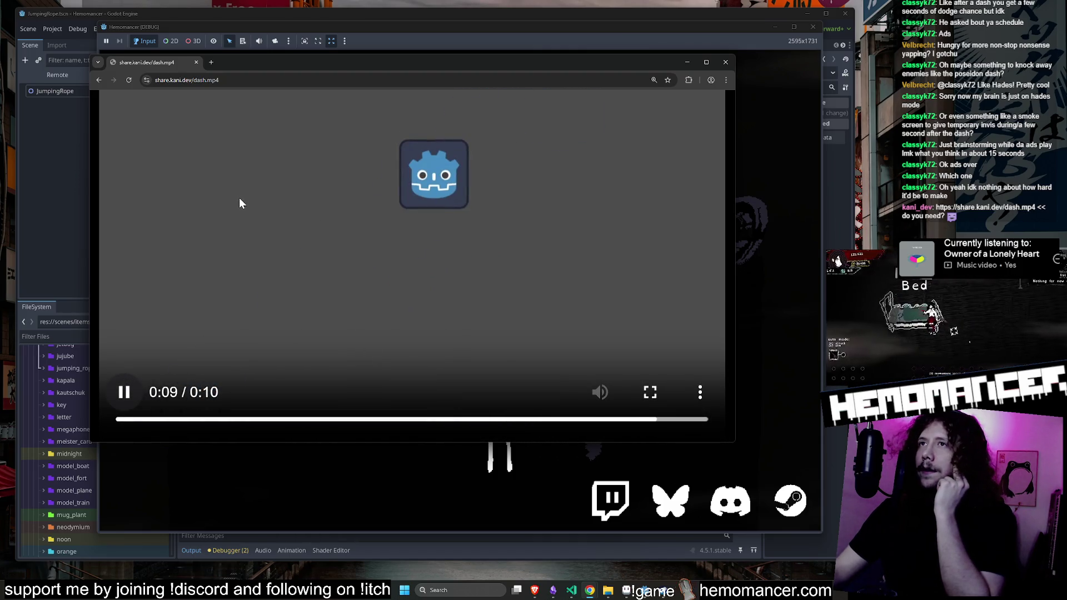
pyautogui.click(124, 392)
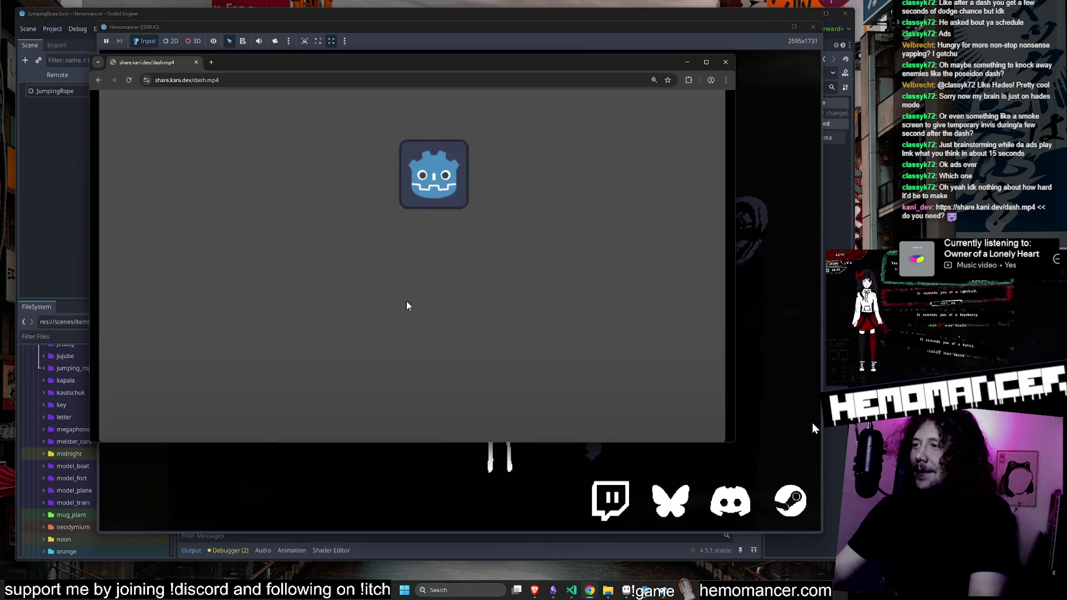
pyautogui.moveTo(575, 386)
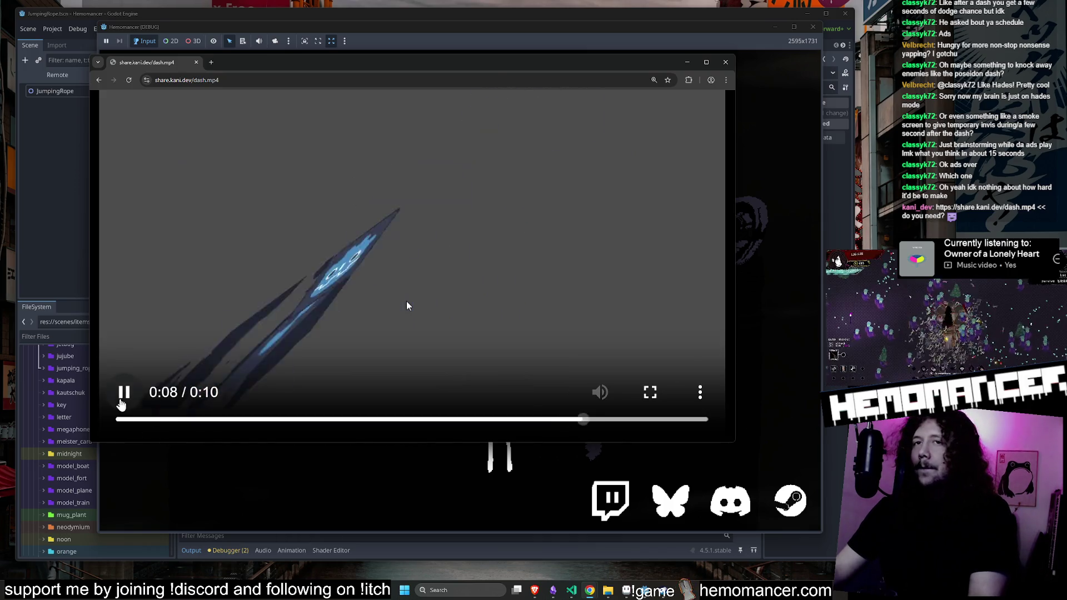
pyautogui.click(116, 422)
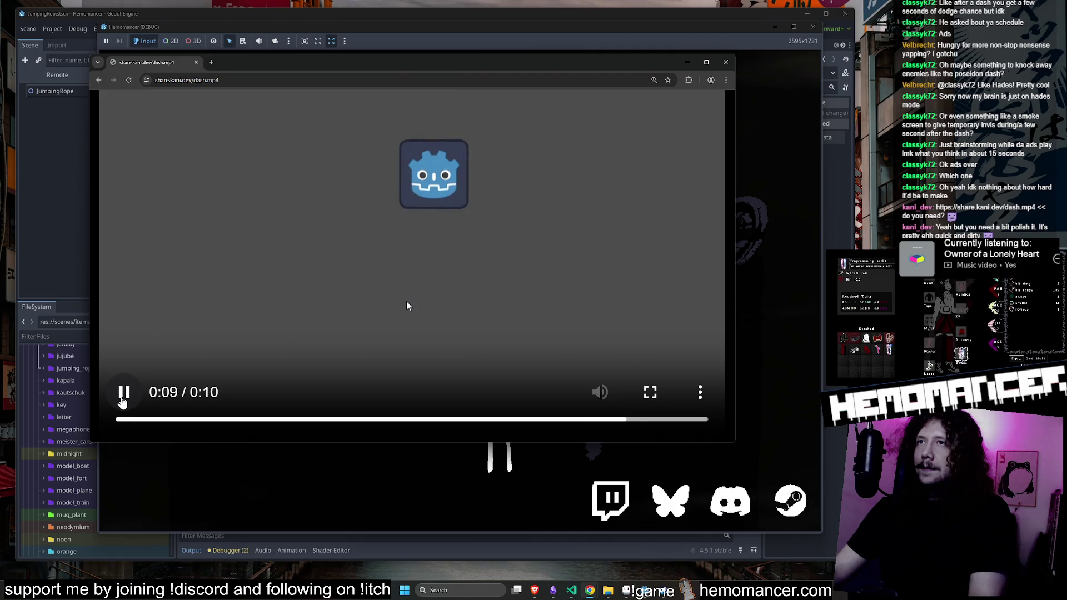
pyautogui.click(124, 393)
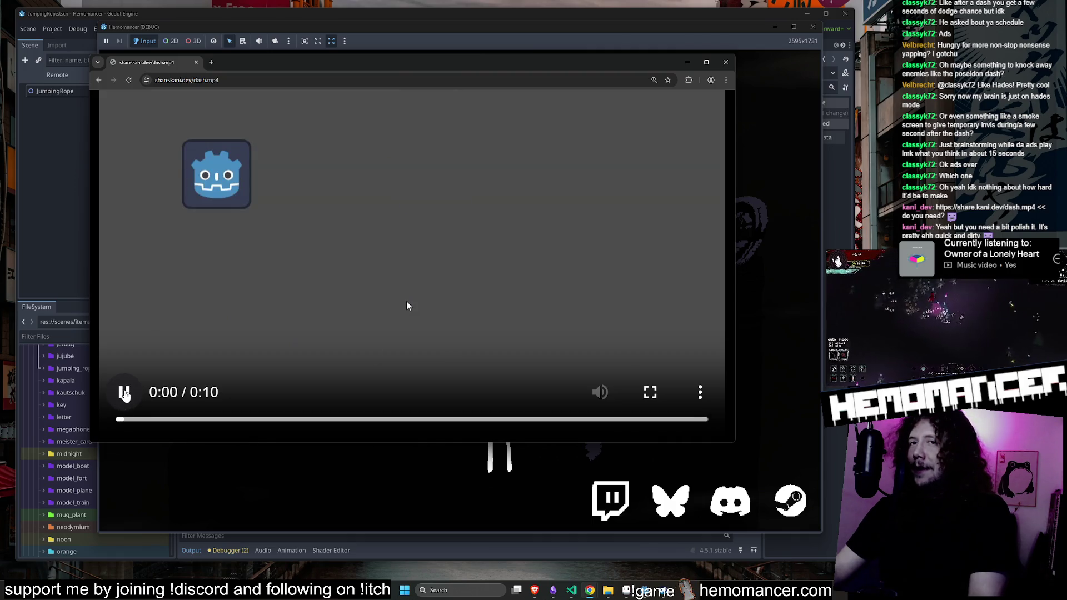
pyautogui.click(124, 395)
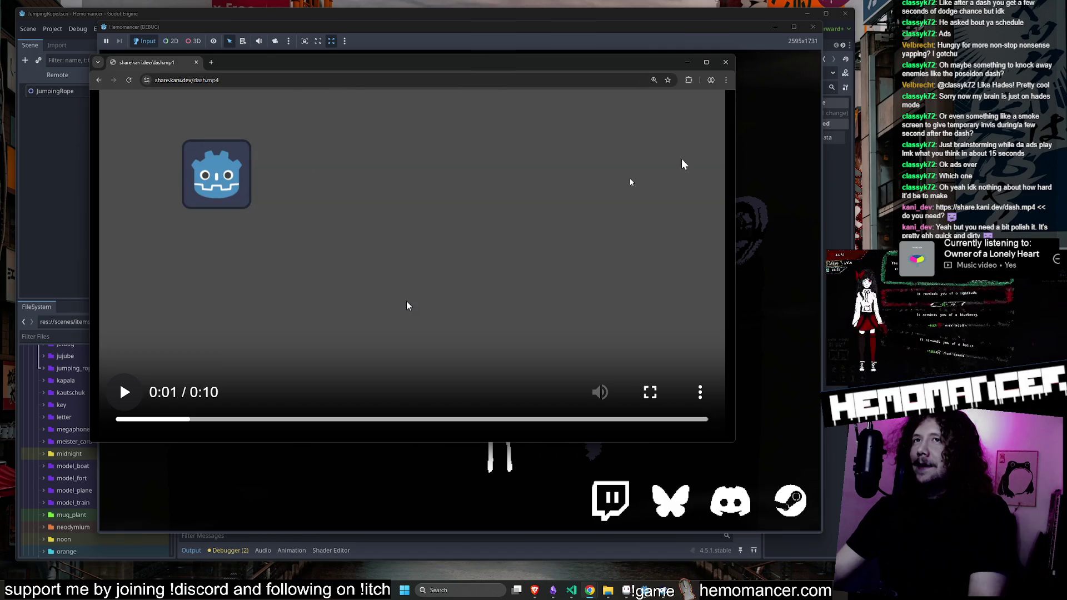
pyautogui.click(726, 63)
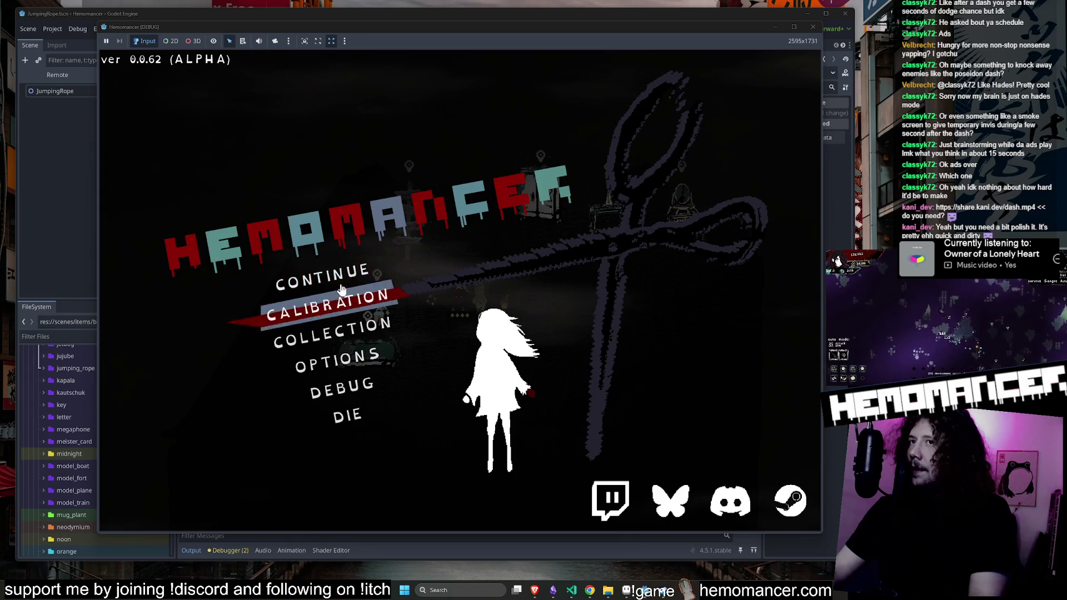
pyautogui.click(374, 273)
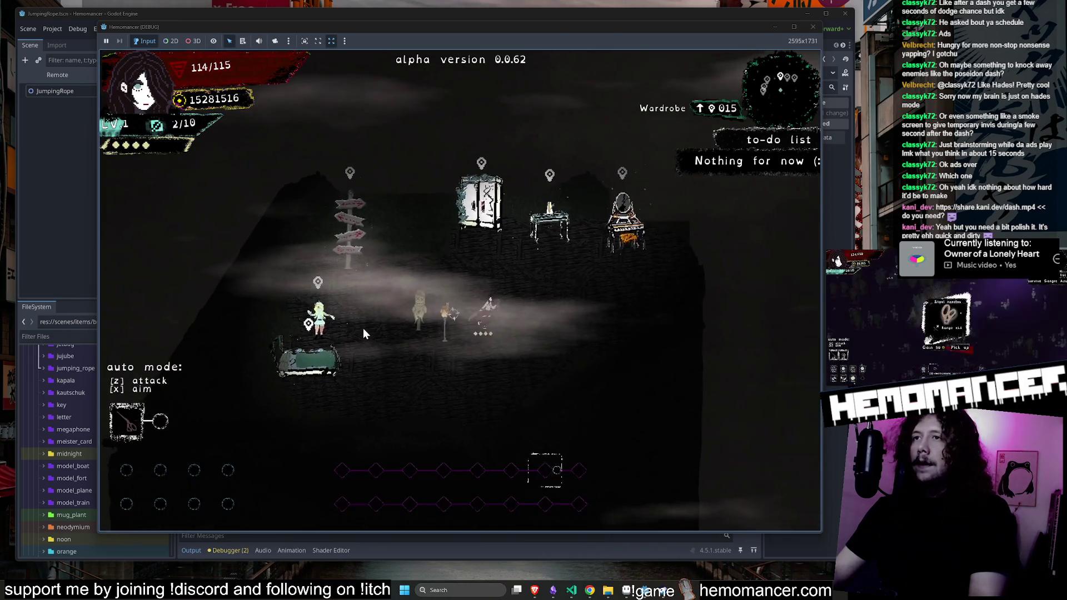
pyautogui.press('Up')
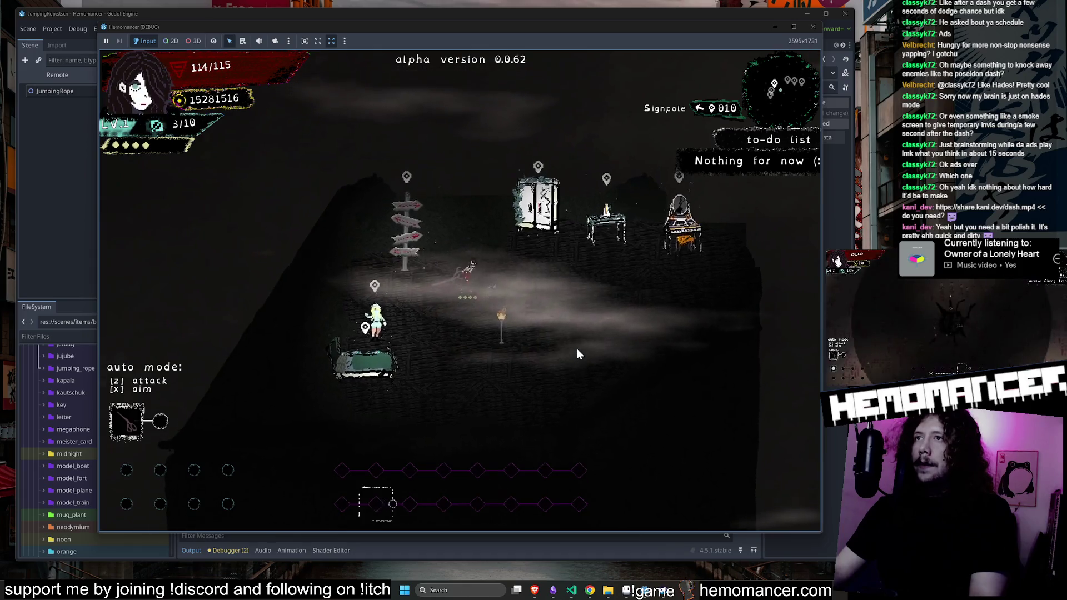
pyautogui.press('Up')
pyautogui.press('Right')
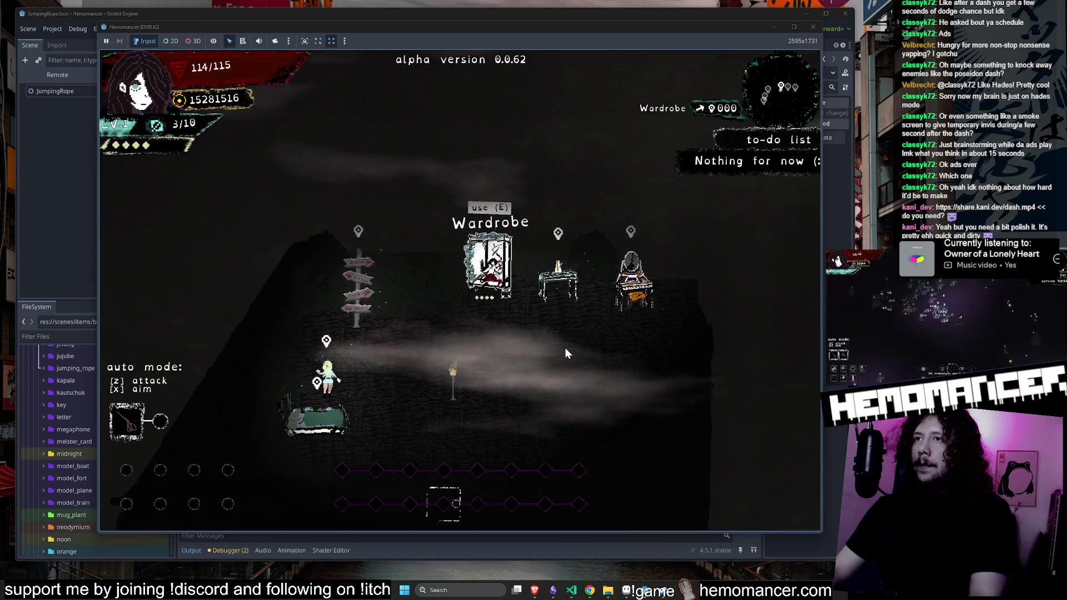
pyautogui.press('Down')
pyautogui.press('Left')
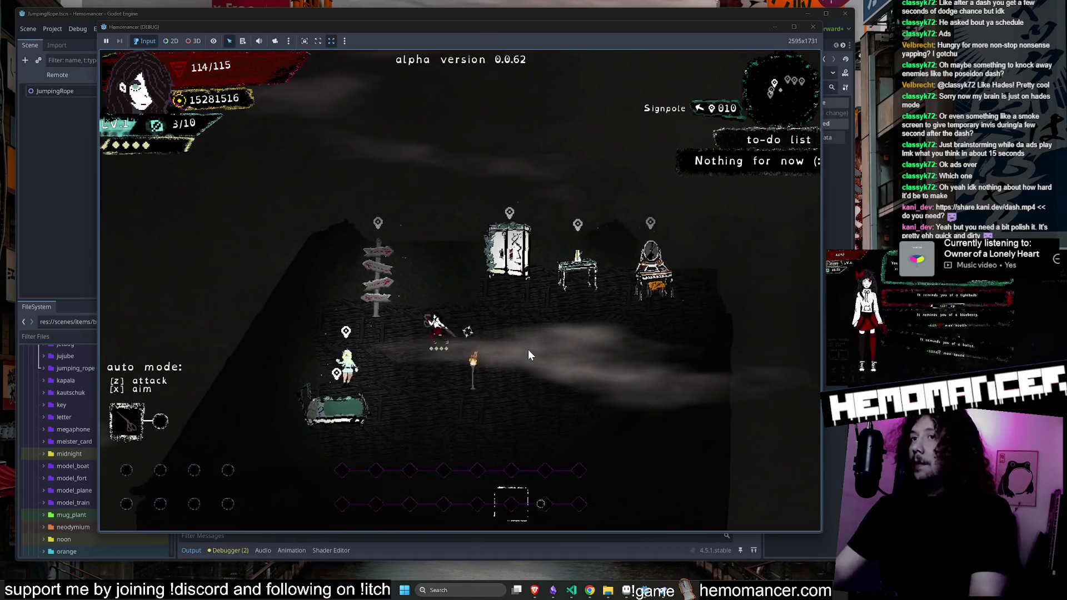
pyautogui.press('Right')
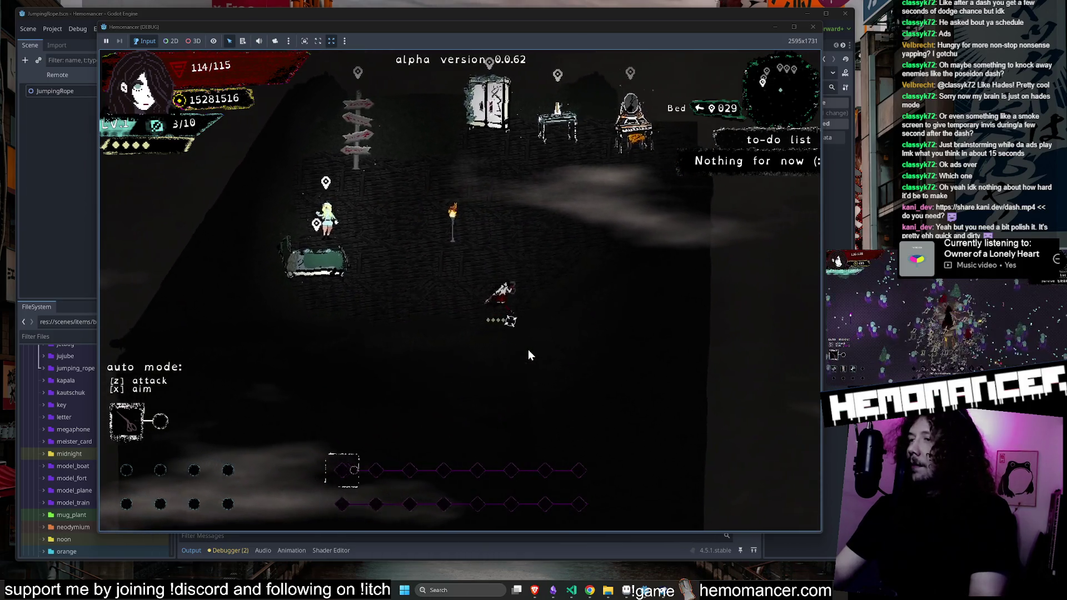
pyautogui.press('Up')
pyautogui.press('Left')
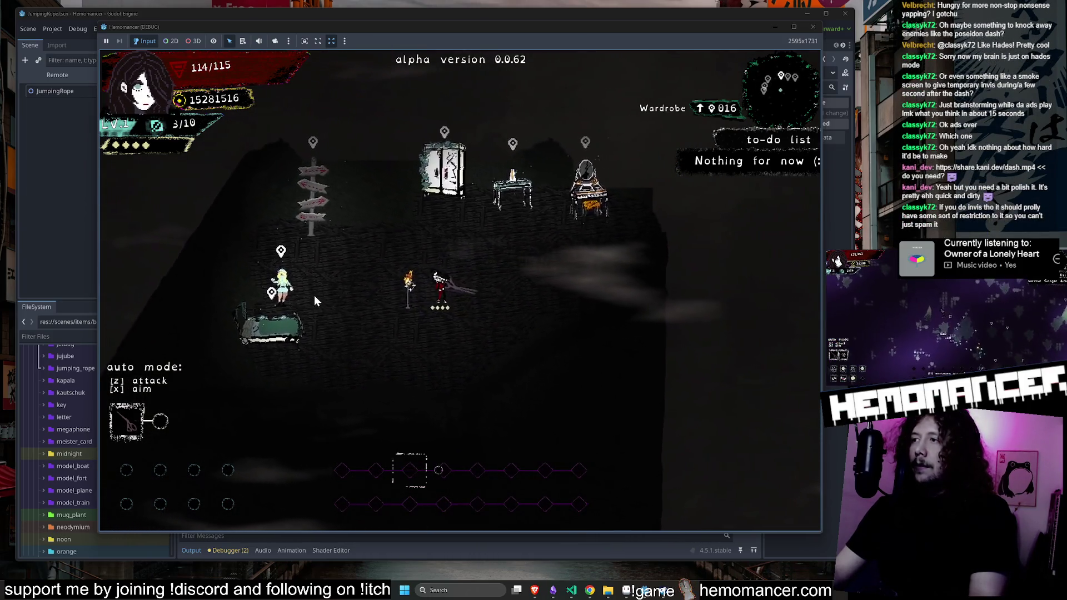
pyautogui.press('Up')
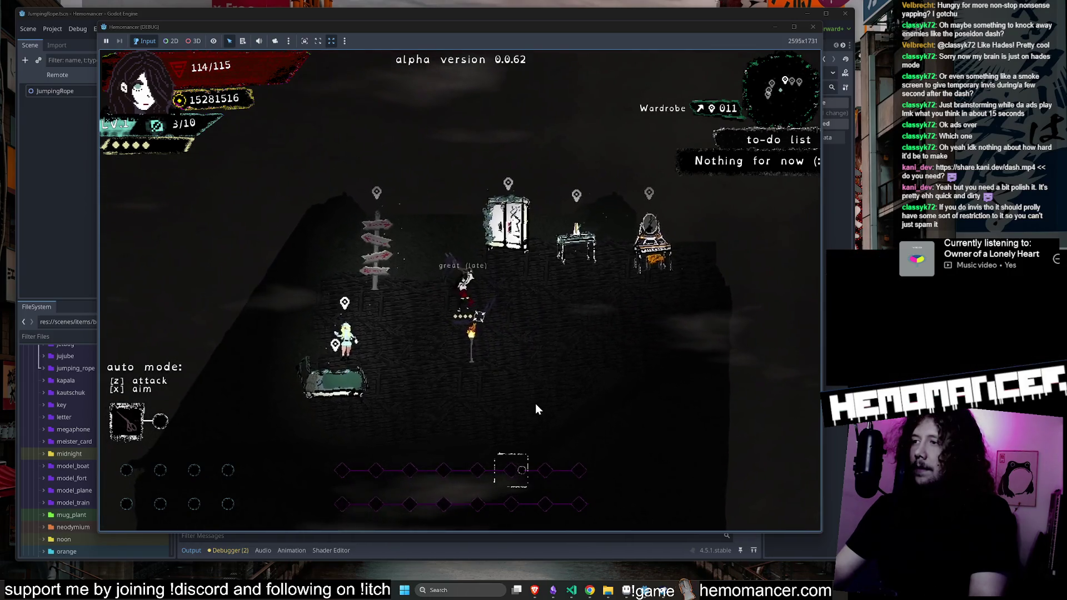
pyautogui.press('Down')
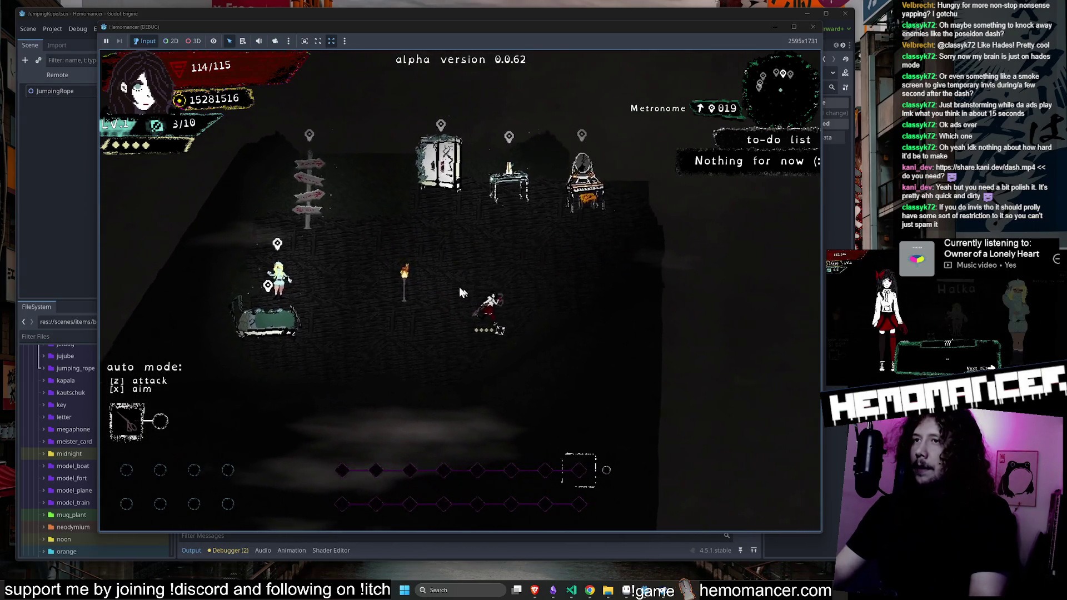
pyautogui.scroll(3, 445, 283)
pyautogui.press('Left')
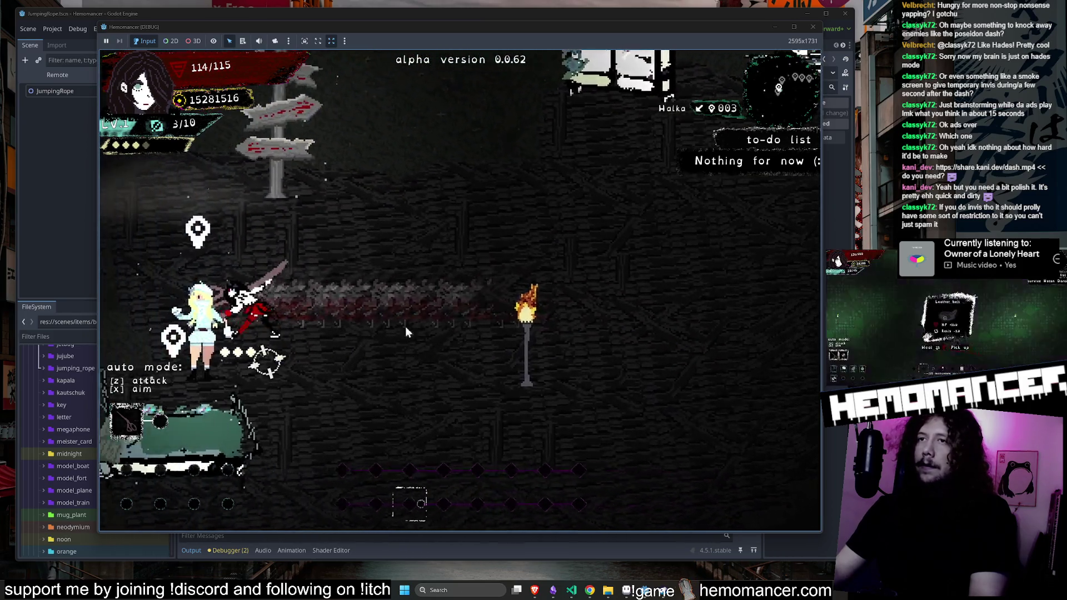
pyautogui.press('Escape')
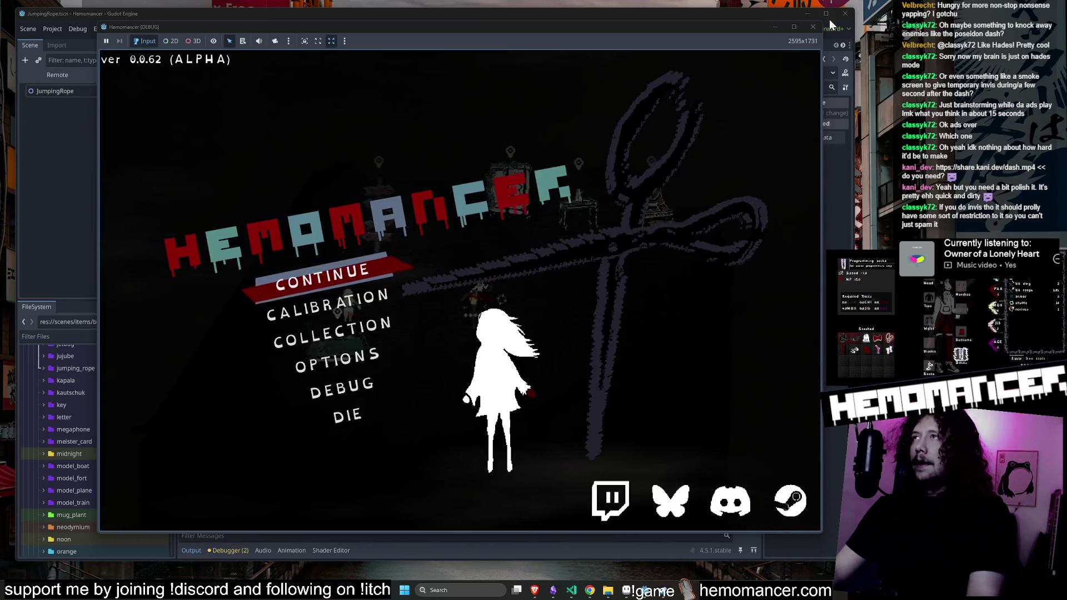
pyautogui.click(814, 27)
# Collapse the buffs, main_weapons and items folders in the FileSystem dock
pyautogui.click(626, 594)
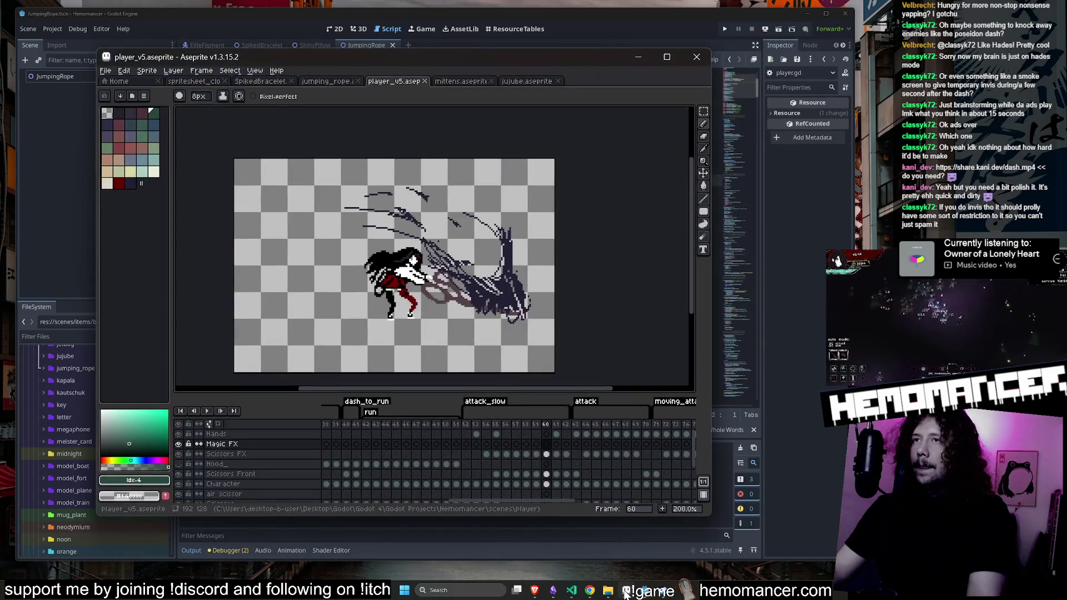
pyautogui.click(626, 594)
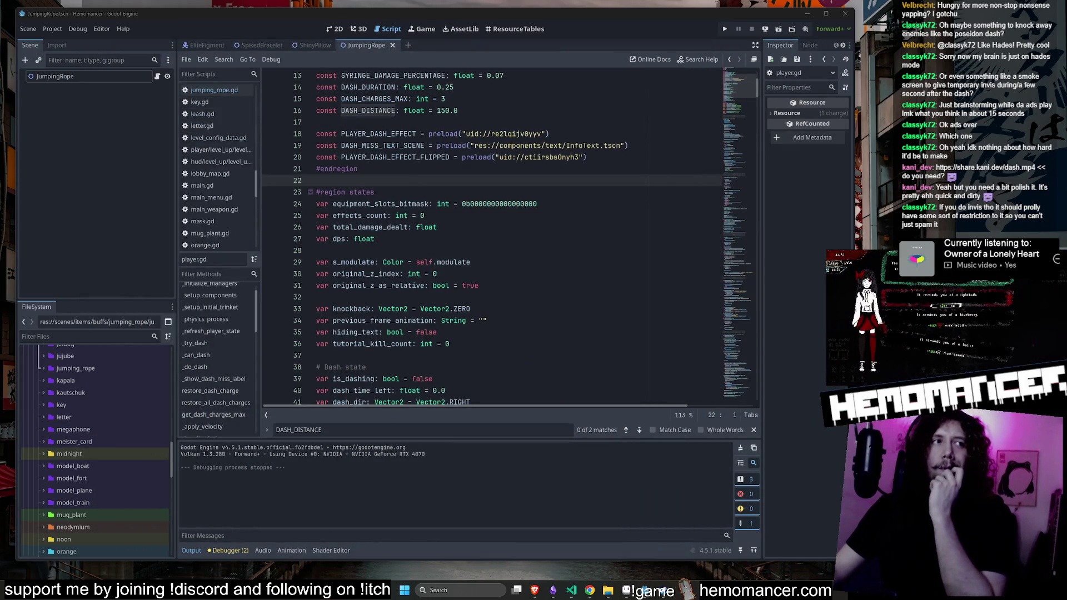
pyautogui.scroll(10, 109, 426)
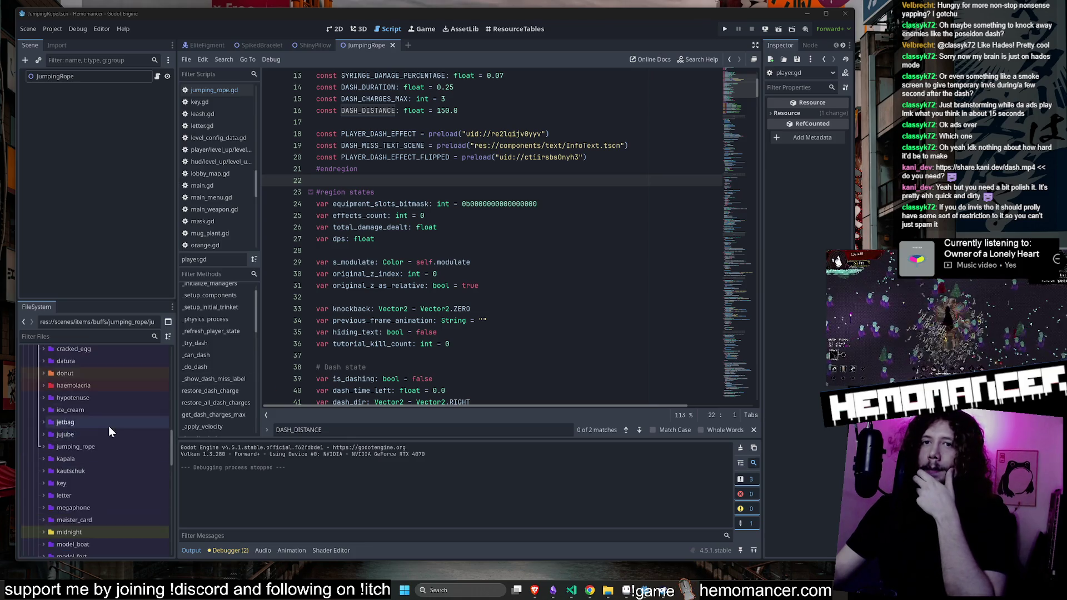
pyautogui.scroll(3, 98, 419)
pyautogui.click(34, 439)
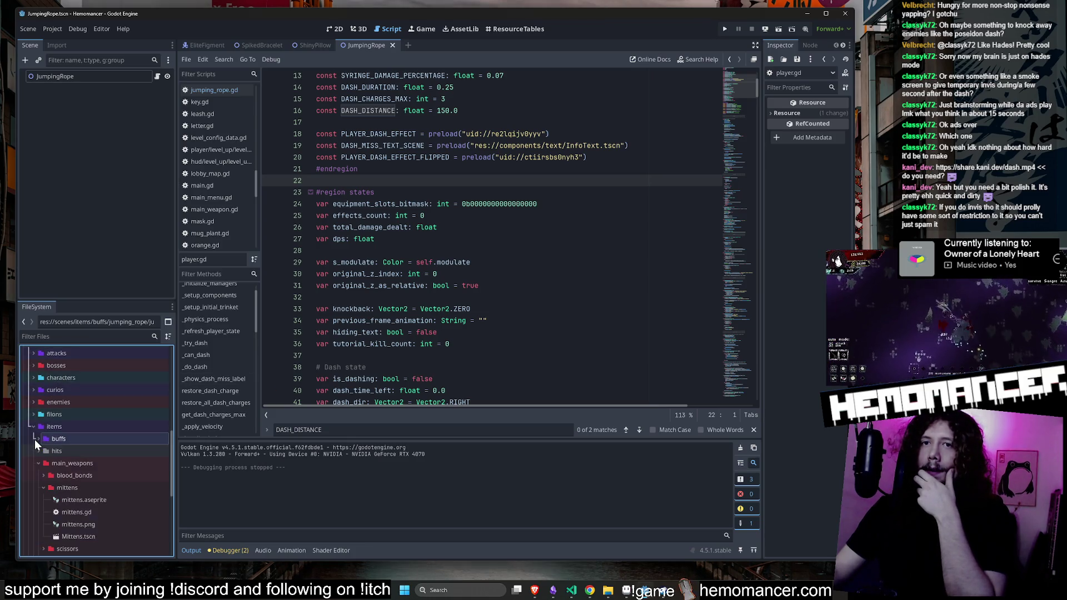
pyautogui.click(38, 464)
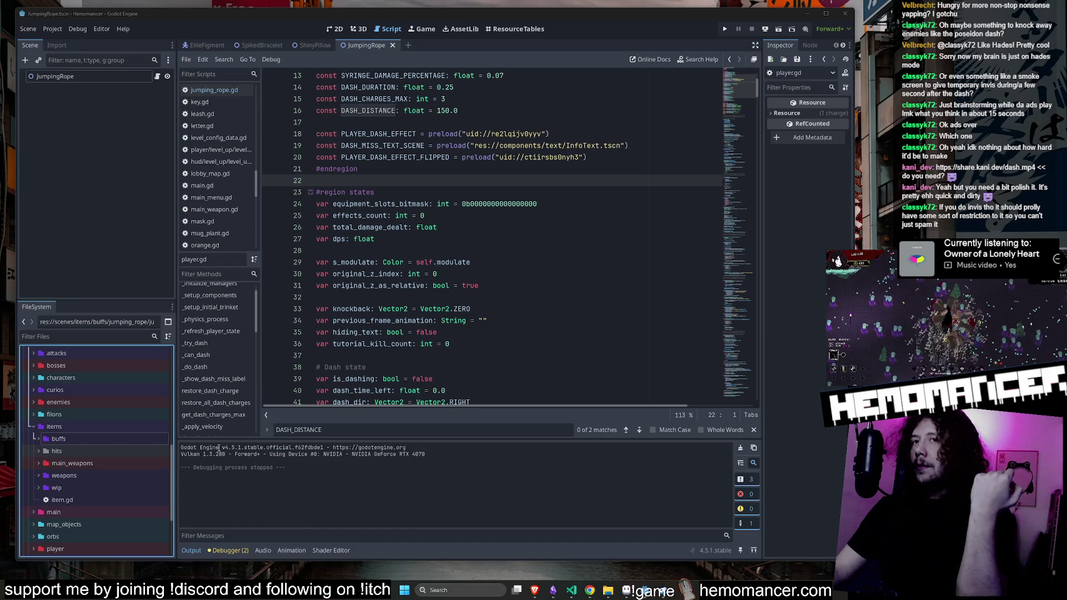
pyautogui.doubleClick(70, 427)
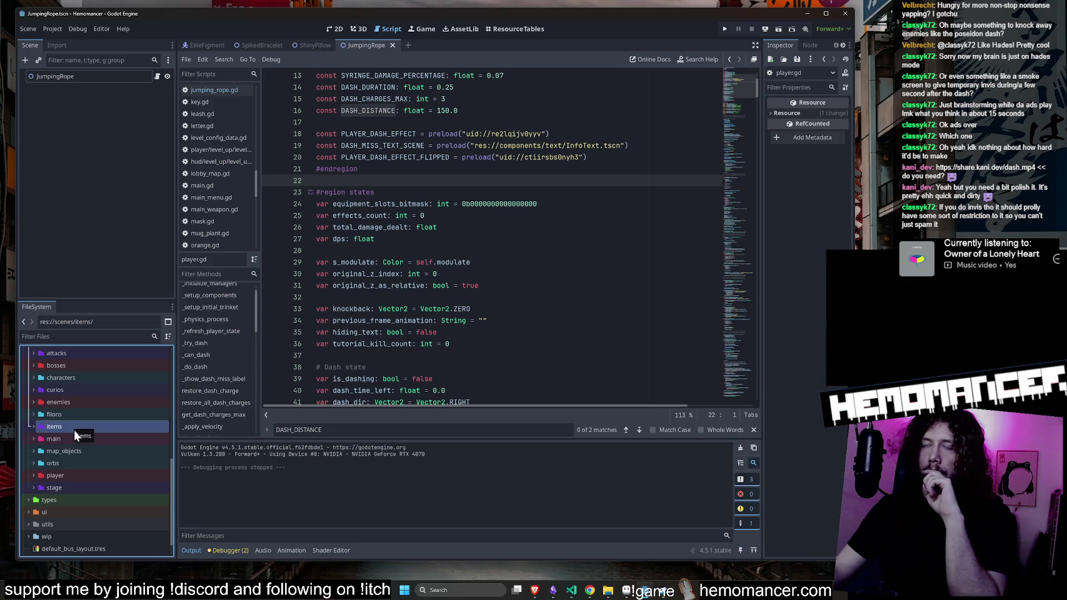
# Run the Hemomancer project with F5 from the script editor
pyautogui.scroll(5, 75, 431)
pyautogui.scroll(-2, 67, 403)
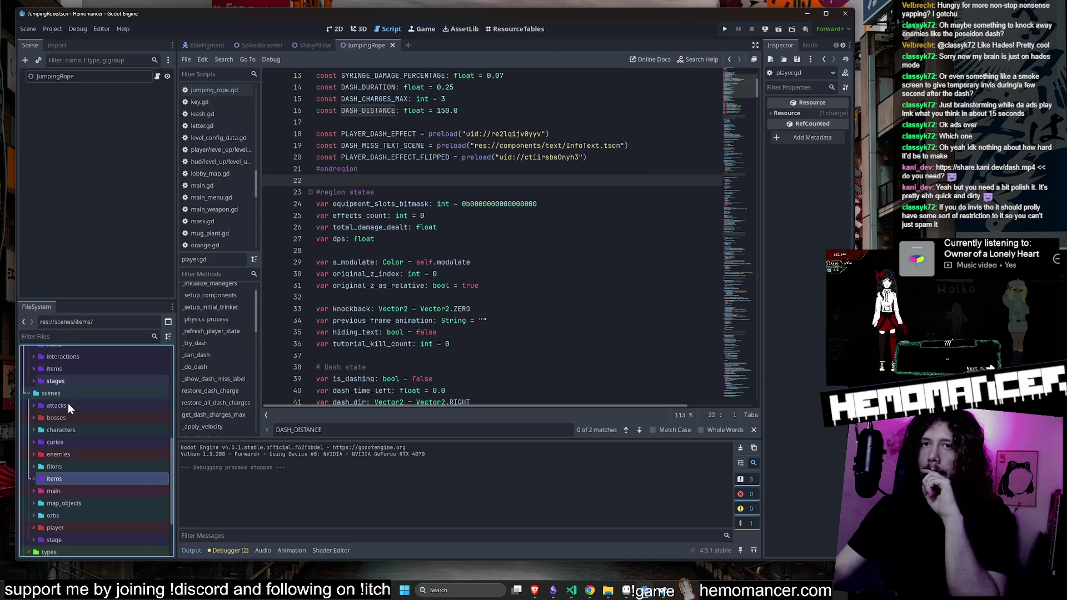
pyautogui.click(542, 206)
pyautogui.press('F5')
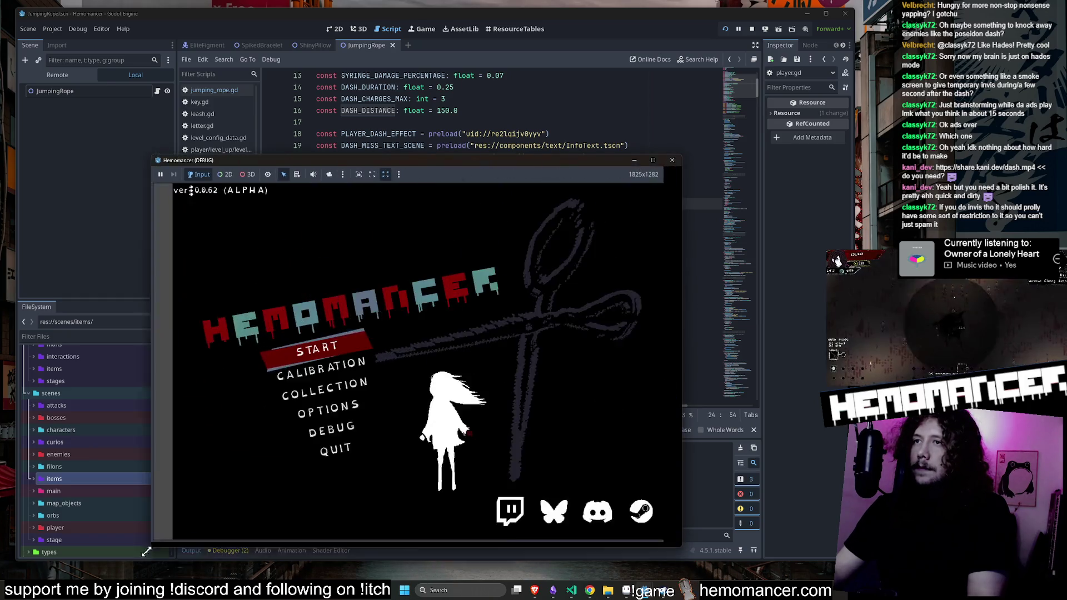
# Open the game's COLLECTION screen and enlarge the debug window
pyautogui.click(303, 407)
pyautogui.moveTo(681, 156)
pyautogui.mouseDown()
pyautogui.moveTo(785, 90)
pyautogui.moveTo(878, 7)
pyautogui.moveTo(850, 12)
pyautogui.mouseUp()
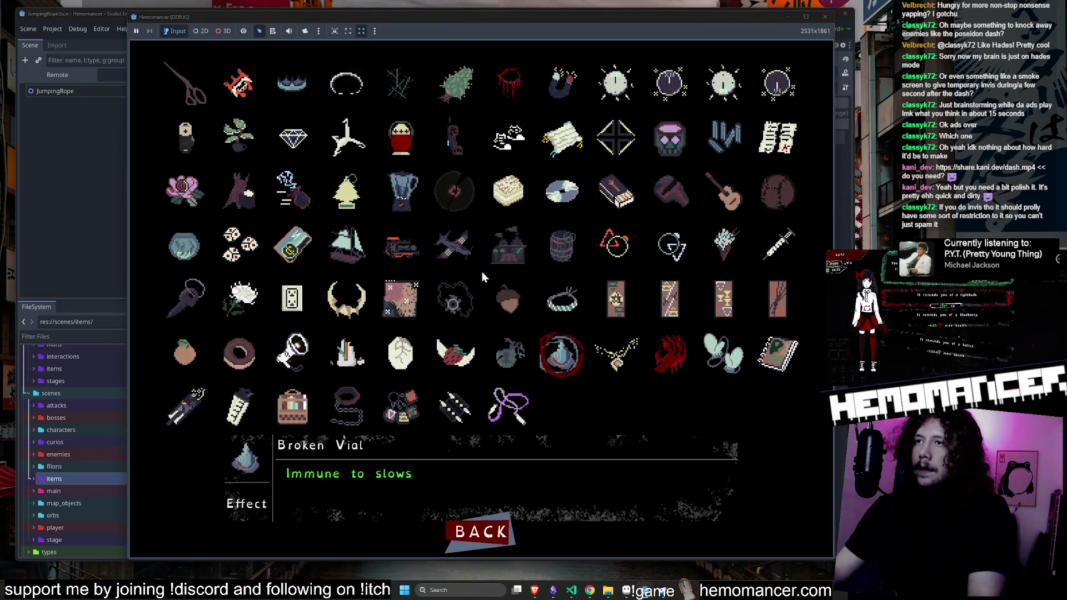
pyautogui.click(123, 9)
pyautogui.moveTo(122, 9); pyautogui.dragTo(85, 6)
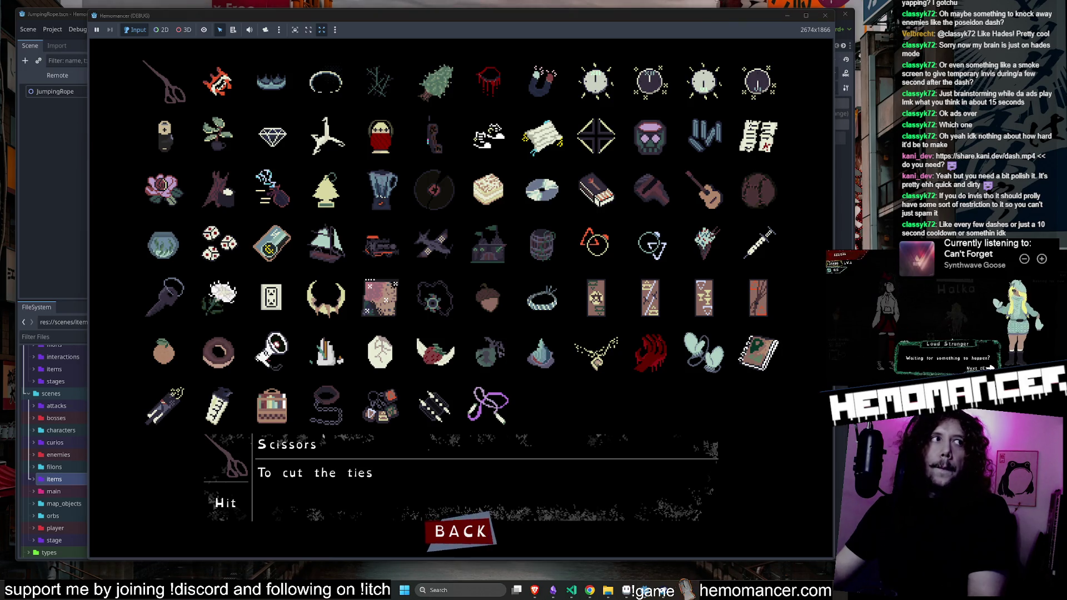
# Read the Broken Necklace, Jumping rope and Key item descriptions
pyautogui.click(597, 351)
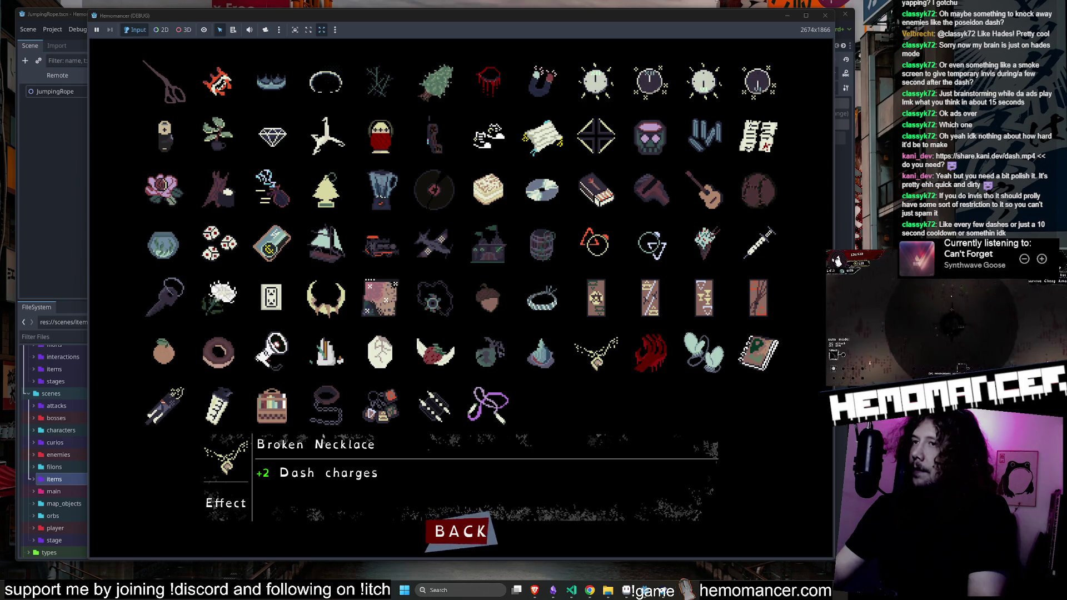
pyautogui.click(488, 403)
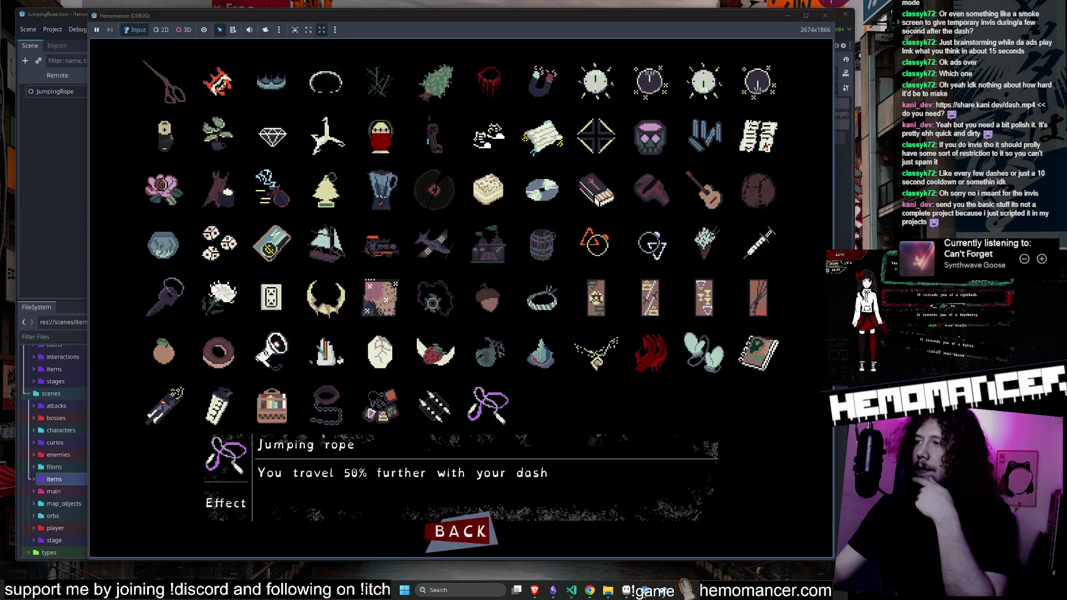
pyautogui.click(164, 297)
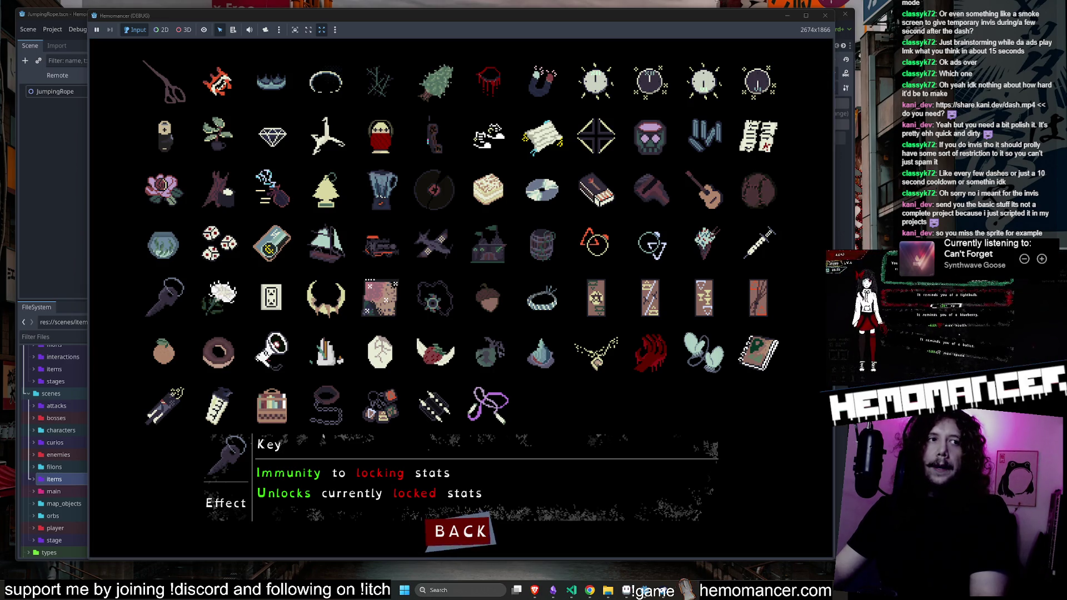
# Recheck Jumping rope, read Broken Vial, Acorn and other items, then Alt+Tab away
pyautogui.click(488, 406)
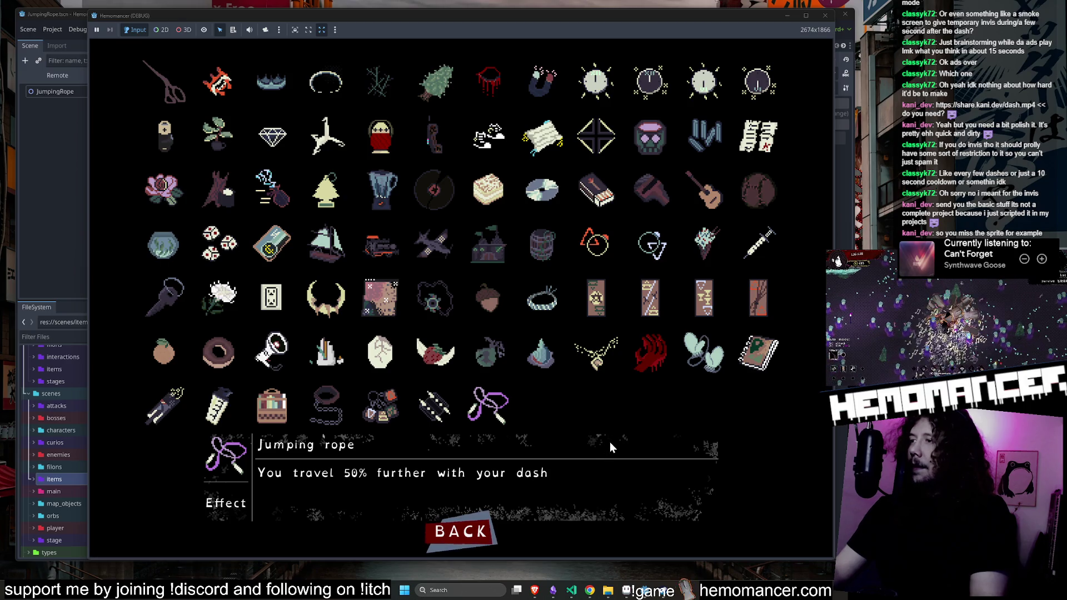
pyautogui.click(542, 356)
pyautogui.click(469, 315)
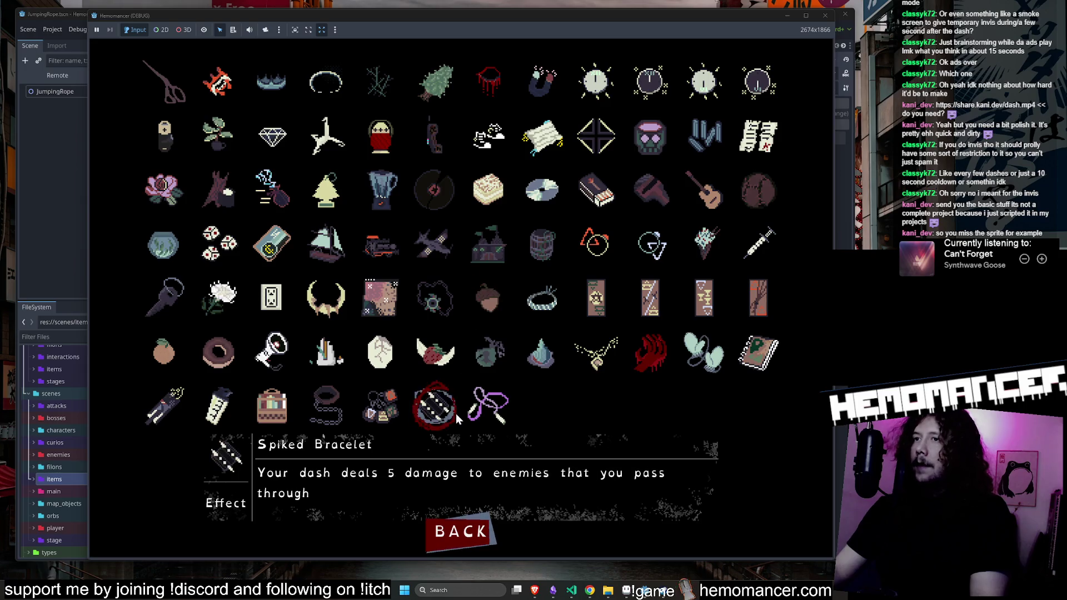
pyautogui.moveTo(179, 405)
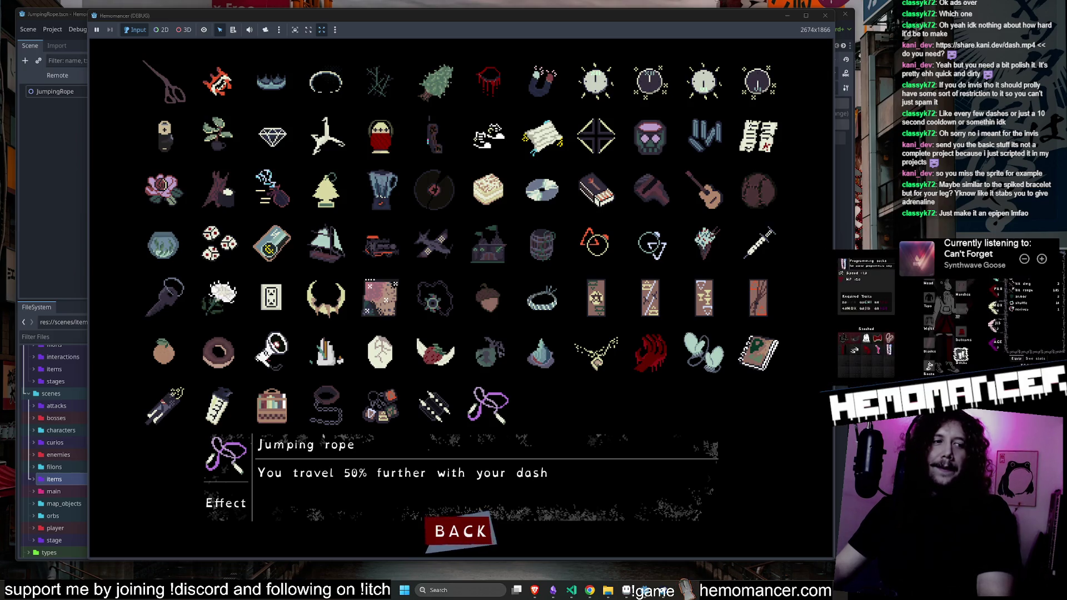
pyautogui.hotkey('alt', 'Tab')
pyautogui.moveTo(498, 84); pyautogui.dragTo(465, 68)
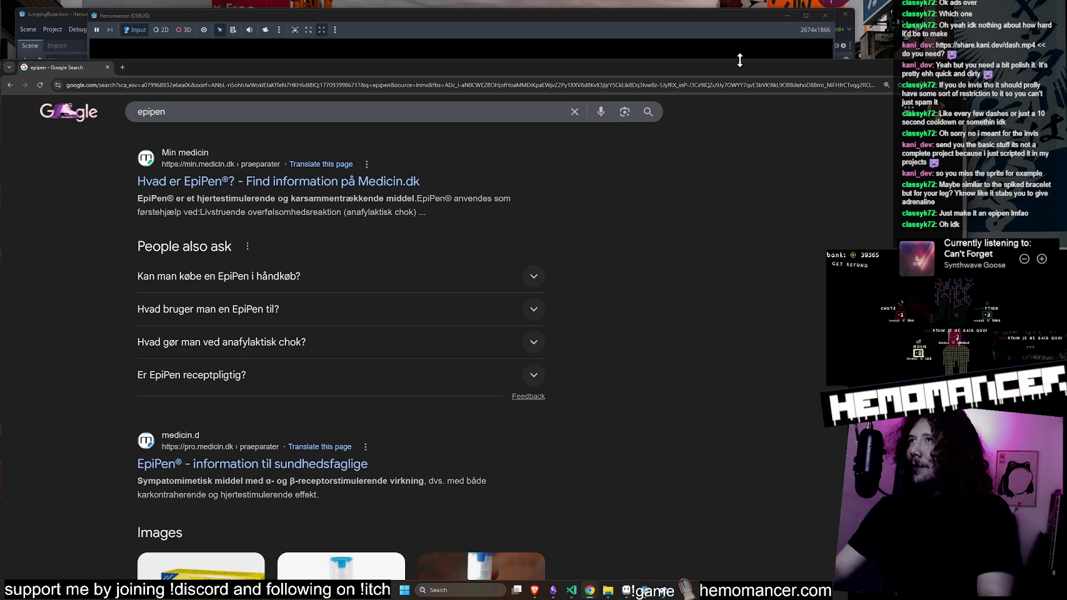
pyautogui.moveTo(739, 60); pyautogui.dragTo(732, 32)
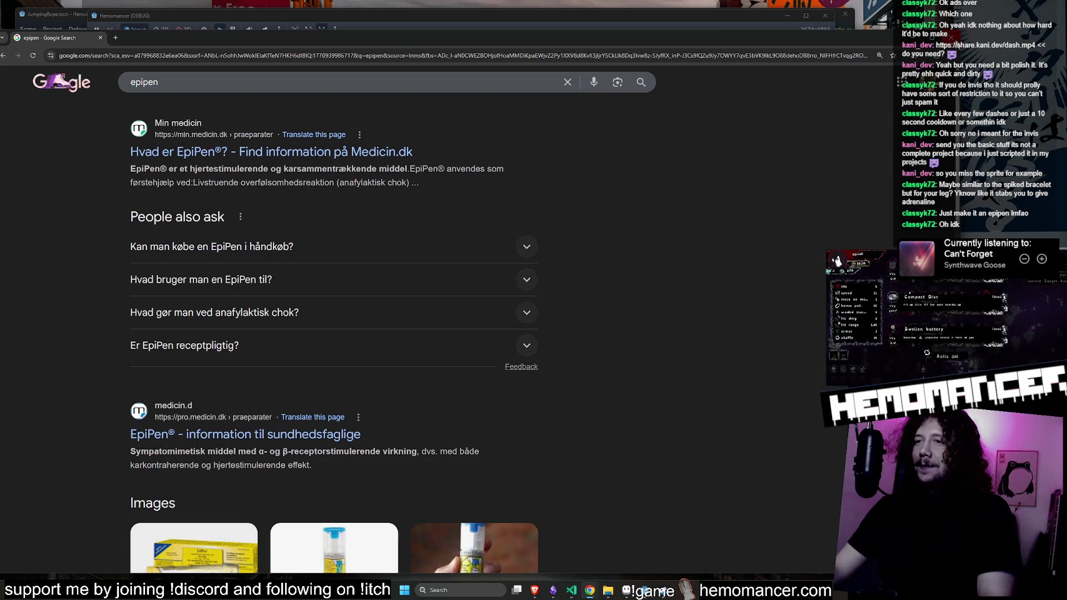
pyautogui.hotkey('alt', 'Tab')
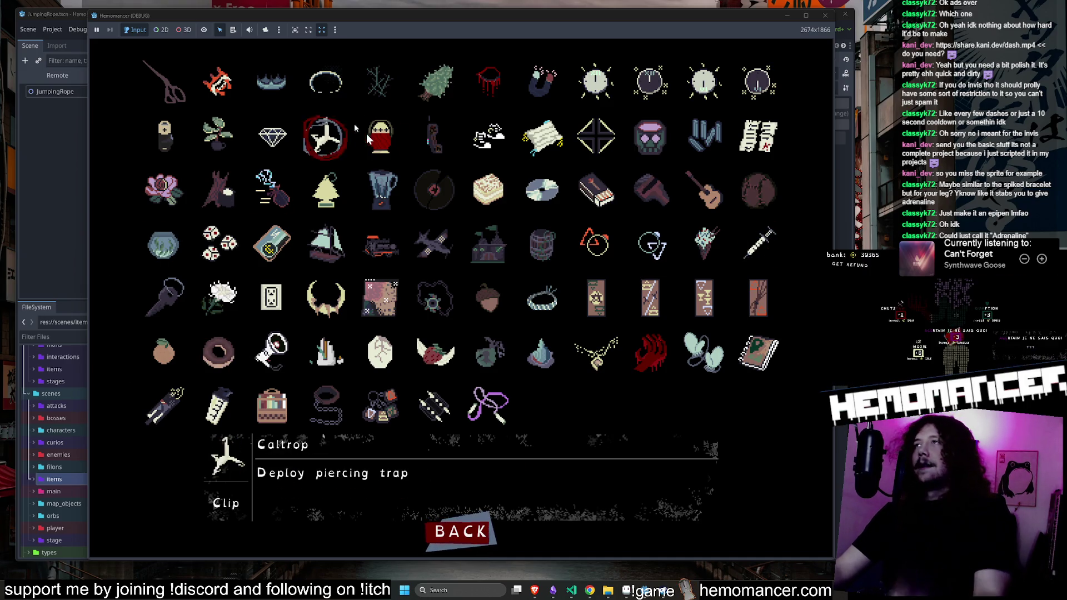
# Minimize the game and expand the items and buffs folders in the FileSystem dock
pyautogui.click(792, 19)
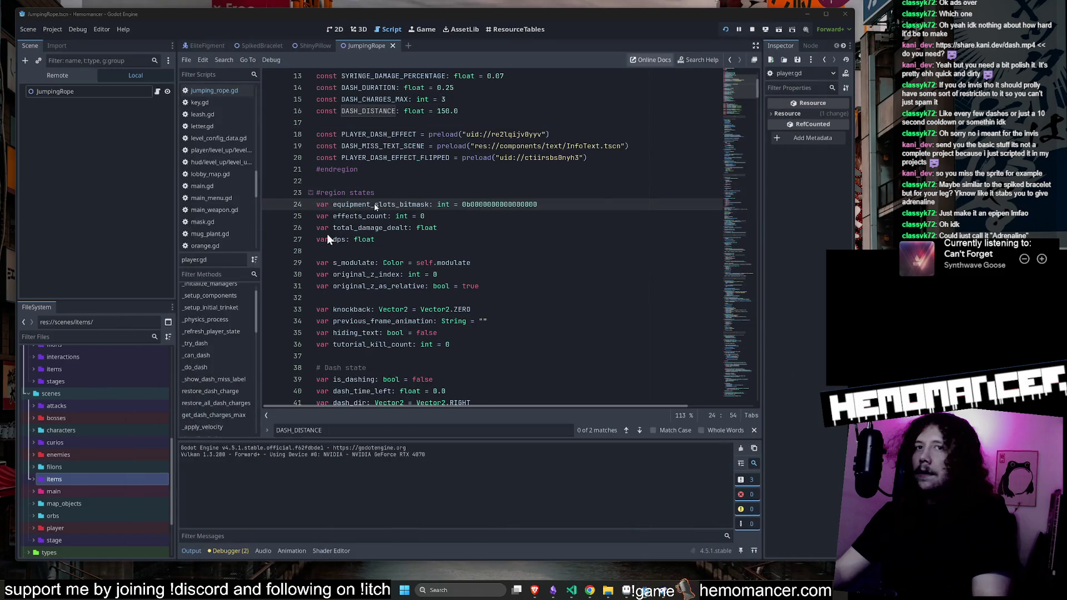
pyautogui.doubleClick(67, 476)
pyautogui.scroll(-3, 67, 476)
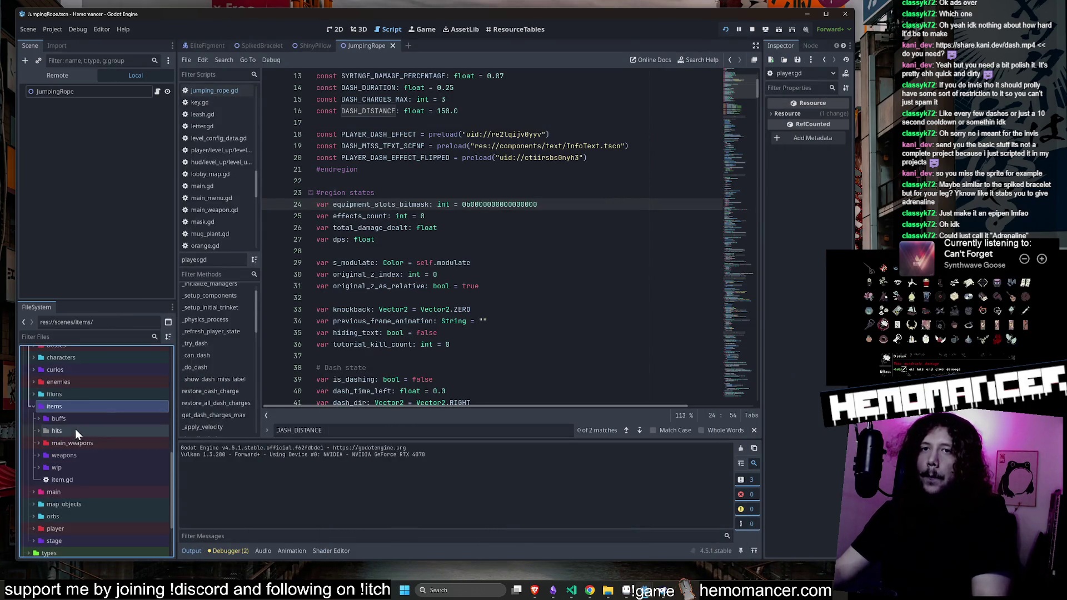
pyautogui.doubleClick(58, 387)
pyautogui.scroll(-3, 99, 424)
pyautogui.scroll(-6, 100, 422)
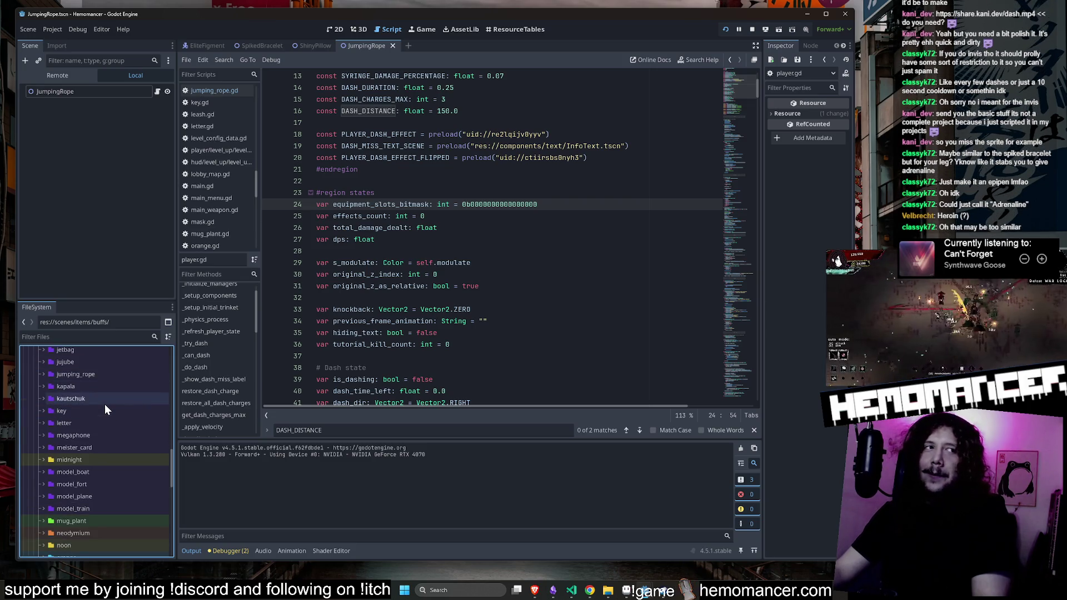
# Collapse the spiked_bracelet folder and run the game again with F5
pyautogui.scroll(-3, 105, 405)
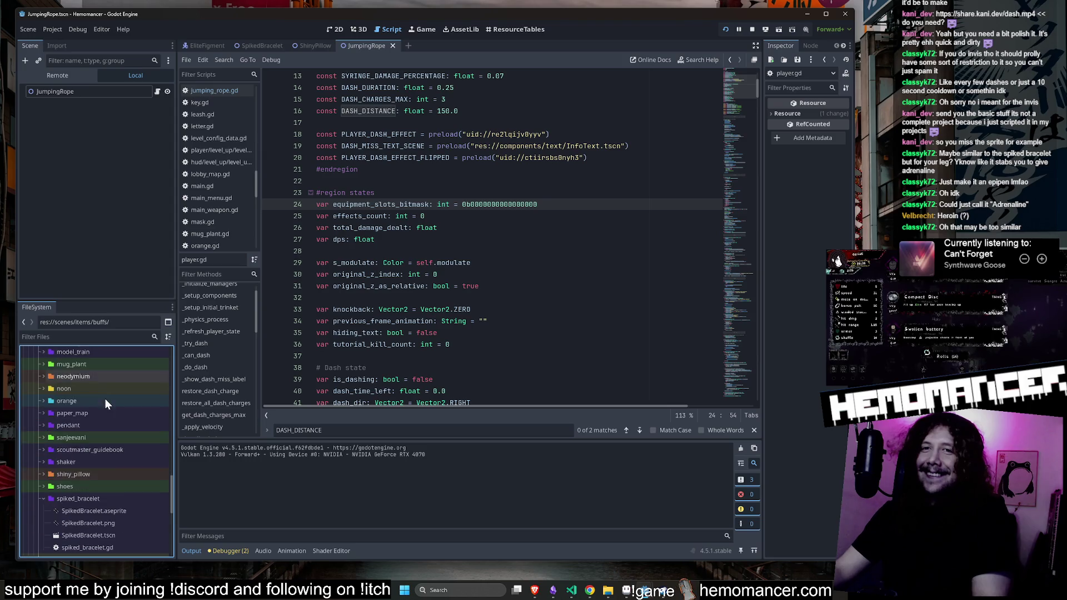
pyautogui.scroll(2, 105, 401)
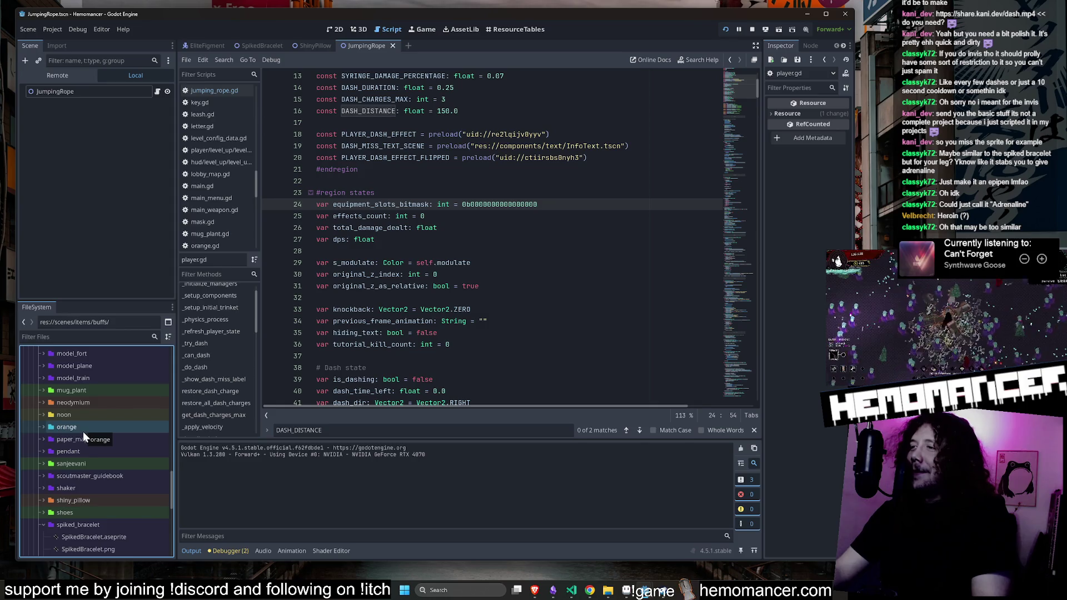
pyautogui.scroll(-3, 98, 439)
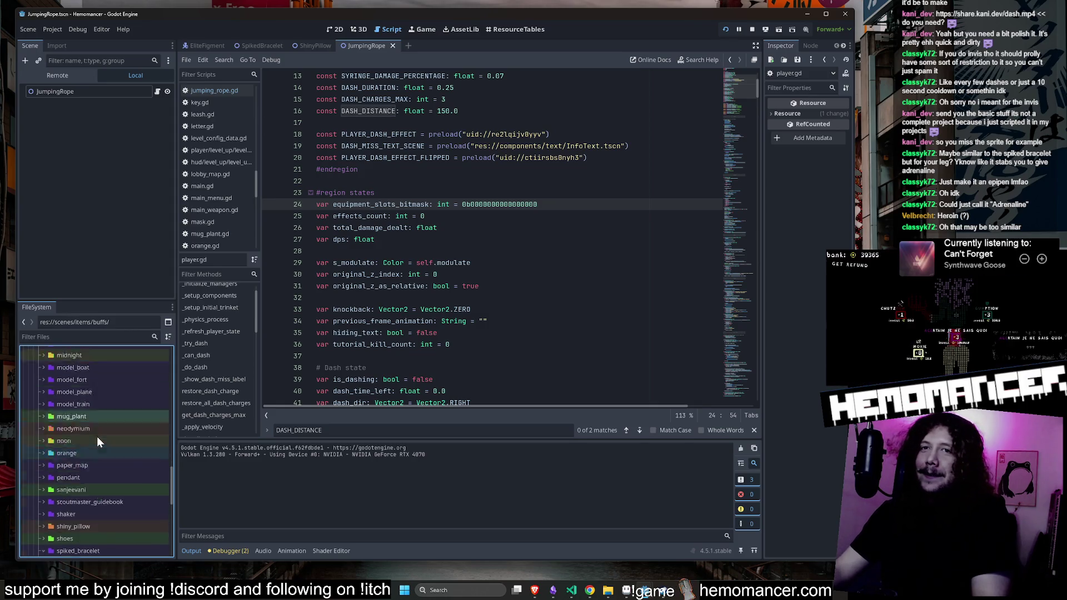
pyautogui.click(41, 498)
pyautogui.click(511, 250)
pyautogui.press('F5')
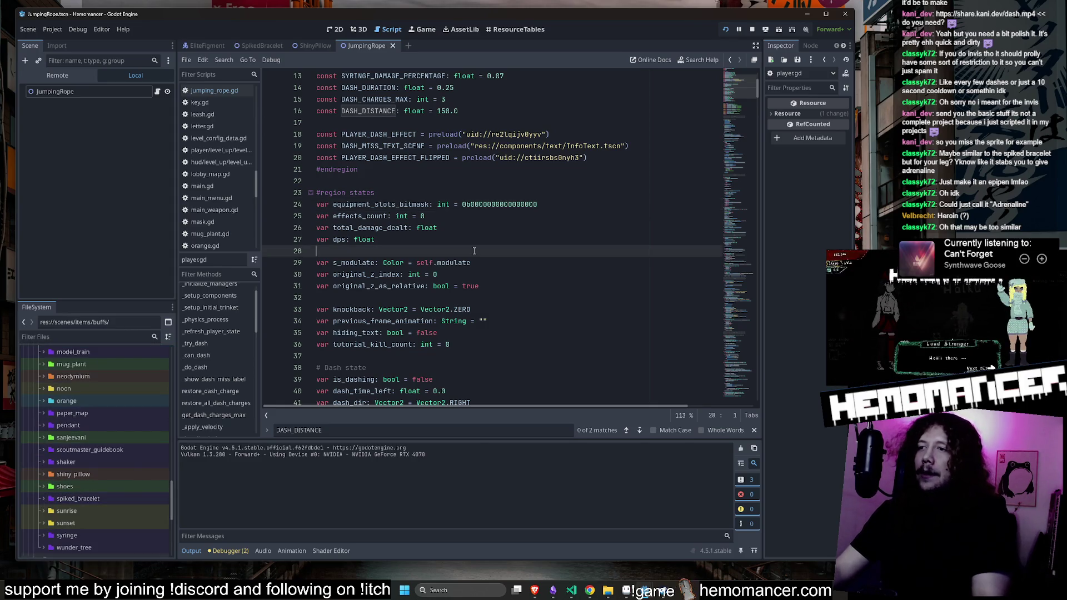
# Maximize the debug game, open COLLECTION, enlarge the window to inspect items, then close the game
pyautogui.moveTo(654, 161)
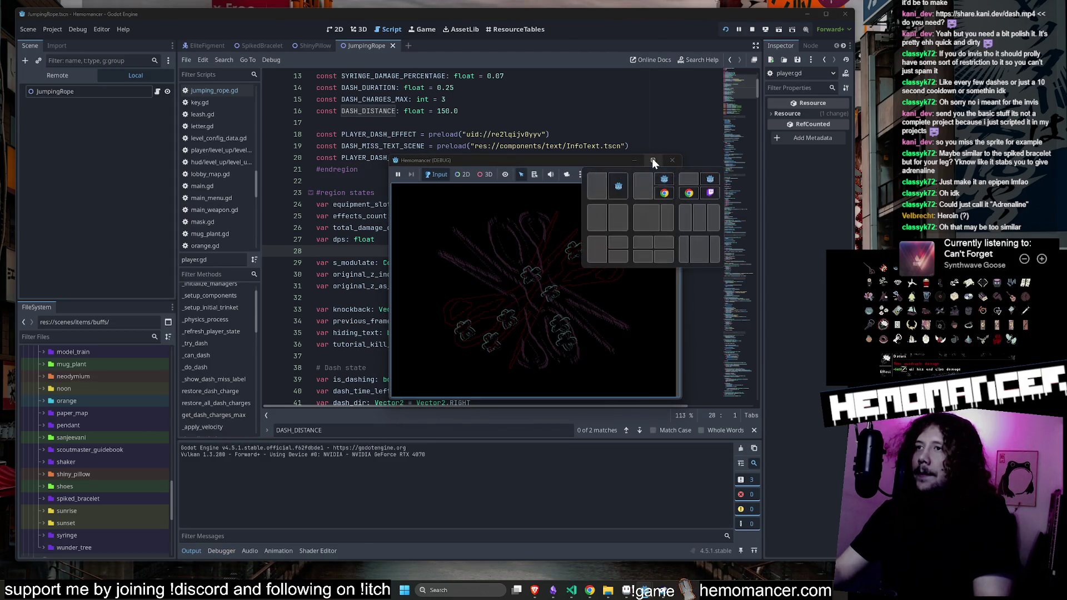
pyautogui.click(653, 161)
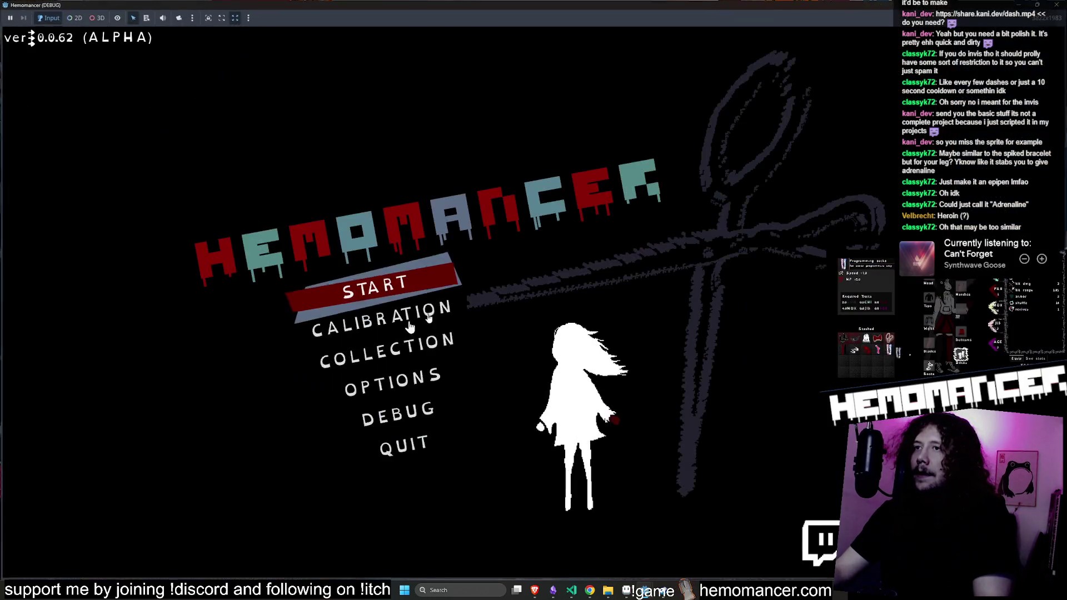
pyautogui.click(372, 346)
pyautogui.moveTo(422, 5)
pyautogui.mouseDown()
pyautogui.moveTo(420, 39)
pyautogui.moveTo(209, 9)
pyautogui.mouseUp()
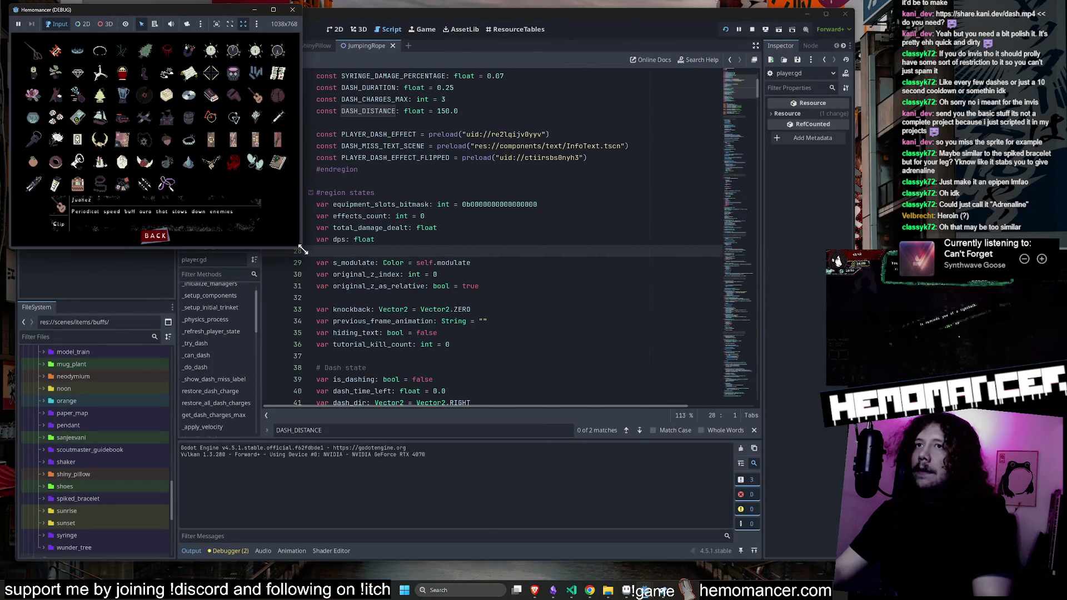
pyautogui.moveTo(303, 251); pyautogui.dragTo(827, 558)
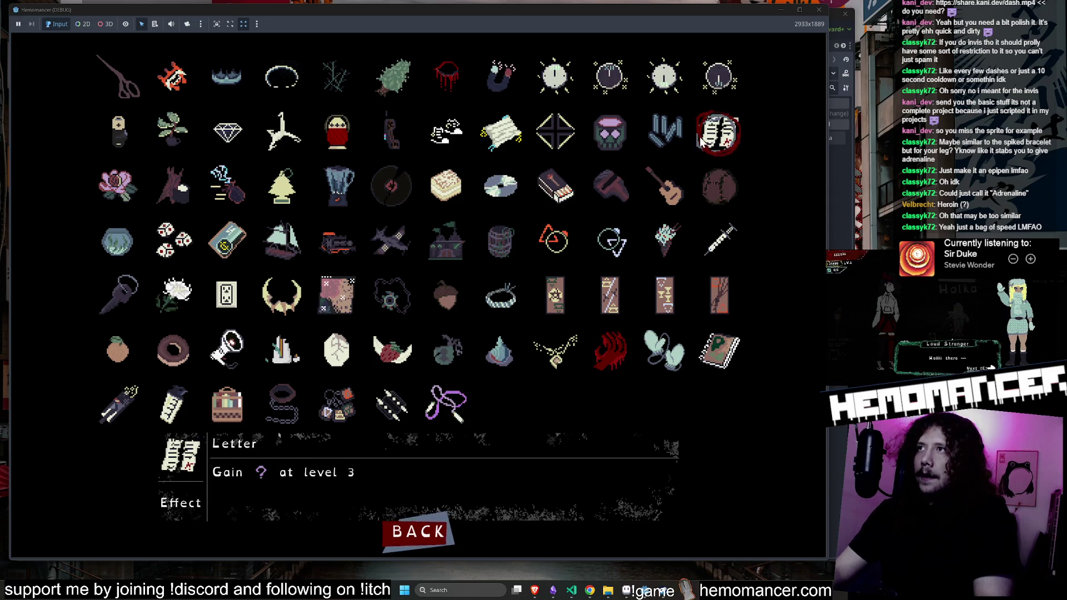
pyautogui.click(821, 10)
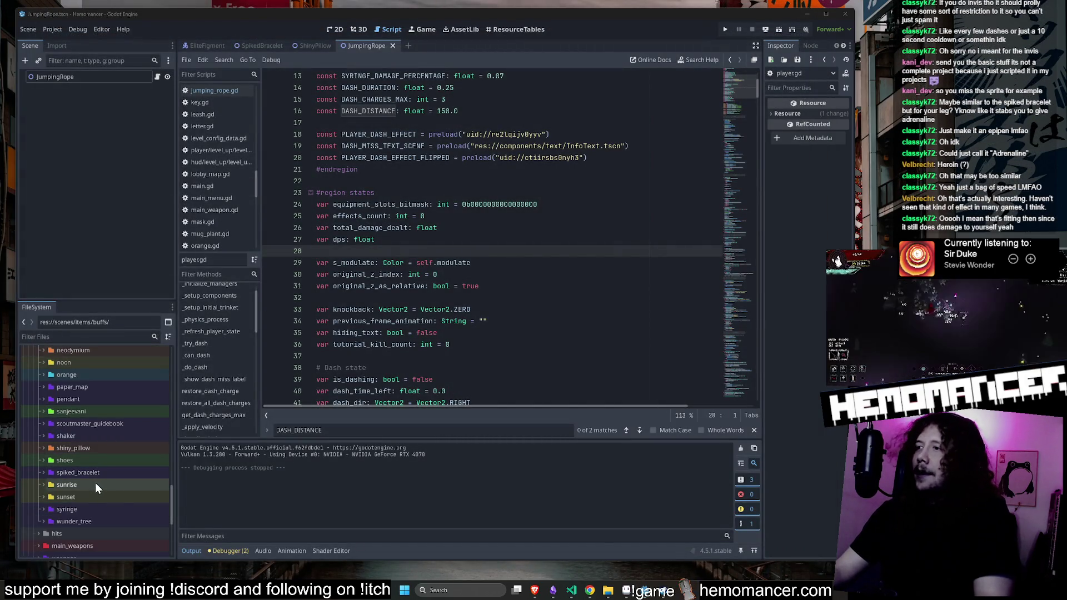
pyautogui.scroll(1, 95, 482)
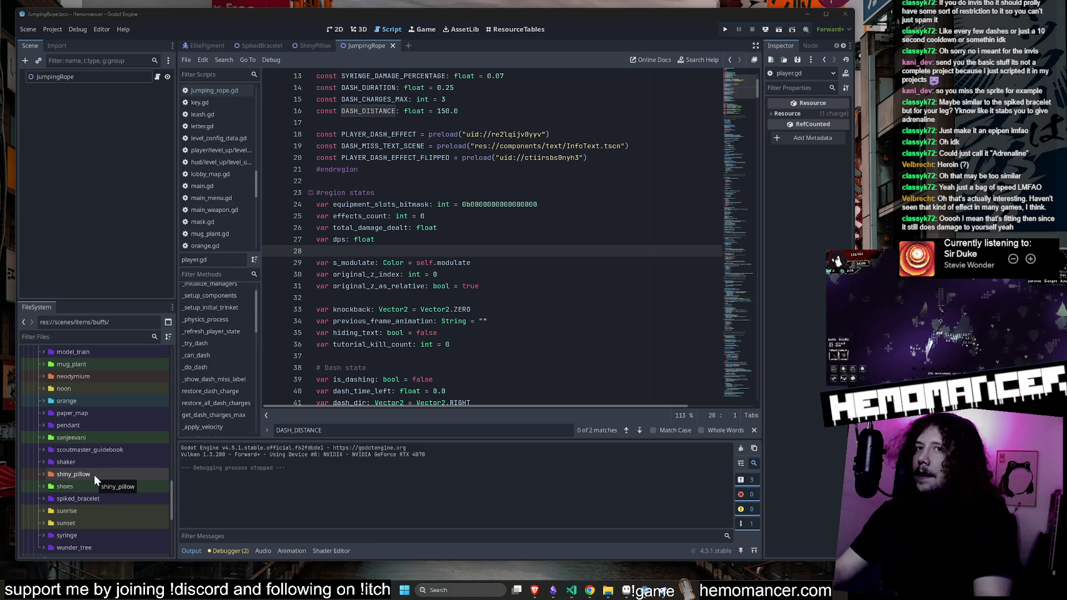
pyautogui.press('F5')
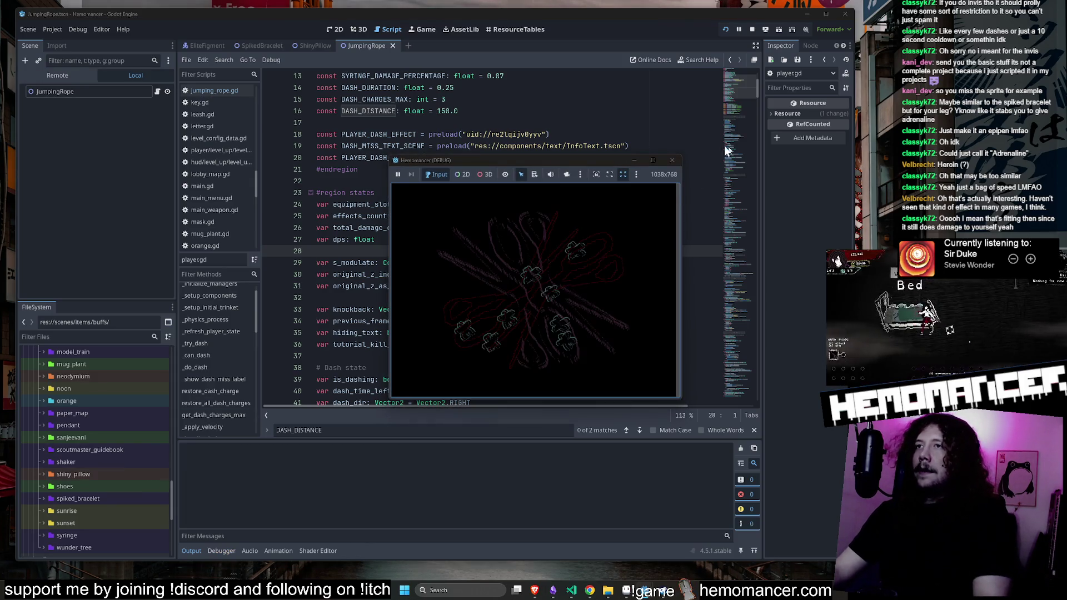
pyautogui.click(652, 159)
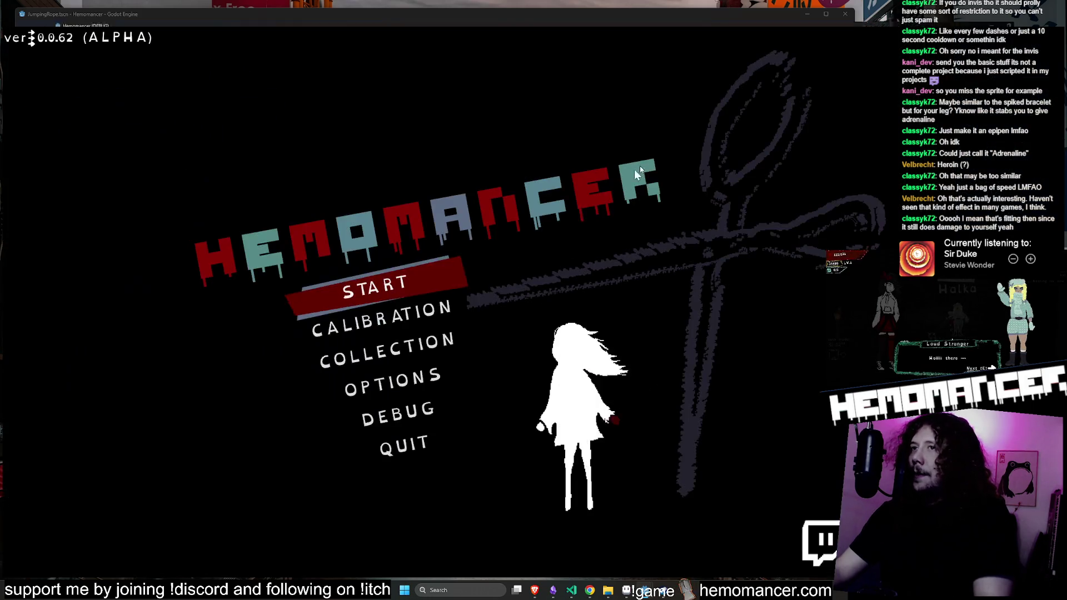
pyautogui.click(386, 348)
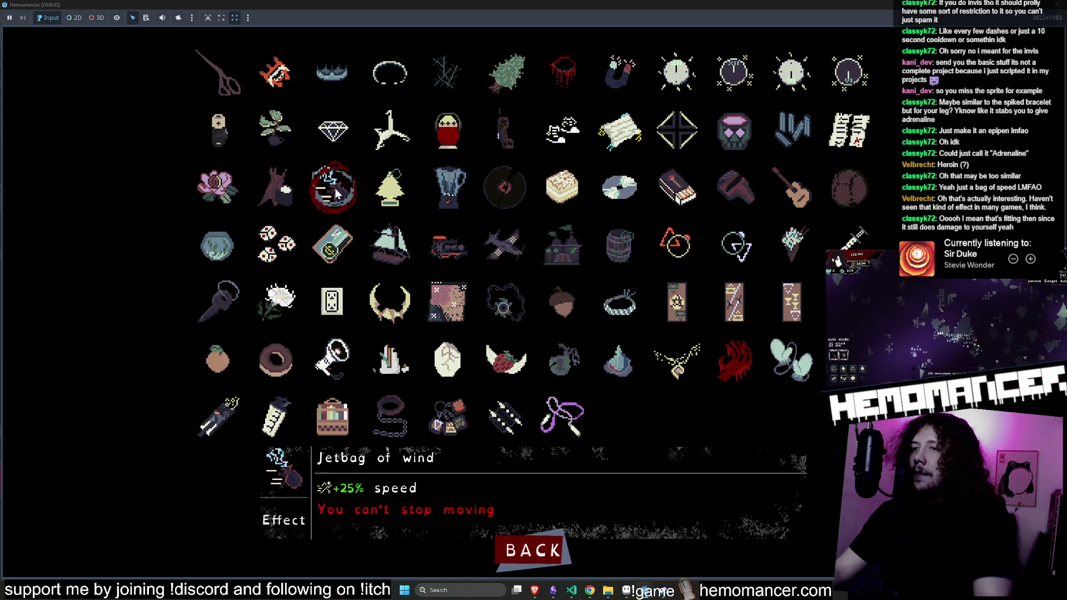
pyautogui.click(531, 550)
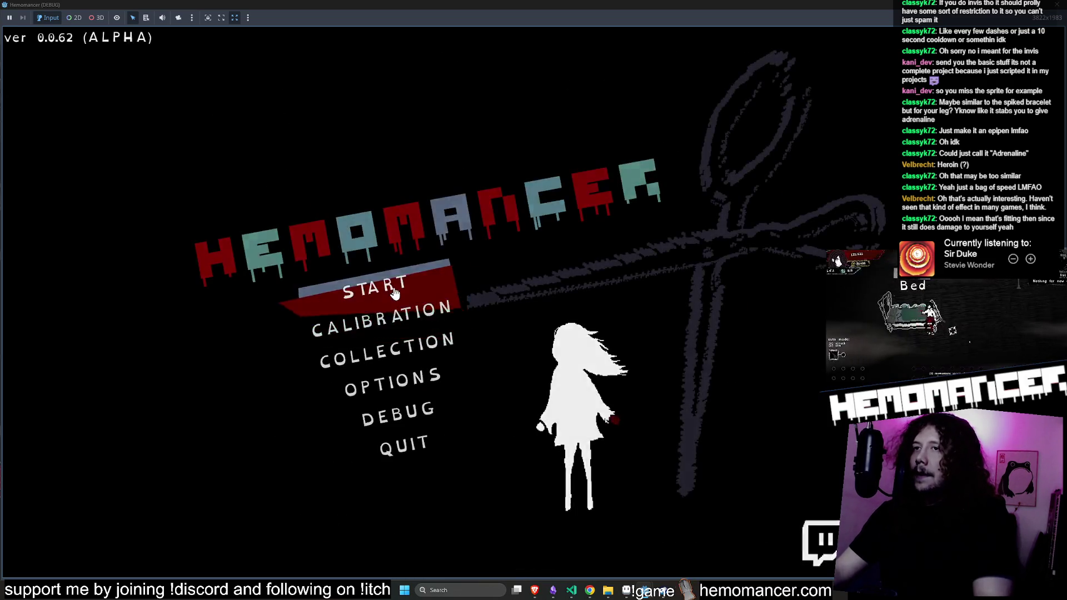
pyautogui.click(392, 290)
pyautogui.press('w')
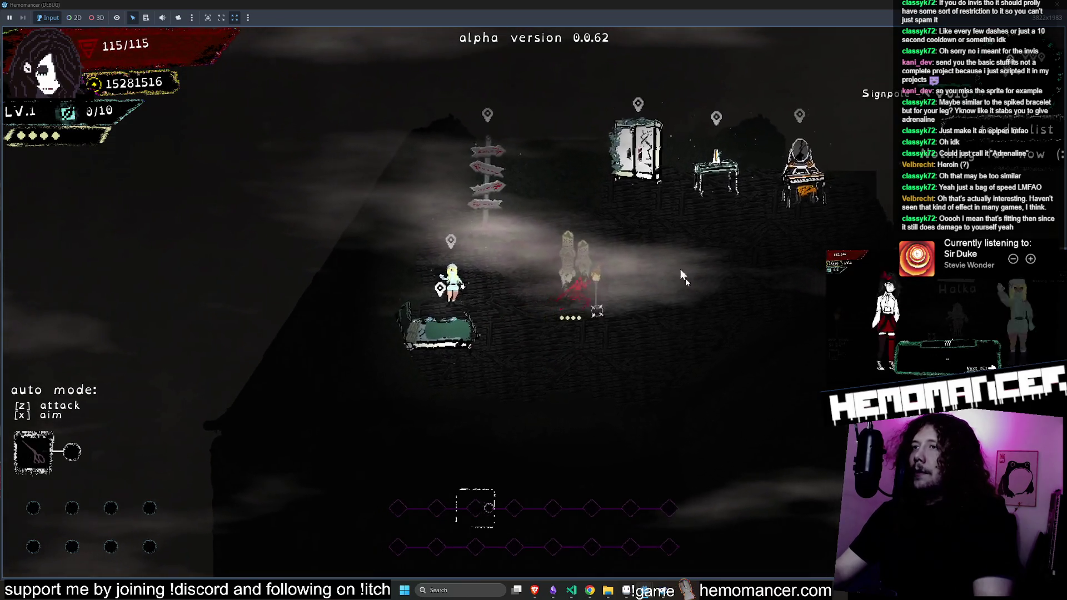
pyautogui.press('s')
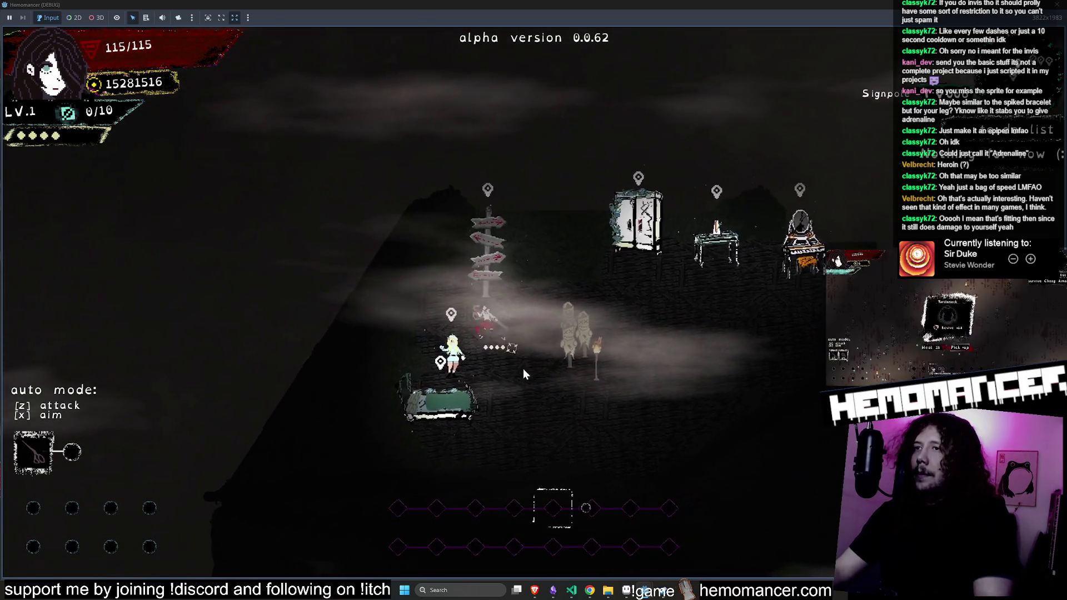
pyautogui.press('w')
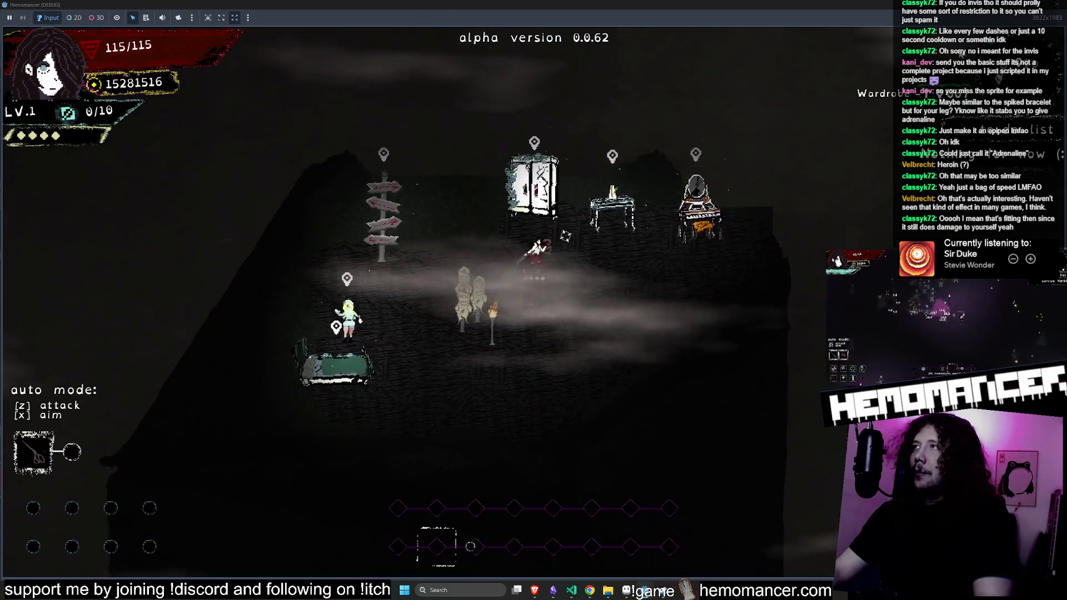
pyautogui.press('F8')
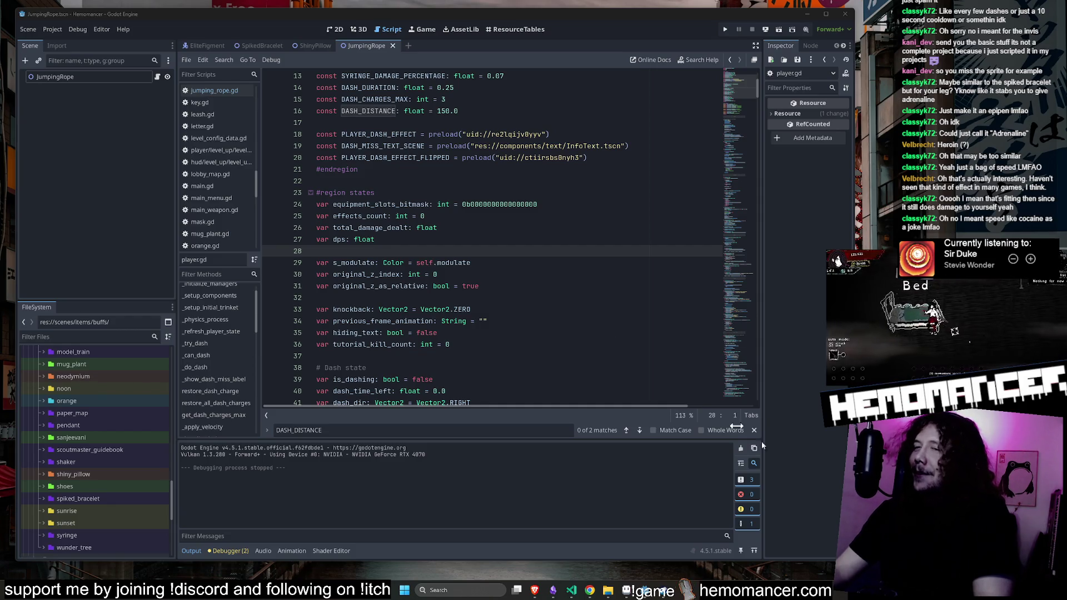
# Expand the syringe folder to view its files, then open and dismiss its context menu
pyautogui.press('Left')
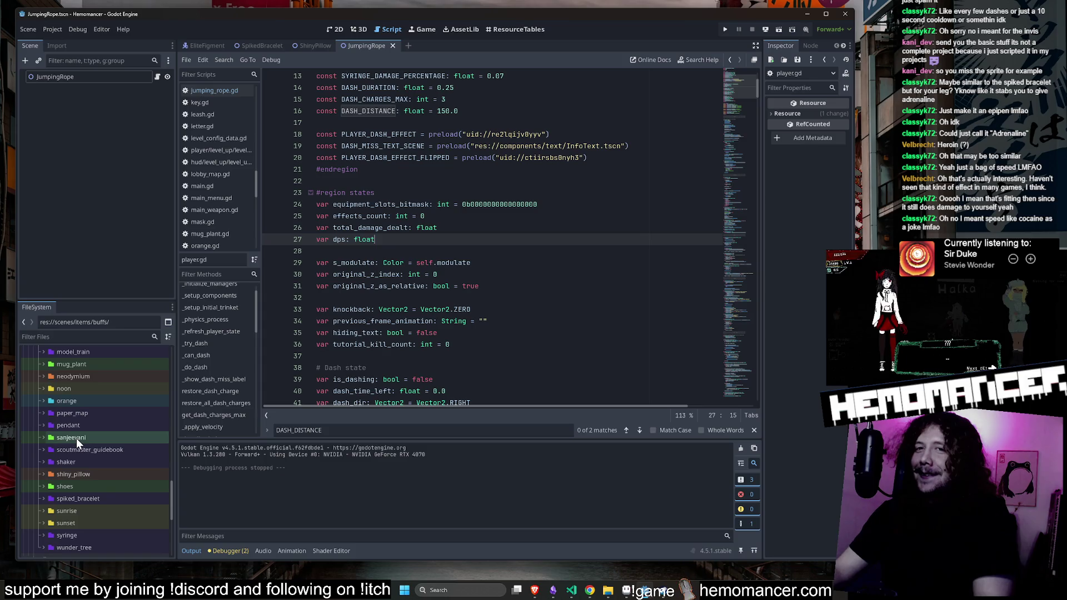
pyautogui.scroll(-1, 118, 429)
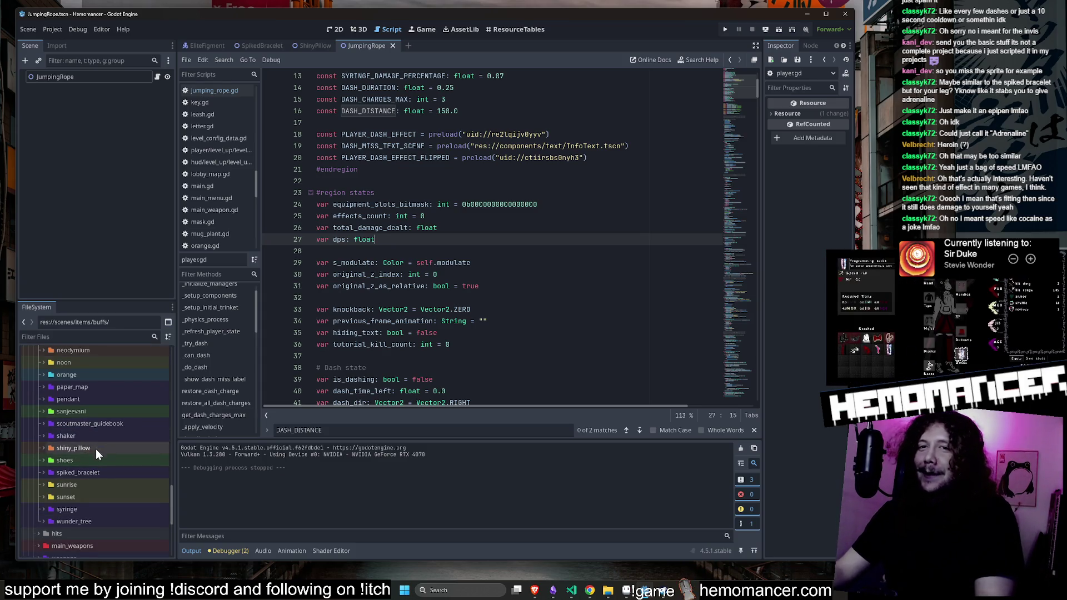
pyautogui.scroll(-1, 95, 454)
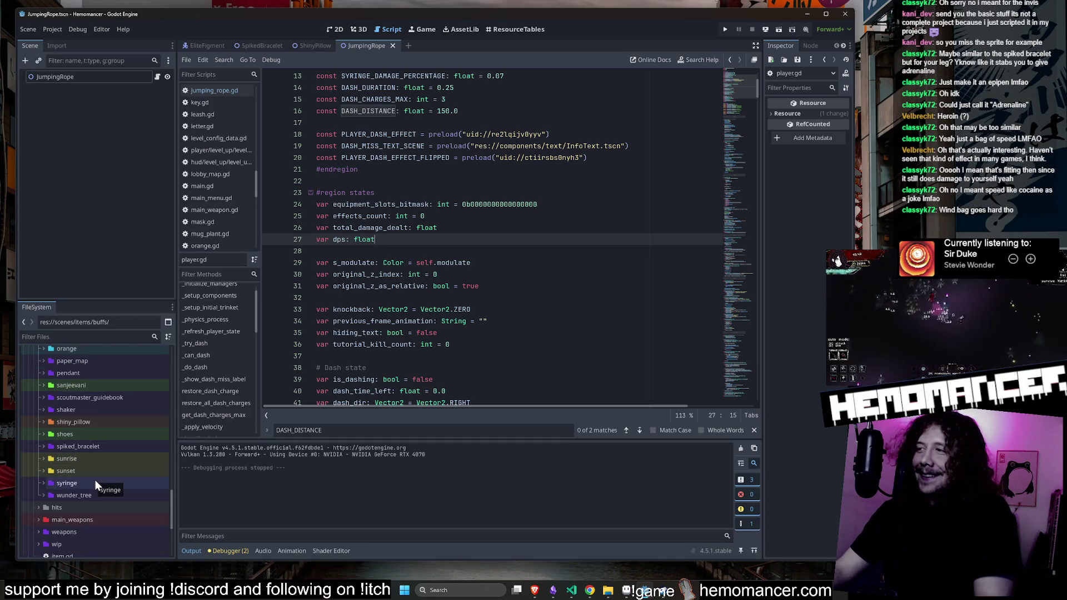
pyautogui.doubleClick(95, 483)
pyautogui.doubleClick(80, 380)
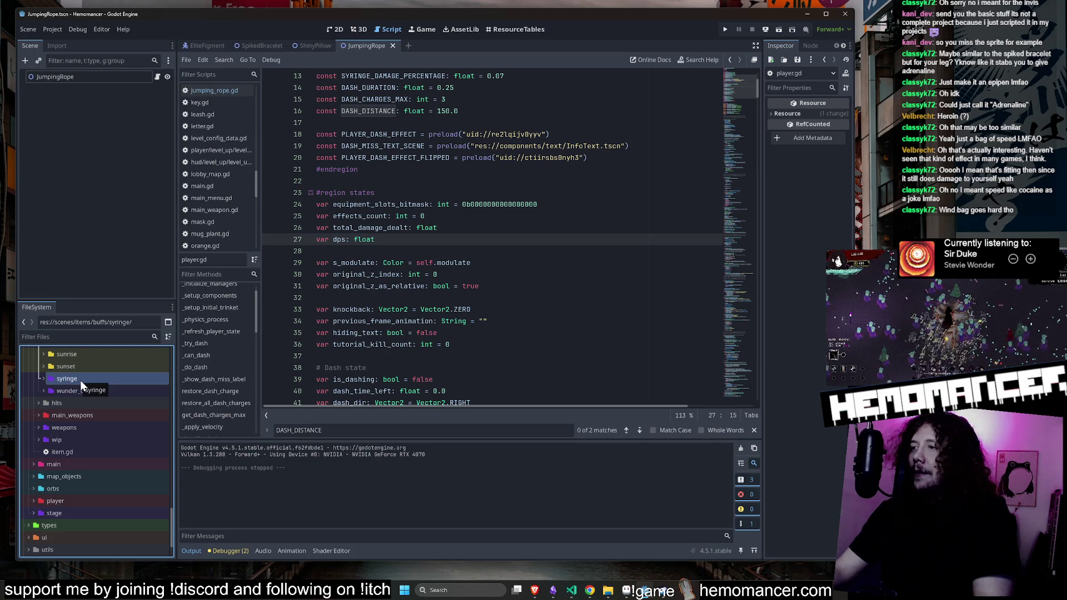
pyautogui.rightClick(80, 381)
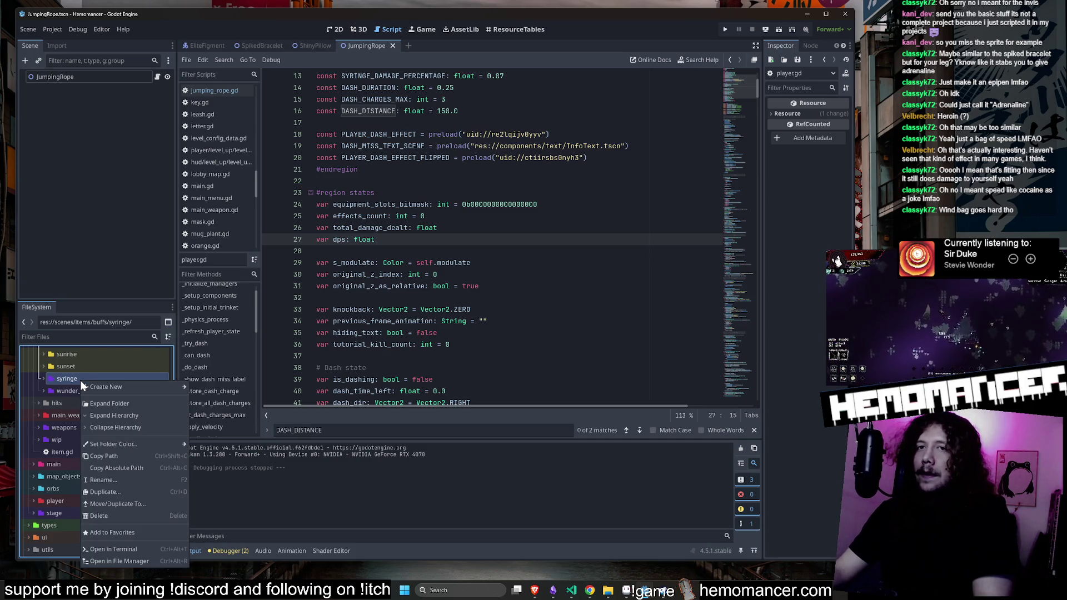
pyautogui.moveTo(117, 384)
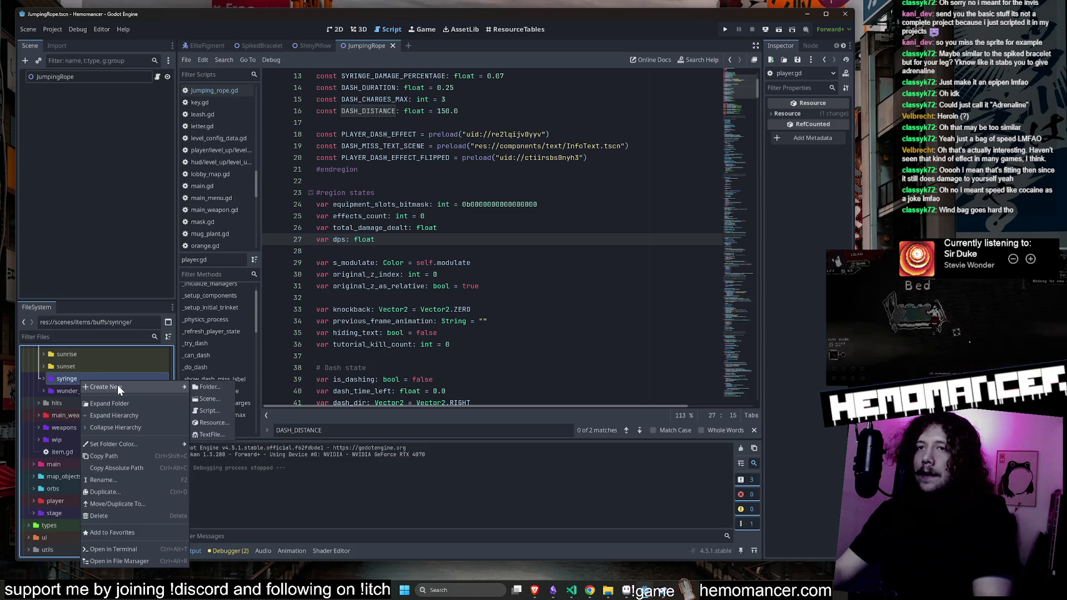
pyautogui.click(73, 375)
# Switch between the sunset and syringe folders and preview the syringe folder's creation options
pyautogui.click(74, 368)
pyautogui.click(74, 378)
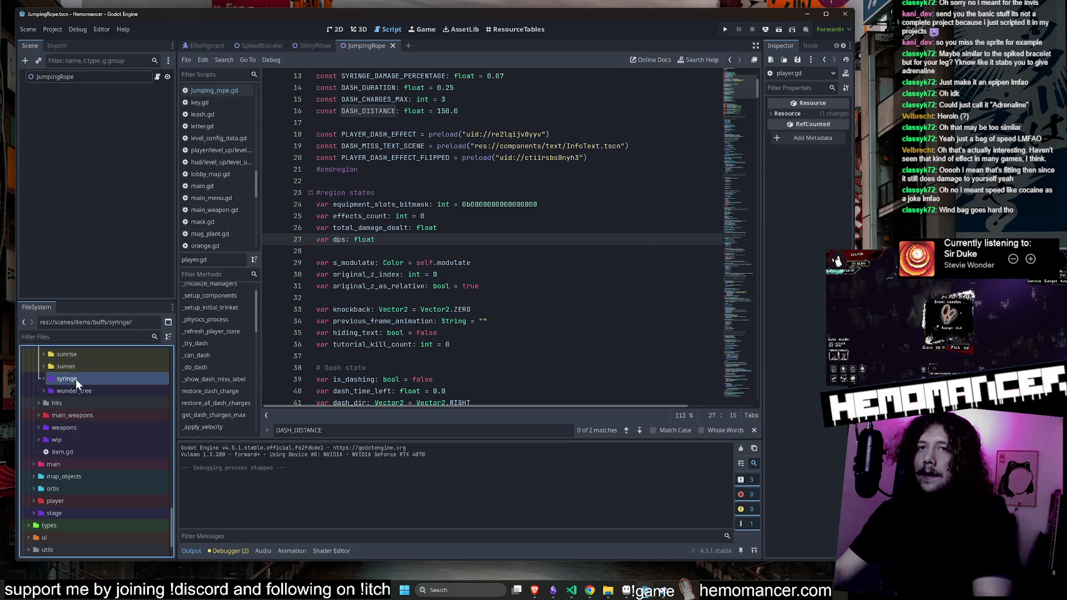
pyautogui.click(77, 371)
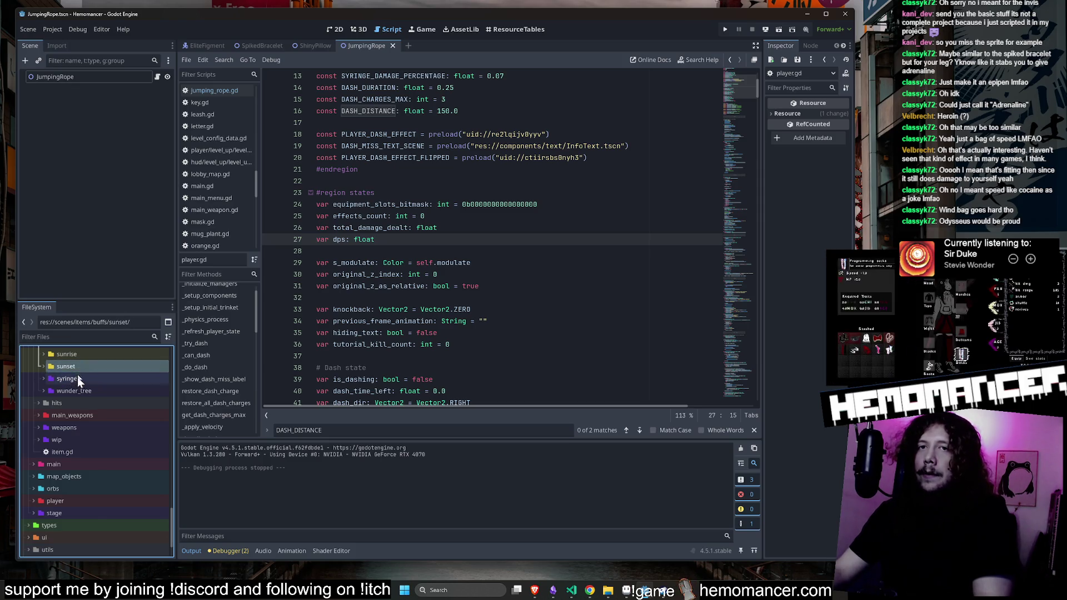
pyautogui.click(78, 379)
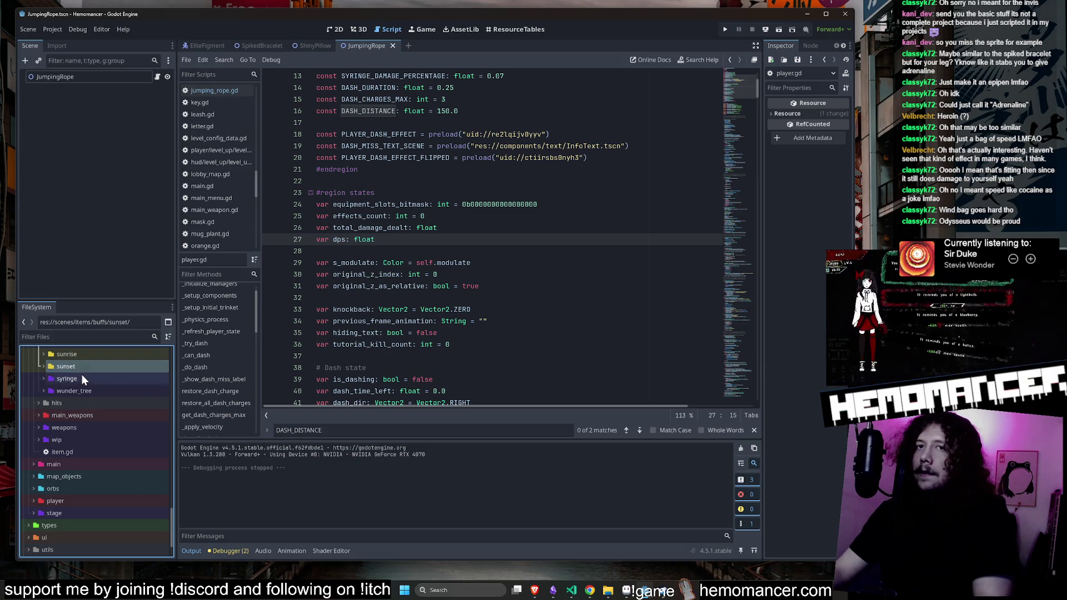
pyautogui.rightClick(82, 376)
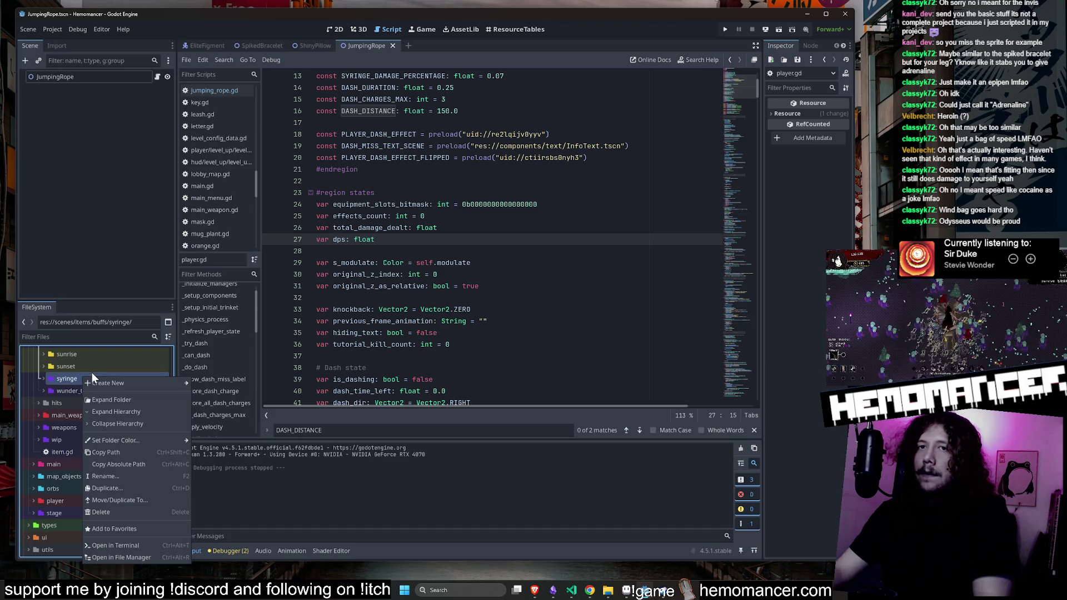
pyautogui.click(89, 375)
pyautogui.rightClick(116, 377)
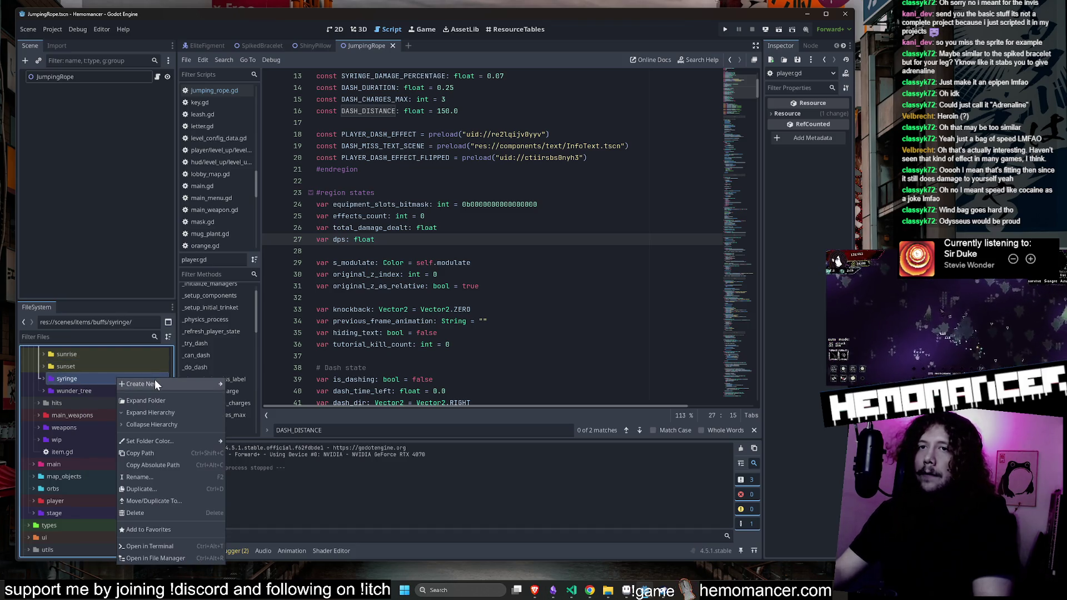
pyautogui.moveTo(155, 382)
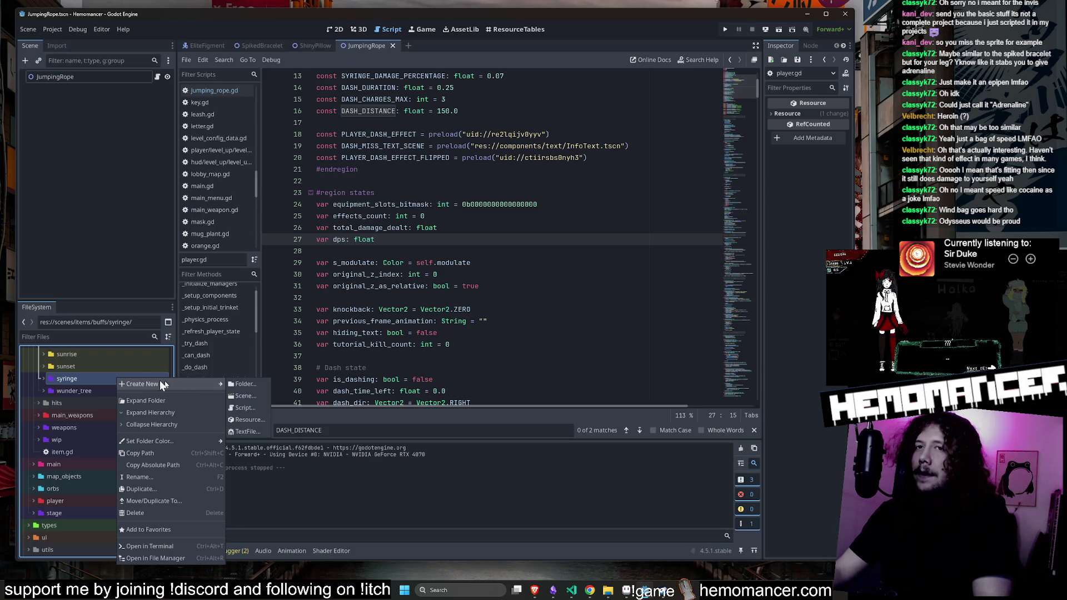
pyautogui.click(85, 368)
# Check the syringe folder's contents again, then open the buffs folder's context menu
pyautogui.doubleClick(85, 375)
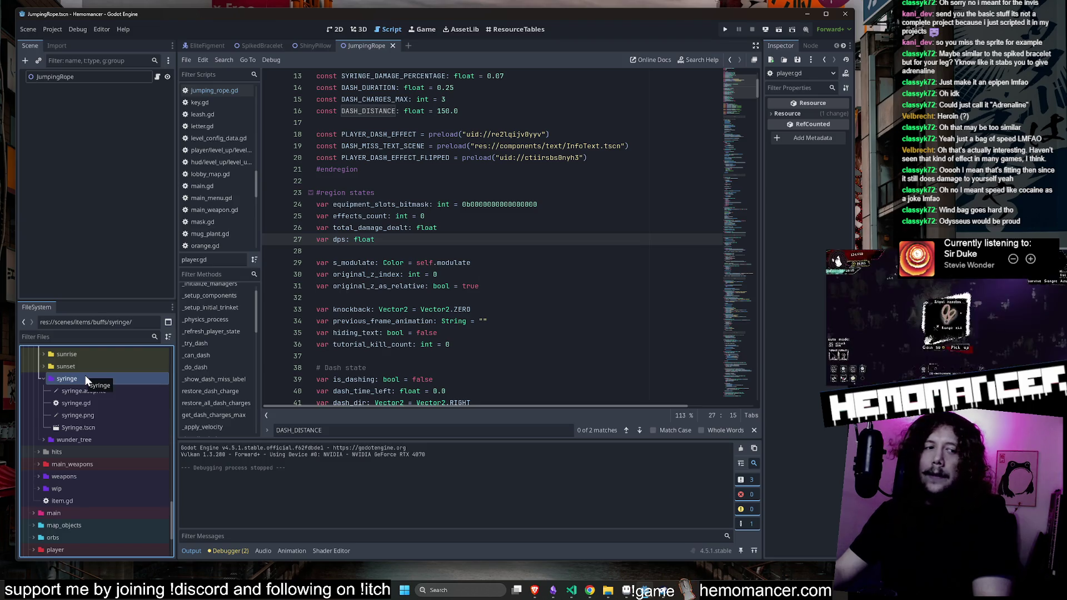
pyautogui.doubleClick(86, 377)
pyautogui.doubleClick(97, 380)
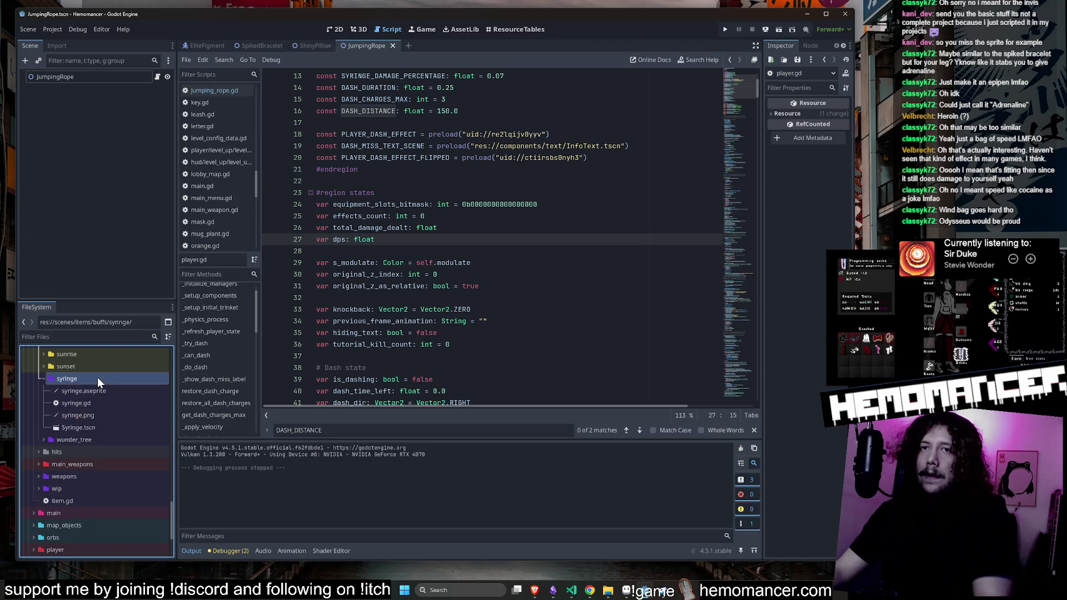
pyautogui.doubleClick(98, 378)
pyautogui.rightClick(98, 378)
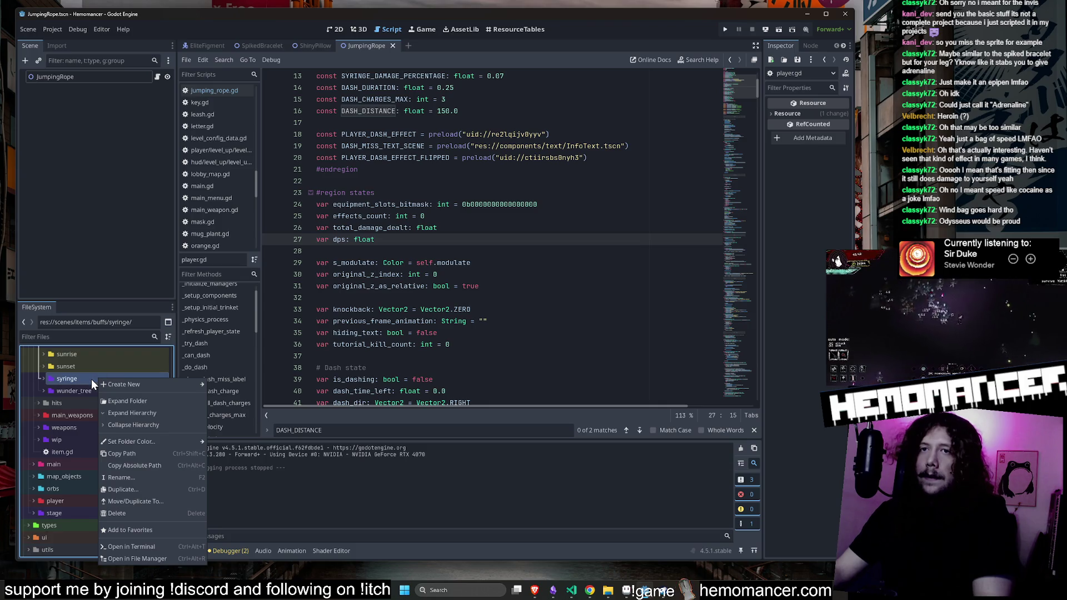
pyautogui.click(80, 384)
pyautogui.scroll(10, 83, 389)
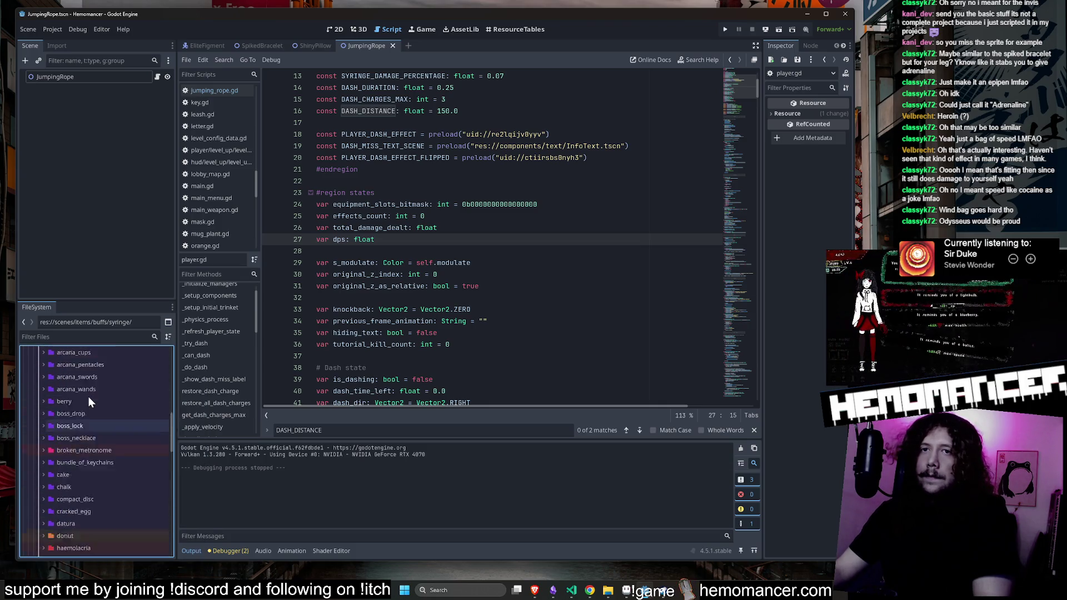
pyautogui.scroll(-3, 88, 397)
pyautogui.rightClick(76, 419)
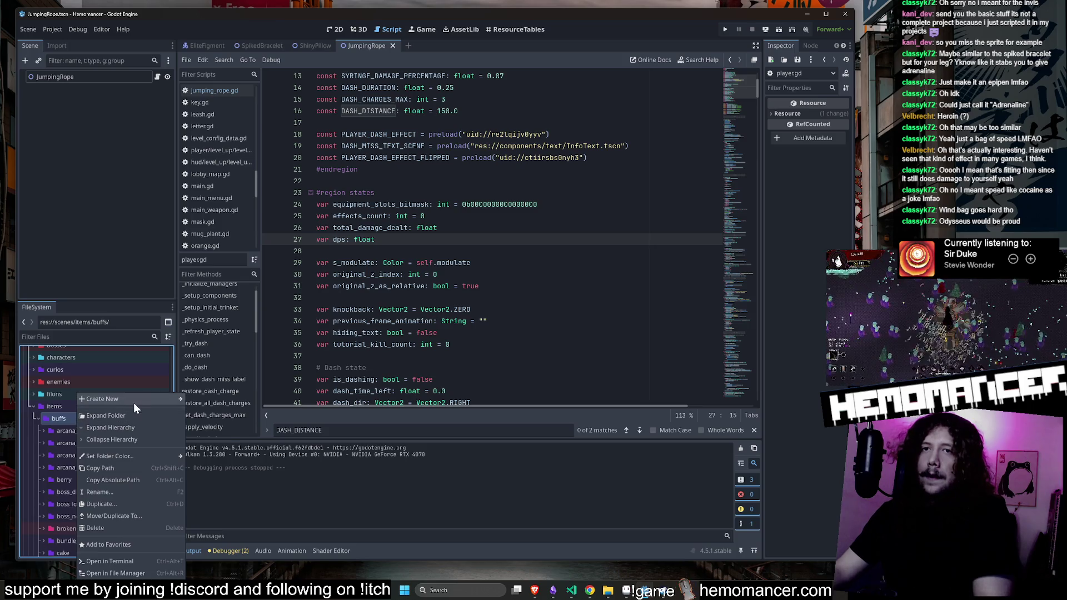
# Create a new folder named yellow_syringe inside buffs
pyautogui.moveTo(134, 401)
pyautogui.click(212, 399)
pyautogui.write('yellow_')
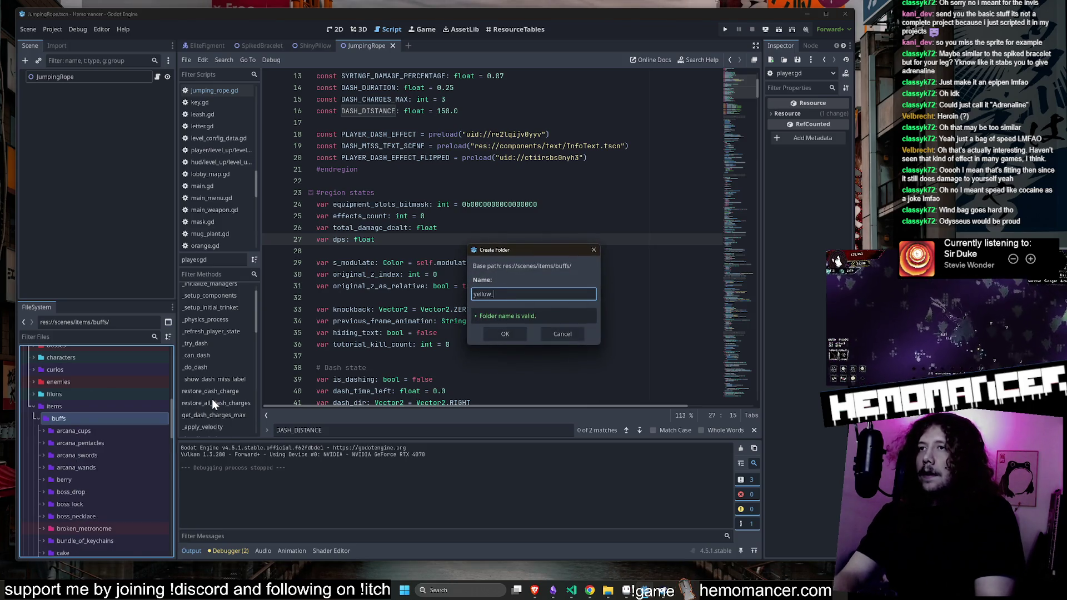
pyautogui.write('syrin')
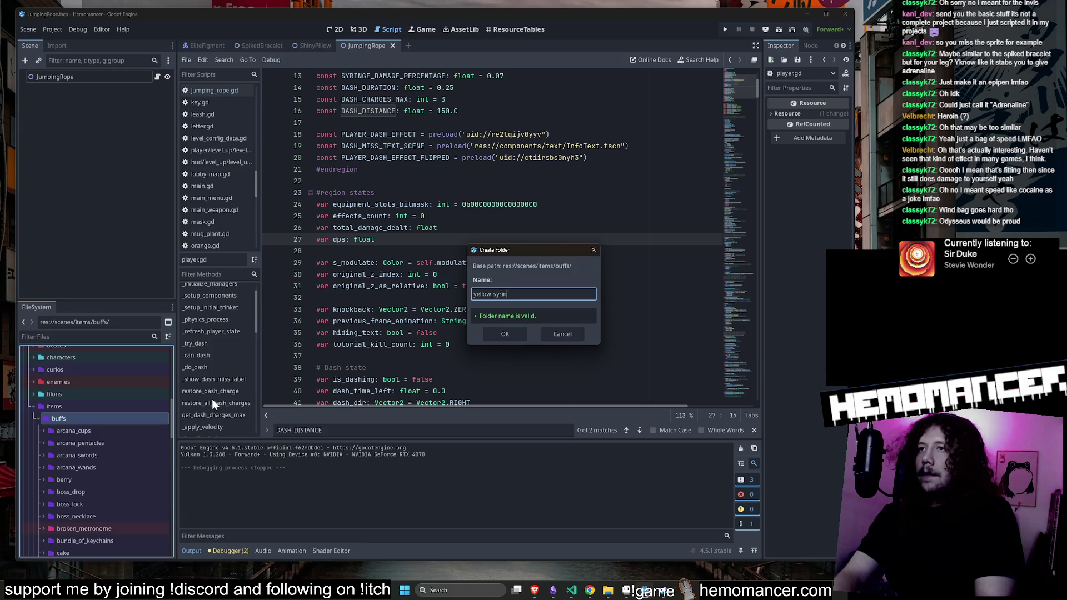
pyautogui.press('Return')
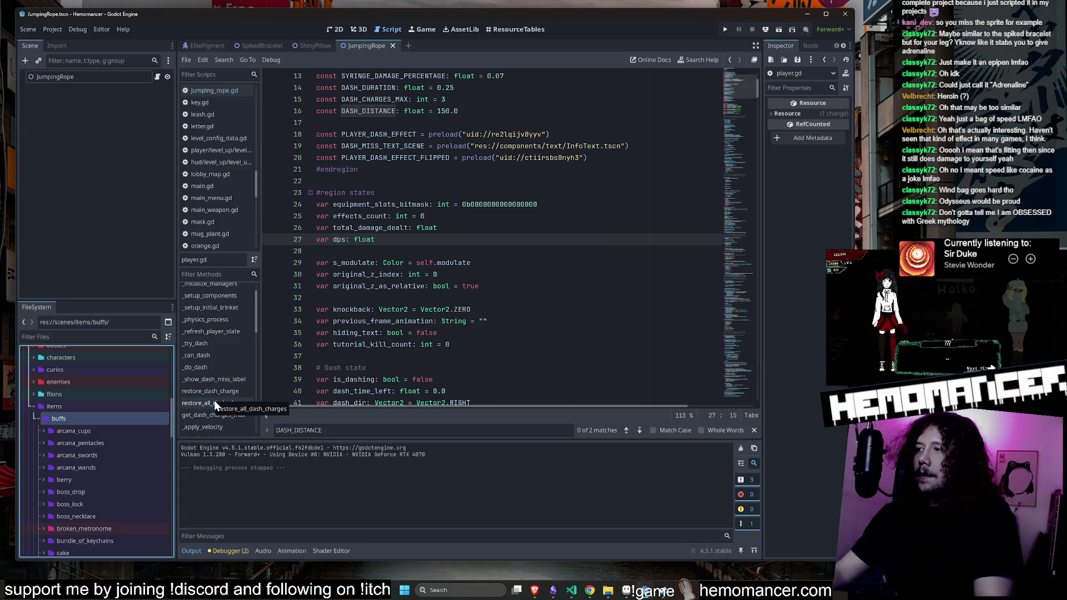
# Cancel renaming the syringe and yellow_syringe folders, then expand syringe to list its files
pyautogui.scroll(-5, 115, 440)
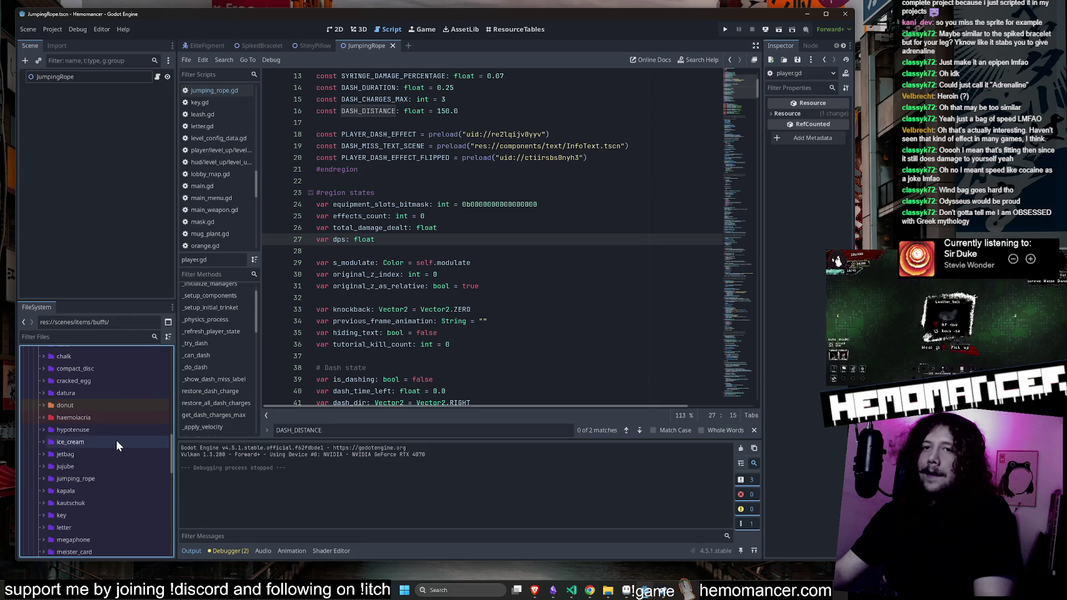
pyautogui.scroll(-10, 117, 442)
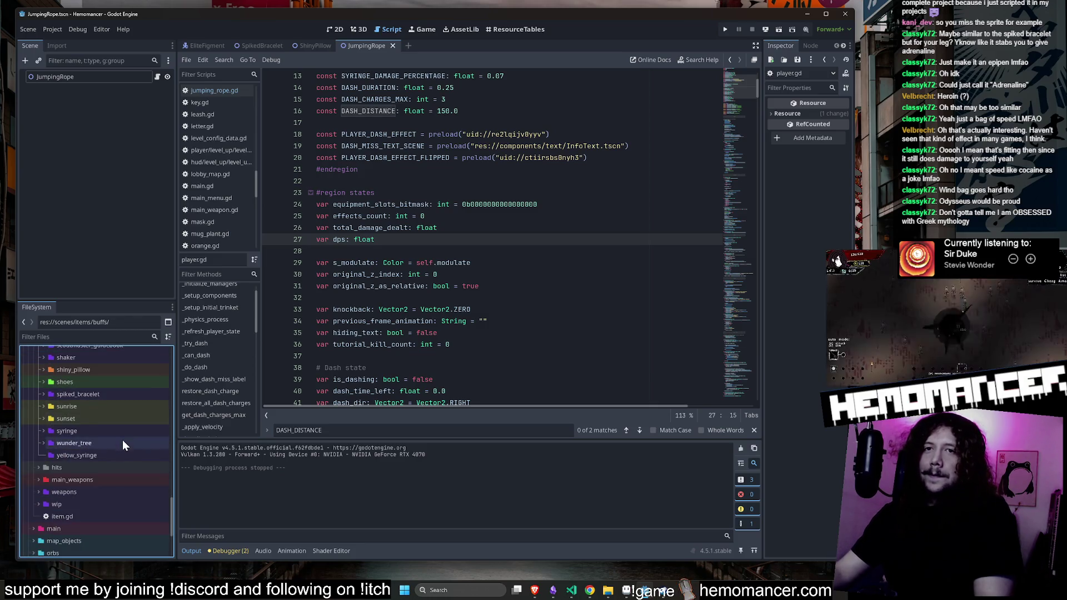
pyautogui.scroll(4, 119, 437)
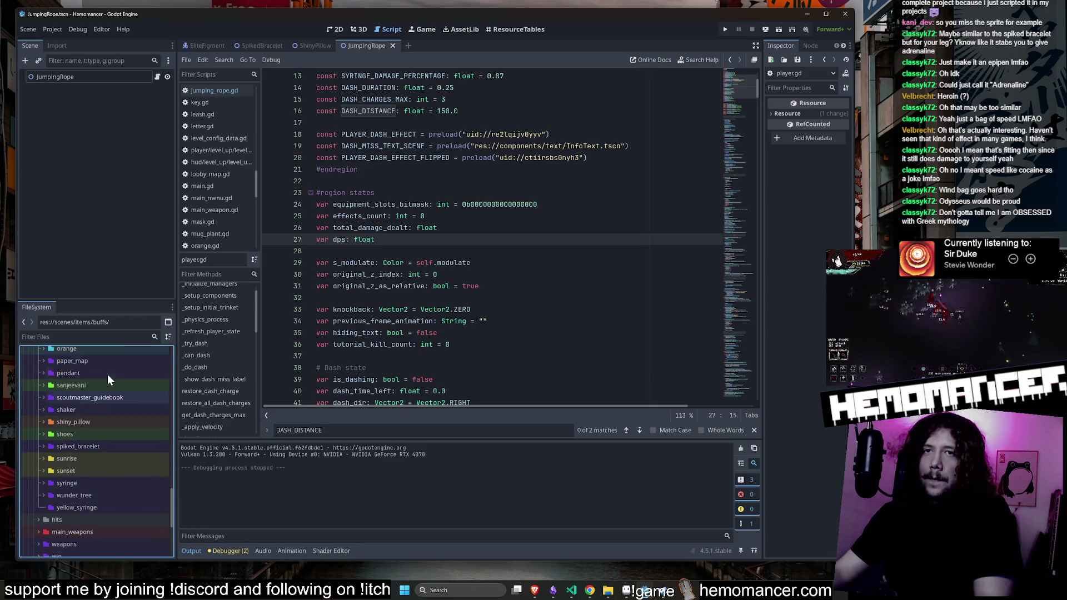
pyautogui.scroll(-2, 108, 374)
pyautogui.click(94, 455)
pyautogui.press('F2')
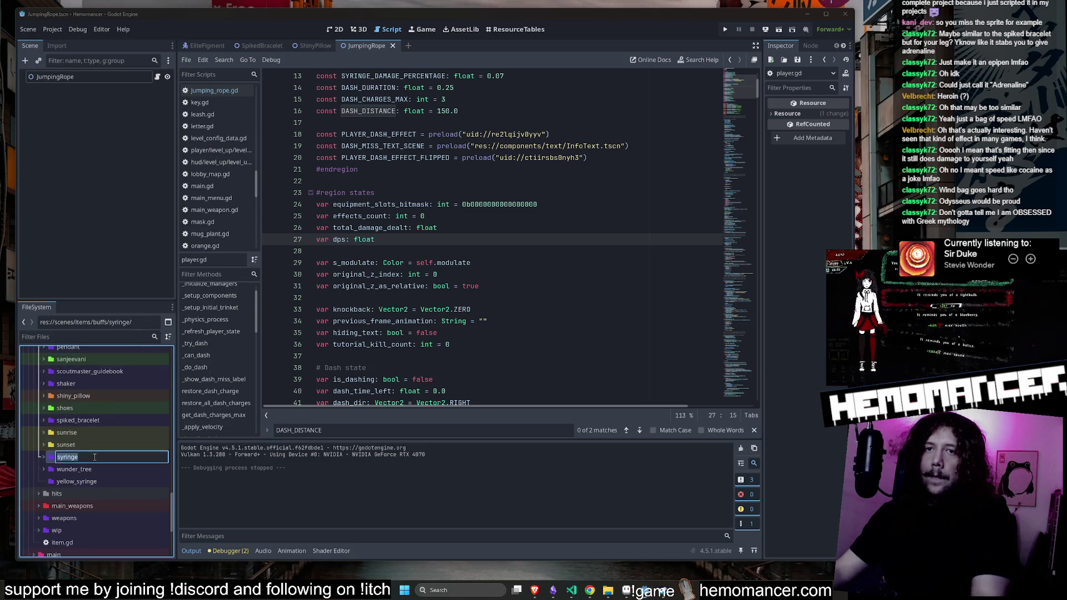
pyautogui.click(101, 480)
pyautogui.press('F2')
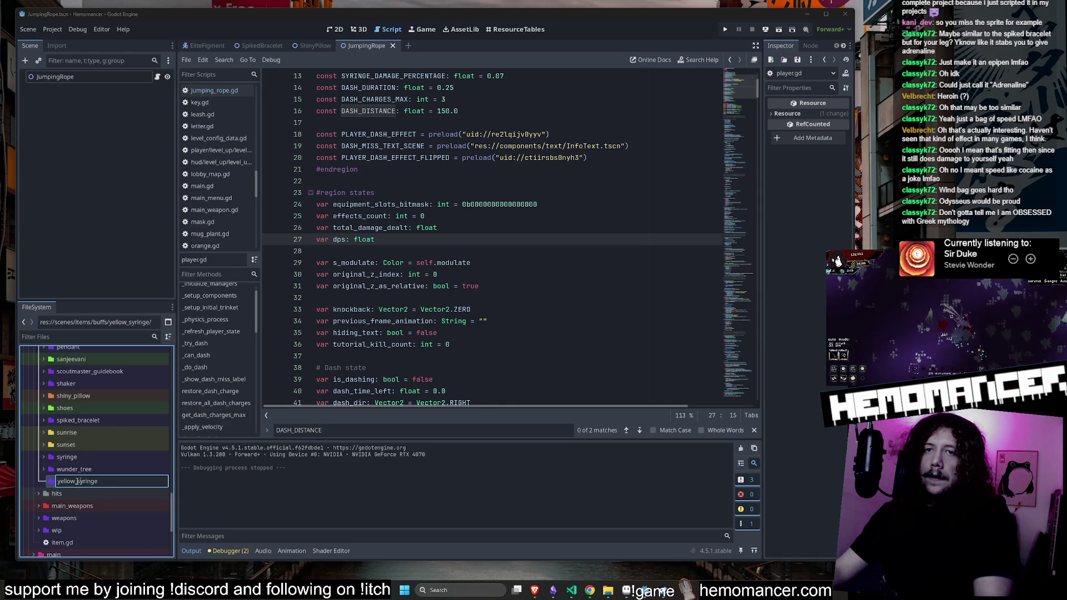
pyautogui.press('Escape')
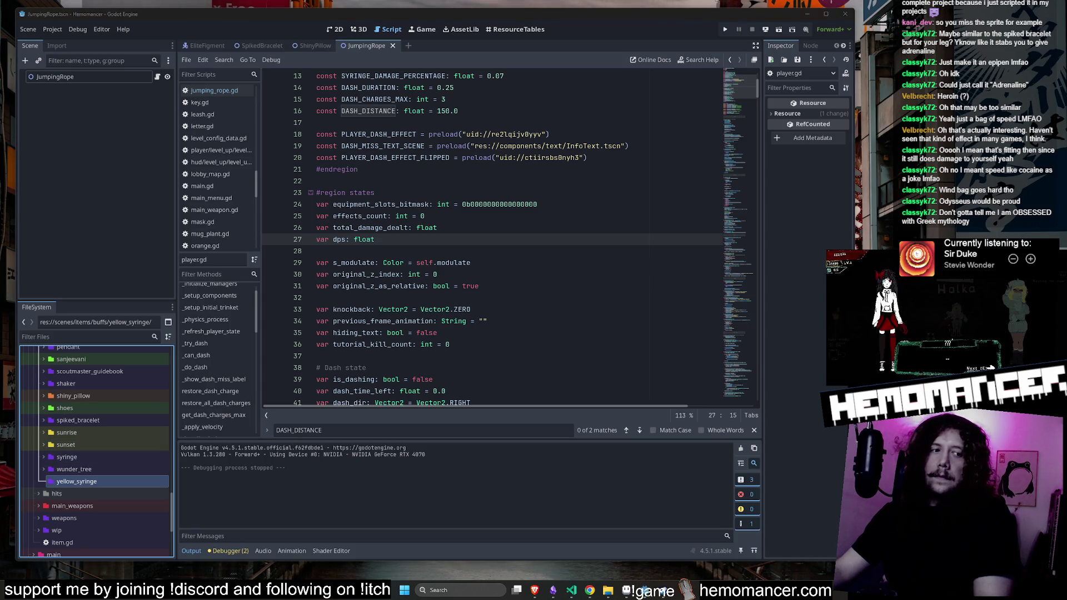
pyautogui.doubleClick(101, 454)
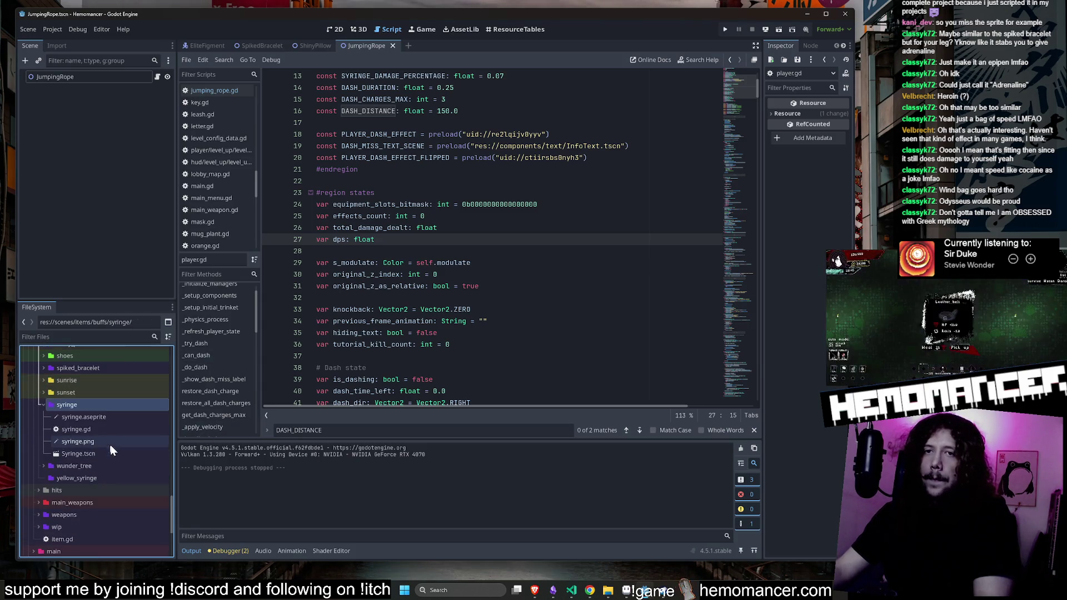
pyautogui.rightClick(93, 478)
# Create a new scene named YellowSyringe in the yellow_syringe folder
pyautogui.moveTo(149, 399)
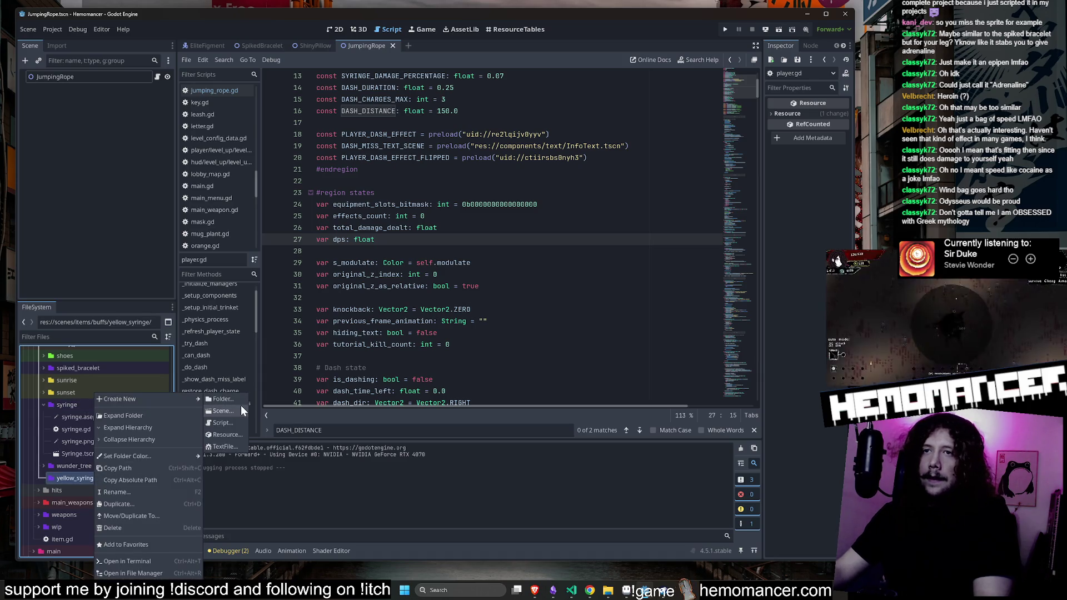
pyautogui.click(232, 413)
pyautogui.write('Yellow')
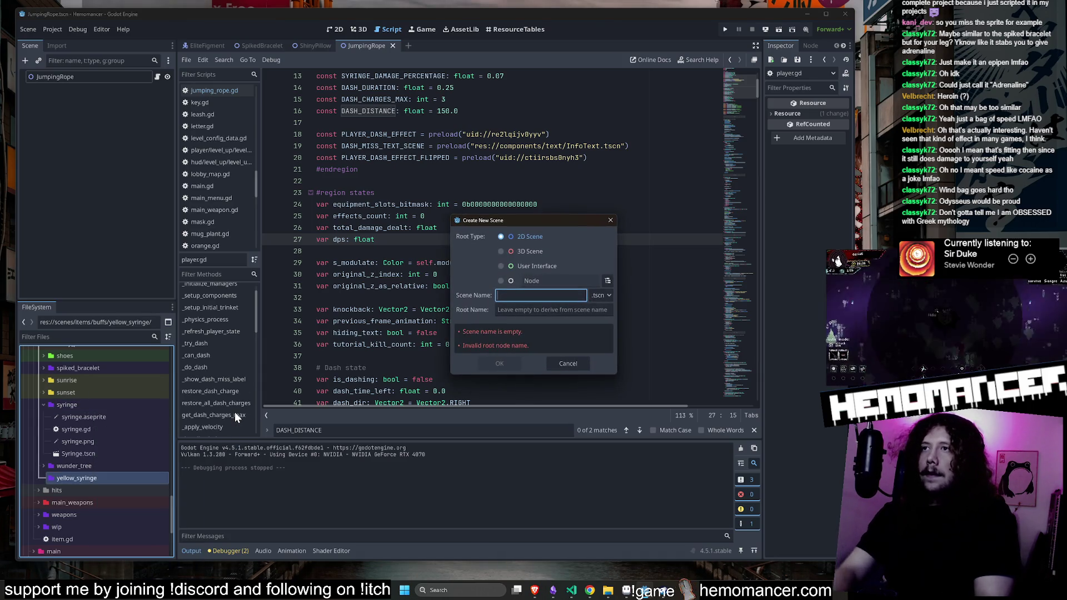
pyautogui.write('Syringe')
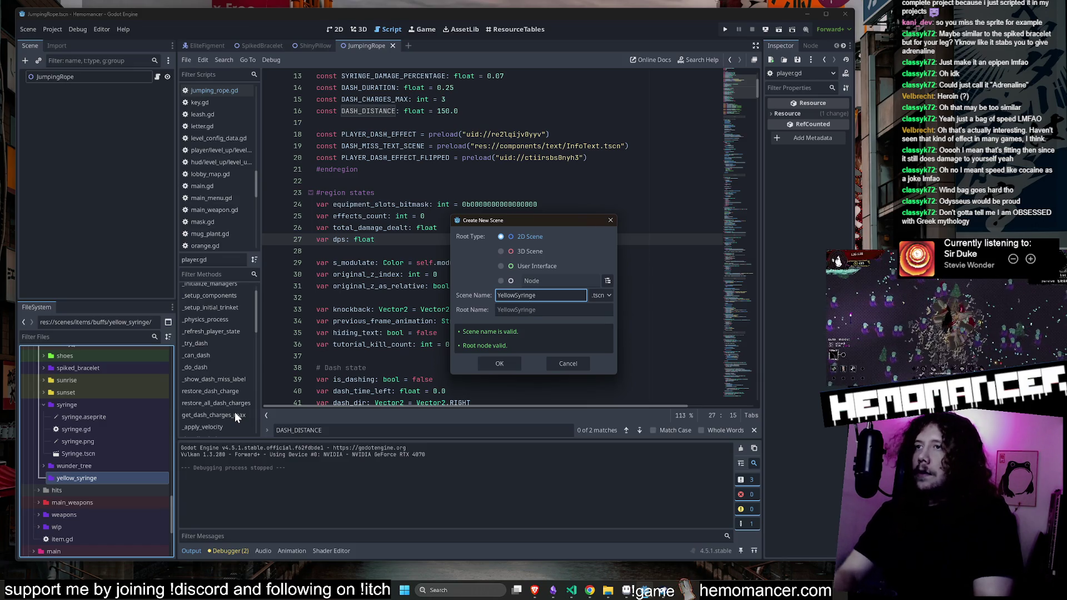
pyautogui.press('Return')
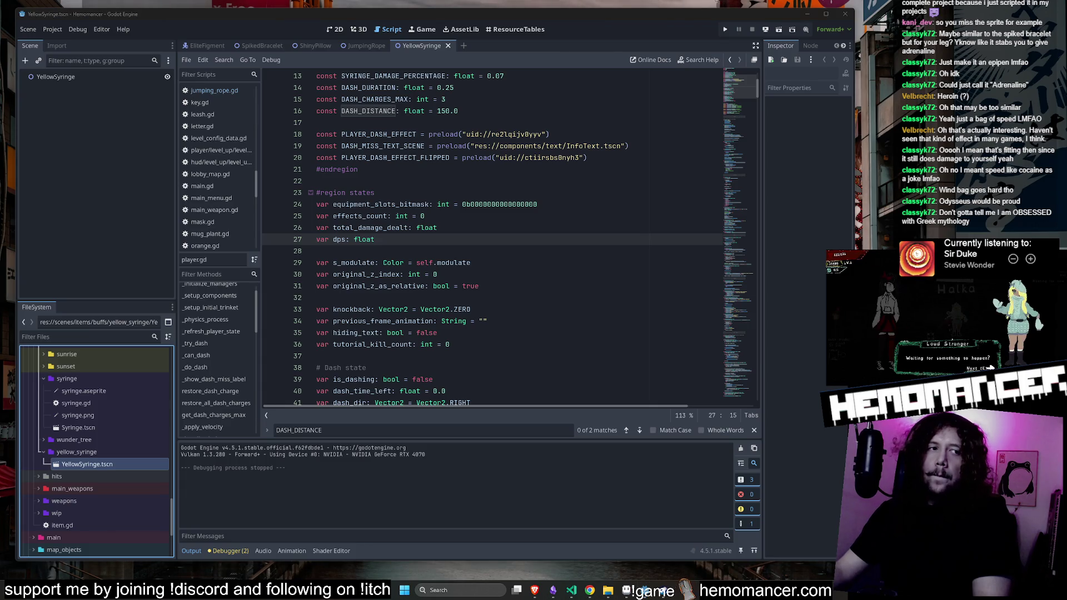
# Create a yellow_syringe.gd script in the same folder
pyautogui.rightClick(85, 452)
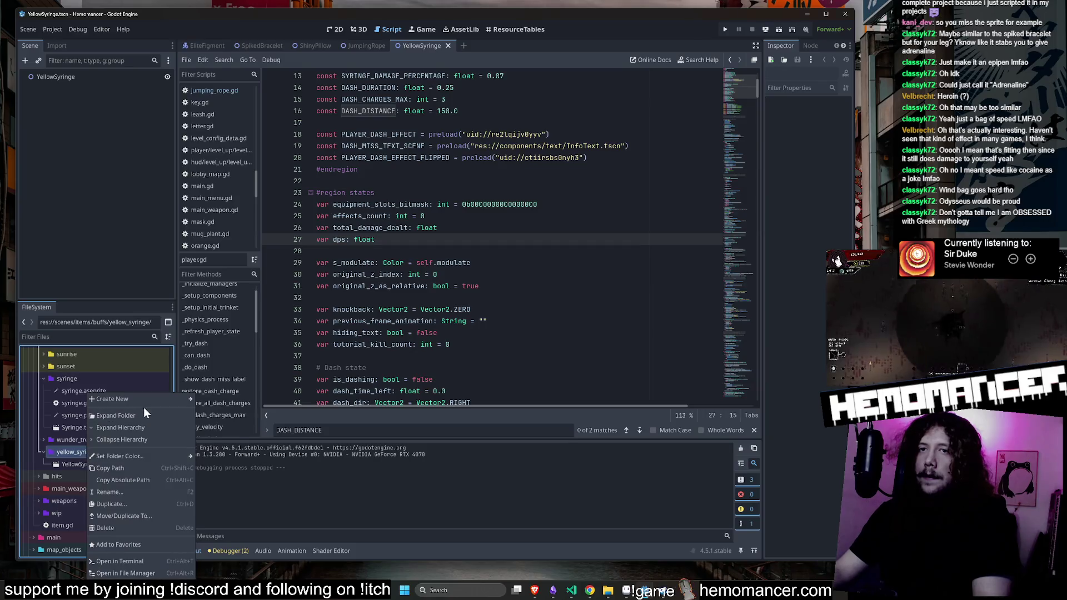
pyautogui.click(217, 423)
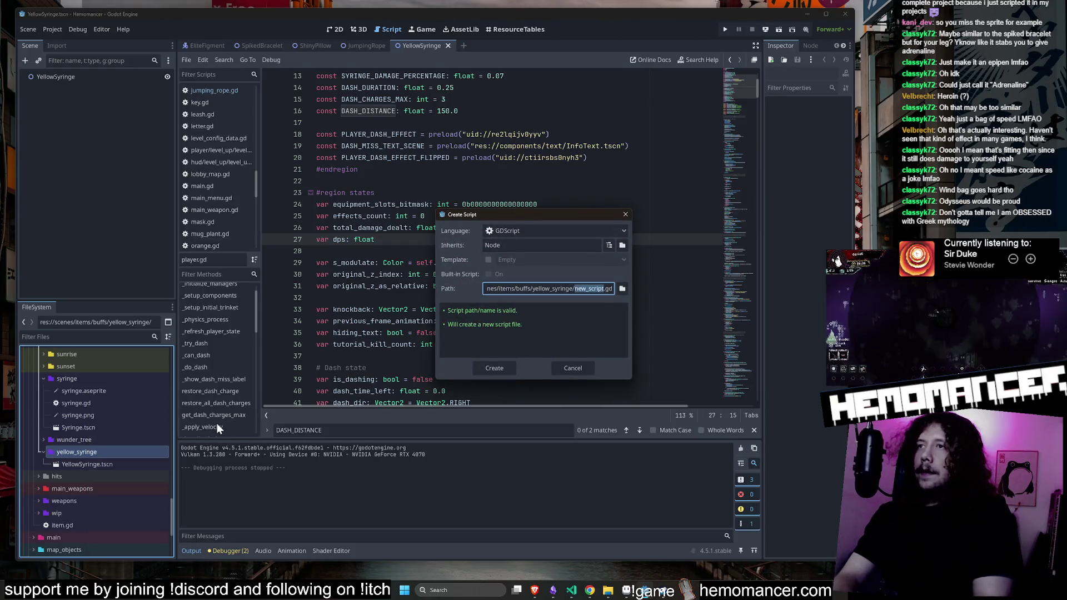
pyautogui.write('yellow_syr')
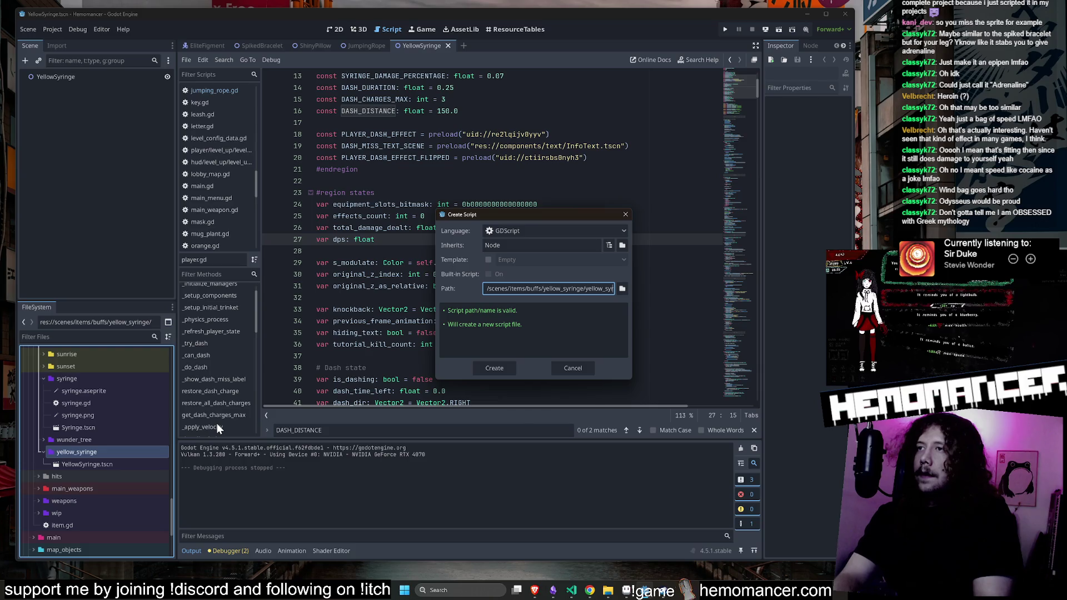
pyautogui.write('inge')
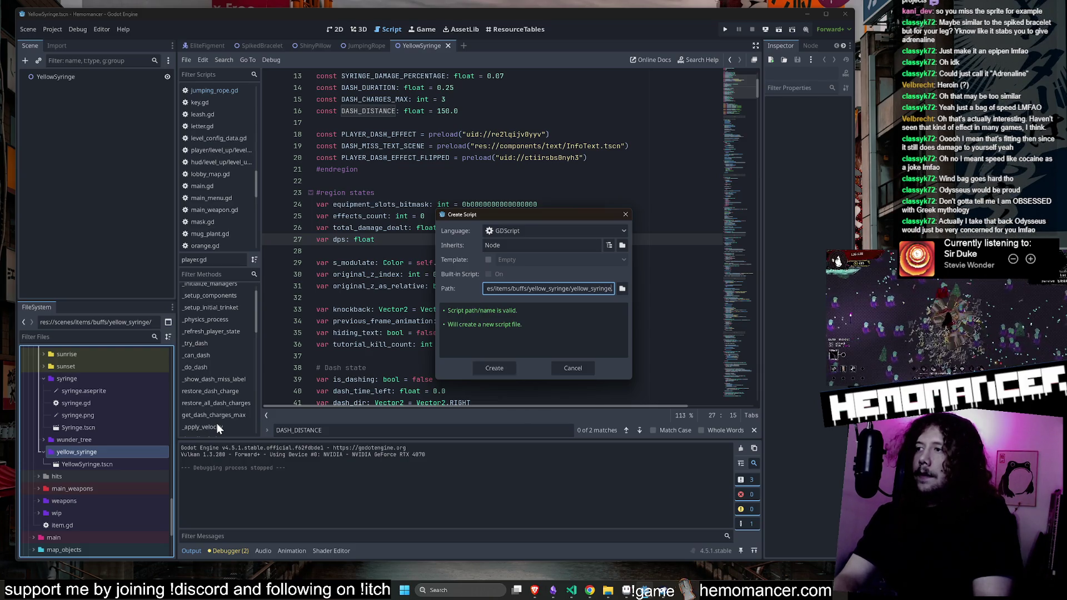
pyautogui.press('Return')
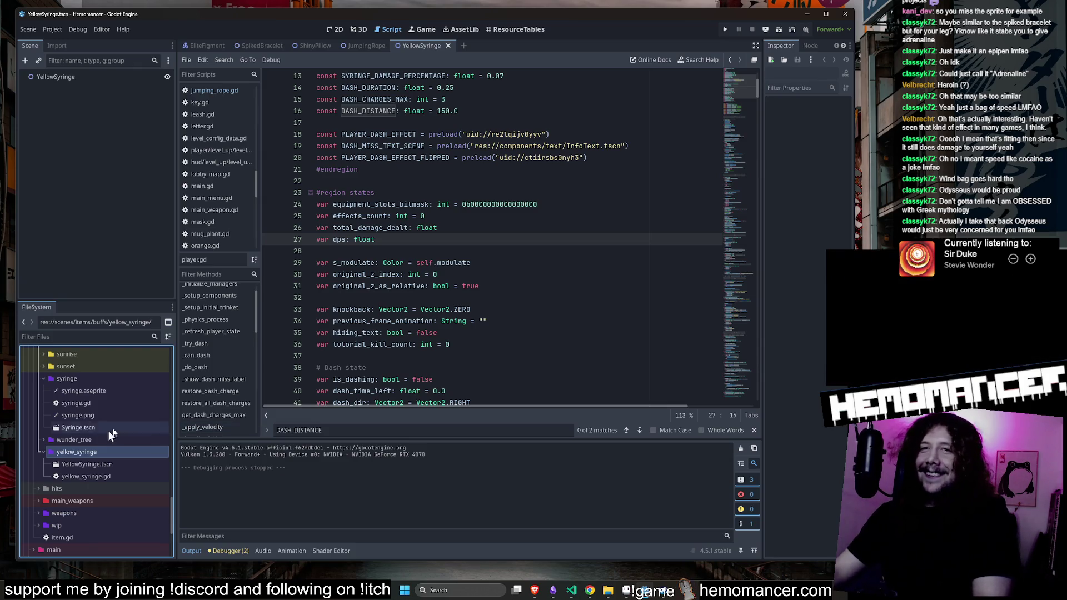
# Drag yellow_syringe.gd onto the YellowSyringe root node, then open syringe.gd to reuse its code
pyautogui.click(107, 464)
pyautogui.moveTo(97, 478)
pyautogui.mouseDown()
pyautogui.moveTo(169, 469)
pyautogui.moveTo(120, 186)
pyautogui.moveTo(114, 82)
pyautogui.mouseUp()
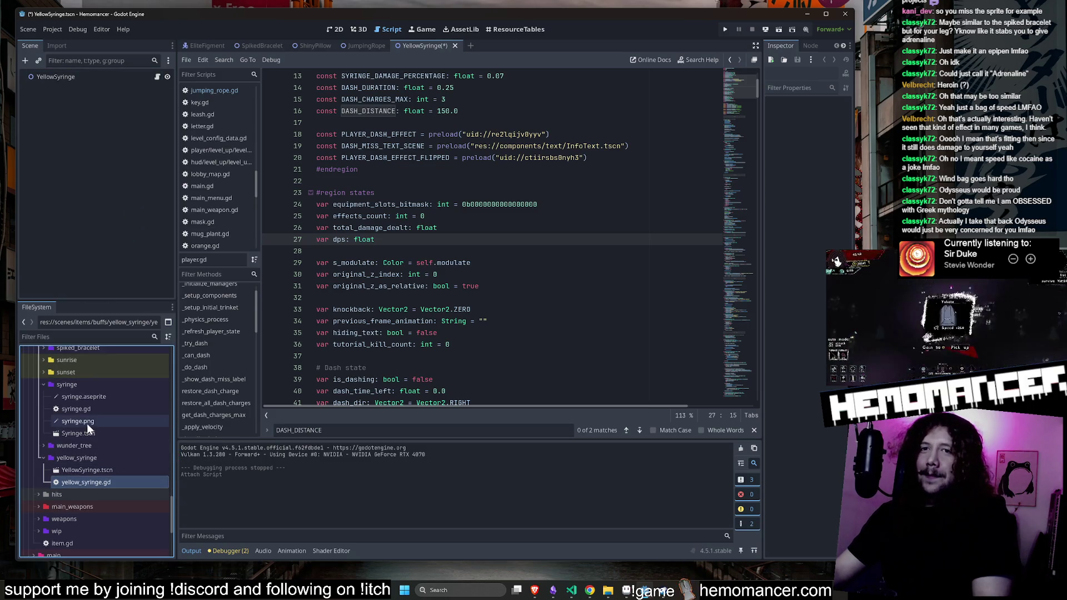
pyautogui.doubleClick(76, 409)
pyautogui.click(501, 294)
pyautogui.hotkey('ctrl', 'a')
pyautogui.click(525, 262)
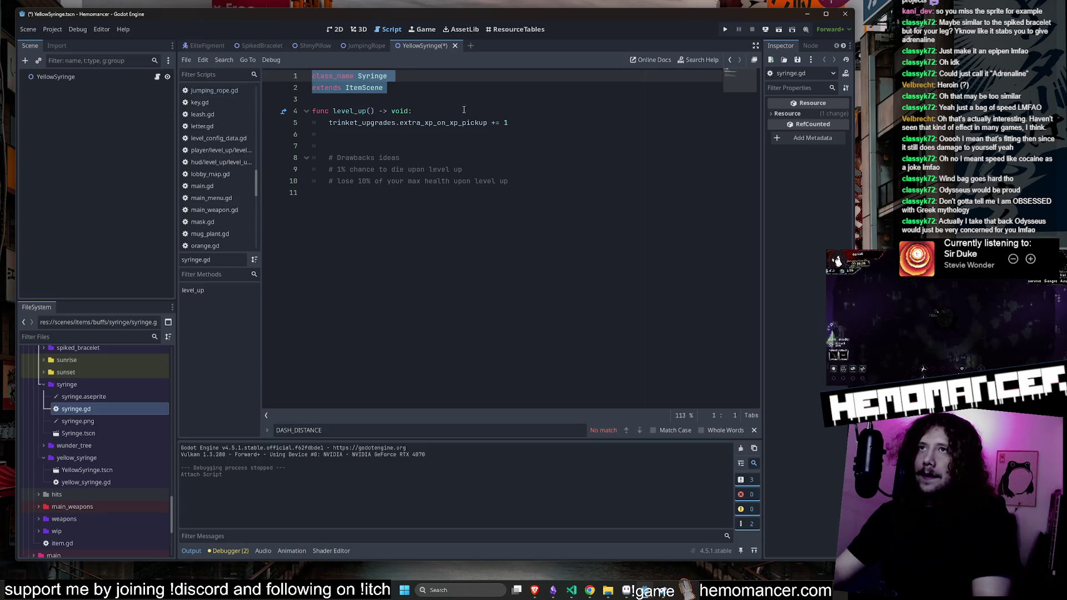
pyautogui.scroll(1, 112, 489)
pyautogui.scroll(-2, 112, 467)
pyautogui.click(109, 446)
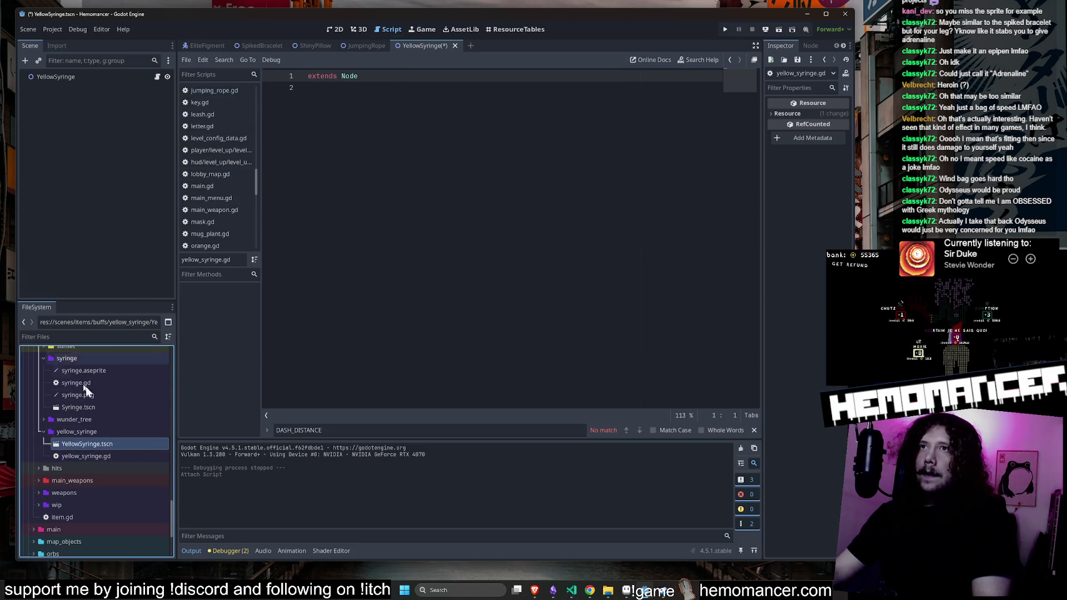
pyautogui.scroll(5, 105, 388)
pyautogui.scroll(10, 105, 388)
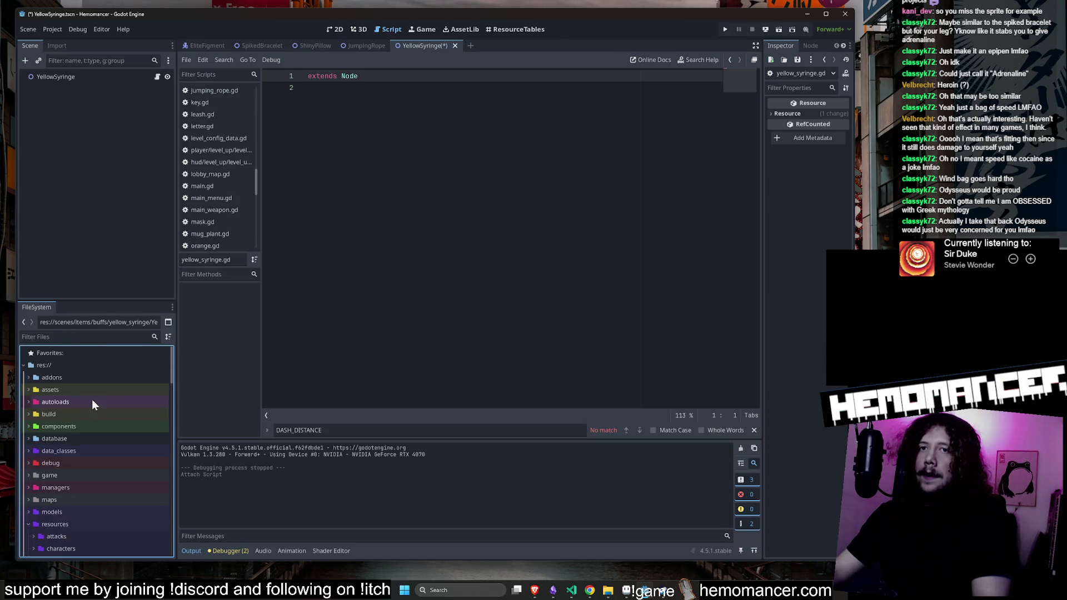
# Open autoloads/ids.gd, insert a YellowSyringe entry after JumpingRope, and save
pyautogui.doubleClick(92, 400)
pyautogui.doubleClick(70, 449)
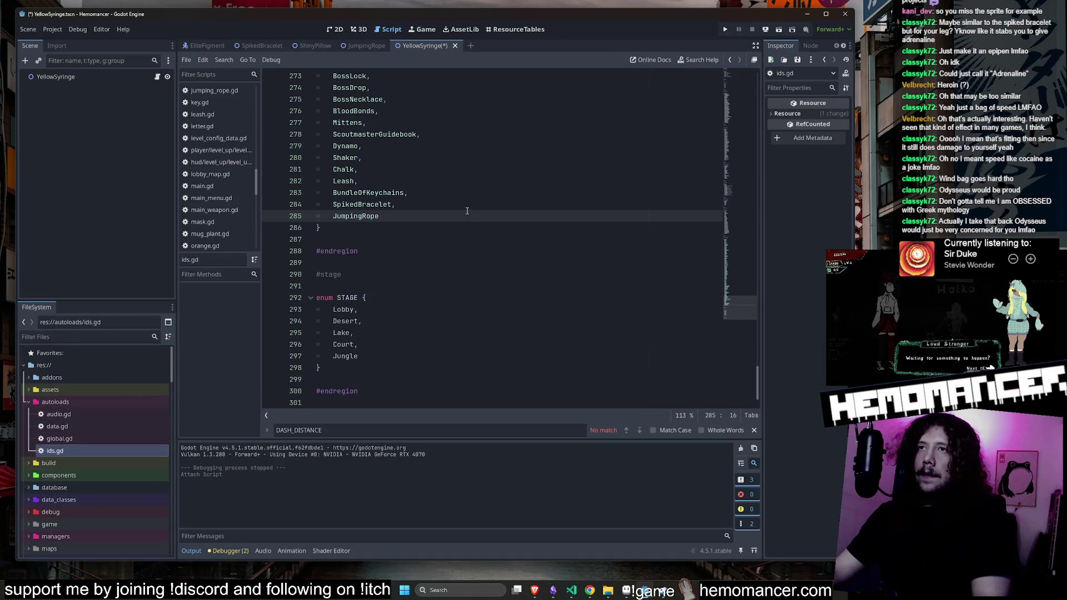
pyautogui.press('Return')
pyautogui.write('Yello')
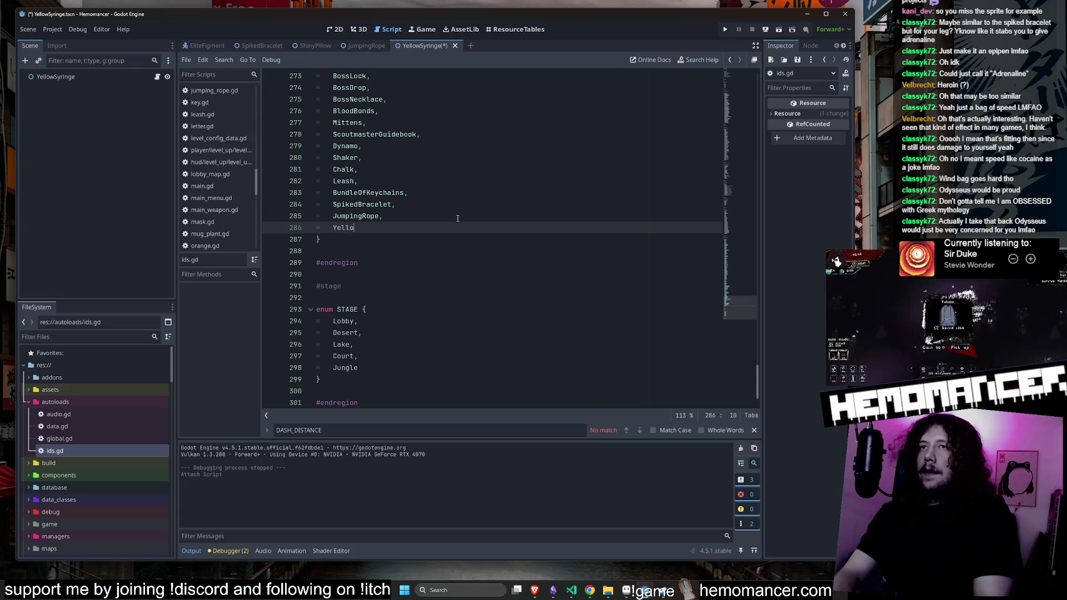
pyautogui.write('wSyringe')
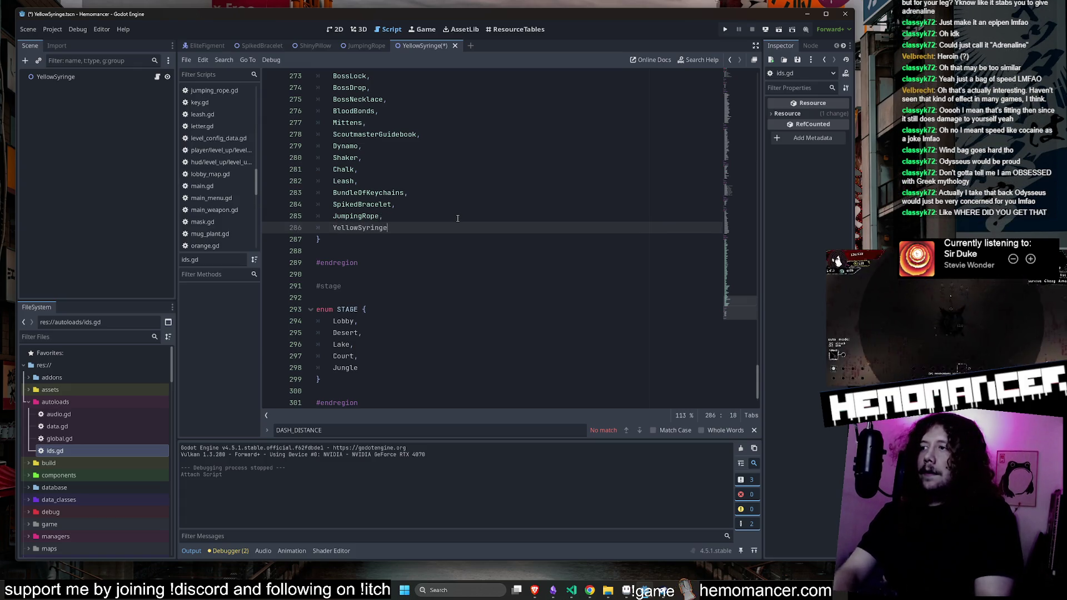
pyautogui.click(472, 205)
pyautogui.hotkey('ctrl', 's')
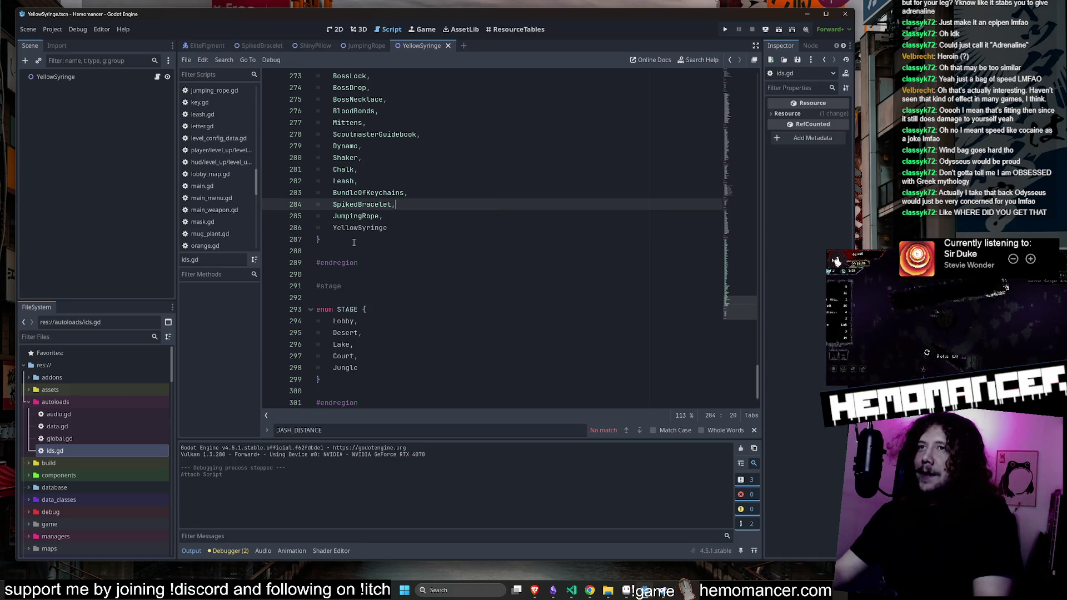
pyautogui.click(465, 209)
pyautogui.scroll(-10, 133, 411)
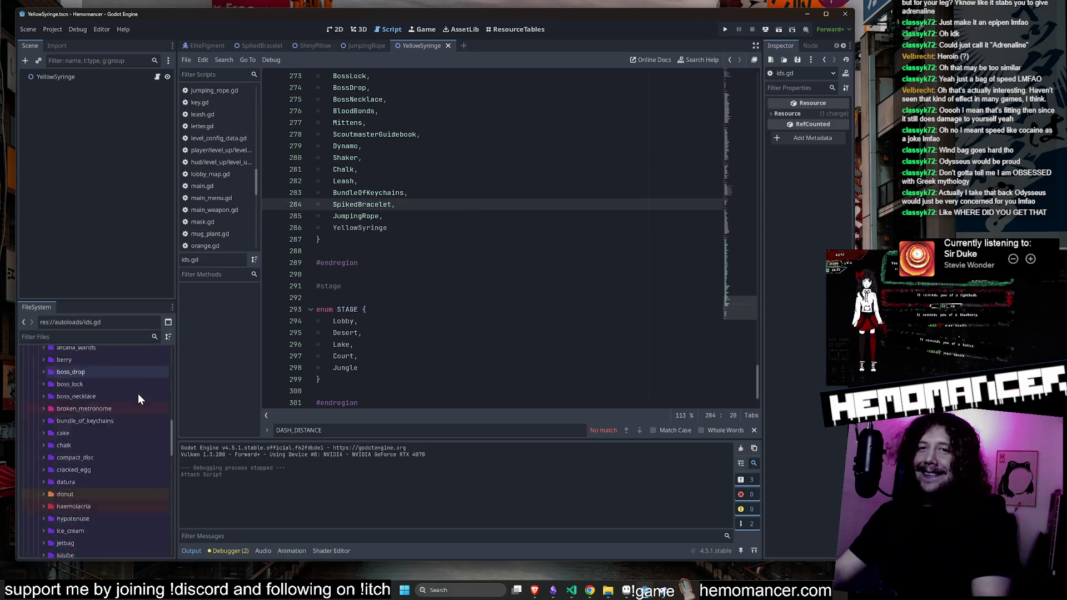
# Paste syringe.gd's class header into yellow_syringe.gd and rename the class to YellowSyringe
pyautogui.scroll(1, 128, 423)
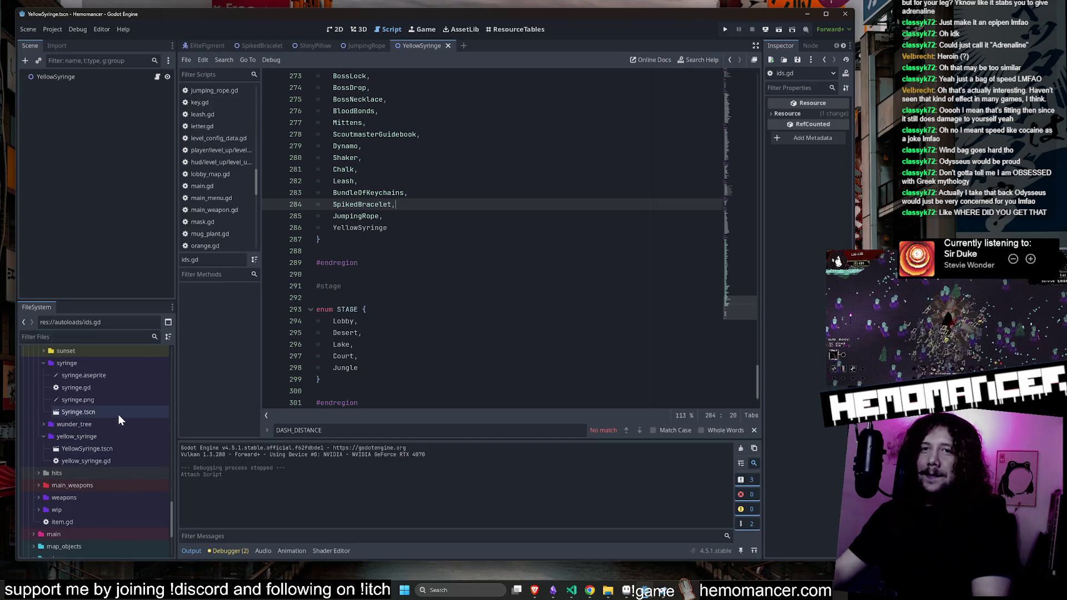
pyautogui.doubleClick(97, 391)
pyautogui.doubleClick(99, 460)
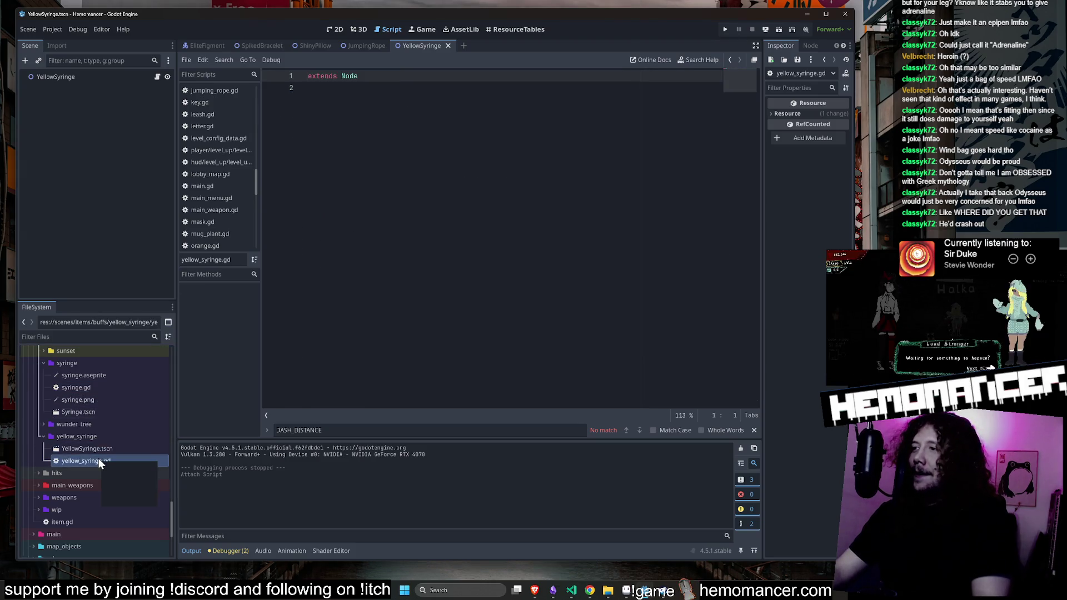
pyautogui.doubleClick(83, 388)
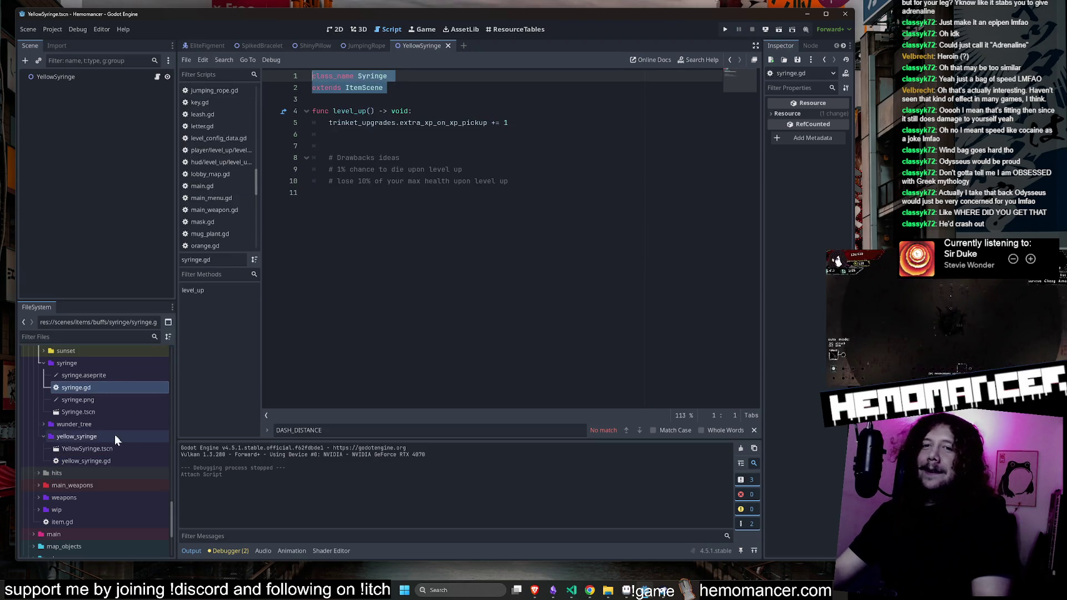
pyautogui.doubleClick(98, 460)
pyautogui.hotkey('ctrl', 'a')
pyautogui.write('class_name Syringe extends ItemScene')
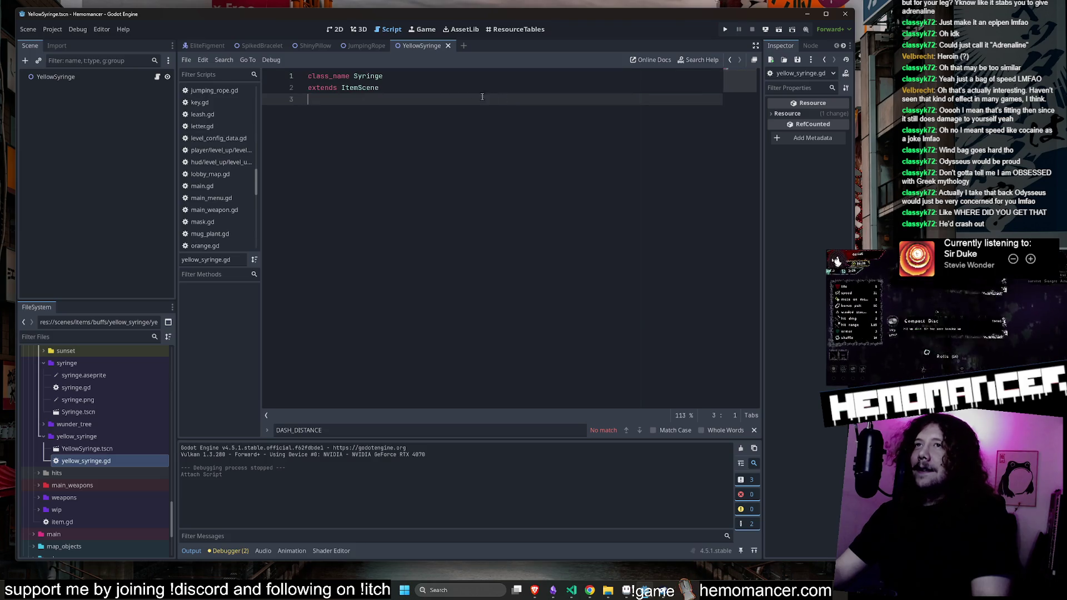
pyautogui.click(366, 75)
pyautogui.write('Yellow')
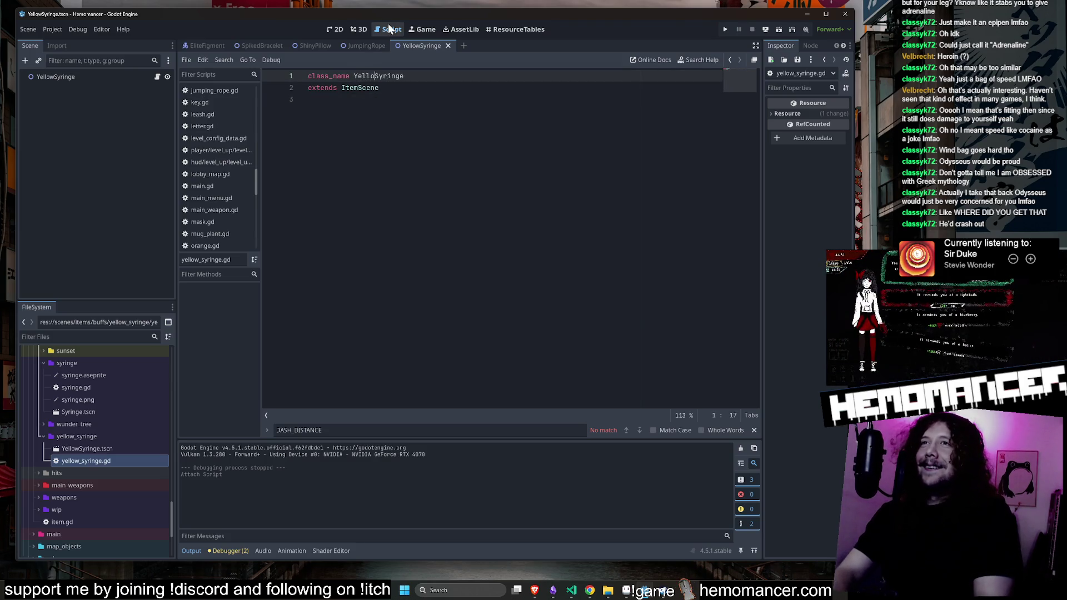
pyautogui.click(452, 120)
# Copy the level_up function from syringe.gd into yellow_syringe.gd, remove the blank line, and save
pyautogui.doubleClick(80, 388)
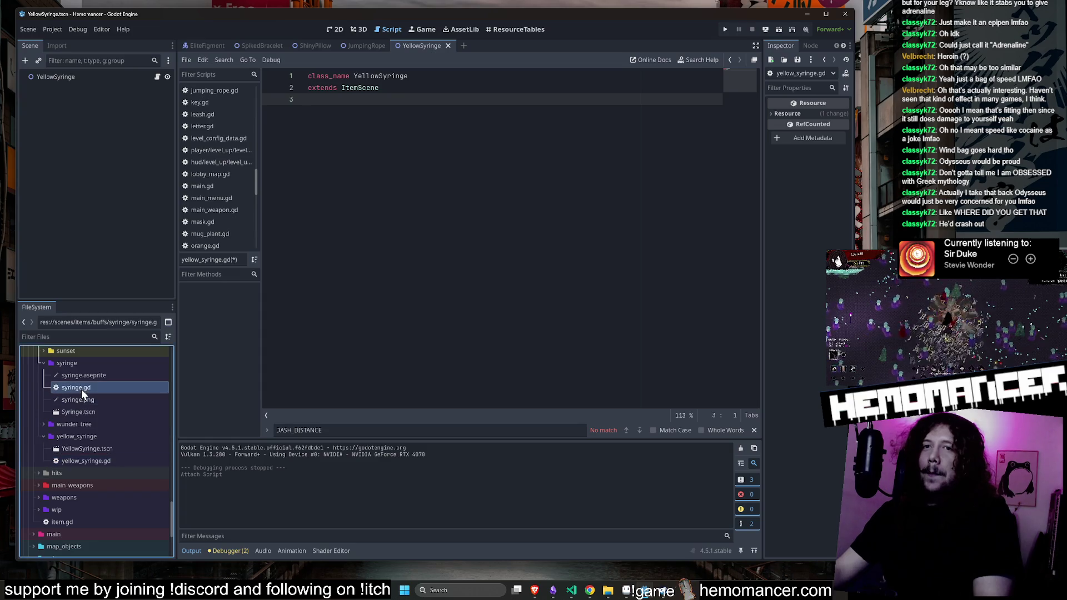
pyautogui.click(528, 115)
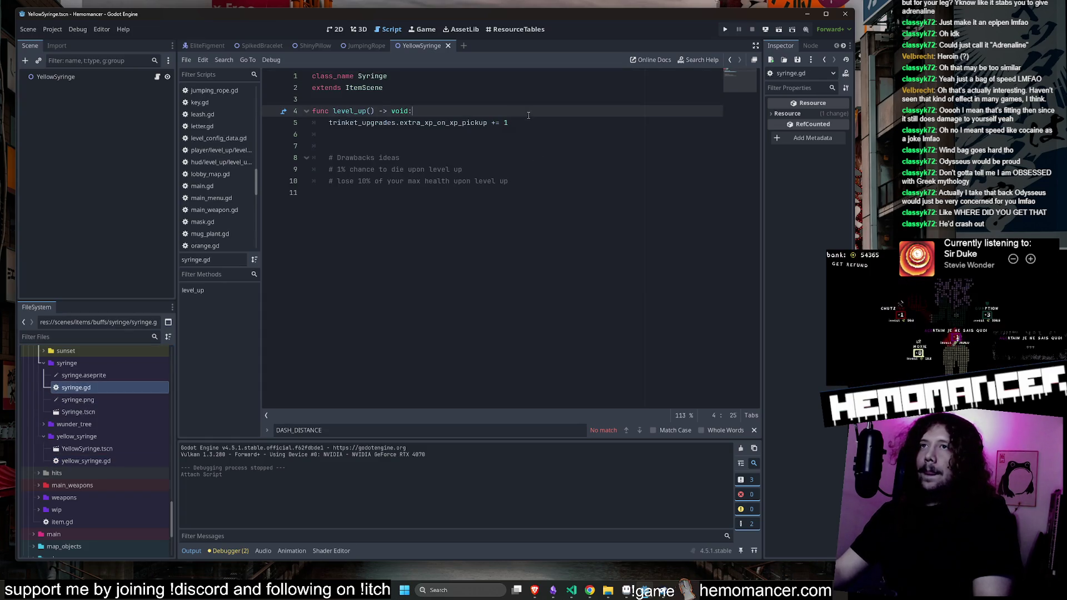
pyautogui.moveTo(540, 126); pyautogui.dragTo(312, 110)
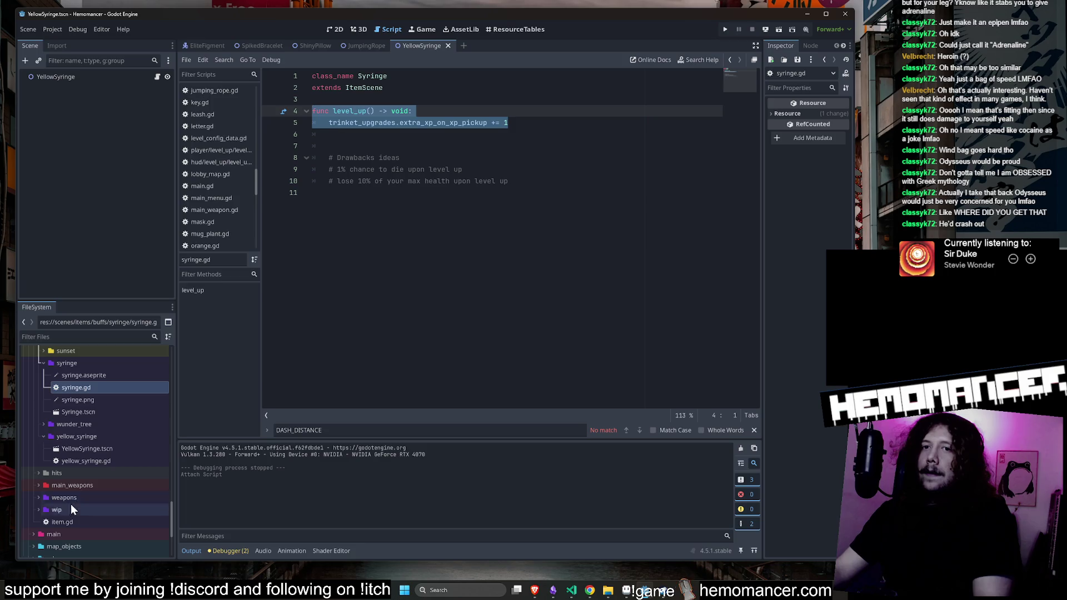
pyautogui.doubleClick(108, 459)
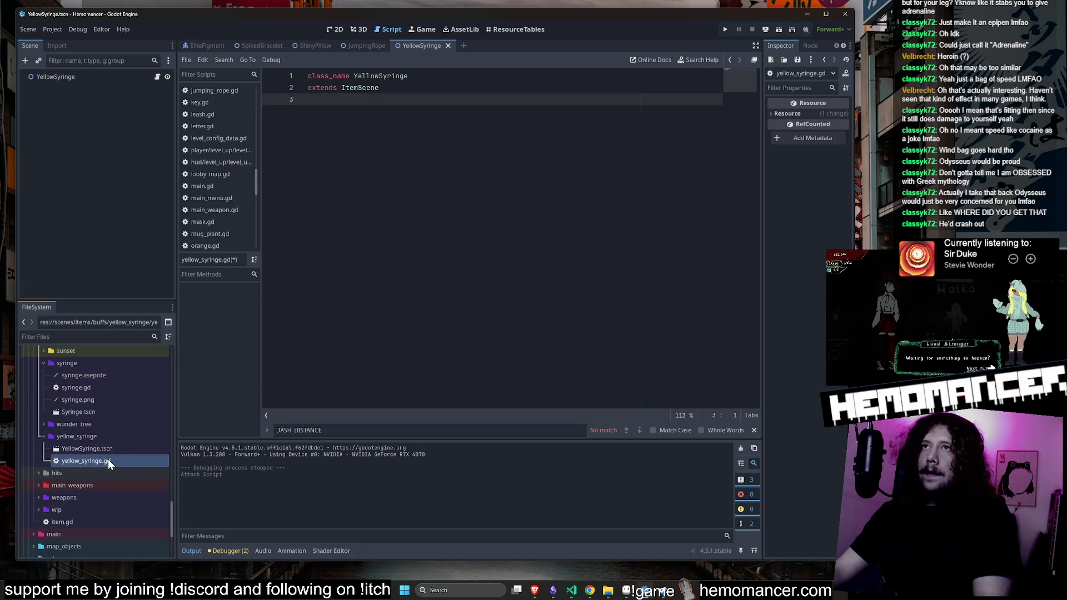
pyautogui.press('Return')
pyautogui.press('Return')
pyautogui.write('func level_up() -> void: \ttrinket_upgrades.extra_xp_on_xp_pickup += 1')
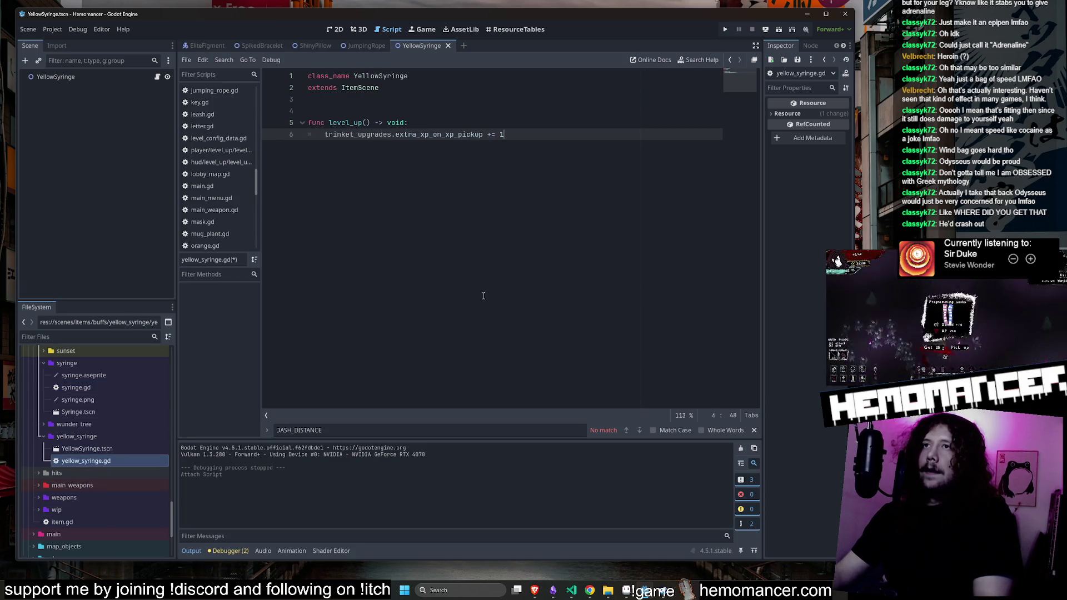
pyautogui.click(437, 109)
pyautogui.press('Delete')
pyautogui.hotkey('ctrl', 's')
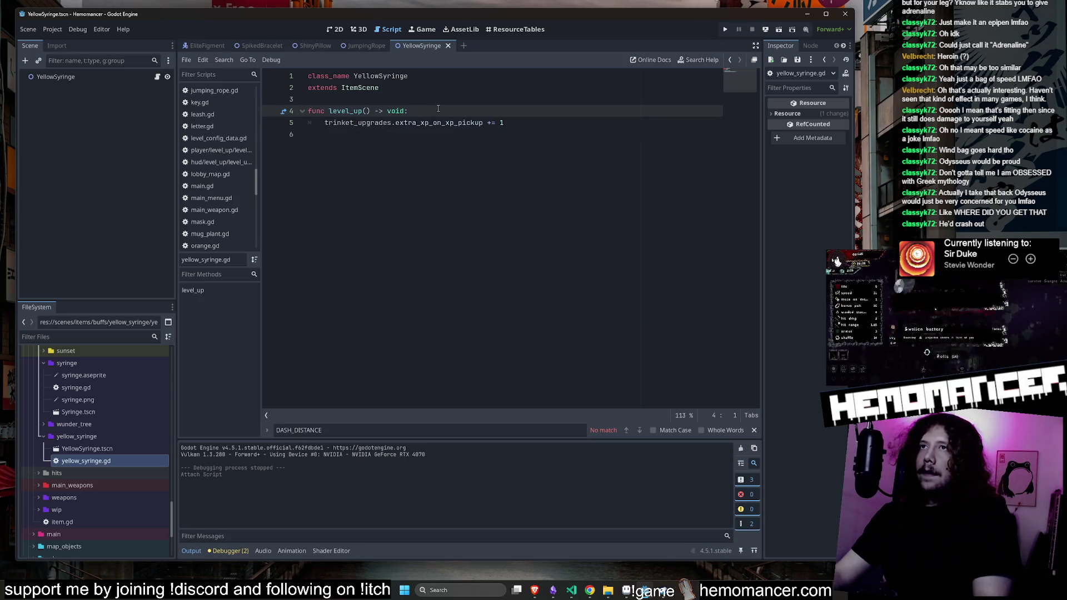
# Duplicate syringe.aseprite as yellow_syringe.aseprite, then request deletion of the generated yellow_syringe.png
pyautogui.scroll(3, 116, 405)
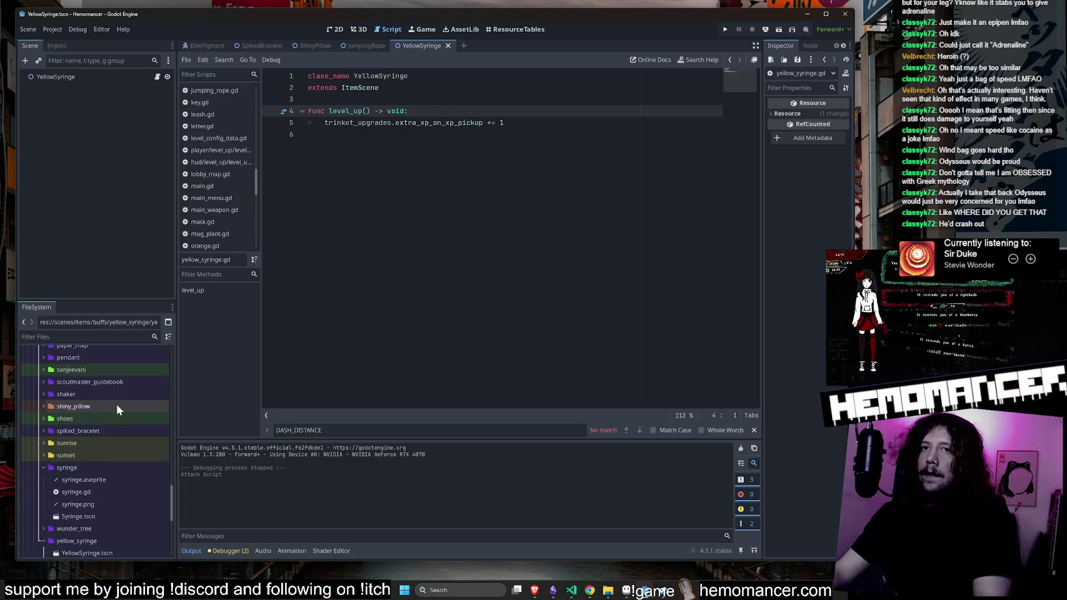
pyautogui.scroll(12, 118, 399)
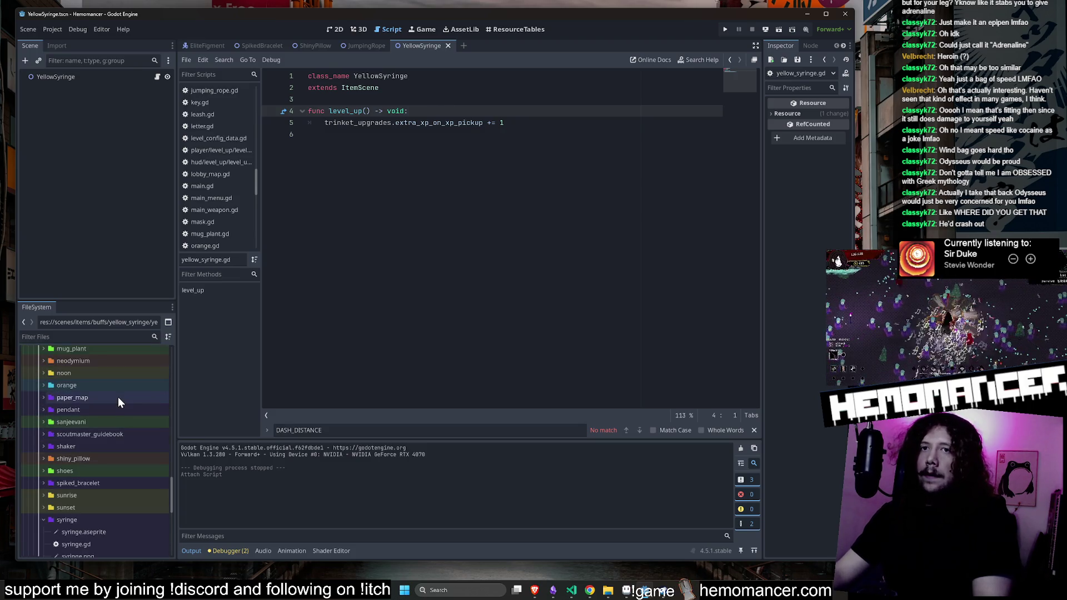
pyautogui.scroll(-10, 118, 389)
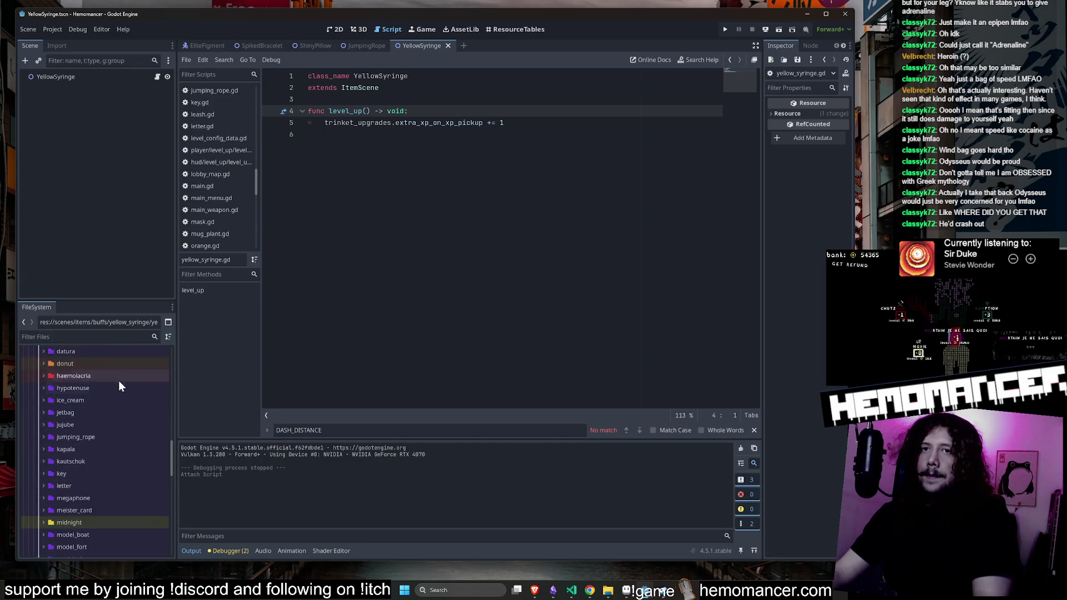
pyautogui.scroll(-2, 114, 395)
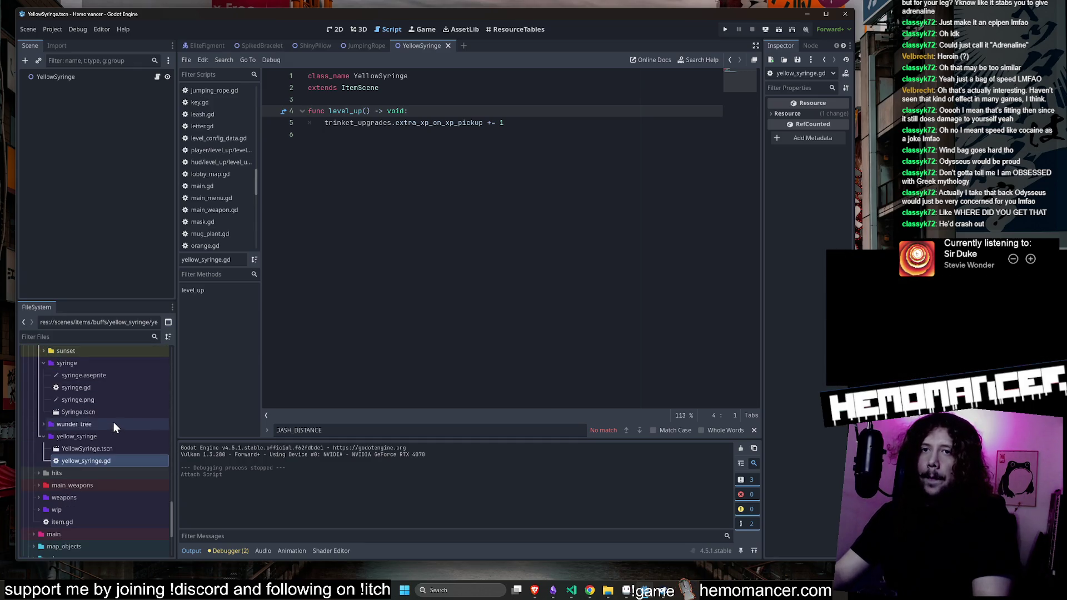
pyautogui.scroll(2, 106, 410)
pyautogui.scroll(-3, 107, 410)
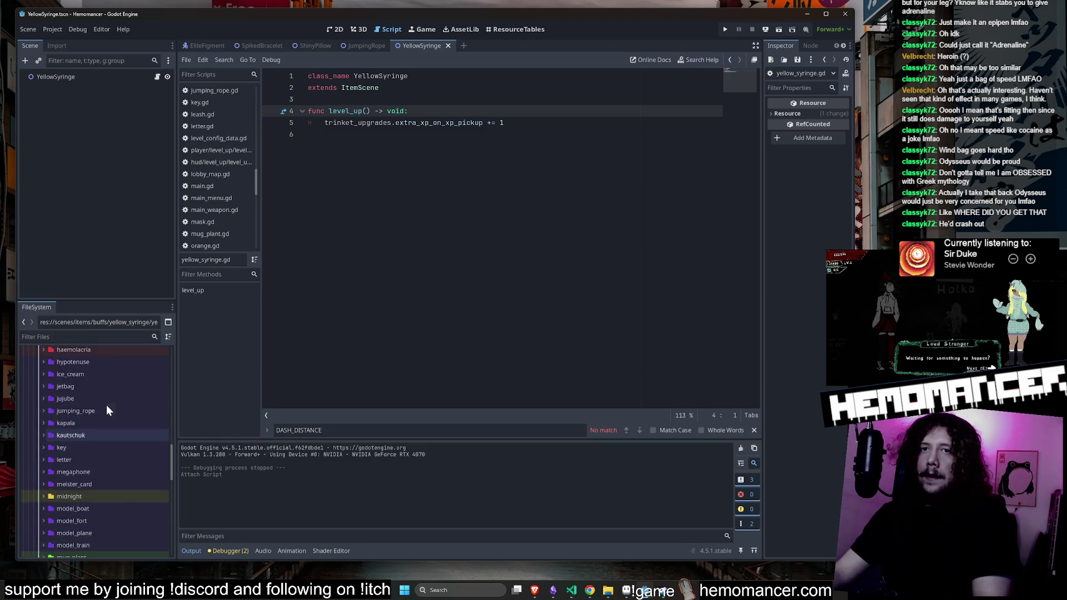
pyautogui.scroll(3, 106, 405)
pyautogui.scroll(-4, 106, 401)
pyautogui.rightClick(105, 371)
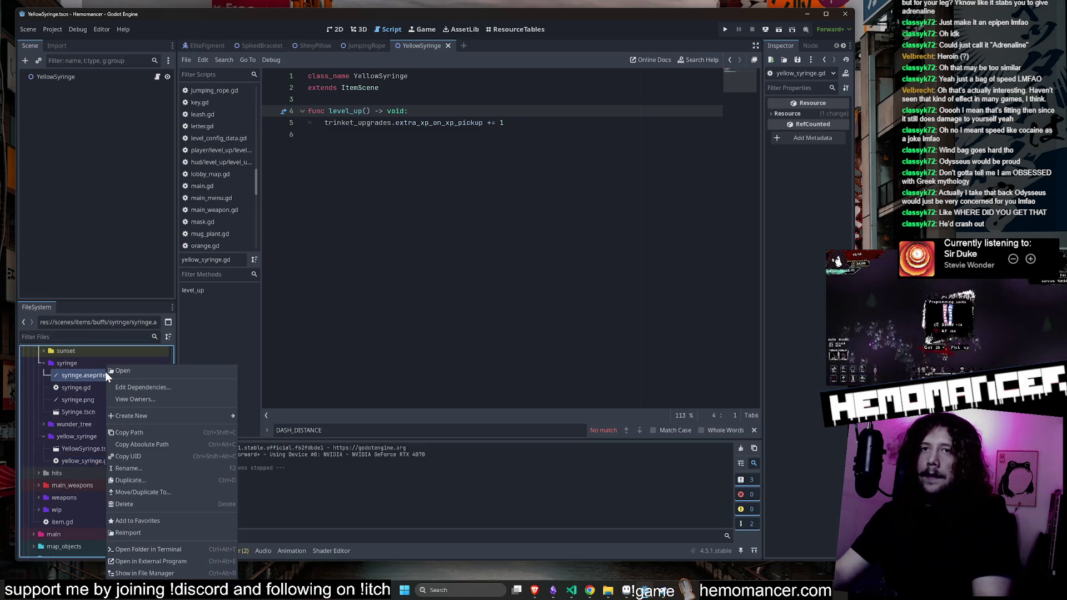
pyautogui.click(162, 476)
pyautogui.press('Home')
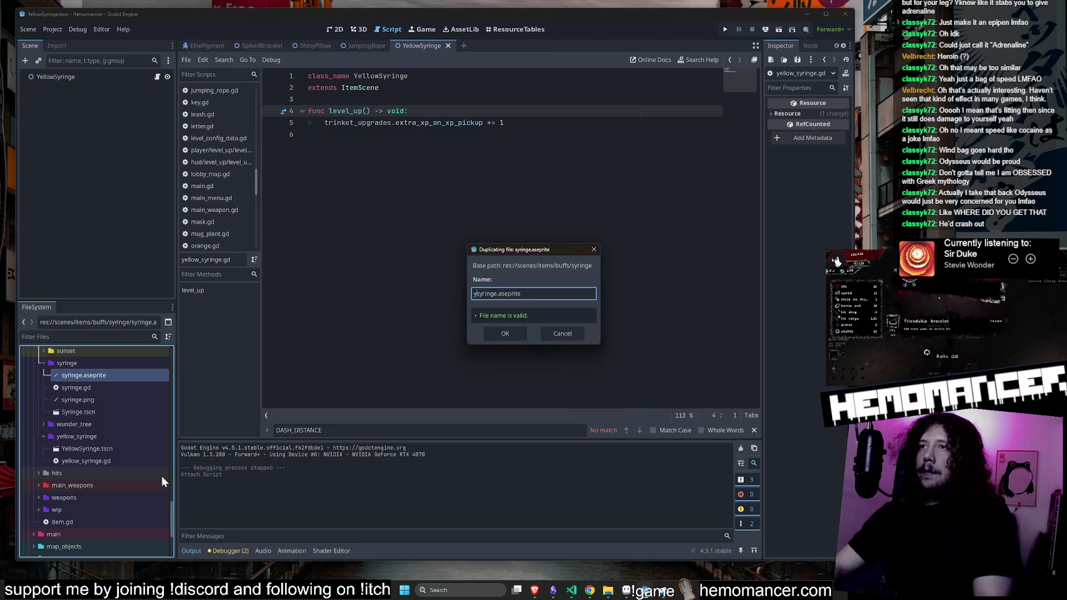
pyautogui.write('yellow_')
pyautogui.press('Return')
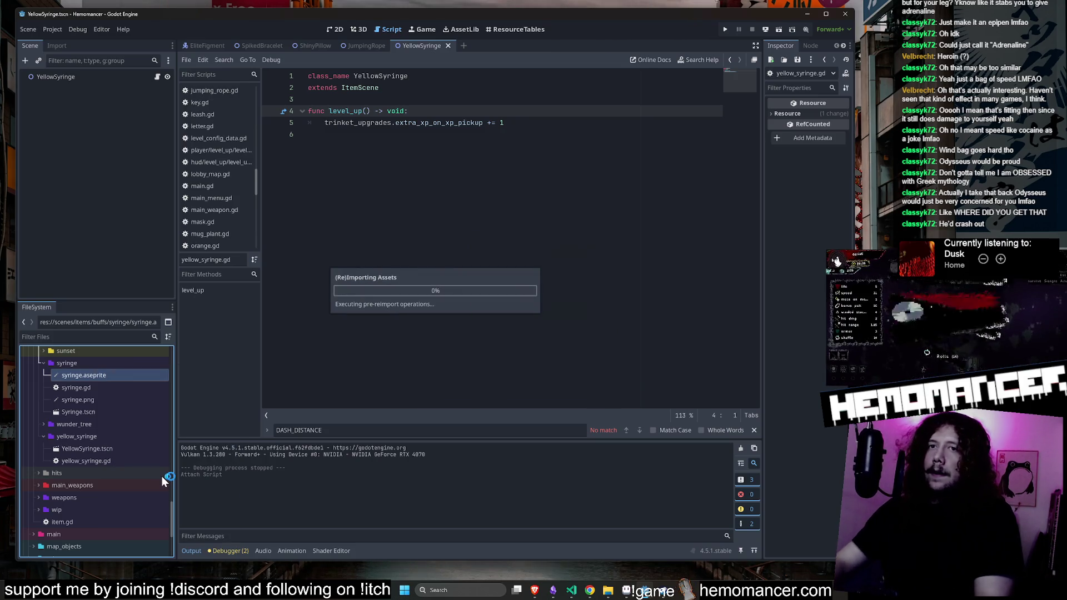
pyautogui.click(125, 436)
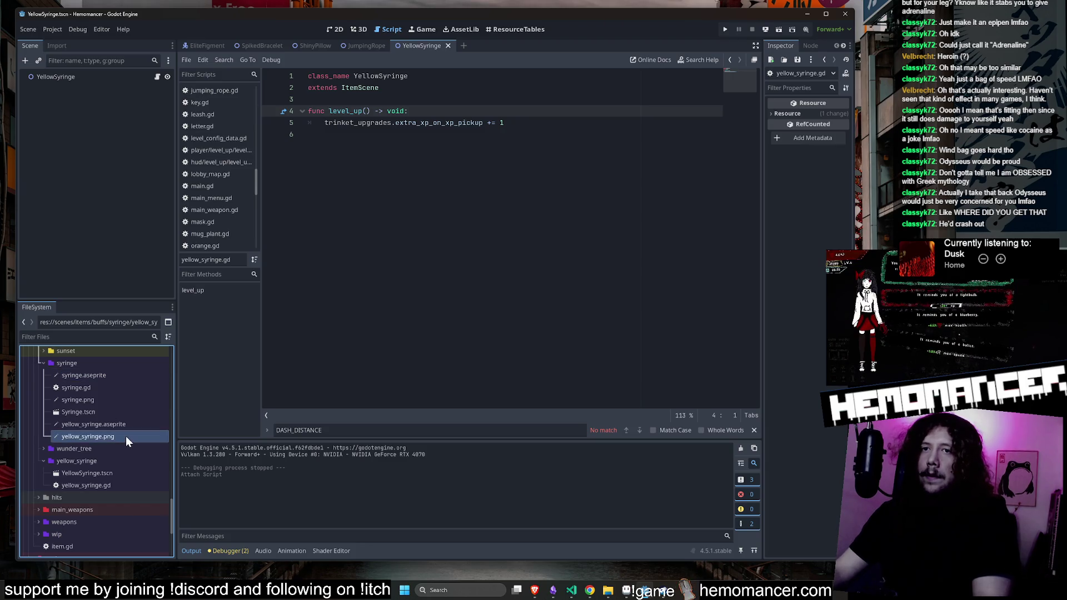
pyautogui.press('Delete')
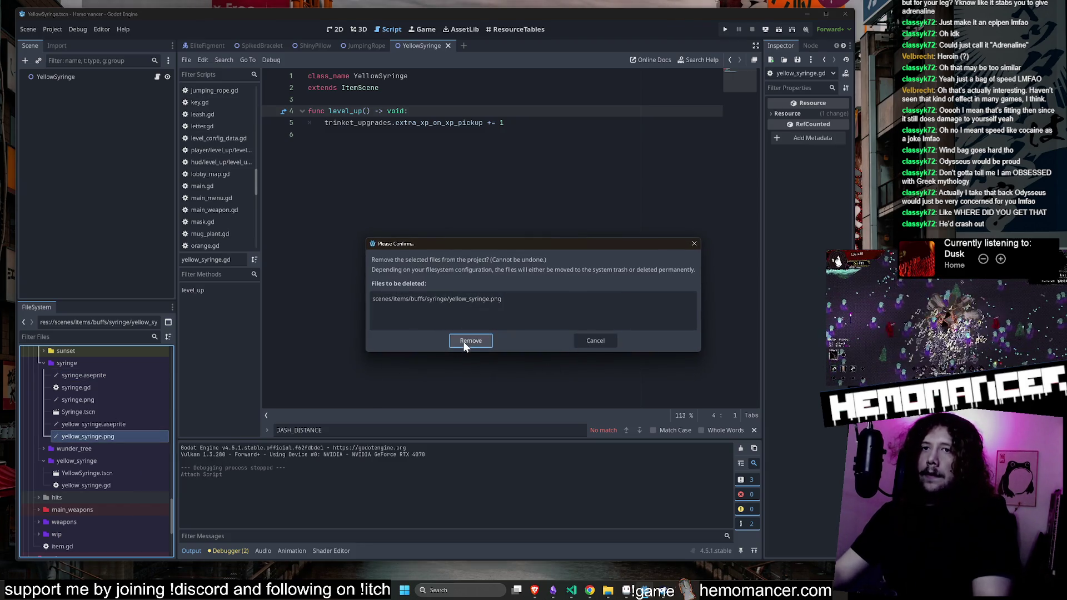
# Confirm removing yellow_syringe.png and click through the files in the yellow_syringe folder
pyautogui.click(465, 342)
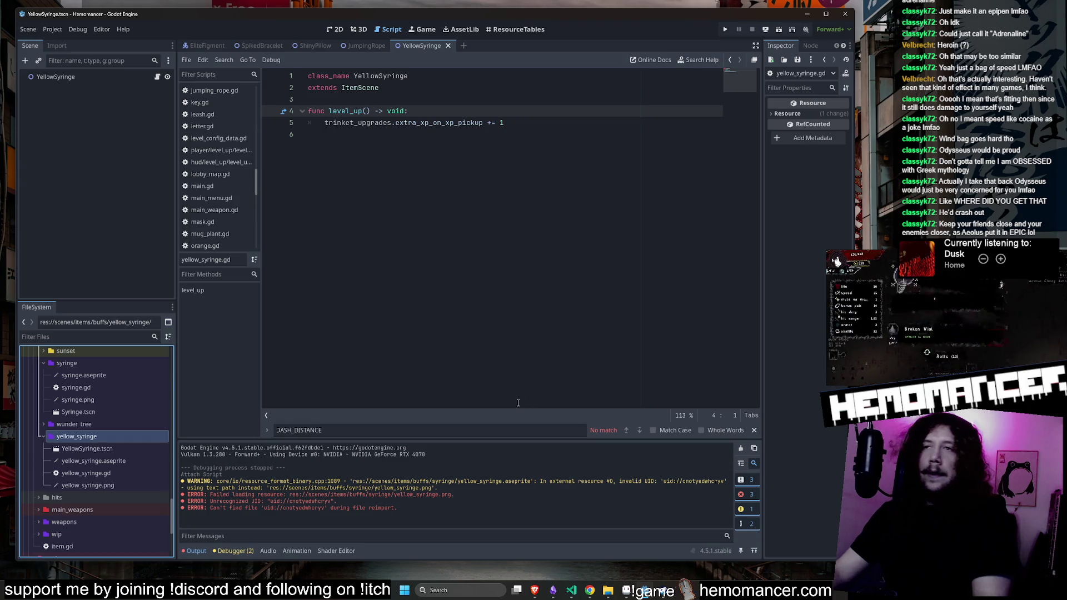
pyautogui.click(109, 450)
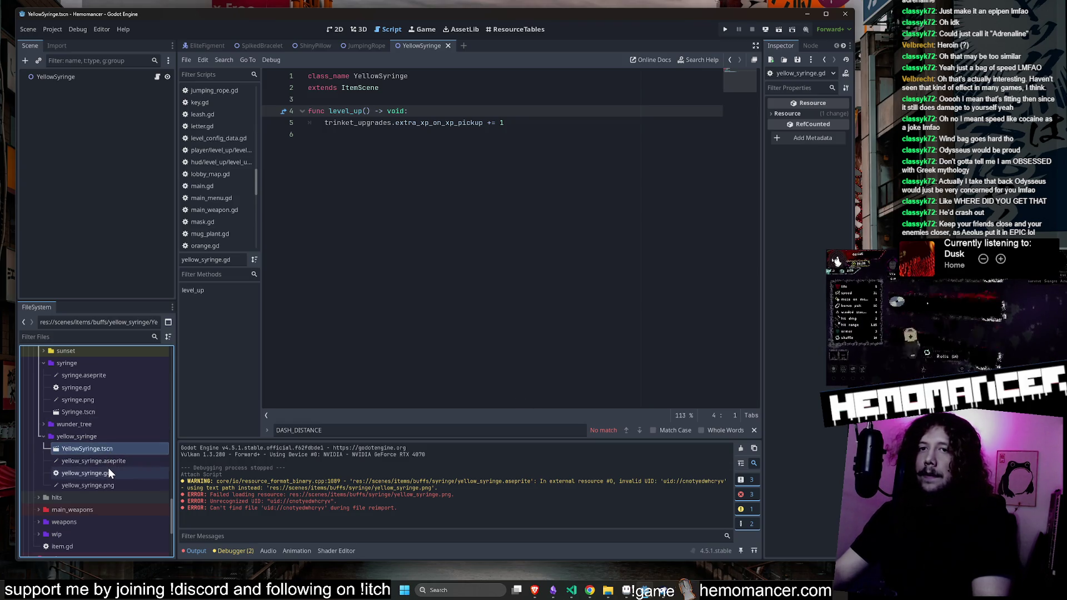
pyautogui.click(108, 472)
pyautogui.click(109, 461)
pyautogui.click(108, 451)
pyautogui.click(101, 473)
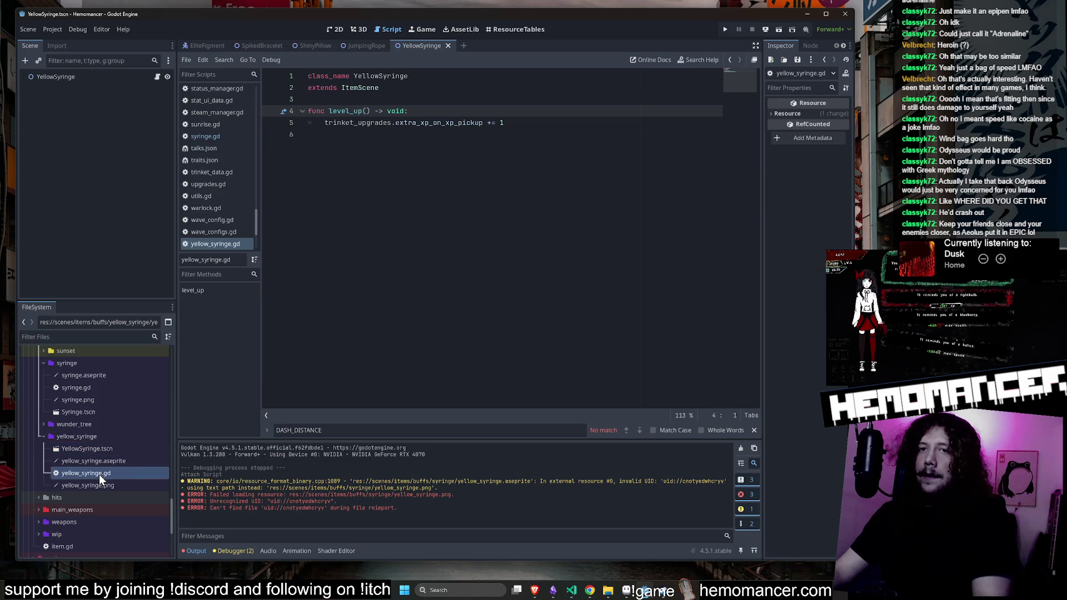
pyautogui.click(102, 449)
pyautogui.click(99, 472)
pyautogui.click(104, 449)
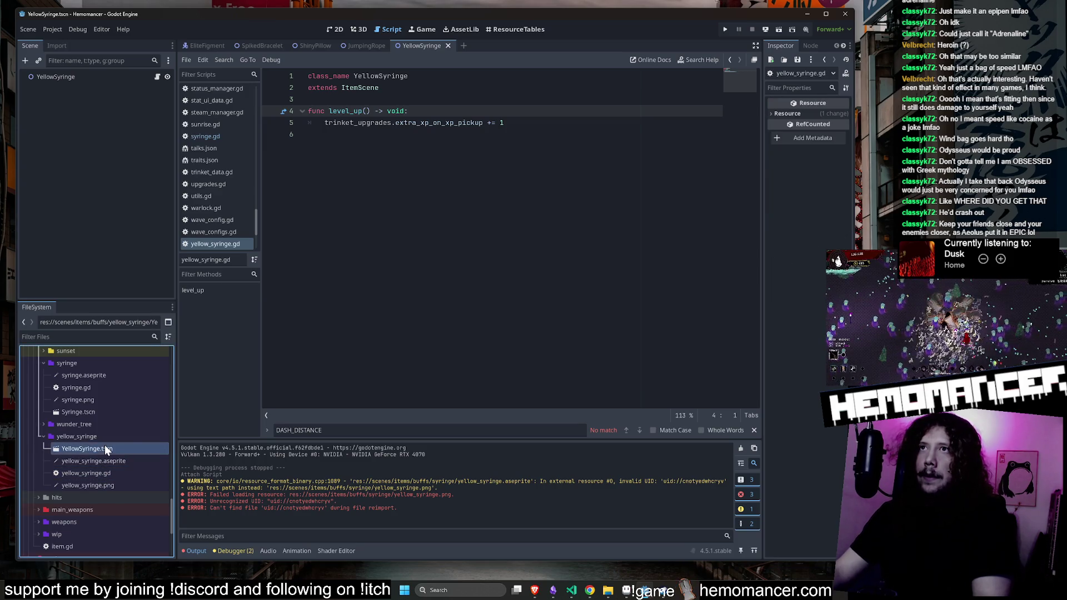
# Compare the original Syringe scene and syringe.gd against the YellowSyringe scene and script
pyautogui.doubleClick(109, 411)
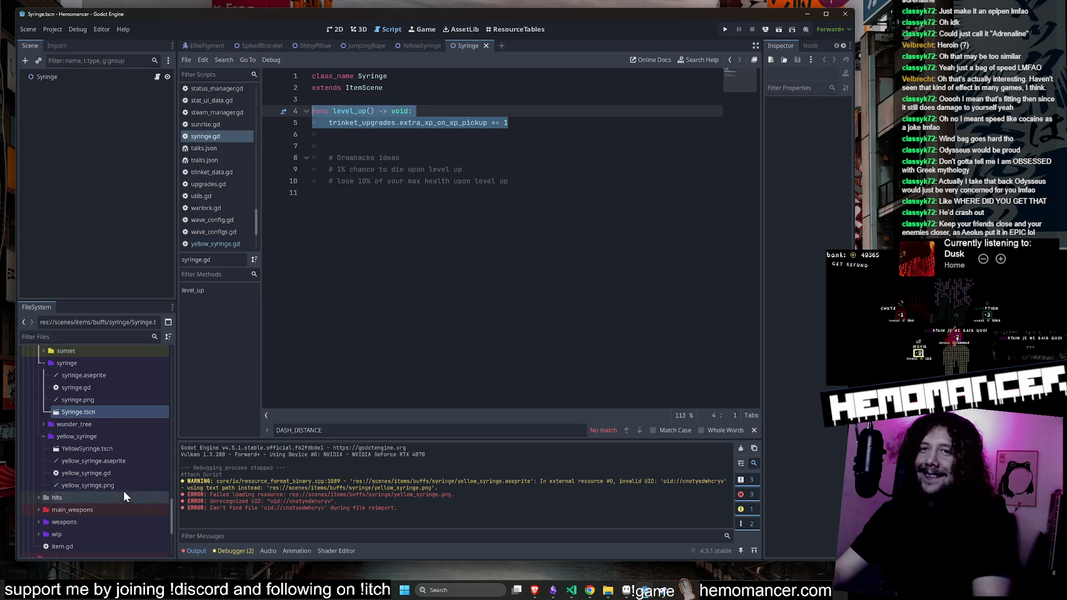
pyautogui.doubleClick(111, 450)
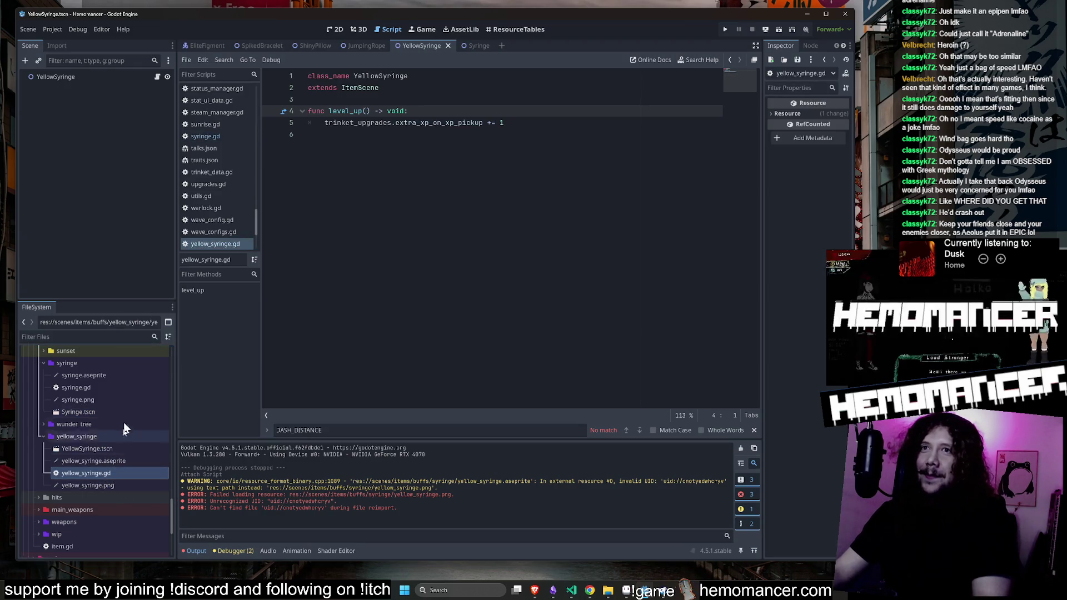
pyautogui.click(122, 387)
pyautogui.click(112, 450)
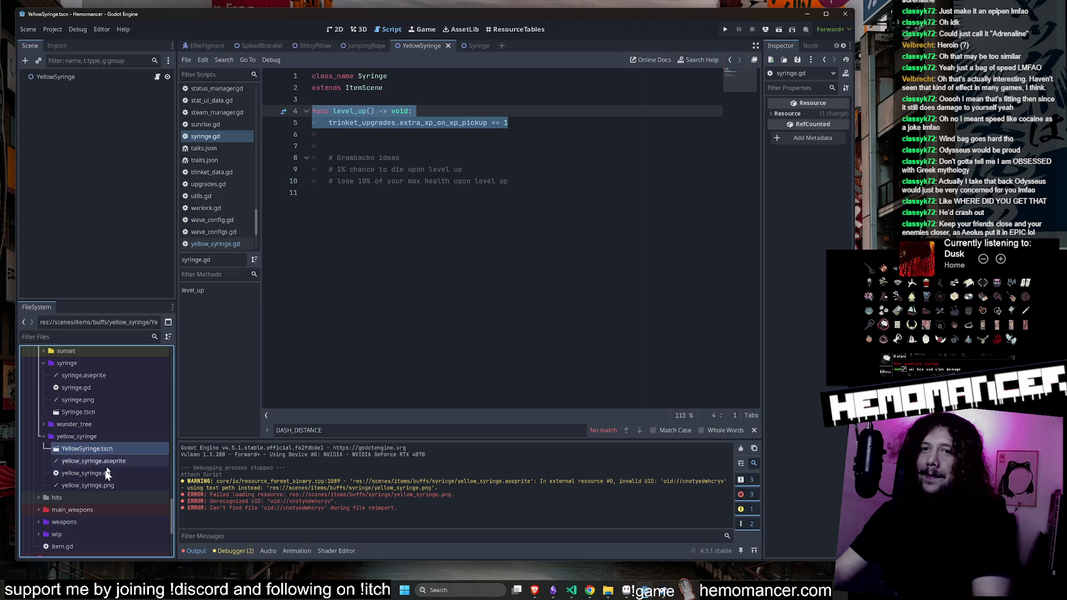
pyautogui.click(105, 473)
# Delete the leftover yellow_syringe.png, confirm the removal, and clear the Output log
pyautogui.click(112, 486)
pyautogui.press('Delete')
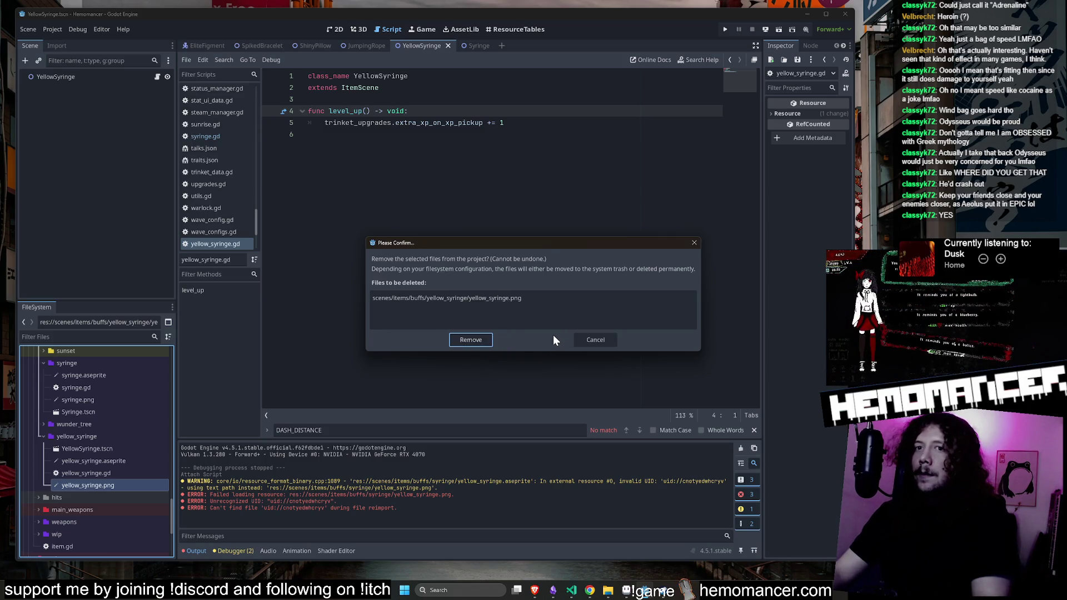
pyautogui.click(471, 340)
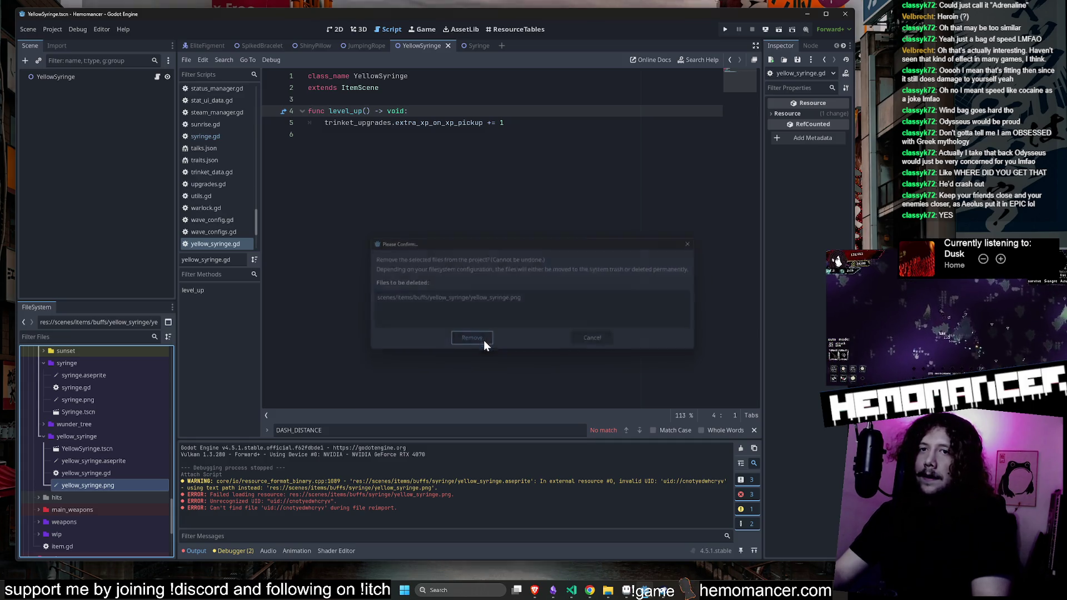
pyautogui.click(741, 449)
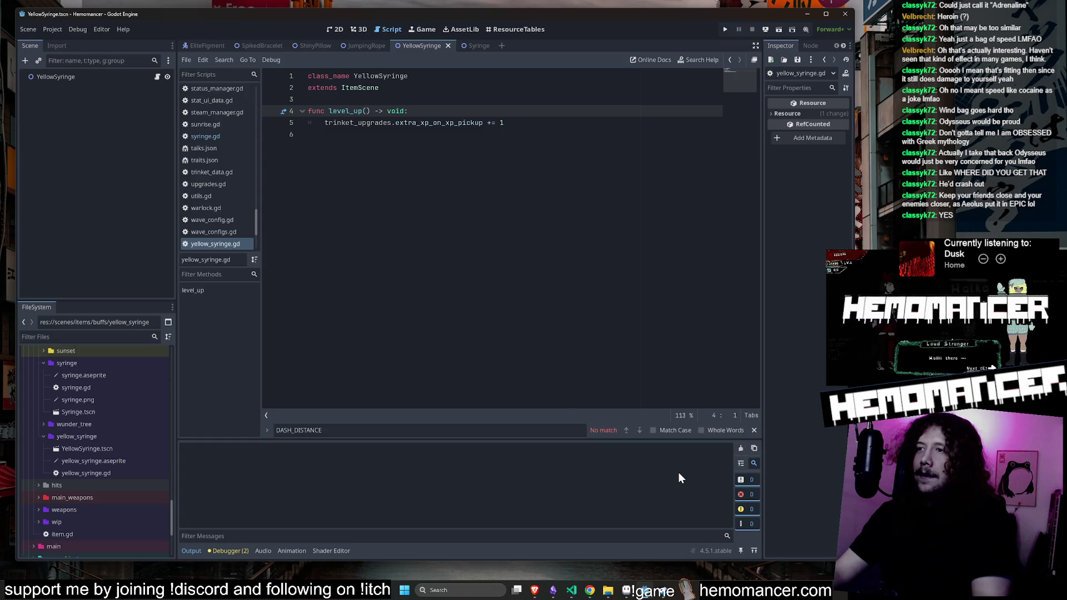
pyautogui.click(620, 214)
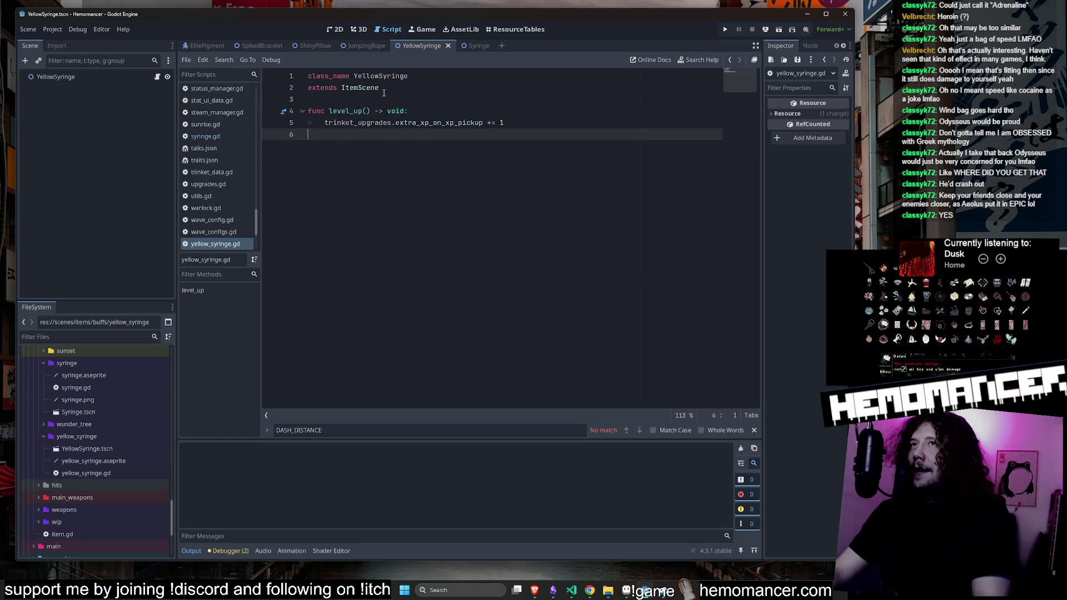
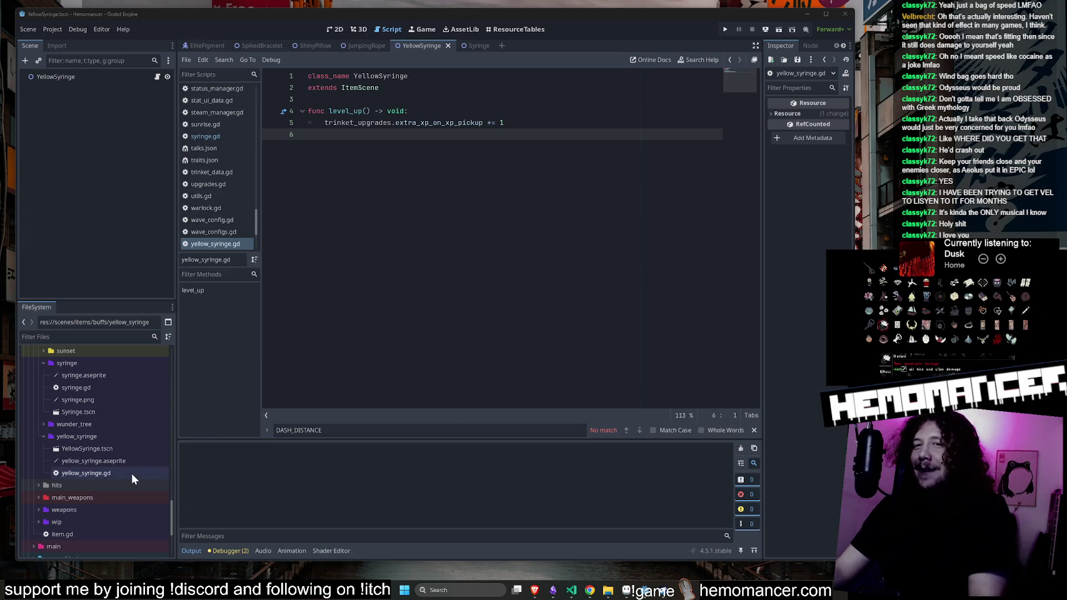
# Inspect the YellowSyringe scene, its sprite texture and the YellowSyringe class in yellow_syringe.gd
pyautogui.click(111, 449)
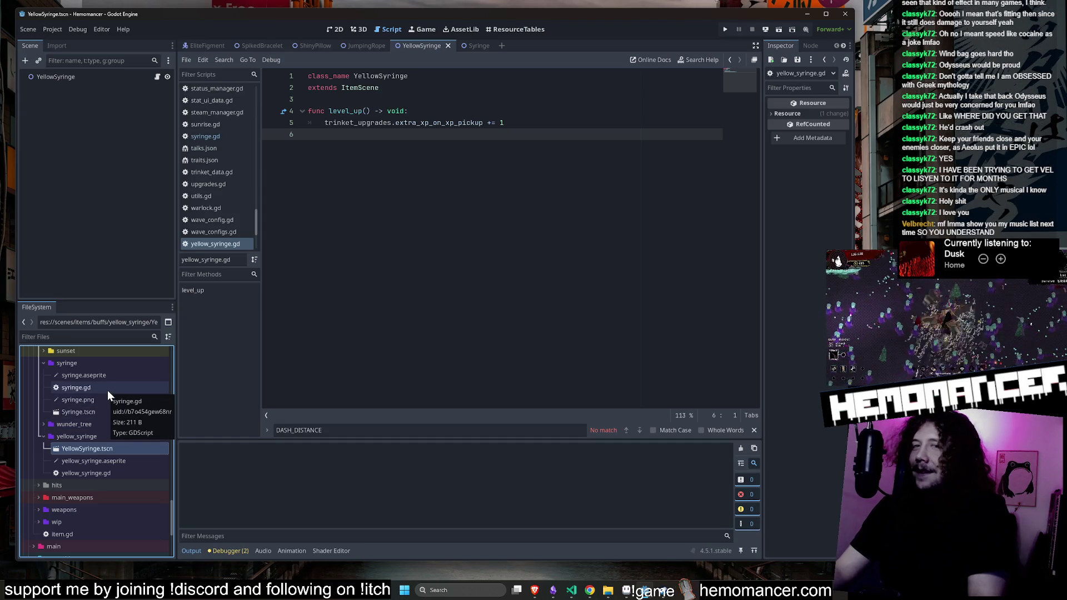
pyautogui.click(105, 463)
pyautogui.click(104, 450)
pyautogui.click(108, 463)
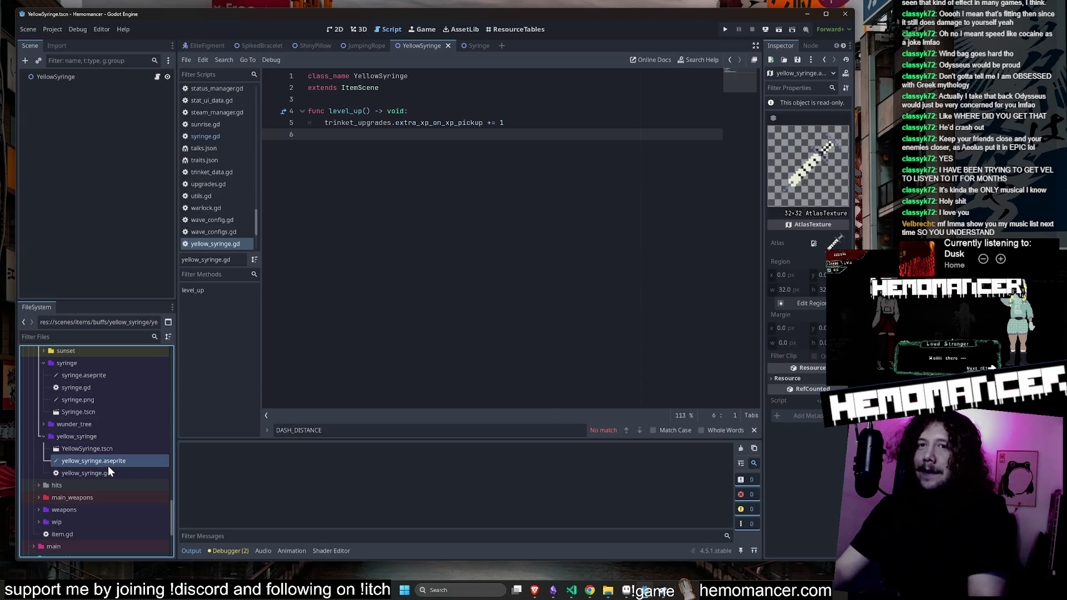
pyautogui.click(106, 471)
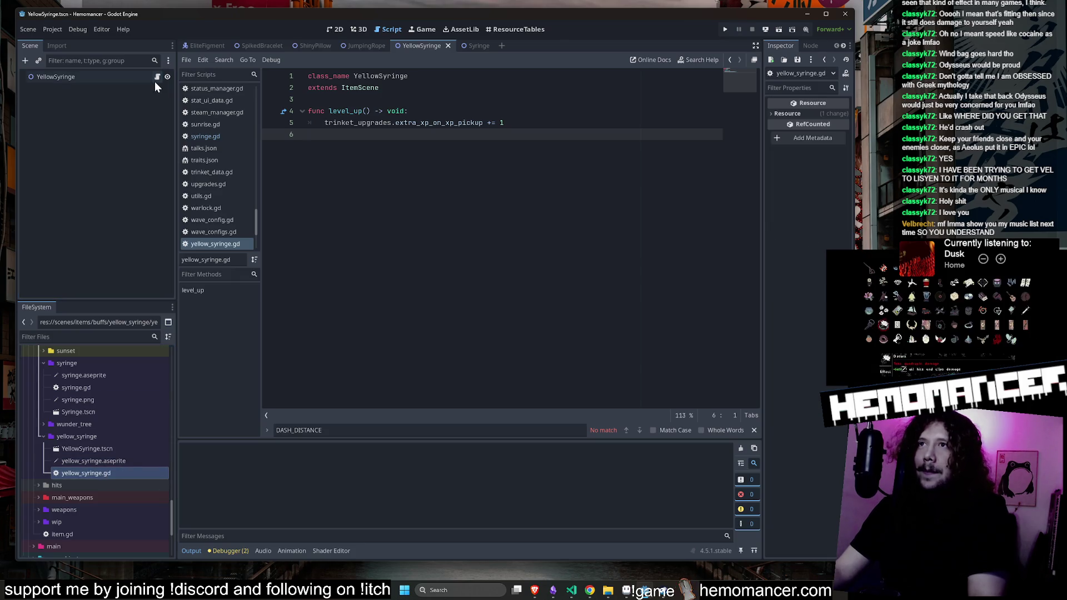
pyautogui.click(435, 89)
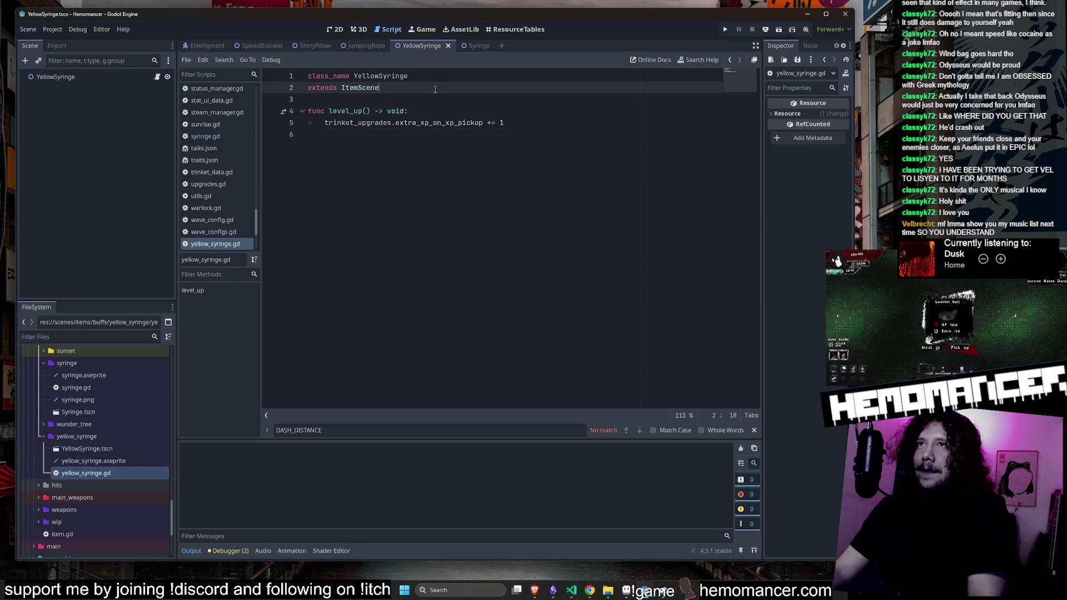
pyautogui.doubleClick(400, 76)
pyautogui.click(481, 76)
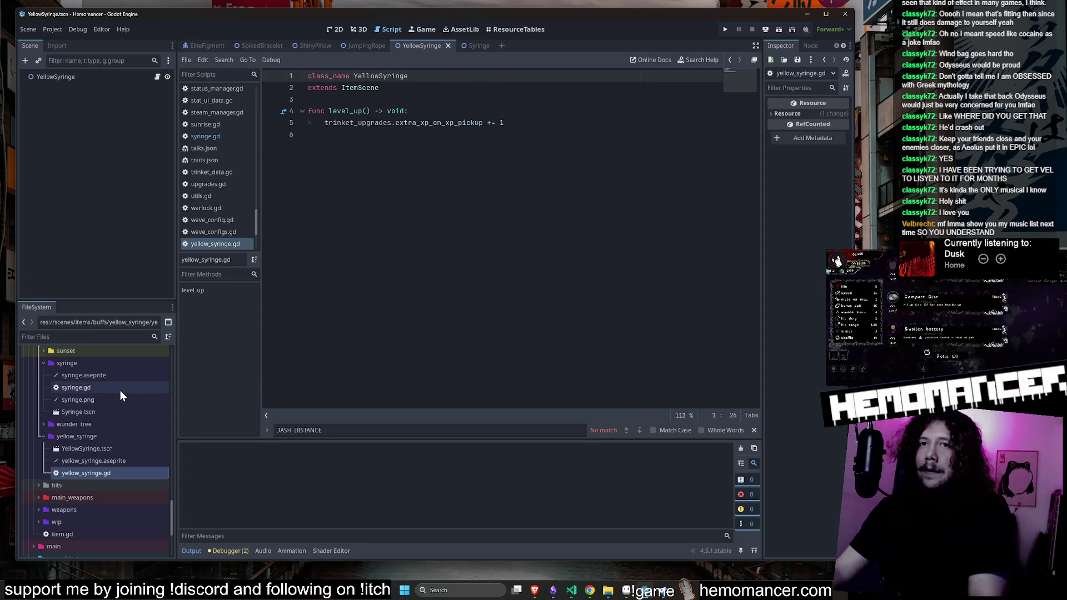
# Check the YellowSyringe root node's properties, then open the original syringe/syringe.gd script
pyautogui.click(113, 448)
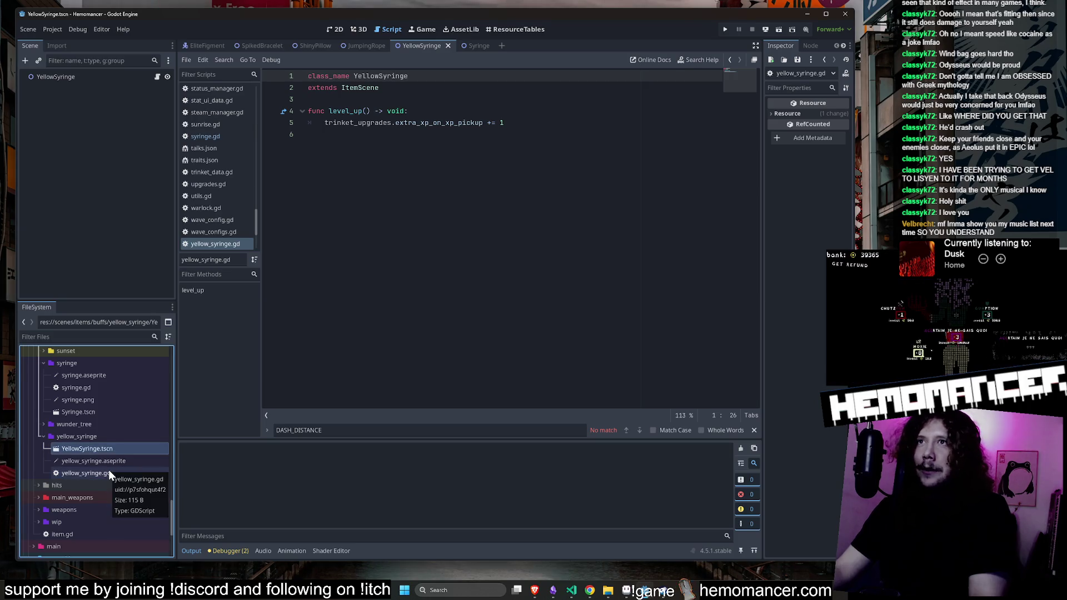
pyautogui.click(109, 469)
pyautogui.click(98, 75)
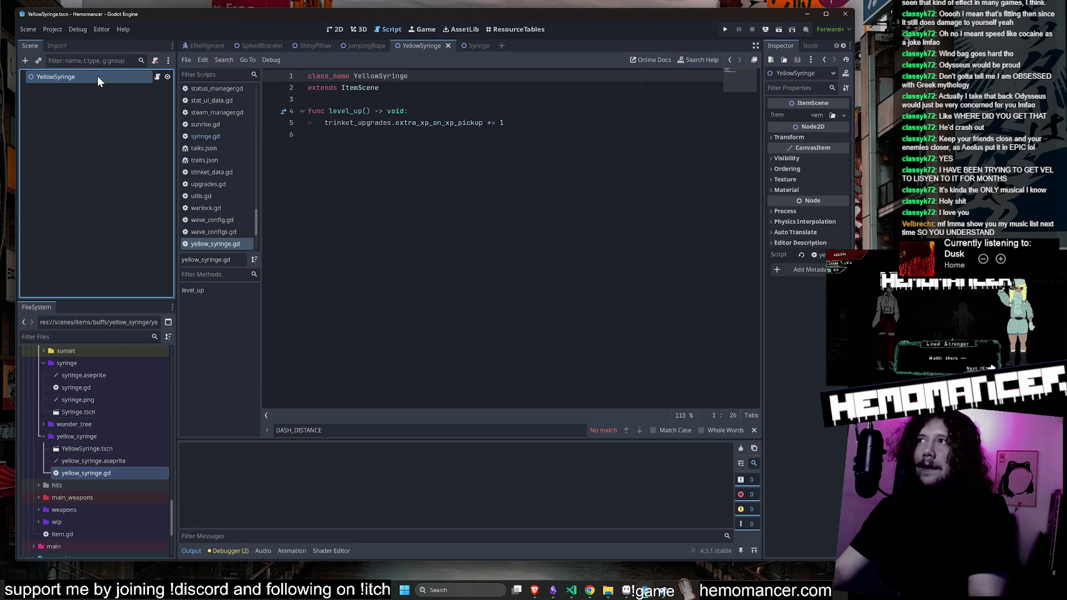
pyautogui.doubleClick(103, 385)
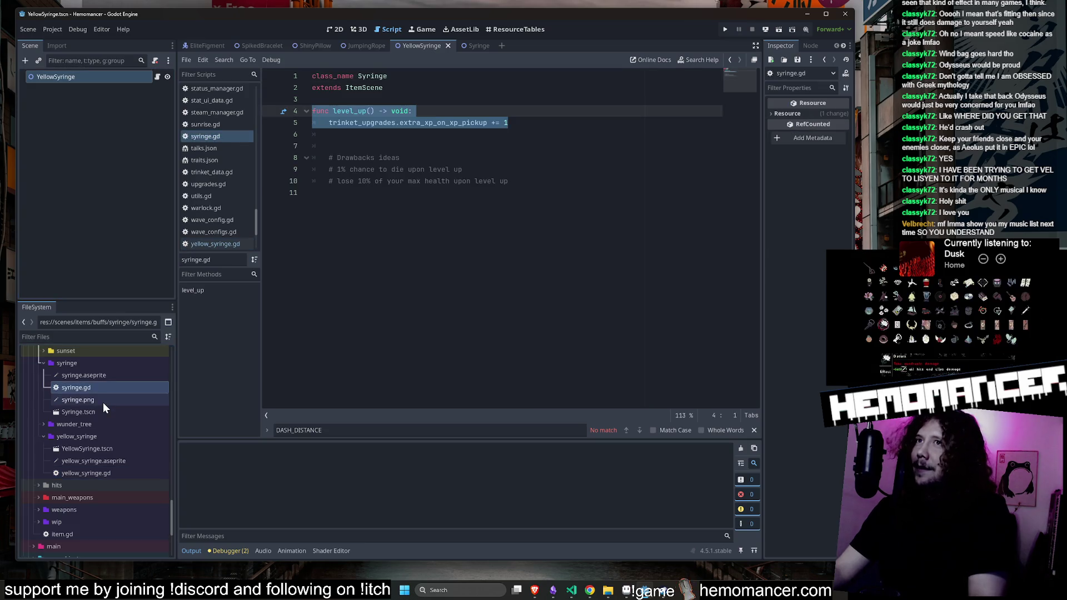
# Open Syringe.tscn in its own tab and bring yellow_syringe.gd back, reviewing its level_up around lines 5–6
pyautogui.doubleClick(102, 411)
pyautogui.doubleClick(100, 473)
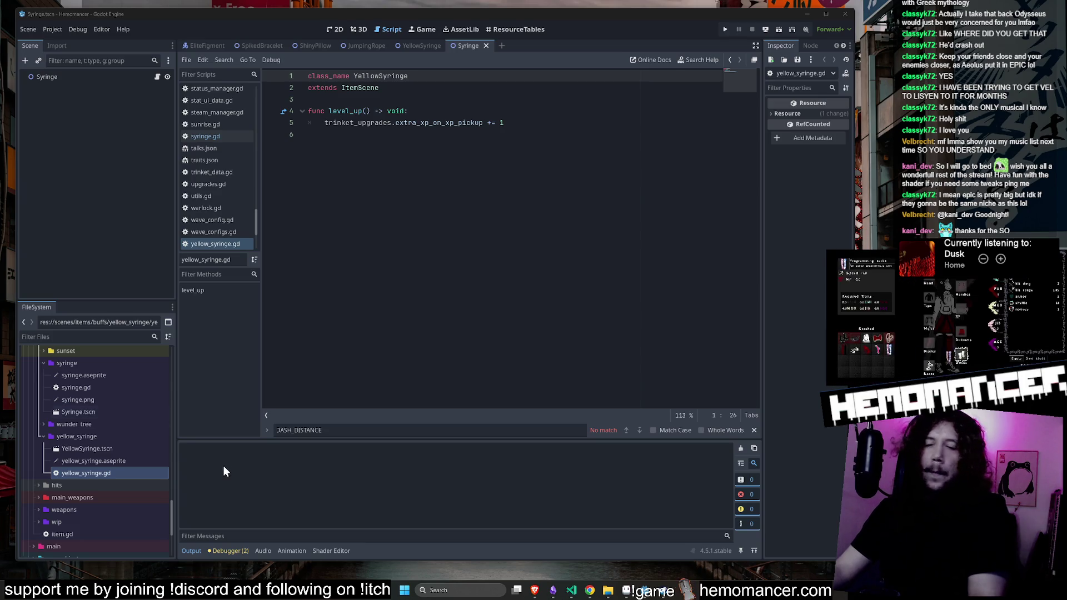
pyautogui.click(444, 211)
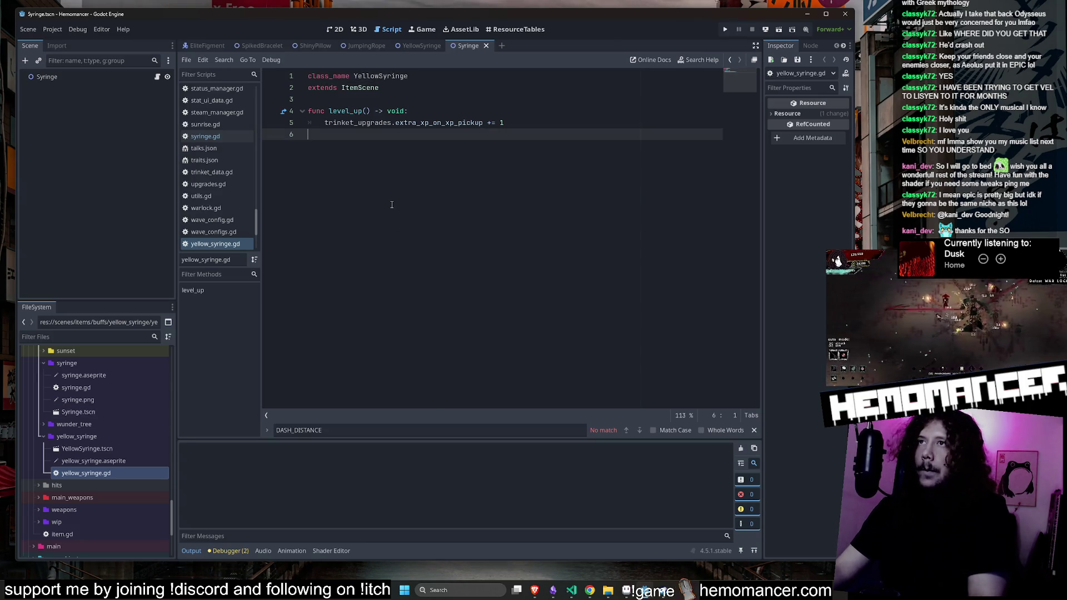
pyautogui.click(547, 123)
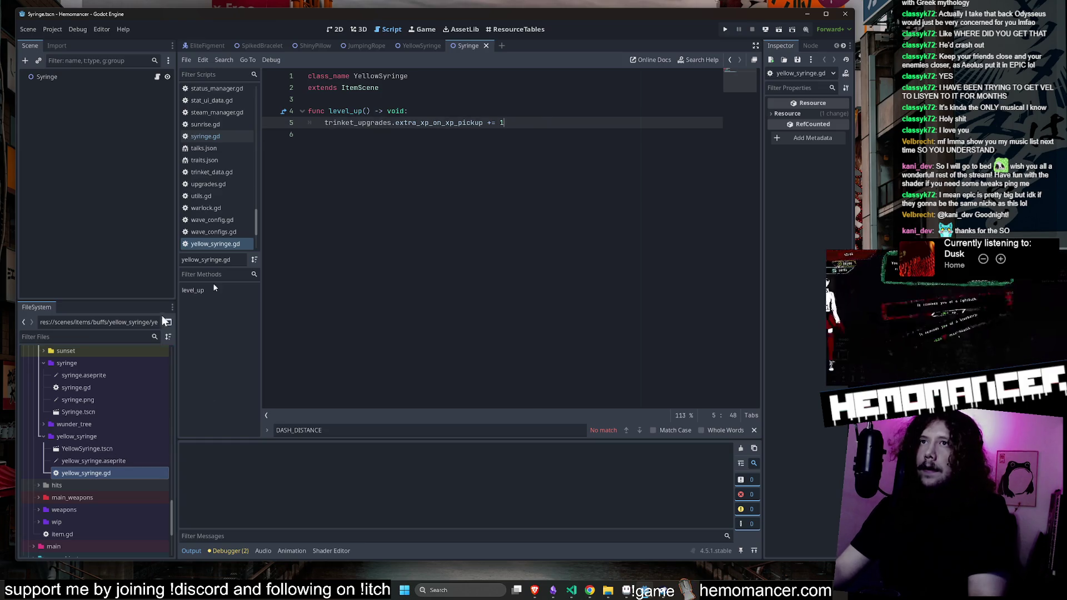
pyautogui.scroll(5, 82, 432)
pyautogui.scroll(6, 102, 383)
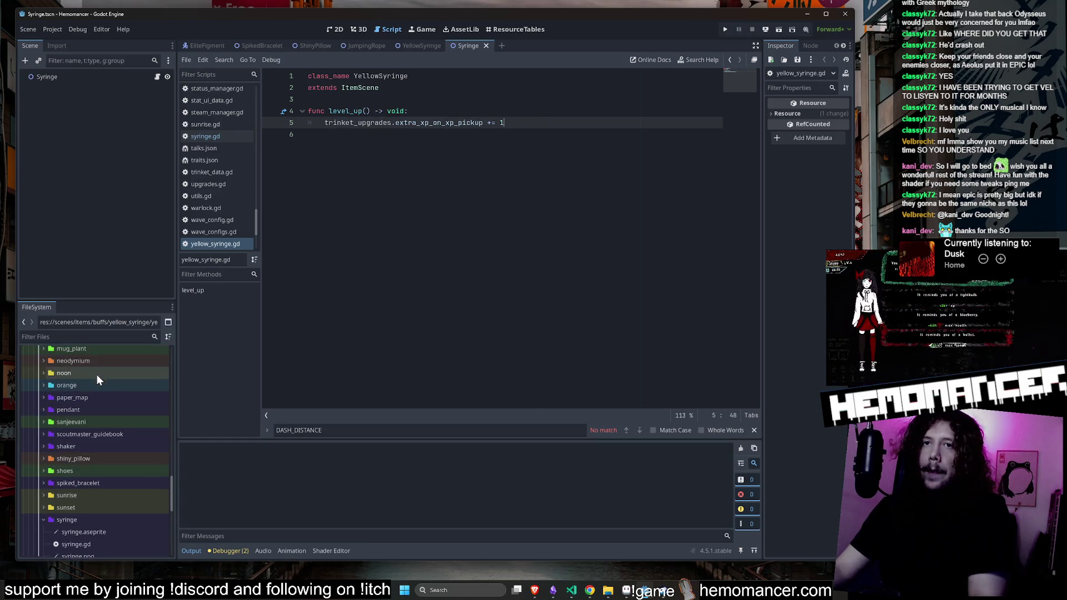
# Expand the key trinket folder and review key.gd, then collapse the key and syringe folders
pyautogui.doubleClick(89, 448)
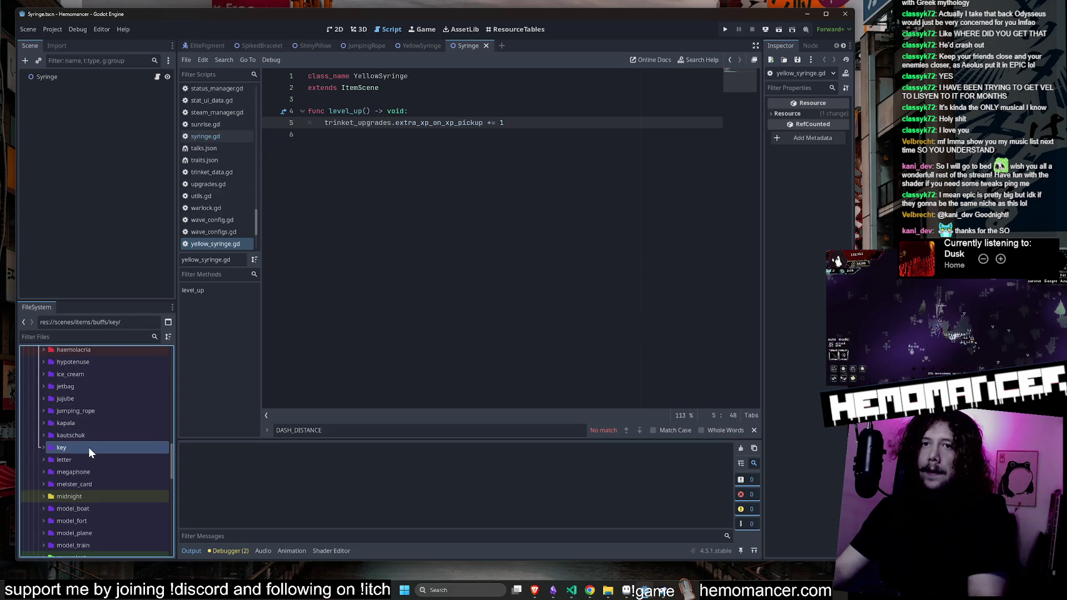
pyautogui.doubleClick(89, 448)
pyautogui.doubleClick(88, 448)
pyautogui.doubleClick(85, 472)
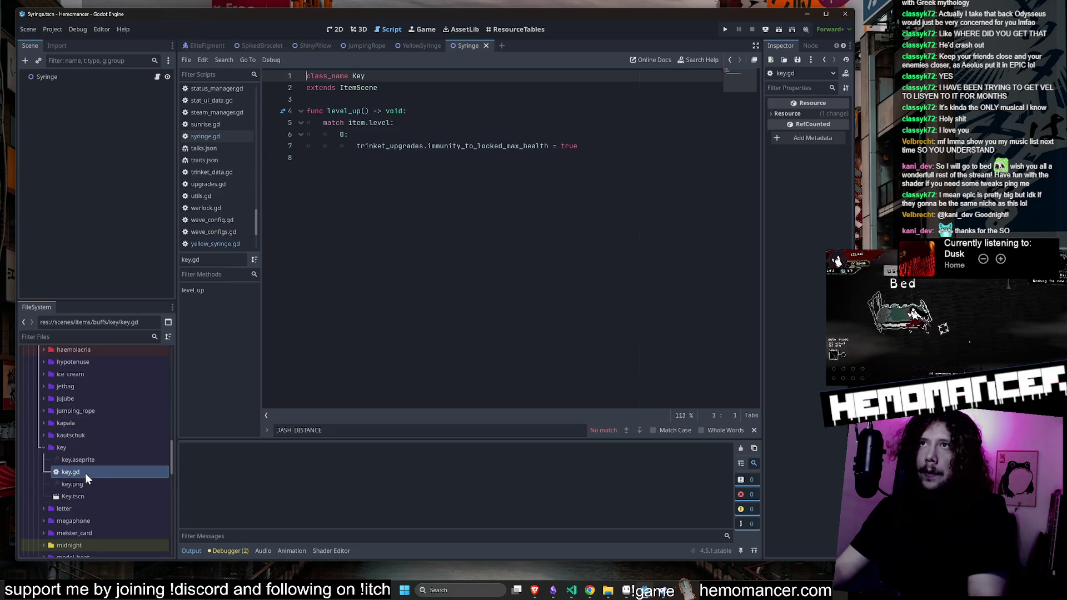
pyautogui.doubleClick(83, 450)
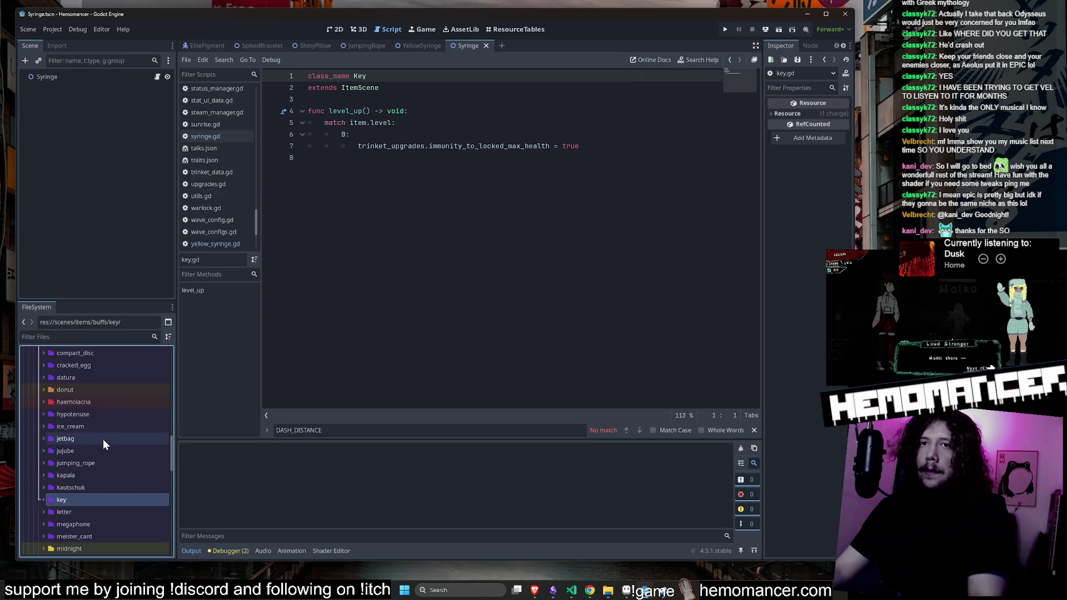
pyautogui.scroll(5, 102, 431)
pyautogui.scroll(-10, 97, 392)
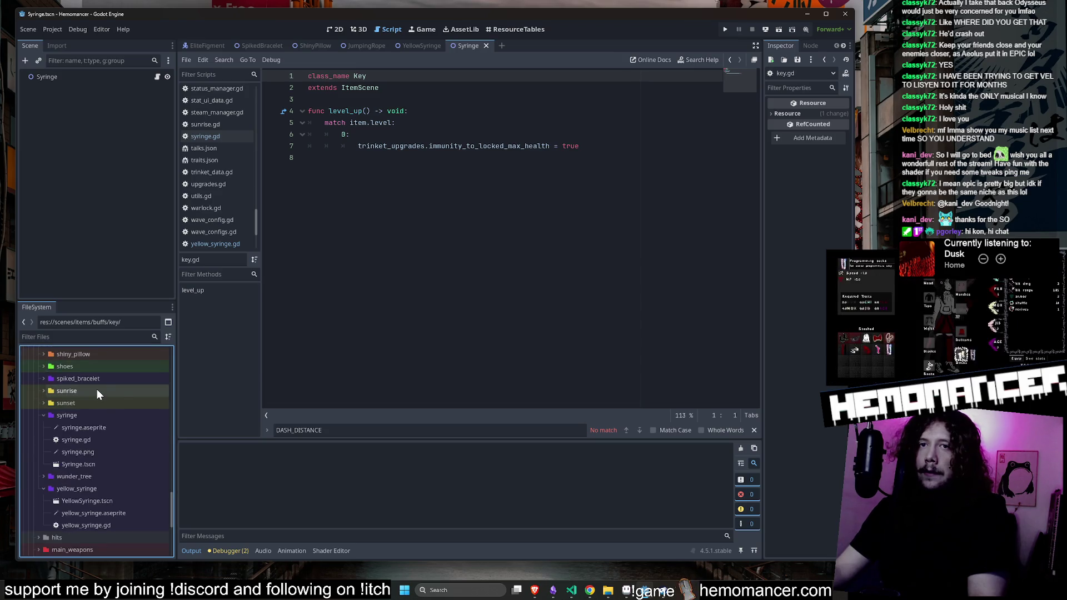
pyautogui.click(42, 417)
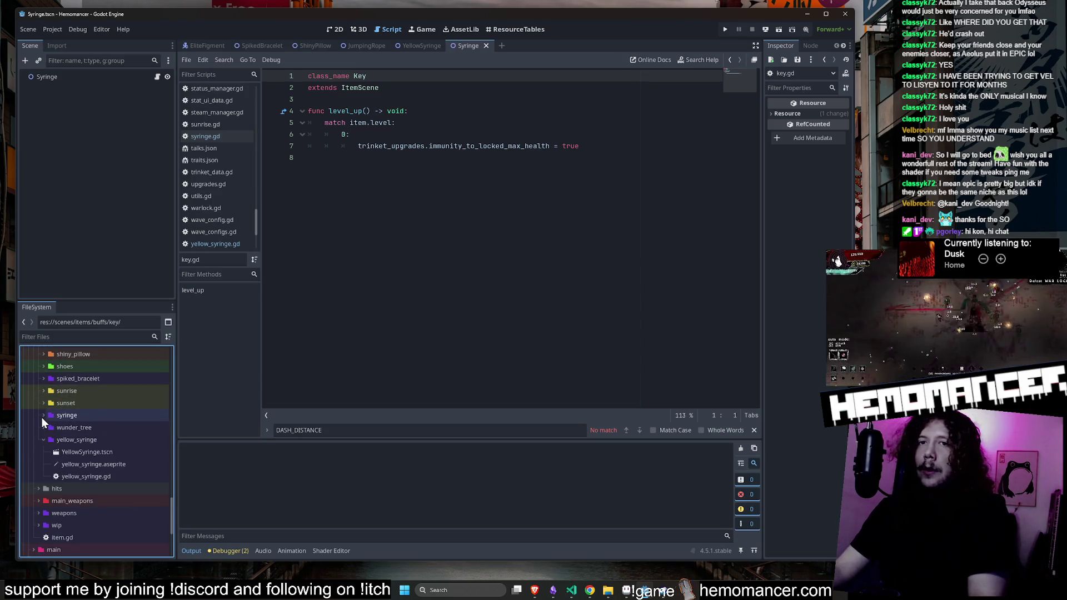
pyautogui.scroll(5, 78, 434)
pyautogui.scroll(2, 77, 426)
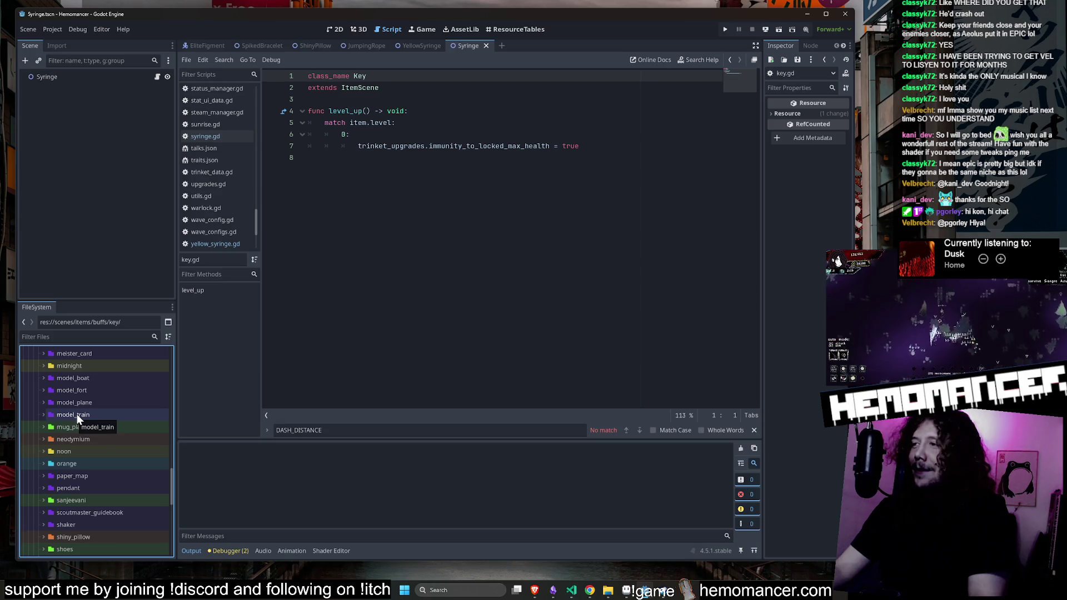
pyautogui.scroll(4, 77, 415)
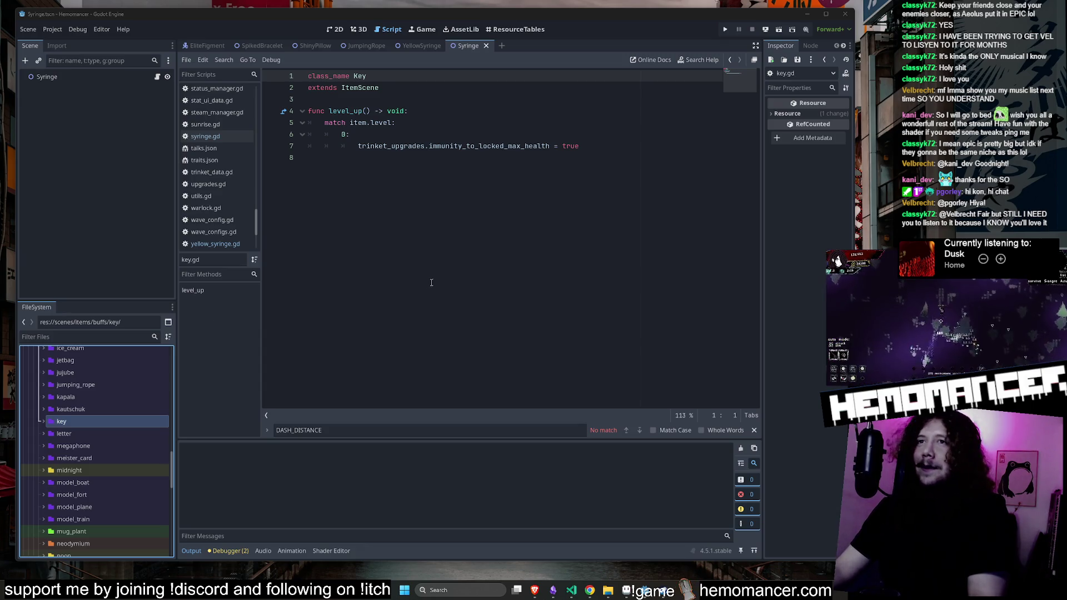
# Browse the sunrise, spiked_bracelet and shoes trinket folders, then reopen YellowSyringe.tscn
pyautogui.click(425, 245)
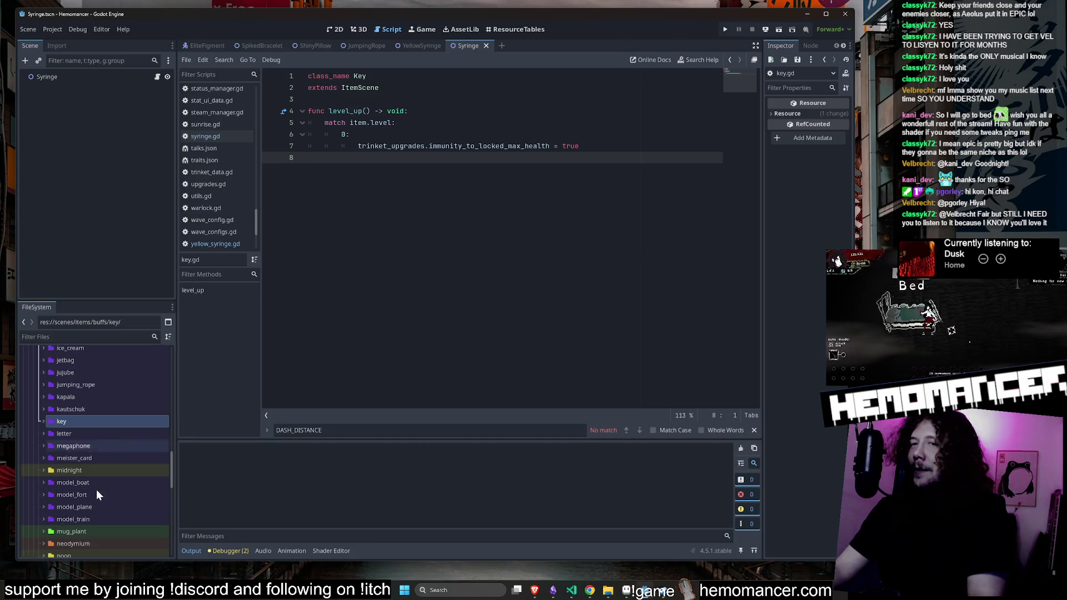
pyautogui.click(84, 421)
pyautogui.scroll(4, 86, 417)
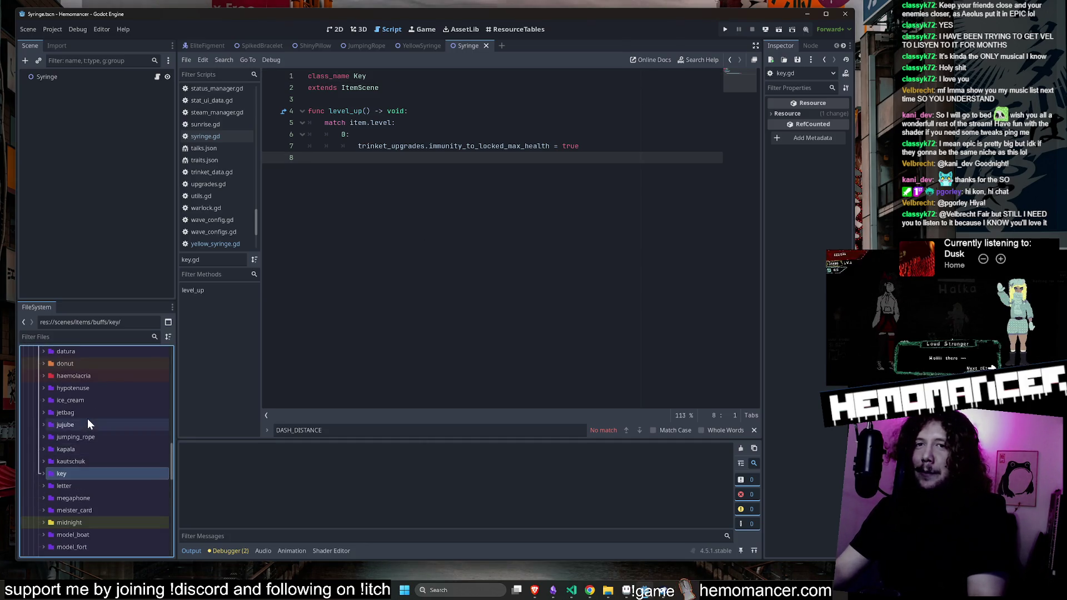
pyautogui.scroll(-3, 89, 410)
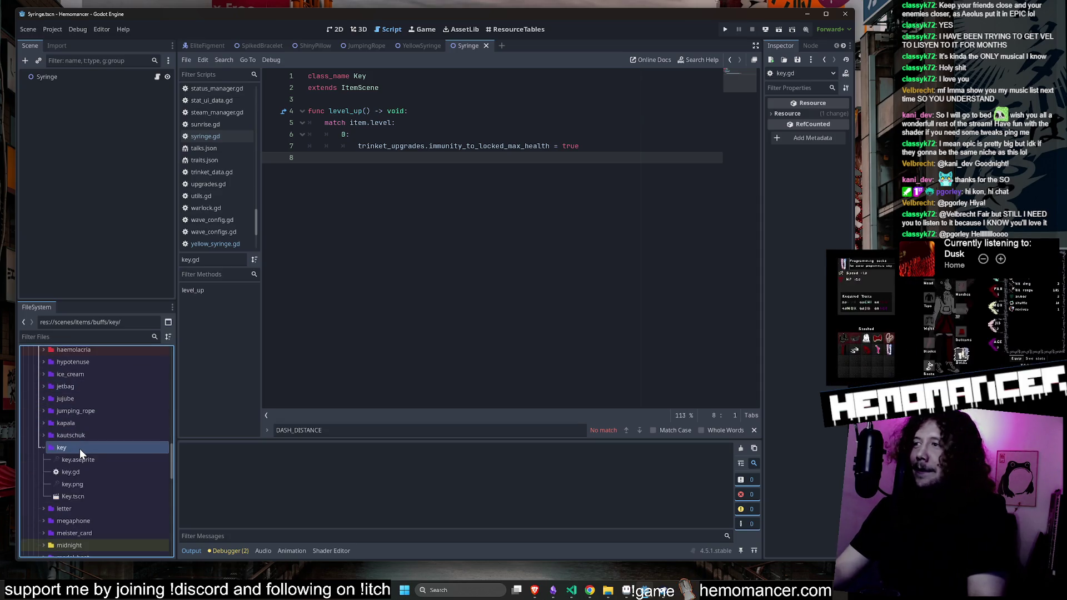
pyautogui.scroll(-2, 81, 445)
pyautogui.scroll(-8, 100, 459)
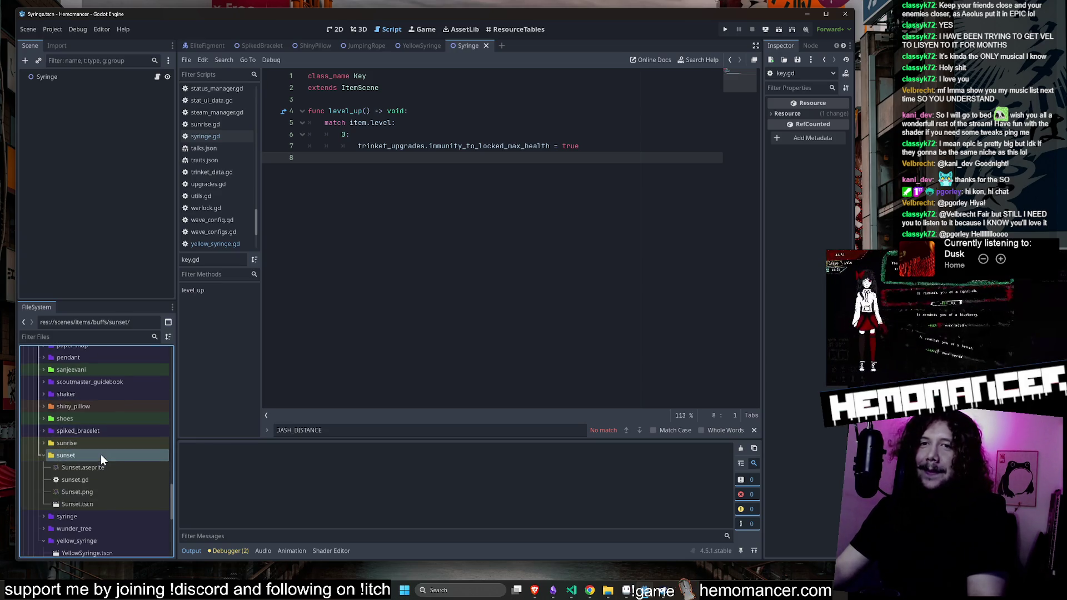
pyautogui.click(102, 443)
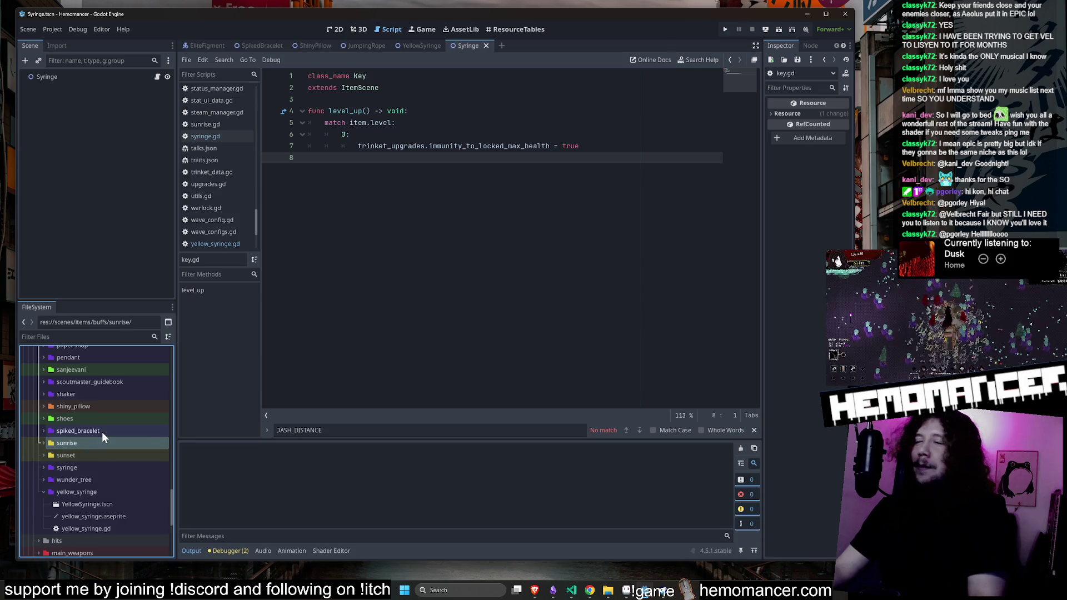
pyautogui.doubleClick(102, 431)
pyautogui.doubleClick(103, 431)
pyautogui.doubleClick(108, 422)
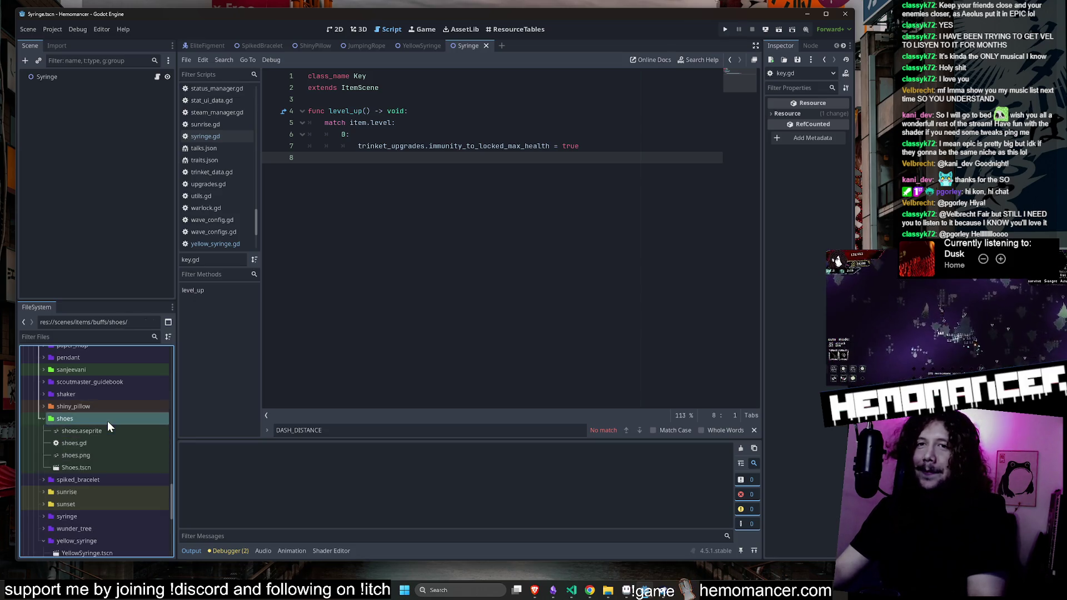
pyautogui.doubleClick(108, 421)
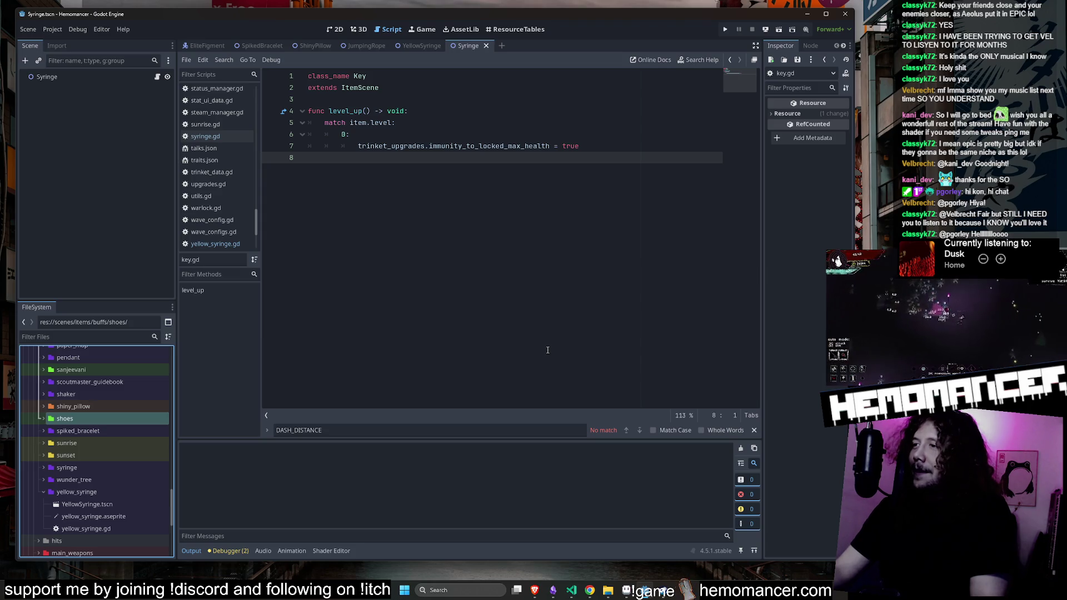
pyautogui.doubleClick(91, 507)
pyautogui.scroll(15, 92, 502)
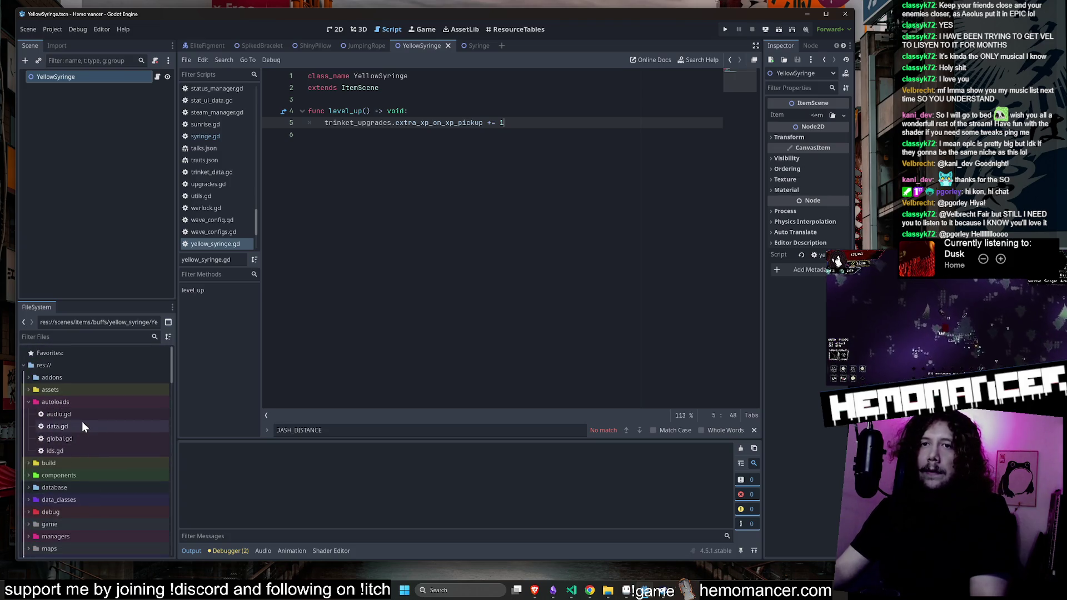
# Open data.gd and ids.gd, locate YellowSyringe in the item ID enum, and bring up the yellow syringe sprite's file actions
pyautogui.doubleClick(81, 424)
pyautogui.doubleClick(79, 454)
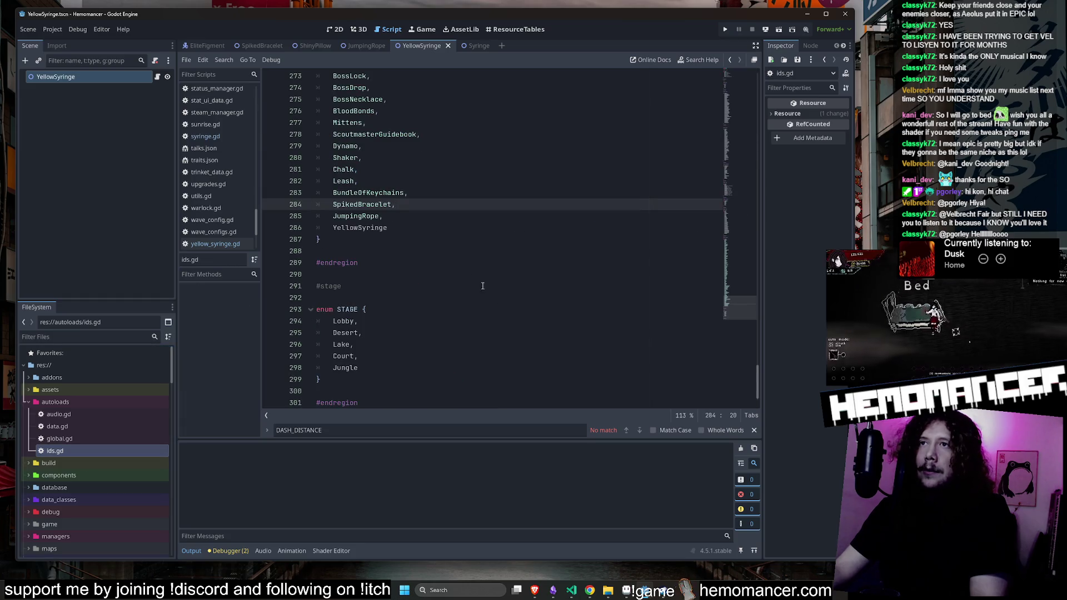
pyautogui.doubleClick(360, 227)
pyautogui.scroll(-15, 110, 451)
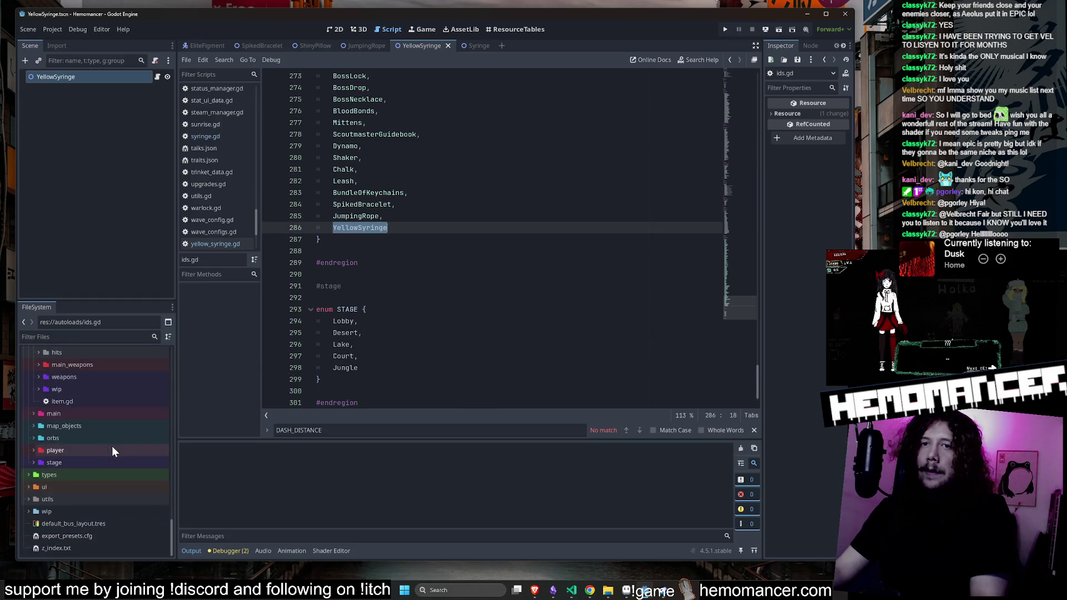
pyautogui.scroll(5, 111, 446)
pyautogui.rightClick(108, 433)
pyautogui.click(195, 560)
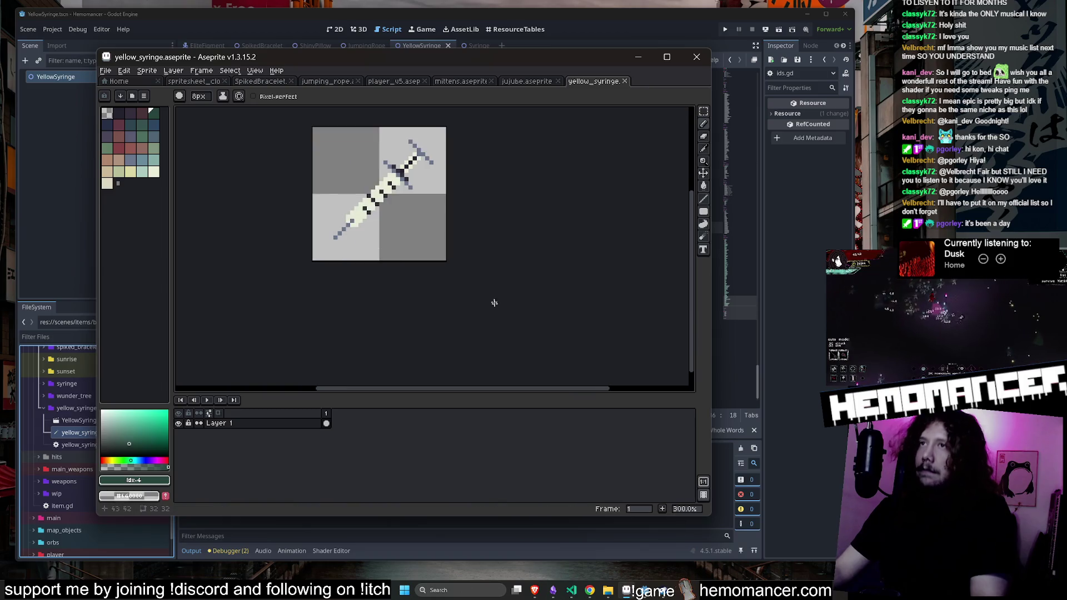
# Paint the syringe body yellow with palette colour idx-27 using Pencil and Paint Bucket, then save
pyautogui.scroll(5, 476, 211)
pyautogui.scroll(-3, 669, 261)
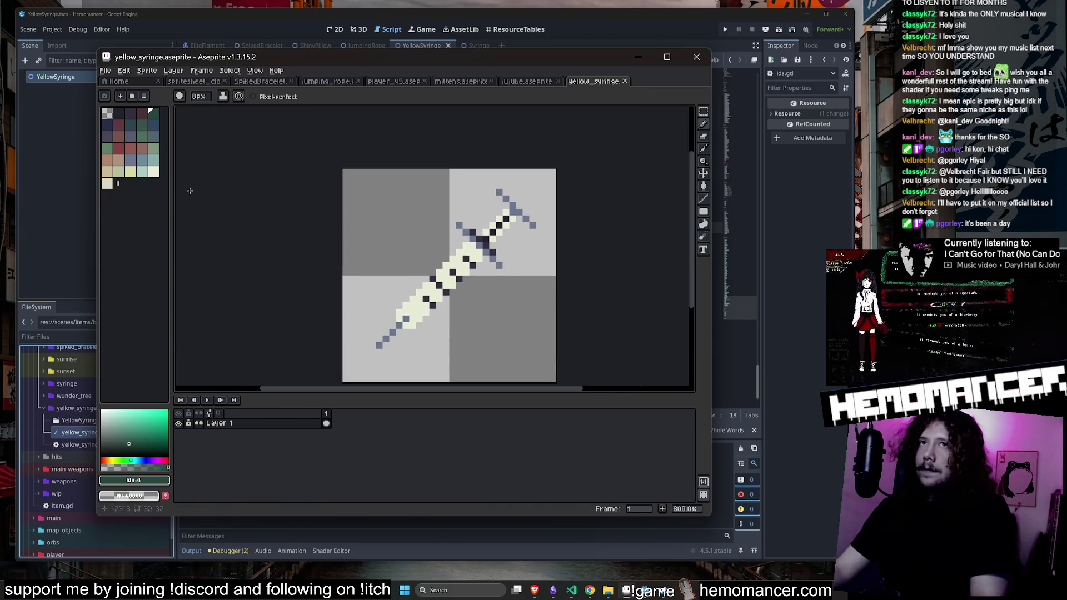
pyautogui.click(130, 171)
pyautogui.scroll(3, 466, 271)
pyautogui.press('-')
pyautogui.press('-')
pyautogui.press('-')
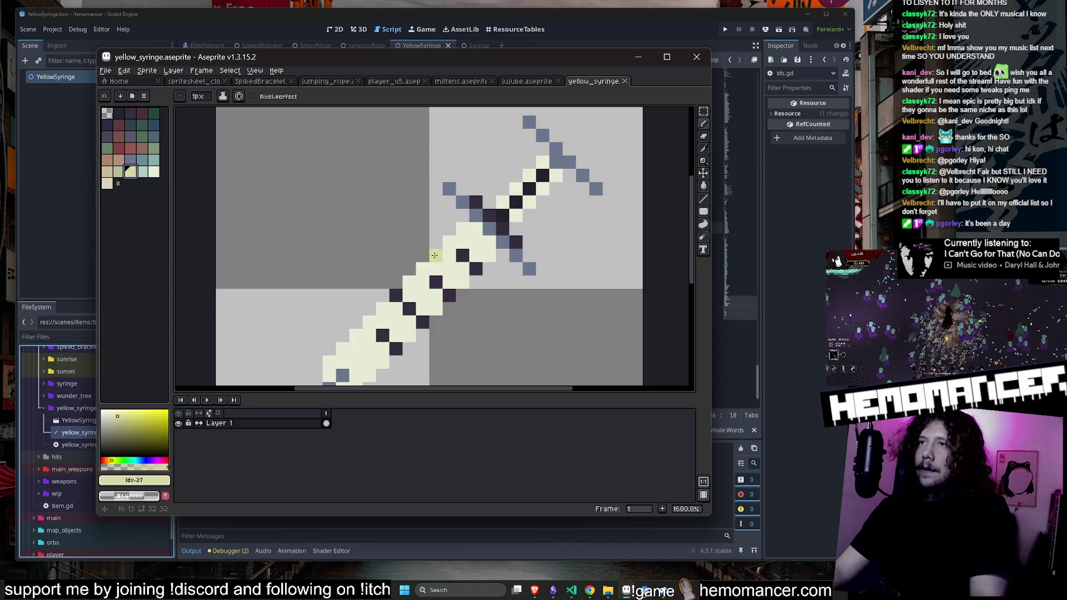
pyautogui.moveTo(434, 255); pyautogui.dragTo(457, 278)
pyautogui.press('g')
pyautogui.click(439, 272)
pyautogui.scroll(-4, 438, 275)
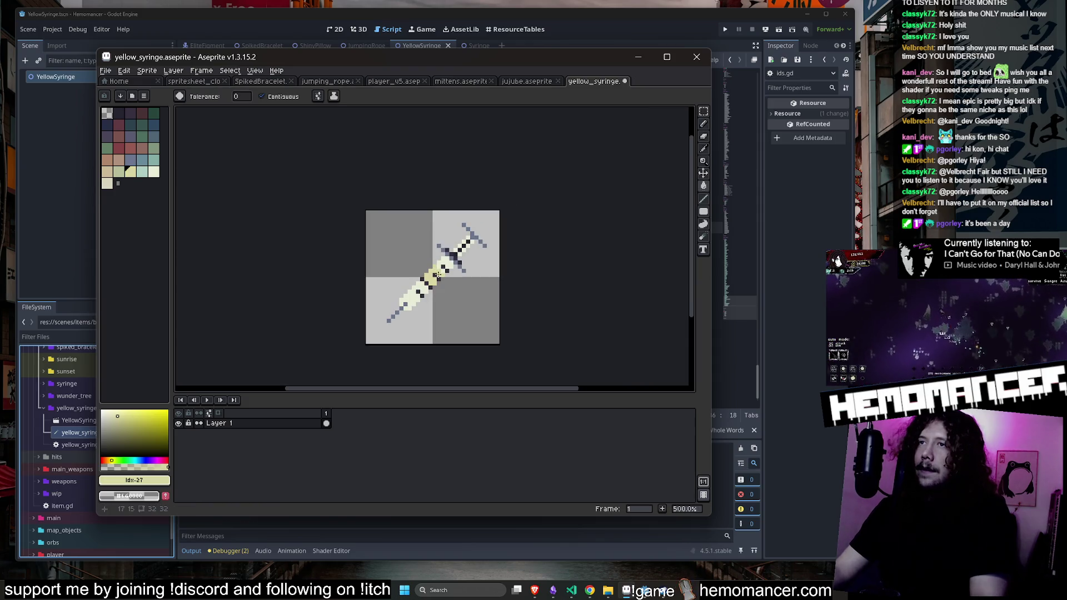
pyautogui.scroll(4, 427, 284)
pyautogui.click(427, 283)
pyautogui.scroll(-4, 426, 283)
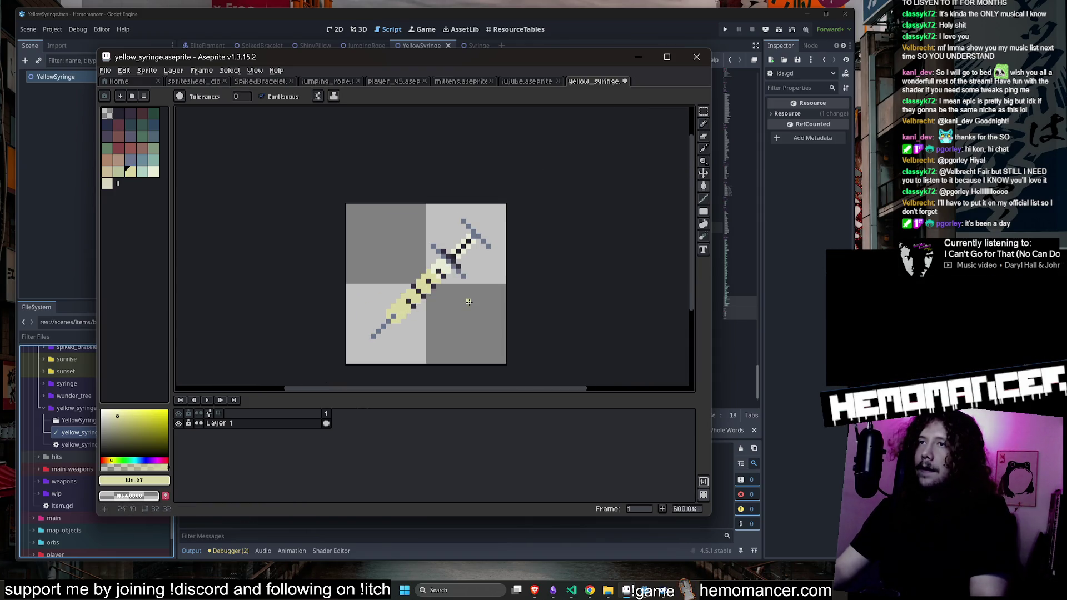
pyautogui.scroll(1, 447, 290)
pyautogui.hotkey('ctrl', 's')
# Touch up a leftover cream pixel with the Pencil, save yellow_syringe.aseprite, and minimise Aseprite
pyautogui.scroll(-2, 445, 288)
pyautogui.scroll(3, 556, 239)
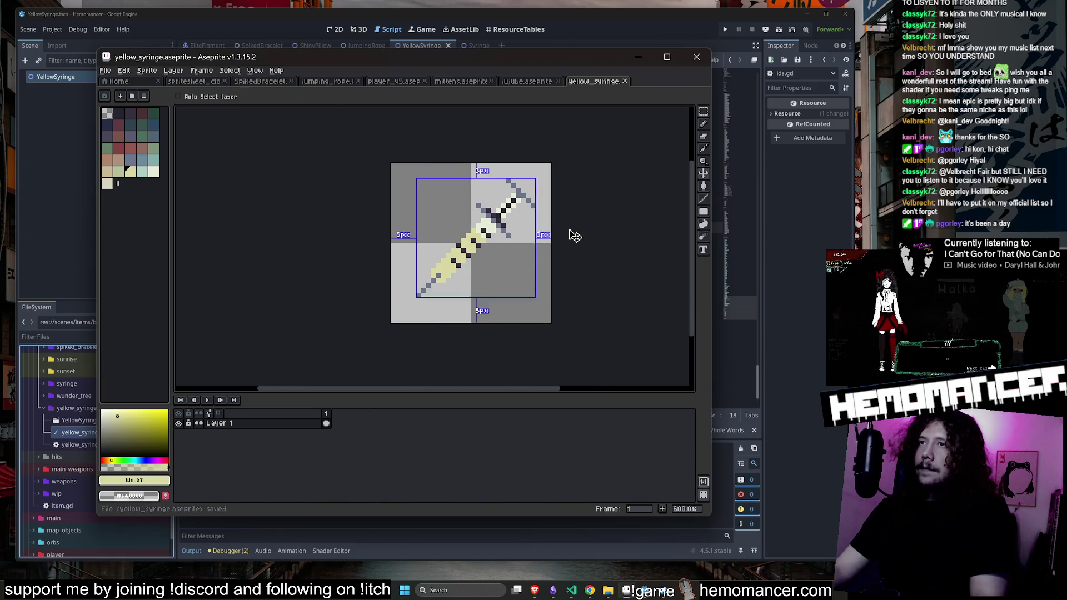
pyautogui.scroll(1, 470, 260)
pyautogui.click(472, 221)
pyautogui.hotkey('ctrl', 'z')
pyautogui.press('b')
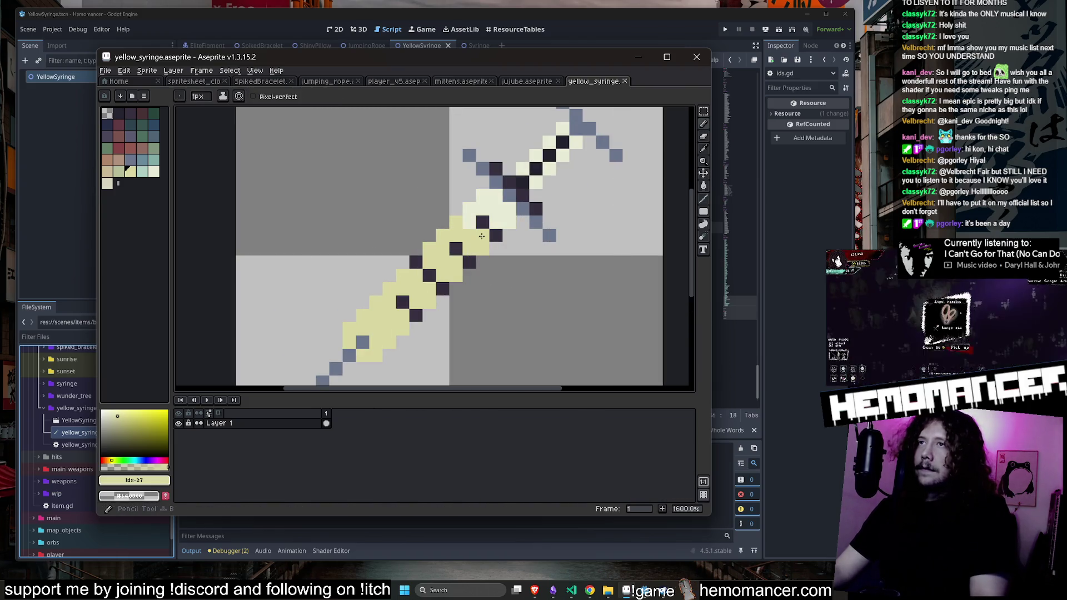
pyautogui.click(472, 221)
pyautogui.scroll(-4, 472, 220)
pyautogui.hotkey('ctrl', 's')
pyautogui.scroll(1, 628, 229)
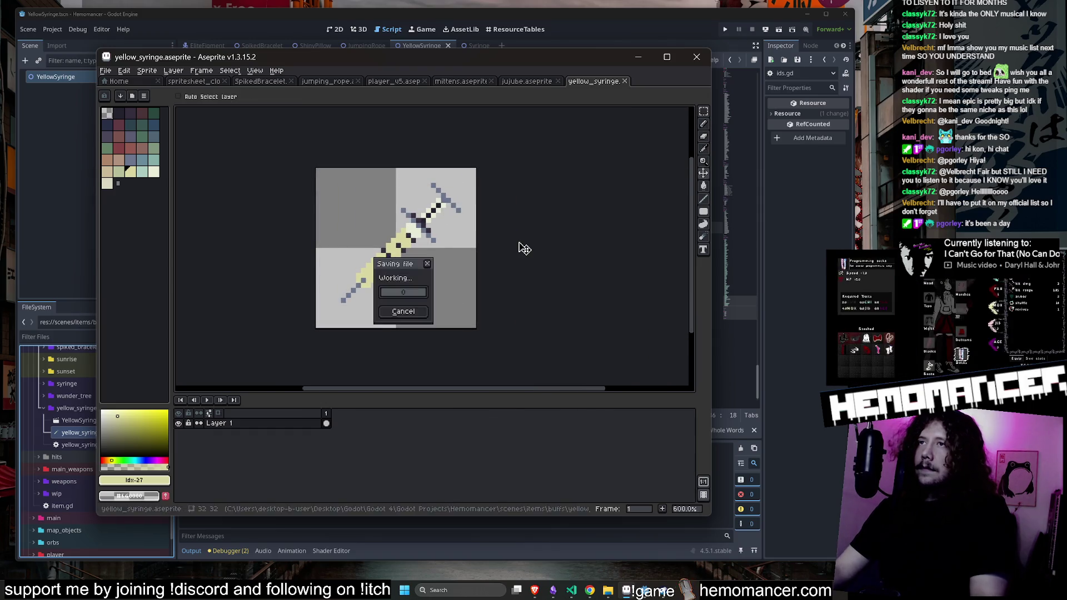
pyautogui.hotkey('ctrl', 's')
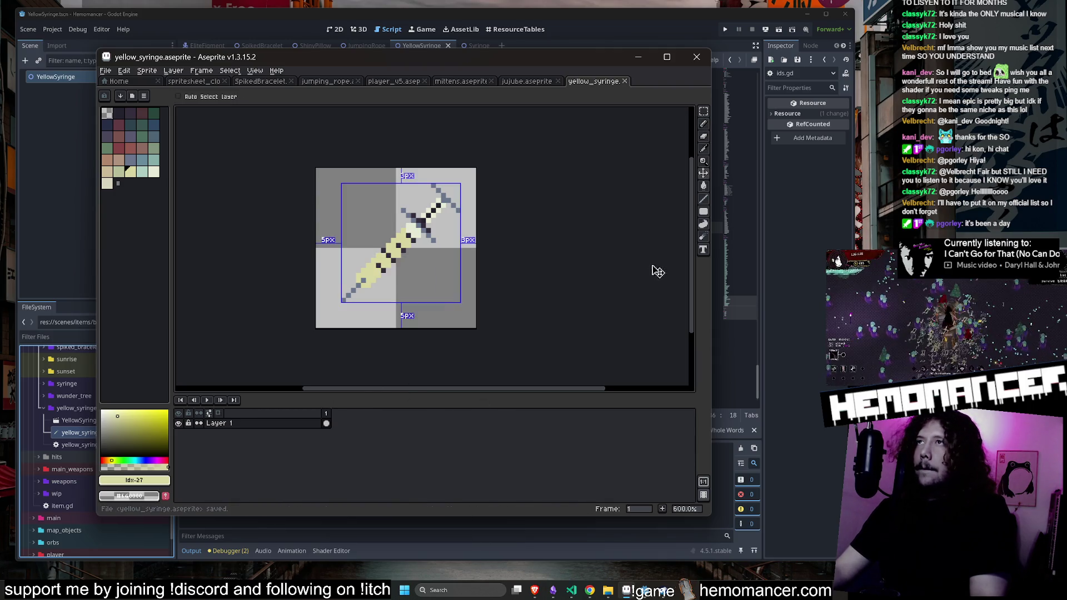
pyautogui.click(640, 58)
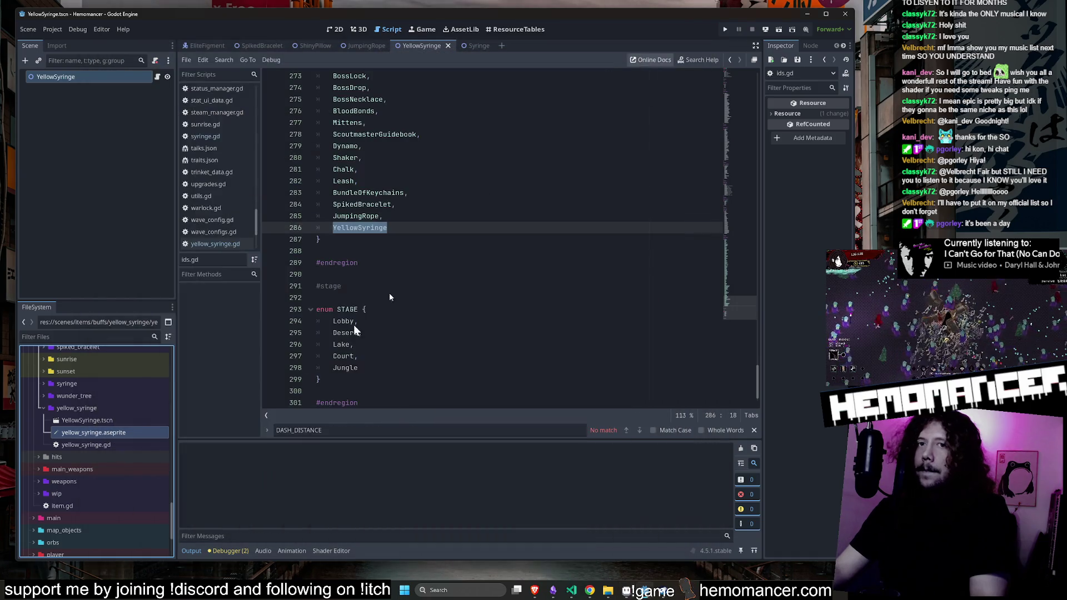
# Replace yellow_syringe.gd's code with the SpikedBracelet script and rename its class to YellowSyringe
pyautogui.click(100, 421)
pyautogui.click(741, 449)
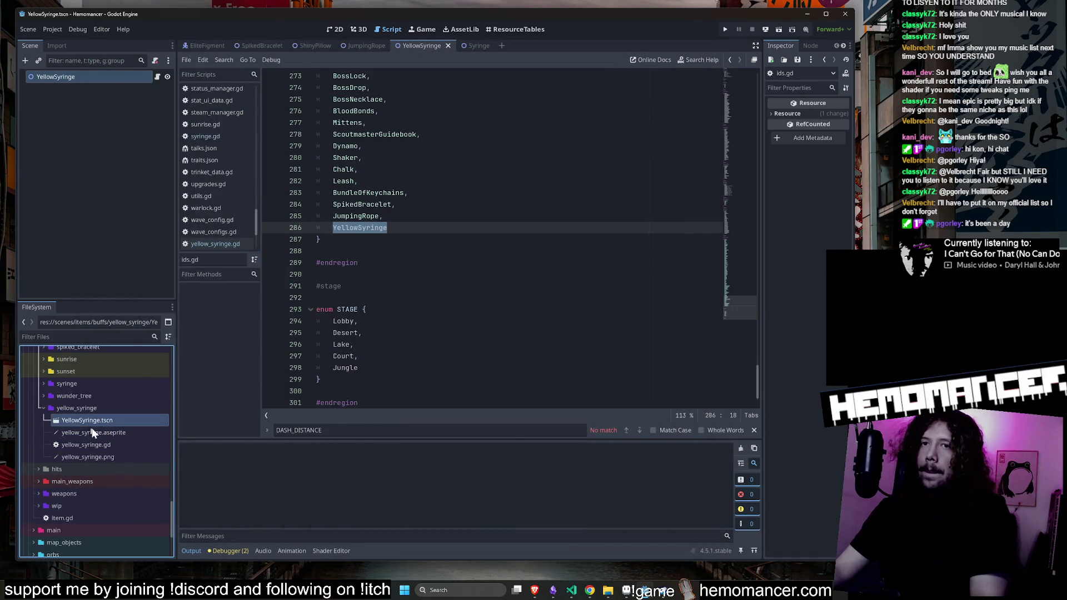
pyautogui.doubleClick(95, 444)
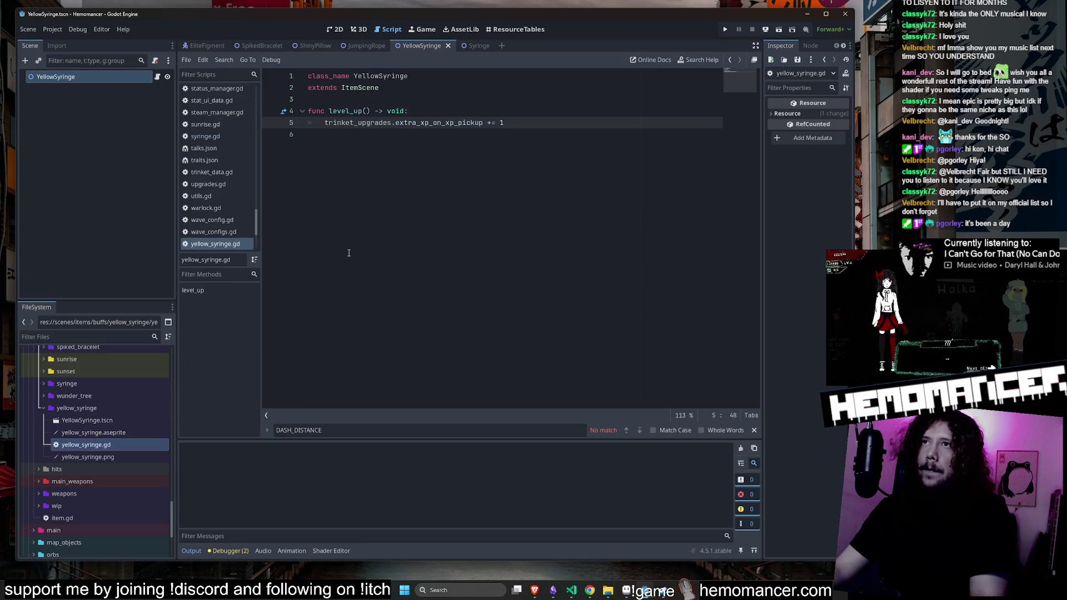
pyautogui.scroll(5, 106, 428)
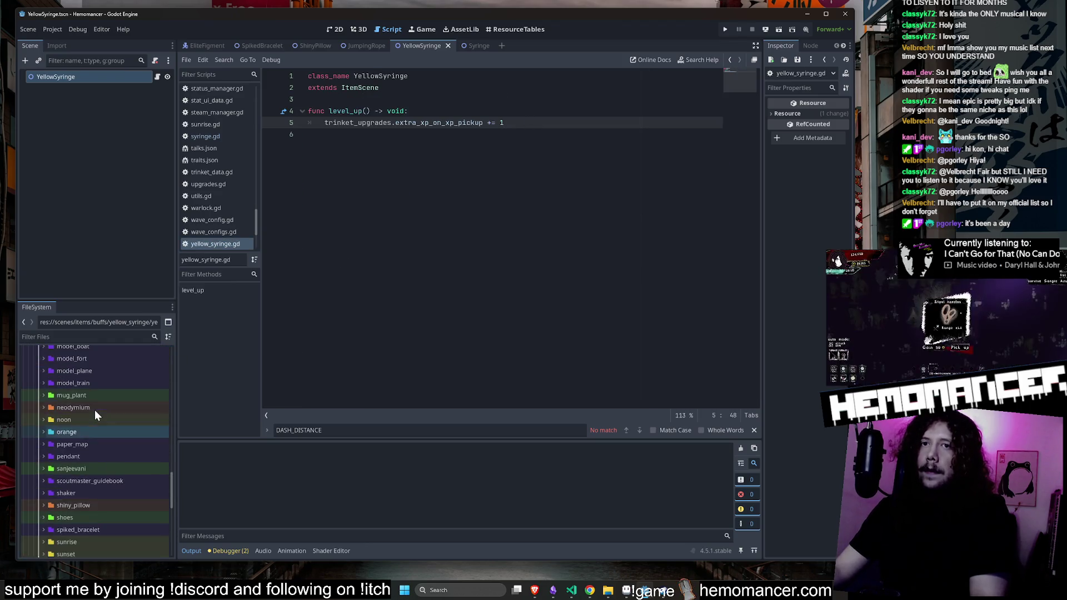
pyautogui.doubleClick(108, 477)
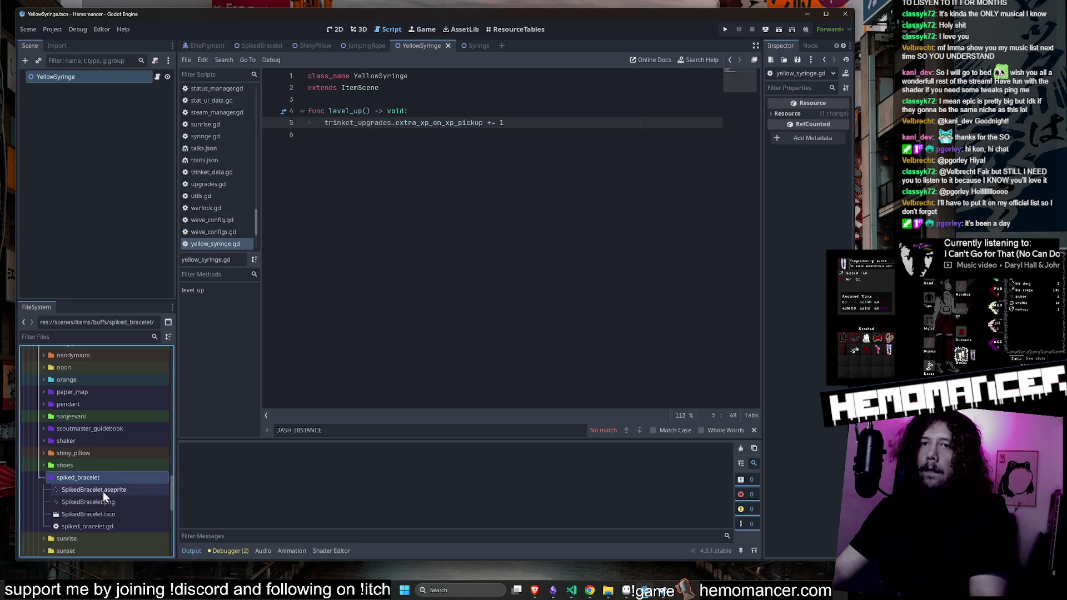
pyautogui.doubleClick(98, 525)
pyautogui.hotkey('ctrl', 'a')
pyautogui.hotkey('ctrl', 'c')
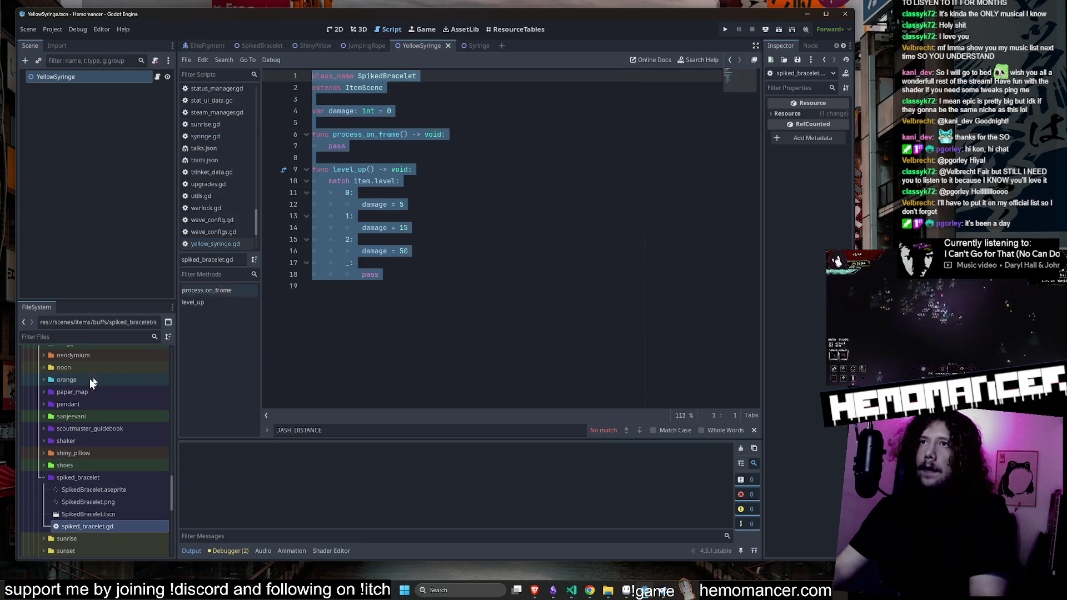
pyautogui.scroll(-5, 78, 375)
pyautogui.doubleClick(101, 494)
pyautogui.hotkey('ctrl', 'a')
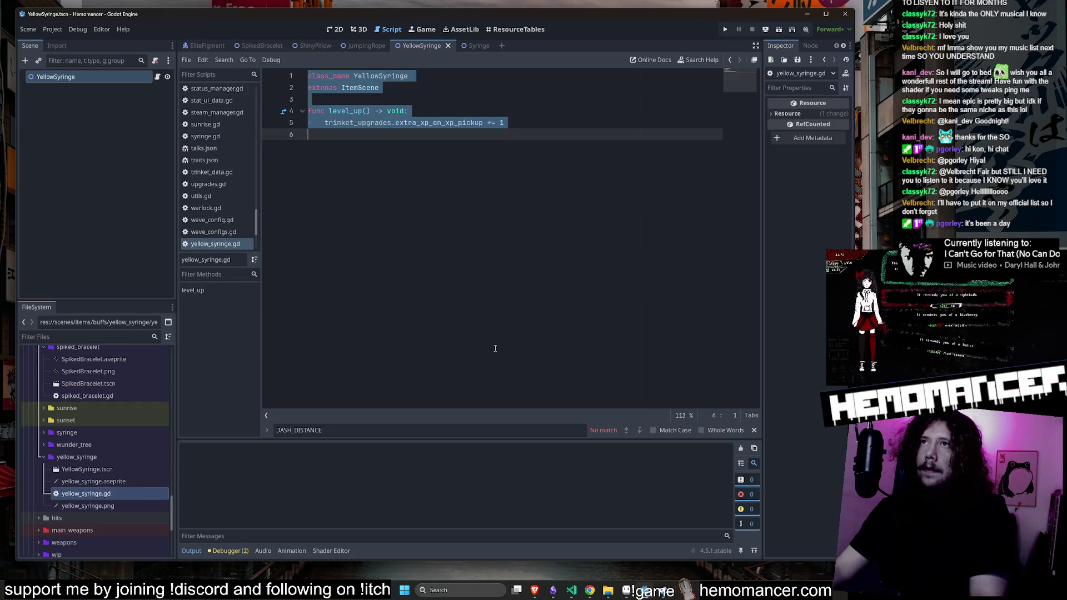
pyautogui.hotkey('ctrl', 'v')
pyautogui.click(378, 78)
pyautogui.doubleClick(378, 76)
pyautogui.write('YellowS')
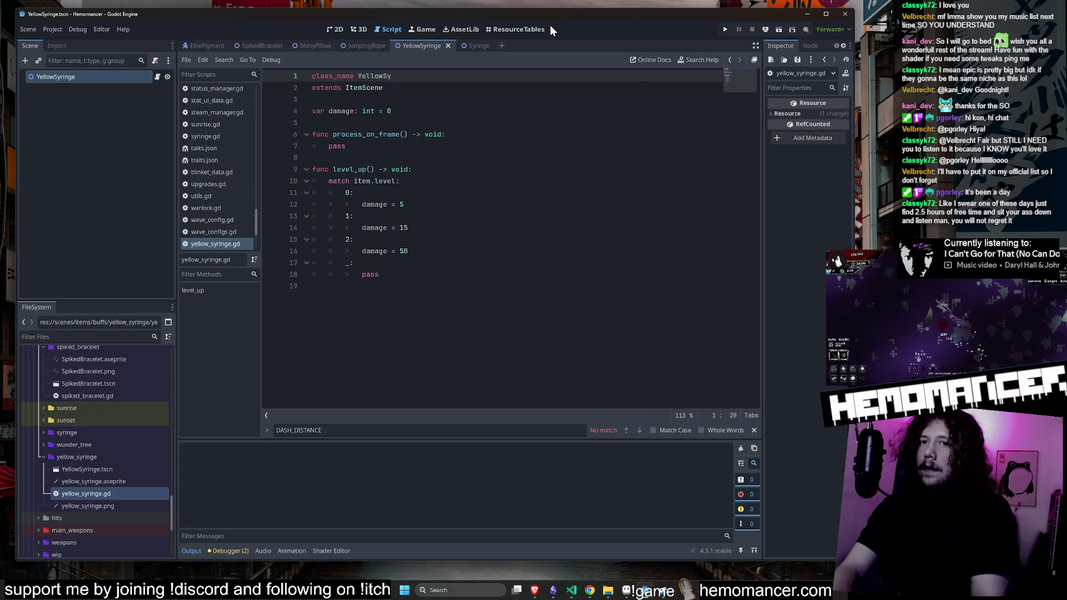
pyautogui.write('yringe')
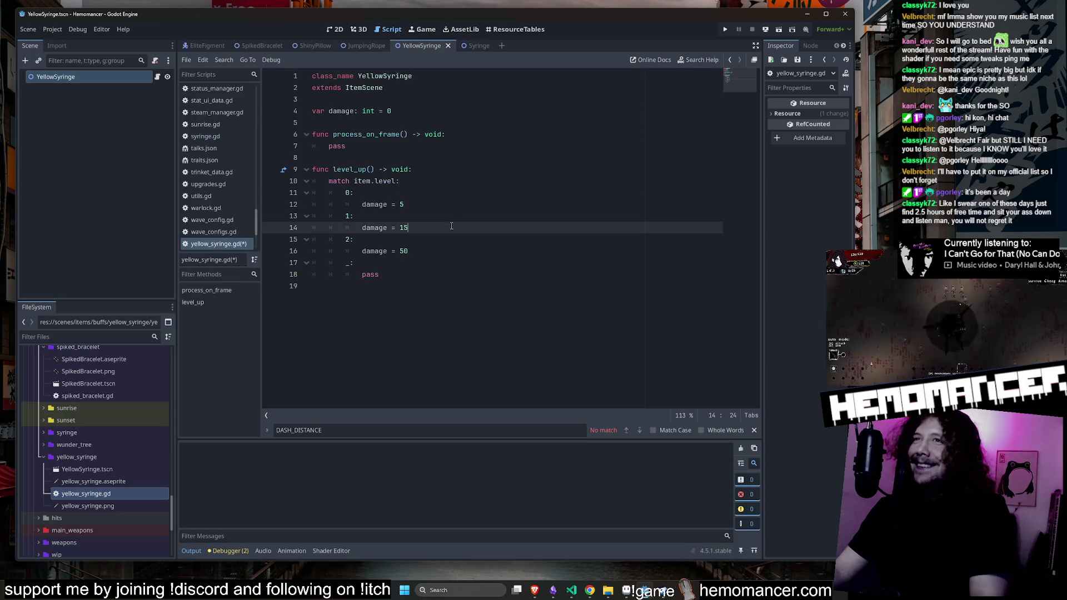
# Trace the damage variable's declaration and its uses across the level_up match cases
pyautogui.click(377, 146)
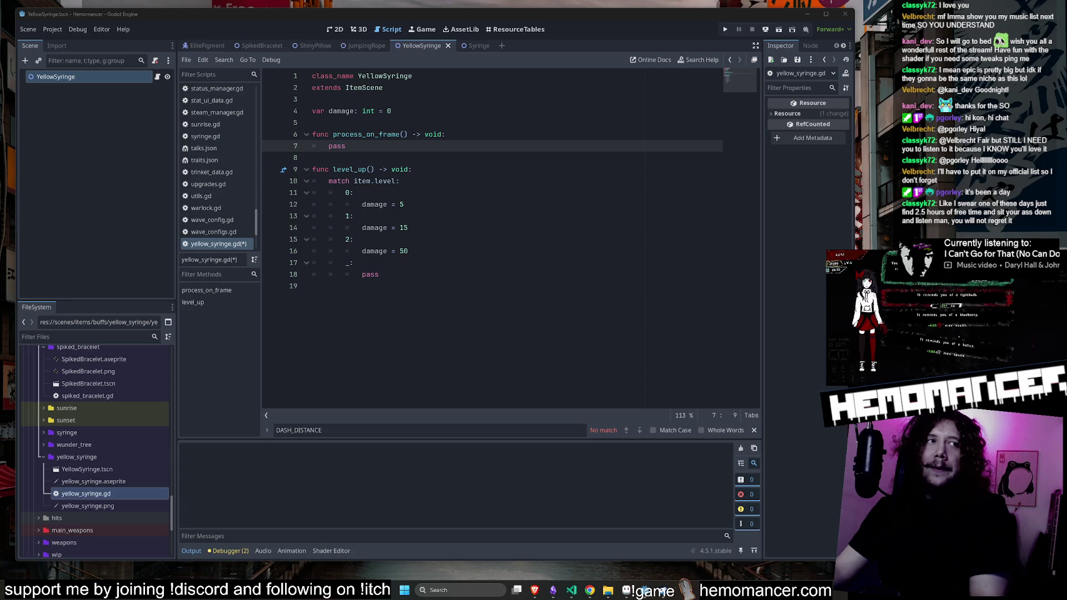
pyautogui.click(499, 112)
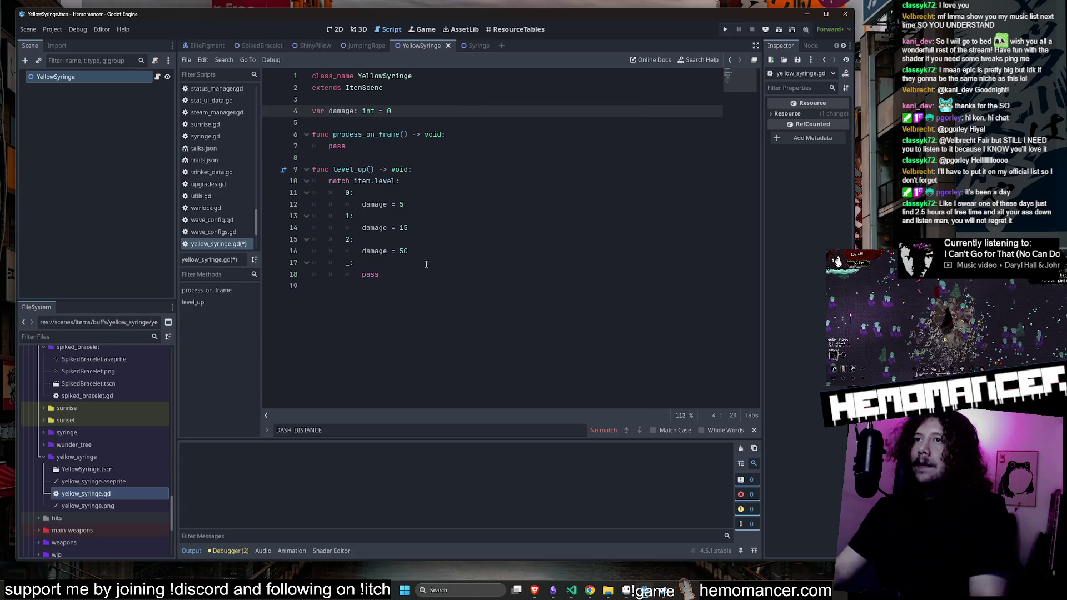
pyautogui.doubleClick(341, 111)
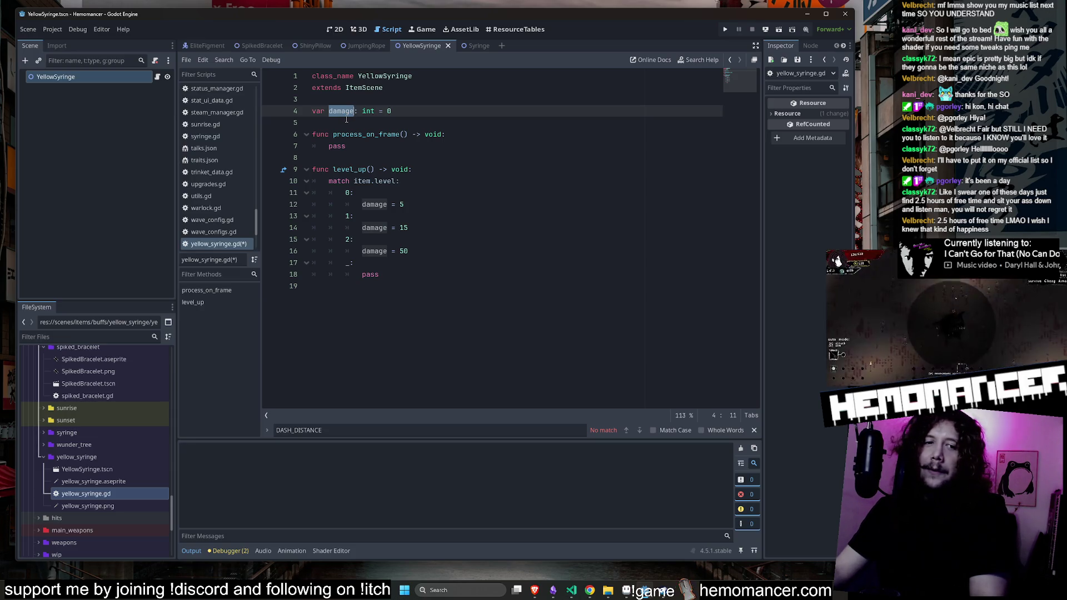
pyautogui.click(362, 165)
pyautogui.press('Down')
pyautogui.press('Down')
pyautogui.press('Down')
pyautogui.doubleClick(340, 111)
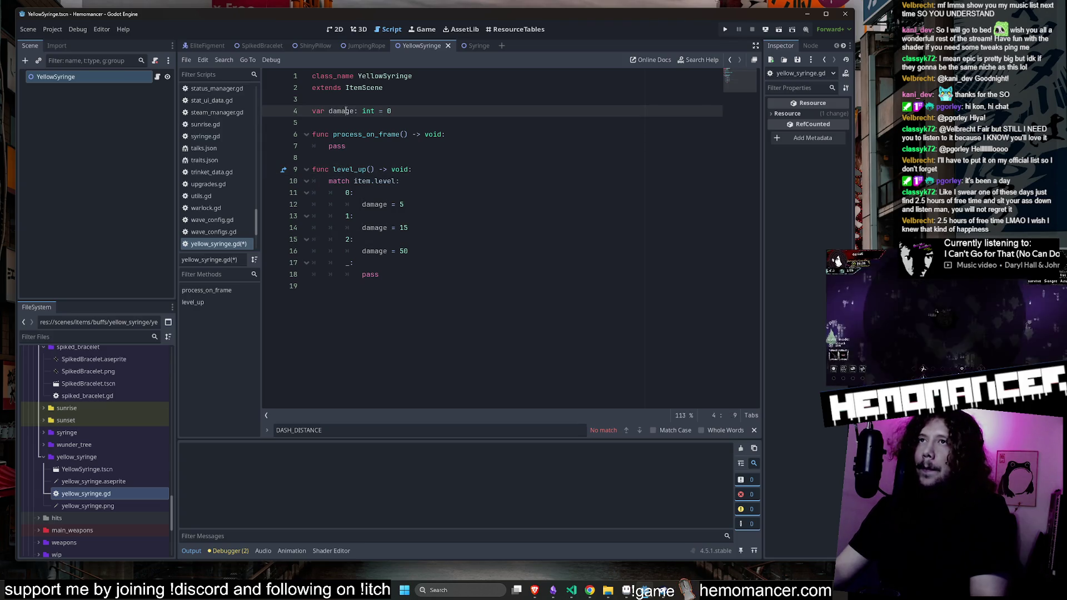
pyautogui.click(367, 203)
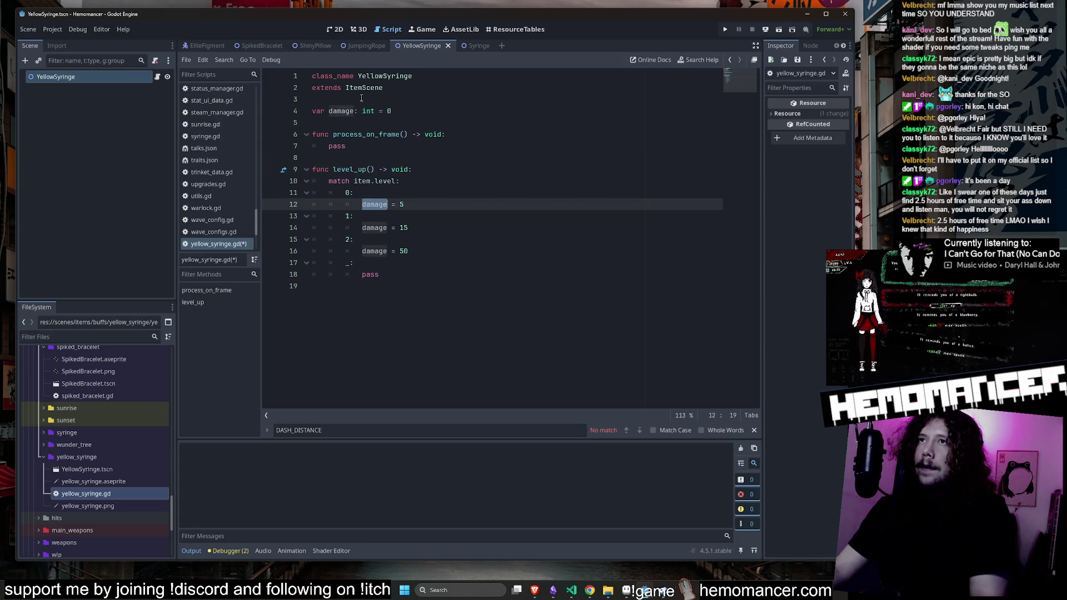
pyautogui.doubleClick(340, 110)
pyautogui.click(403, 228)
pyautogui.click(402, 205)
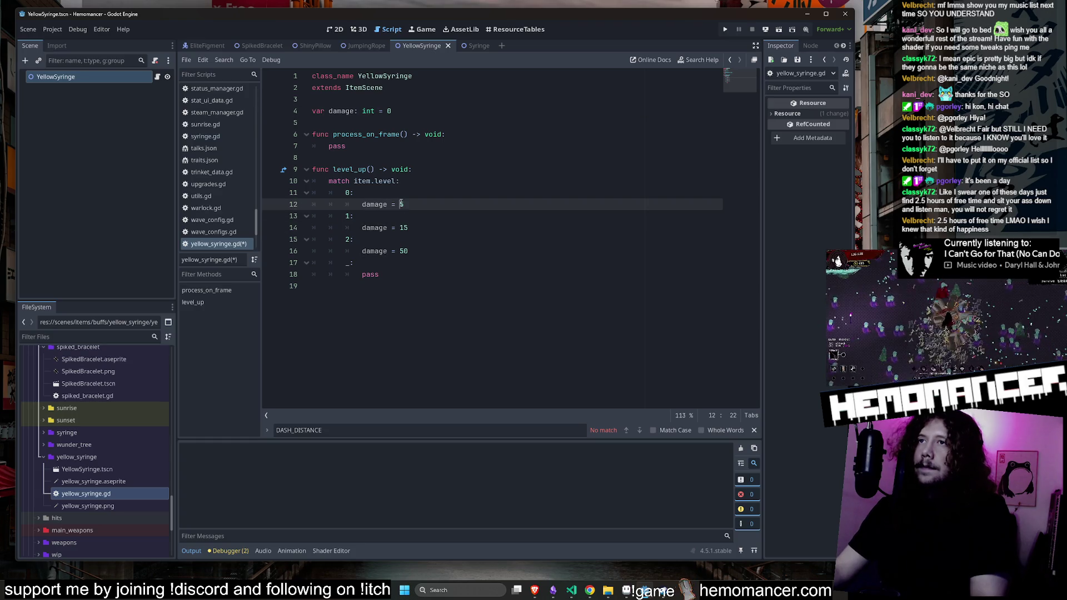
pyautogui.click(411, 228)
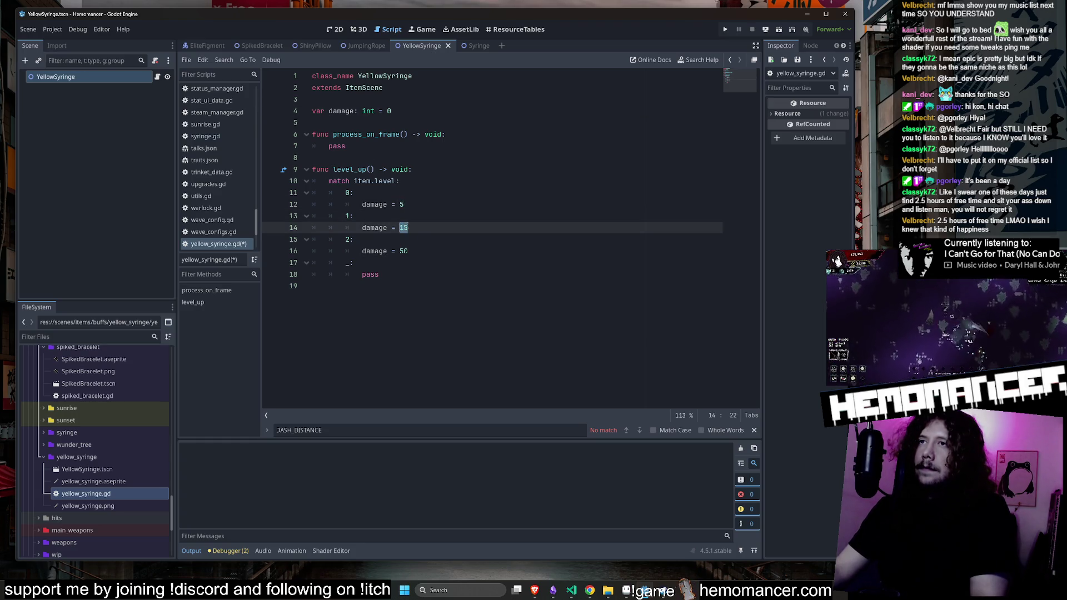
pyautogui.click(433, 205)
# Change the match cases' damage values to 15, 10 and 5 for levels 0, 1 and 2
pyautogui.press('BackSpace')
pyautogui.write('15')
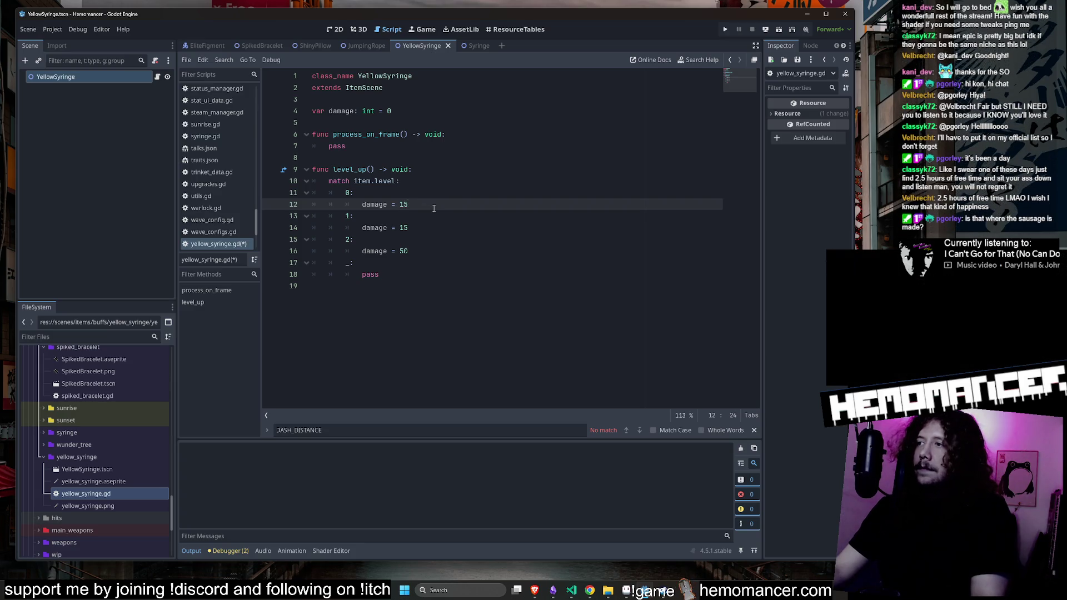
pyautogui.hotkey('ctrl', 'z')
pyautogui.press('Down')
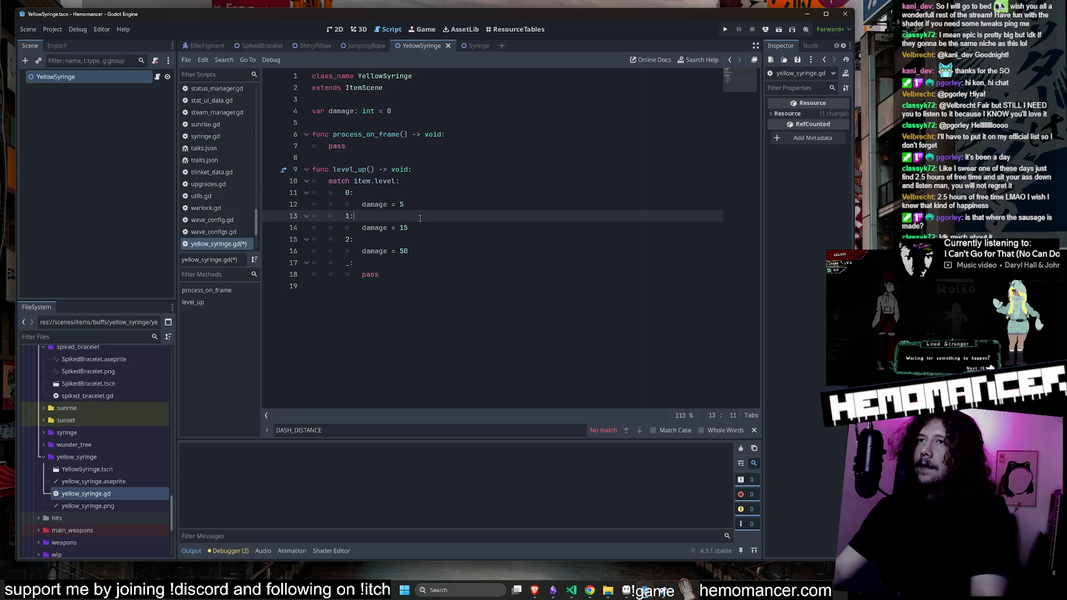
pyautogui.click(419, 227)
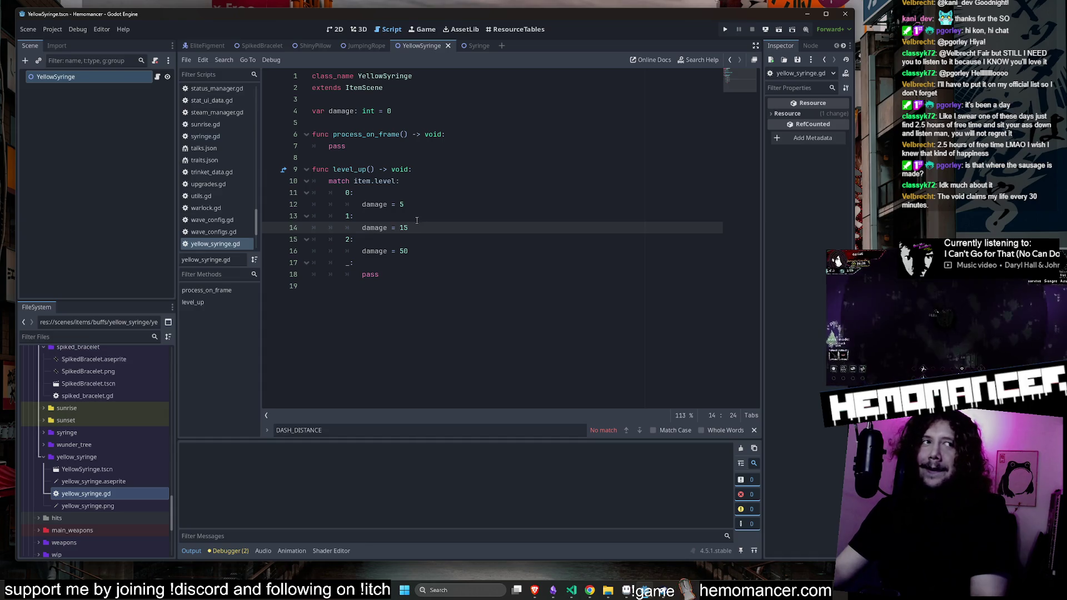
pyautogui.press('Up')
pyautogui.press('Up')
pyautogui.press('Up')
pyautogui.doubleClick(401, 204)
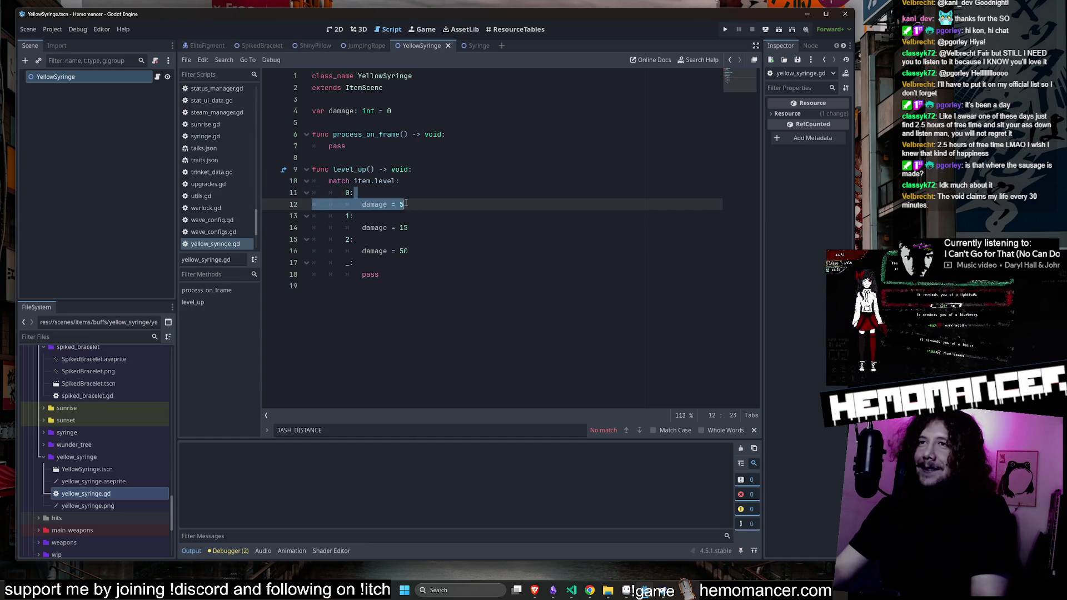
pyautogui.write('15')
pyautogui.doubleClick(404, 227)
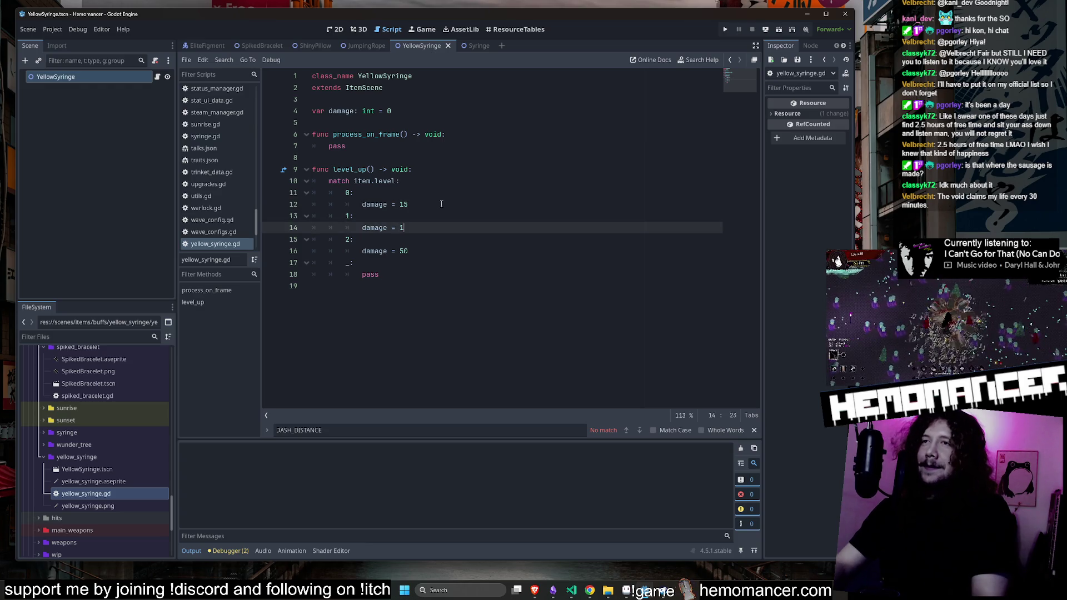
pyautogui.write('10')
pyautogui.press('Down')
pyautogui.press('Down')
pyautogui.press('BackSpace')
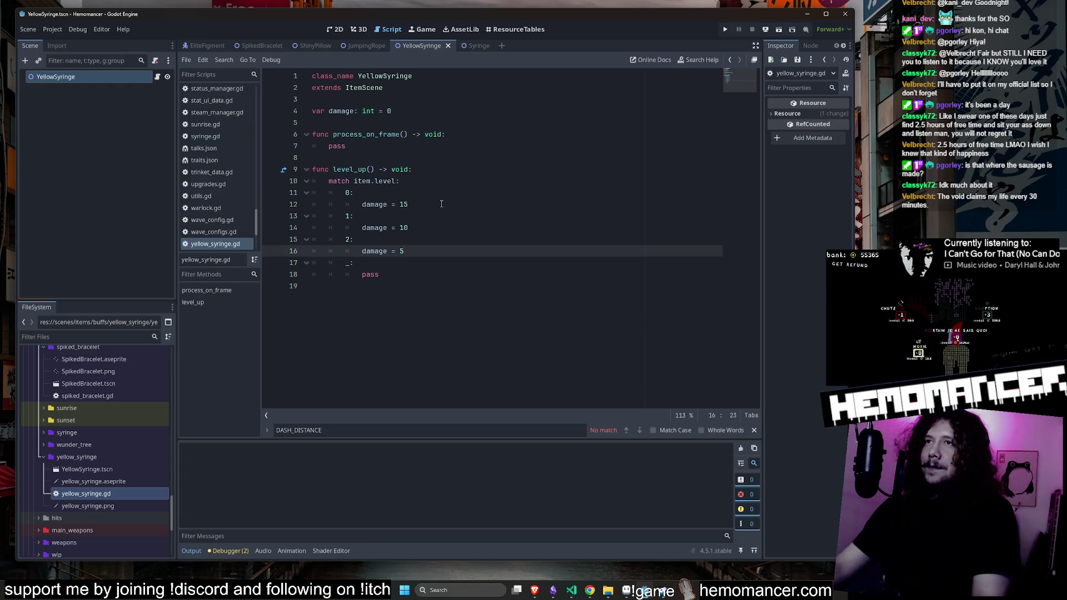
pyautogui.click(441, 204)
pyautogui.keyDown('ctrl'); pyautogui.click(374, 204); pyautogui.keyUp('ctrl')
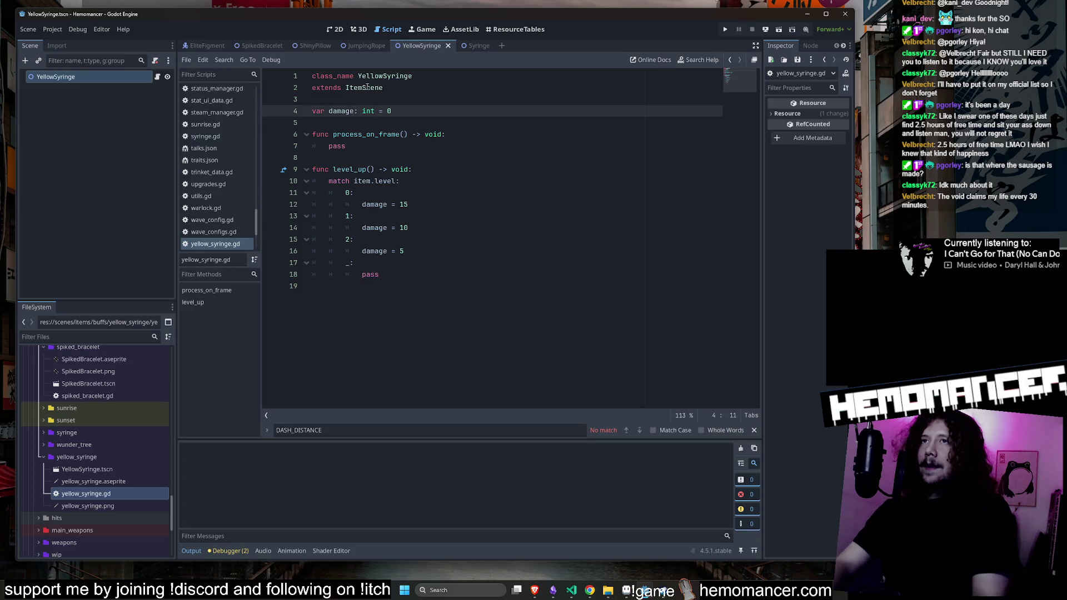
# Rename damage to damage_taken in the line 4 declaration and every level_up reference, then save with Ctrl+S
pyautogui.write('_taken')
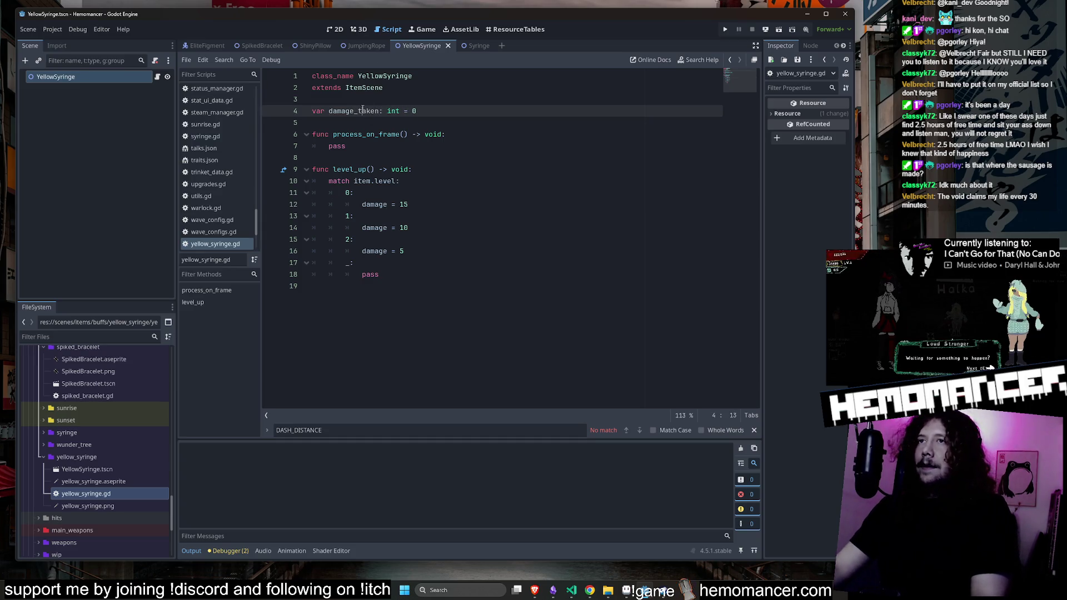
pyautogui.doubleClick(354, 110)
pyautogui.hotkey('ctrl', 'c')
pyautogui.doubleClick(374, 204)
pyautogui.hotkey('ctrl', 'v')
pyautogui.doubleClick(374, 227)
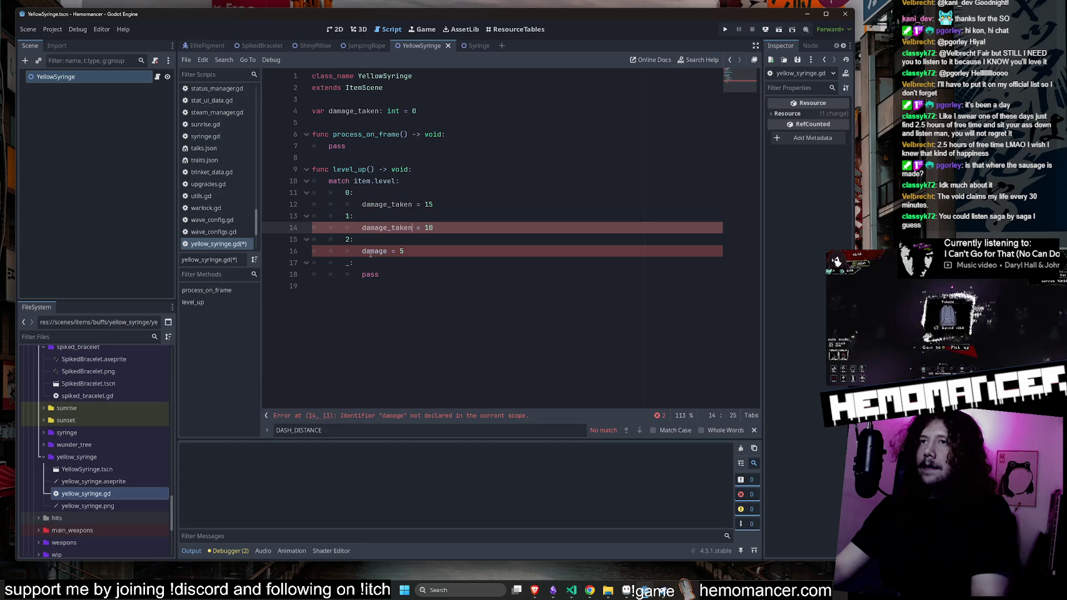
pyautogui.hotkey('ctrl', 'v')
pyautogui.doubleClick(374, 251)
pyautogui.hotkey('ctrl', 'v')
pyautogui.click(415, 287)
pyautogui.hotkey('ctrl', 's')
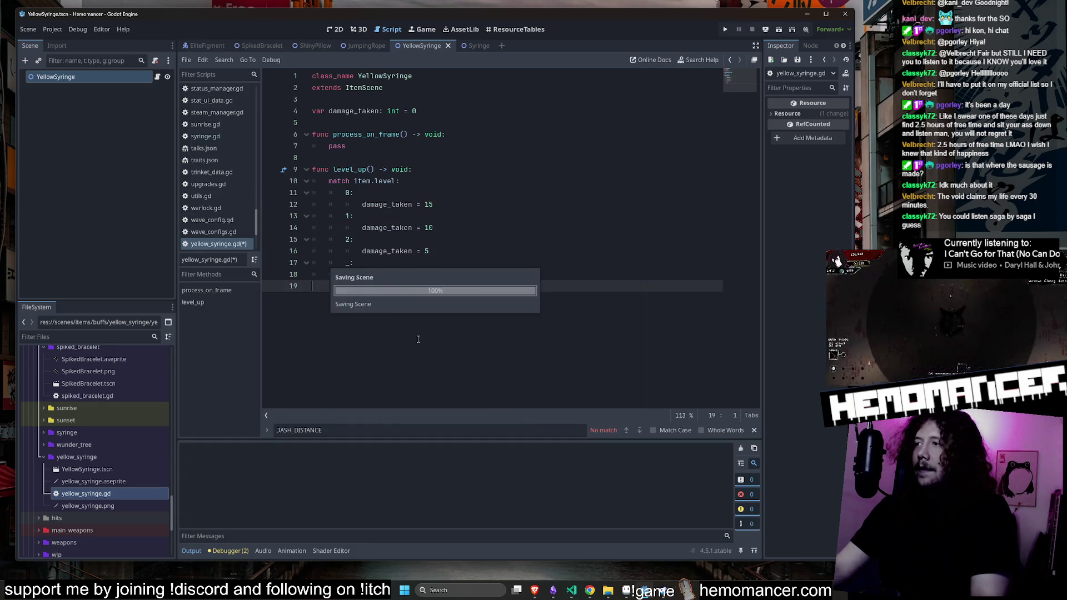
pyautogui.click(476, 207)
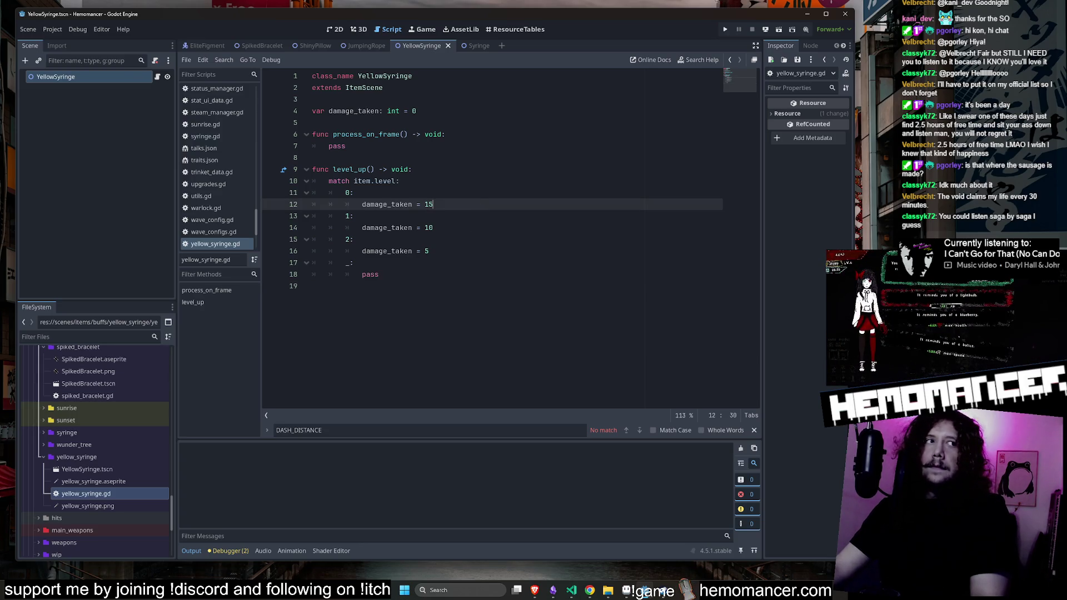
pyautogui.click(490, 104)
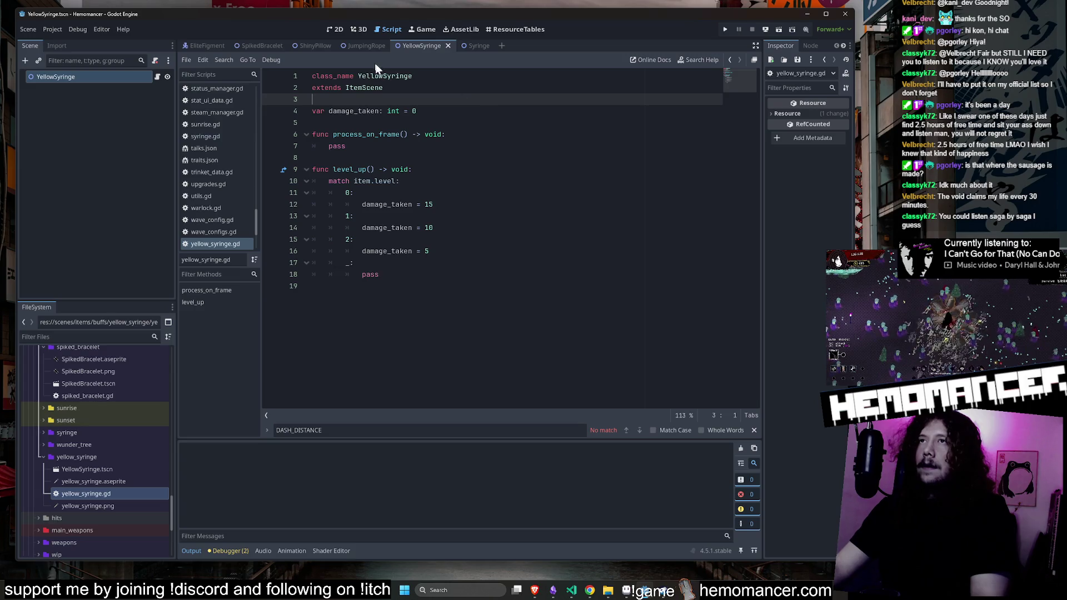
# Expand resources > items in the FileSystem dock and bring up the items folder's context options
pyautogui.scroll(15, 122, 418)
pyautogui.click(87, 403)
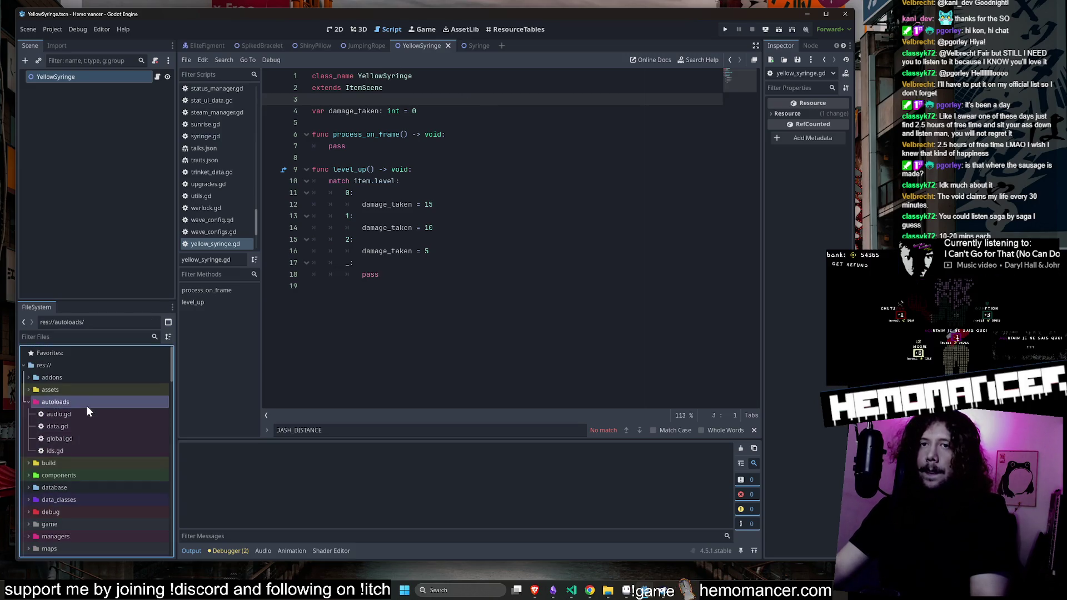
pyautogui.scroll(-5, 89, 489)
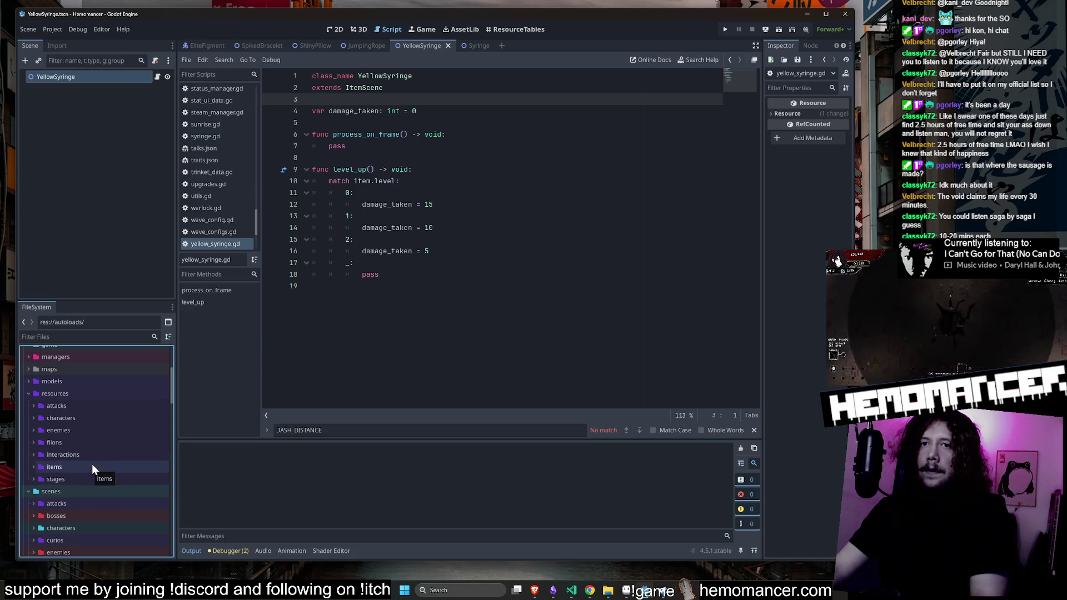
pyautogui.doubleClick(88, 468)
pyautogui.scroll(-3, 93, 424)
pyautogui.rightClick(76, 389)
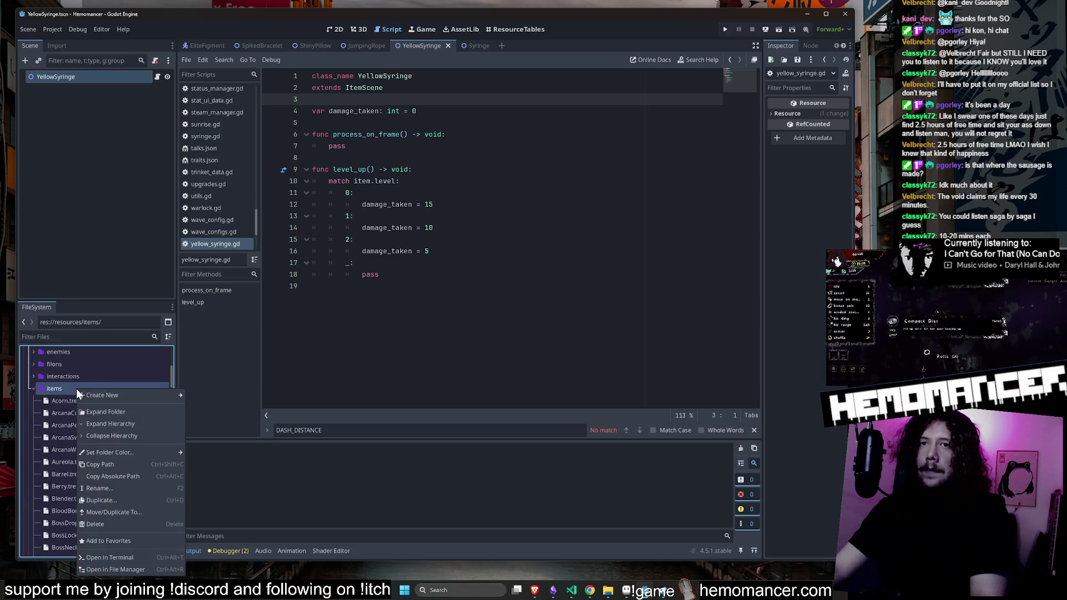
# Make a new TrinketData resource and save it as YellowSyringe.tres in resources/items
pyautogui.moveTo(114, 395)
pyautogui.press('BackSpace')
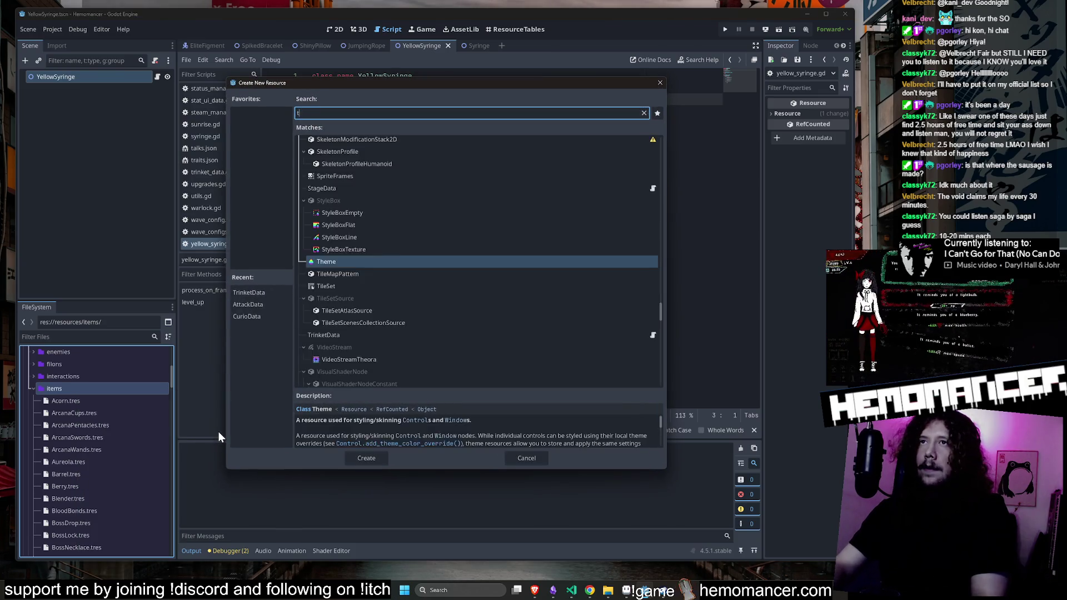
pyautogui.write('trinket')
pyautogui.press('Return')
pyautogui.write('YellowS')
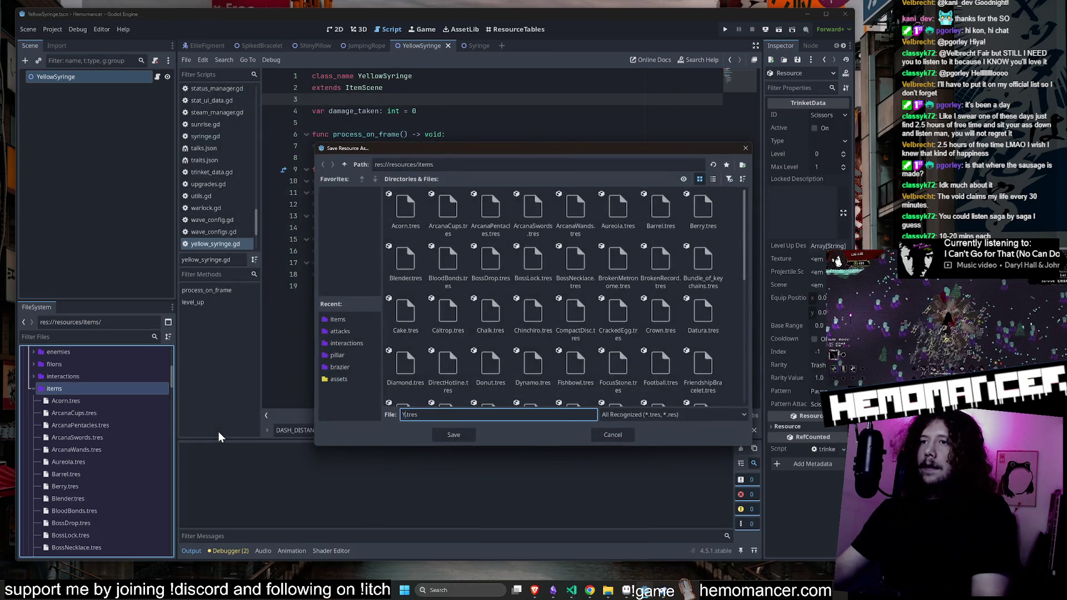
pyautogui.write('yring')
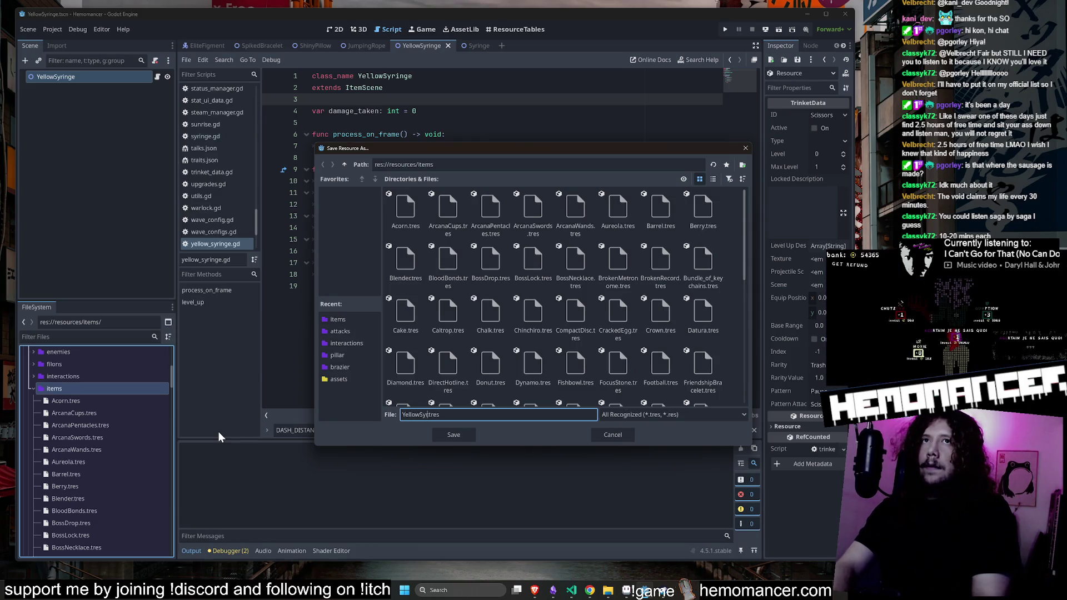
pyautogui.write('e')
pyautogui.press('Return')
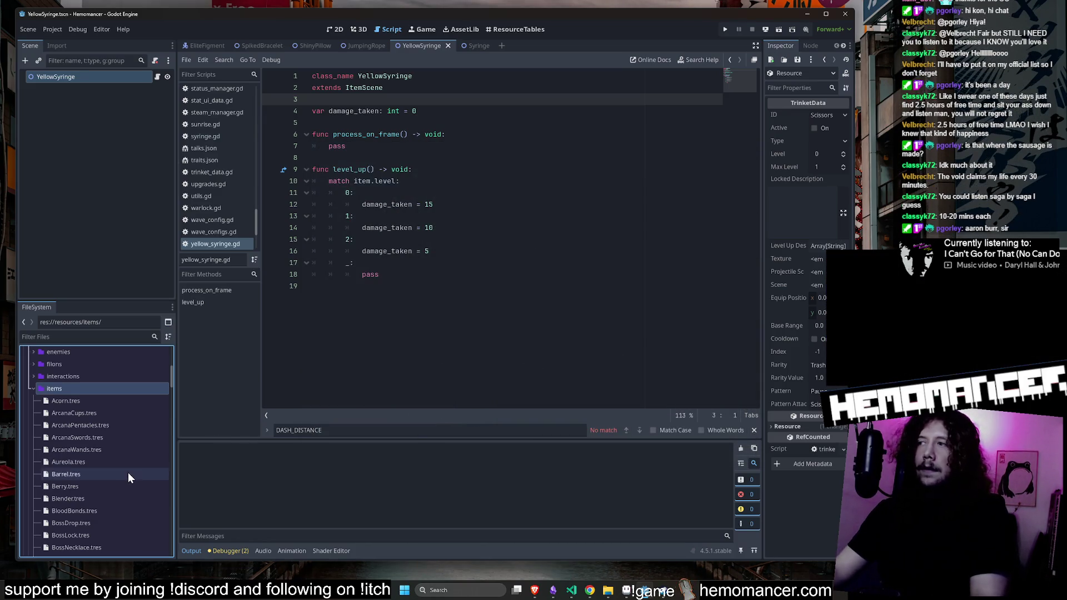
# Inspect the YellowSyringe, WunderTree and VigilLight trinket resources in the Inspector
pyautogui.scroll(-5, 130, 484)
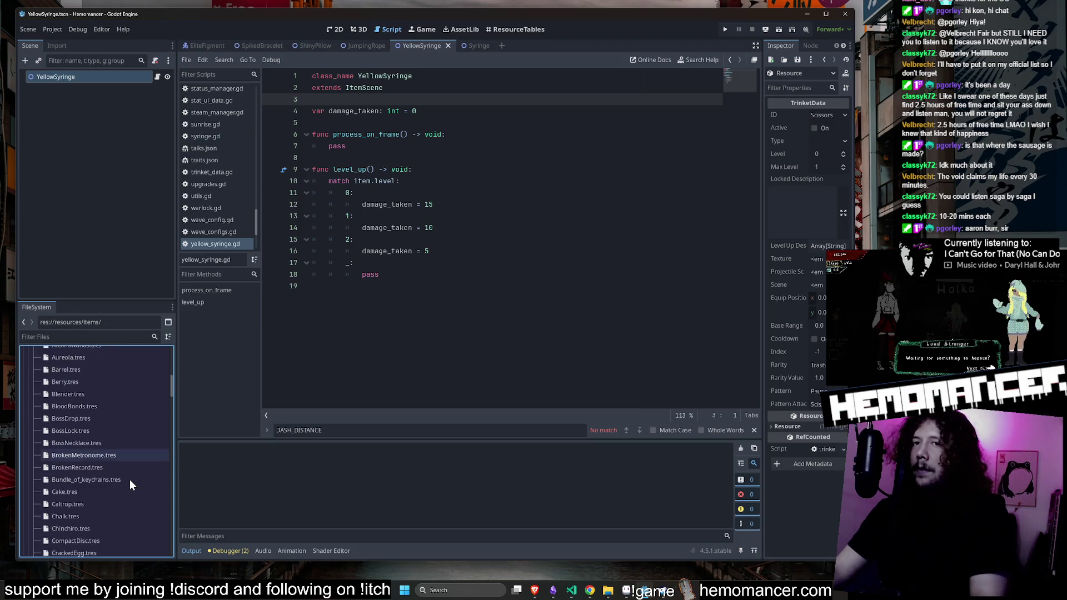
pyautogui.scroll(-10, 130, 485)
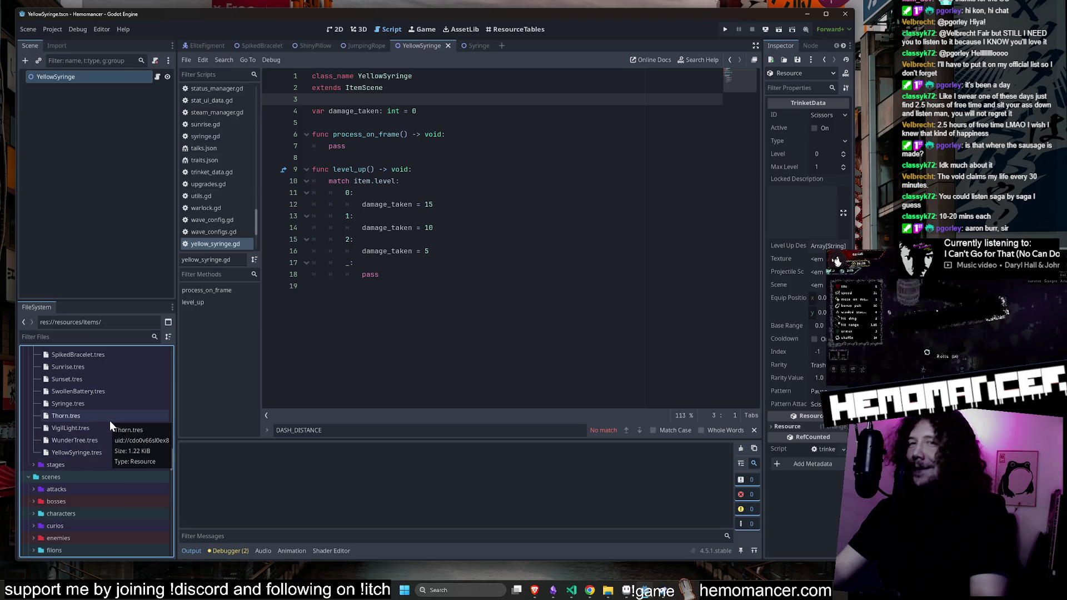
pyautogui.scroll(2, 109, 422)
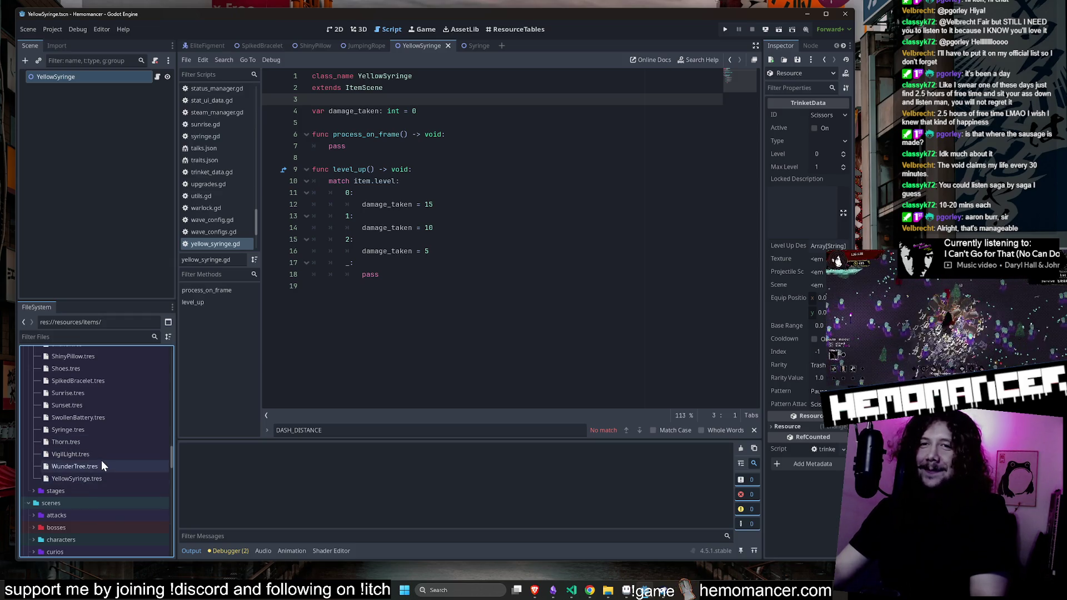
pyautogui.scroll(2, 102, 463)
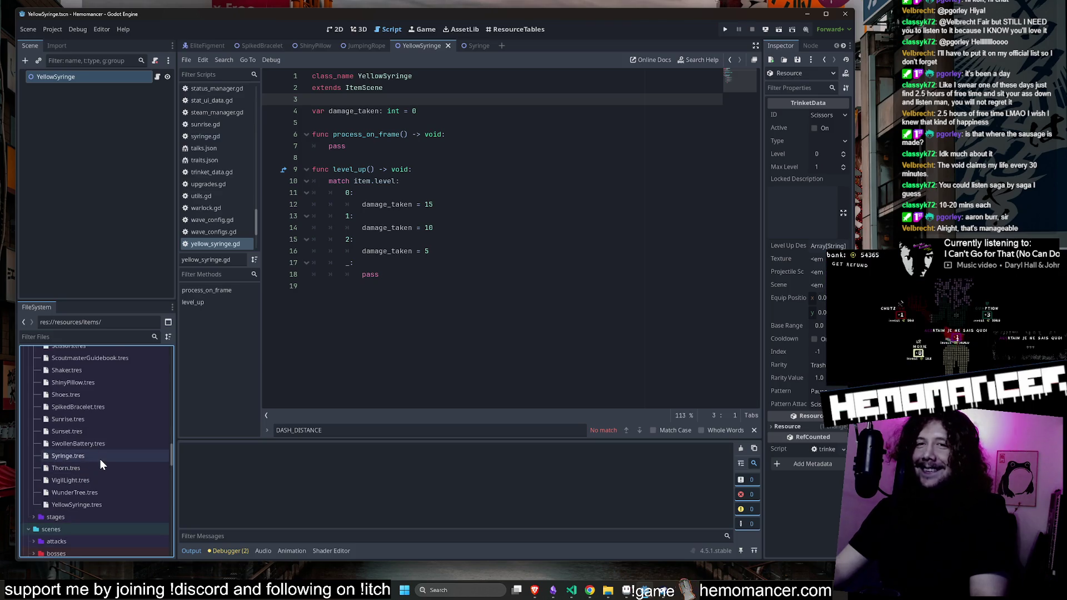
pyautogui.scroll(-2, 97, 467)
pyautogui.click(96, 480)
pyautogui.click(96, 468)
pyautogui.click(95, 455)
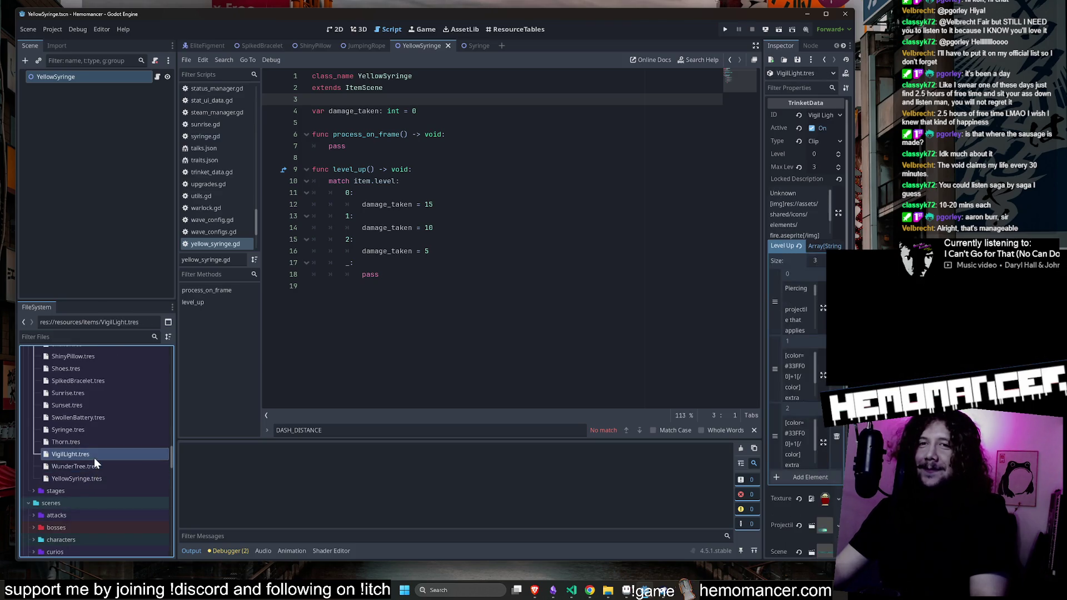
pyautogui.click(92, 476)
pyautogui.click(91, 454)
# Compare the SwollenBattery, Syringe, Sunset, Sunrise, SpikedBracelet, Shoes and Shaker trinkets
pyautogui.click(90, 419)
pyautogui.click(90, 430)
pyautogui.click(90, 417)
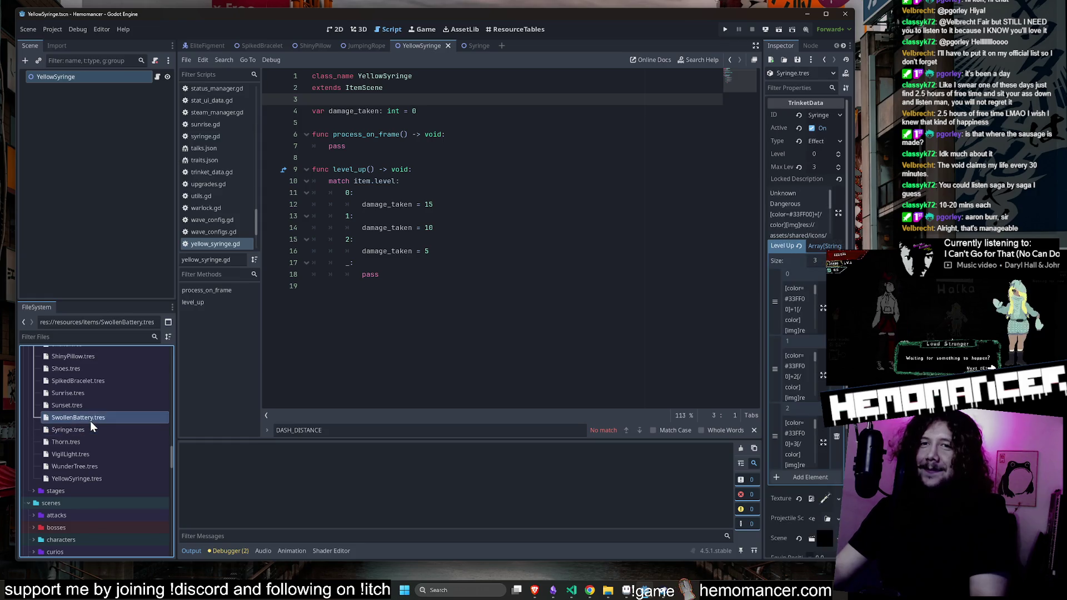
pyautogui.click(92, 407)
pyautogui.click(95, 394)
pyautogui.click(98, 380)
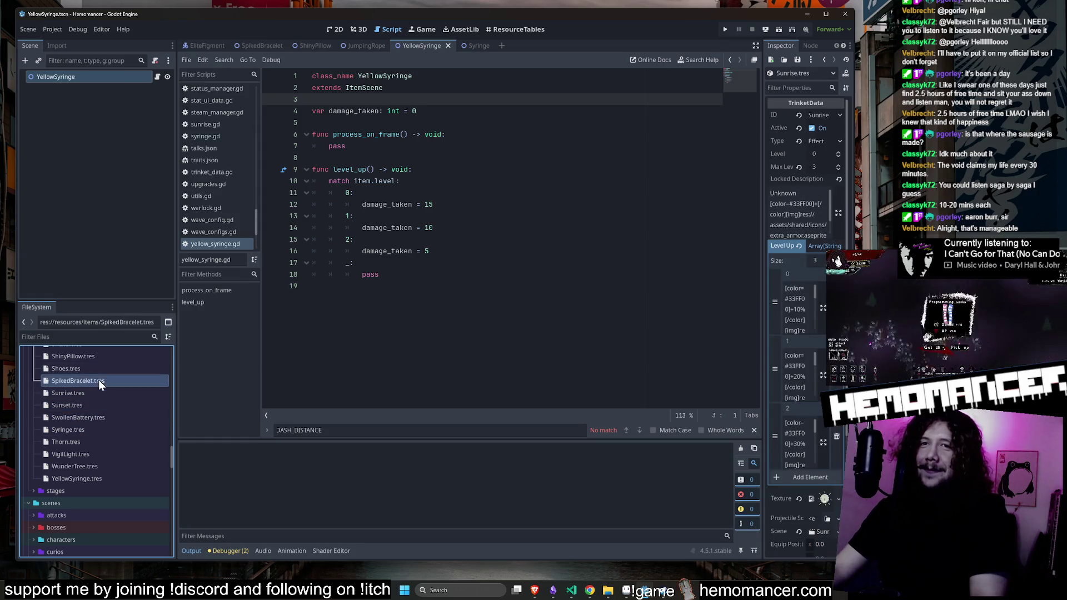
pyautogui.click(99, 366)
pyautogui.scroll(4, 100, 389)
pyautogui.click(101, 398)
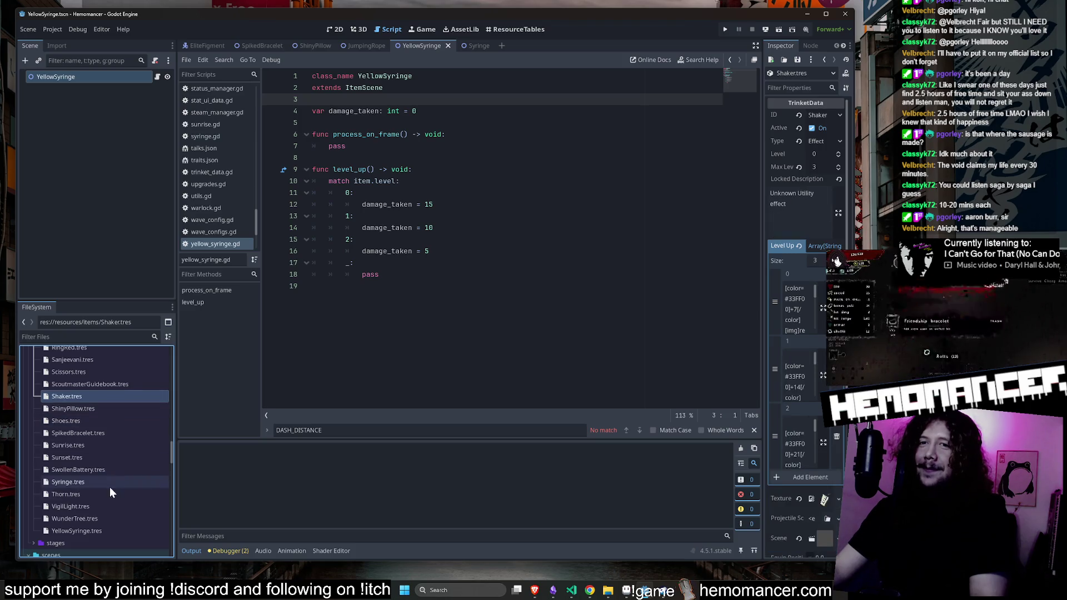
# Select YellowSyringe.tres, recheck VigilLight, SwollenBattery and Sunset, then reselect YellowSyringe.tres
pyautogui.click(97, 531)
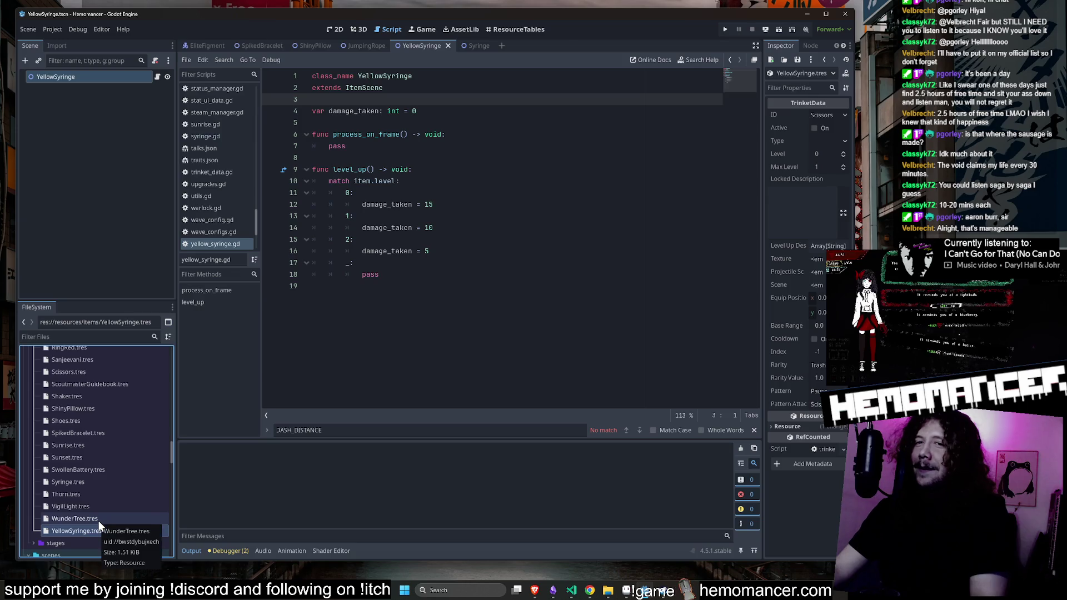
pyautogui.click(94, 509)
pyautogui.click(95, 532)
pyautogui.click(92, 519)
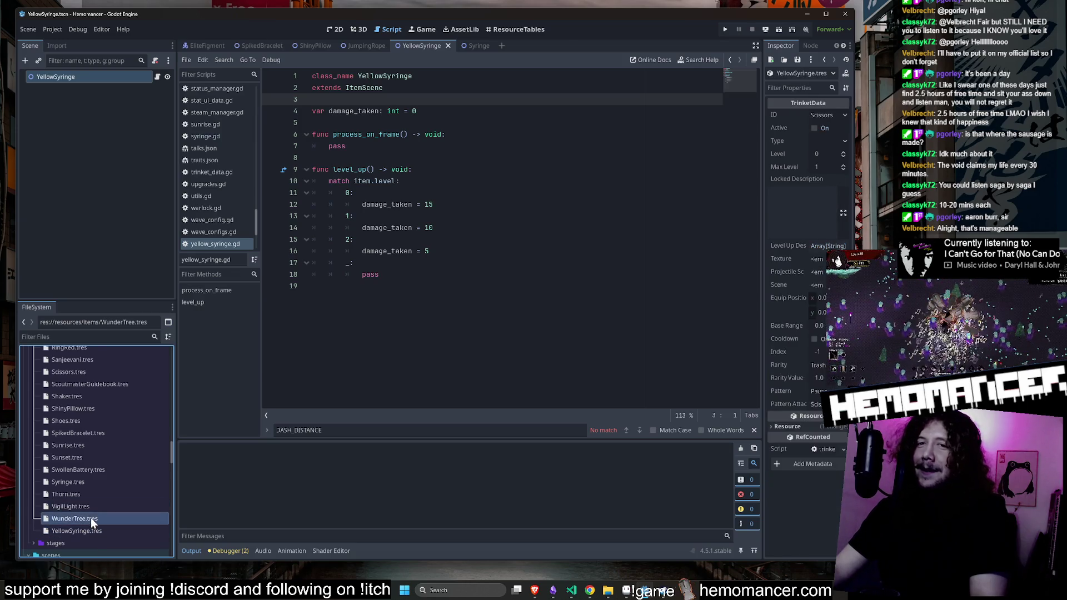
pyautogui.click(89, 507)
pyautogui.click(90, 482)
pyautogui.click(92, 469)
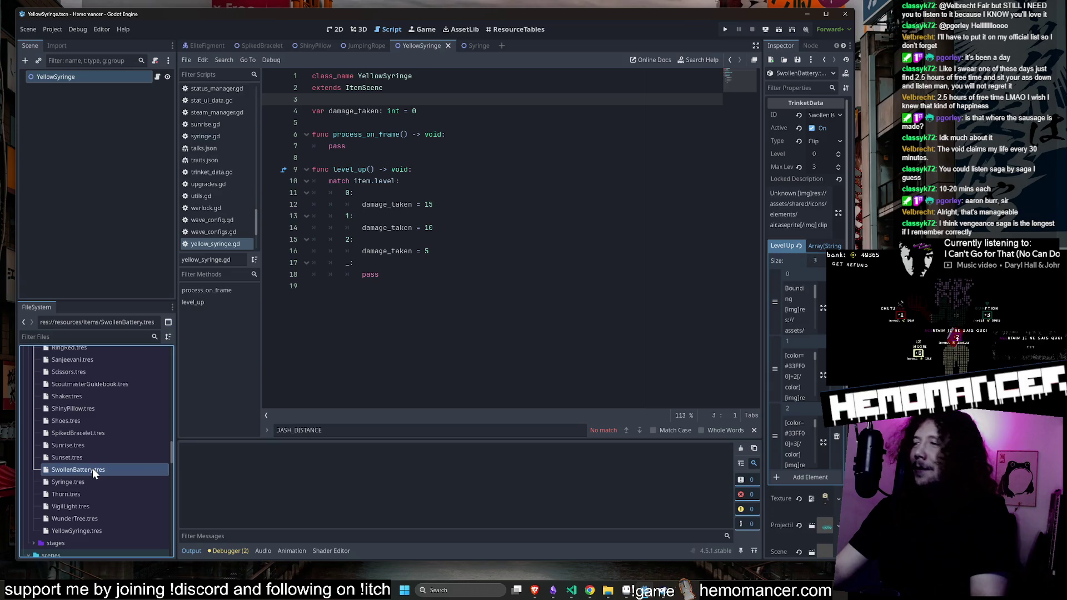
pyautogui.click(94, 457)
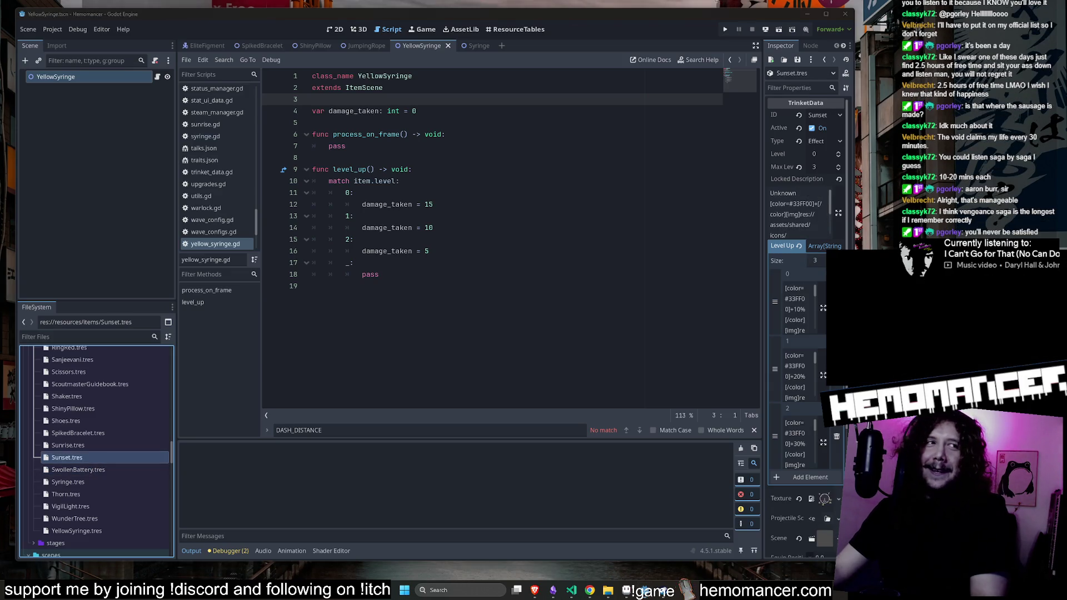
pyautogui.scroll(-1, 79, 448)
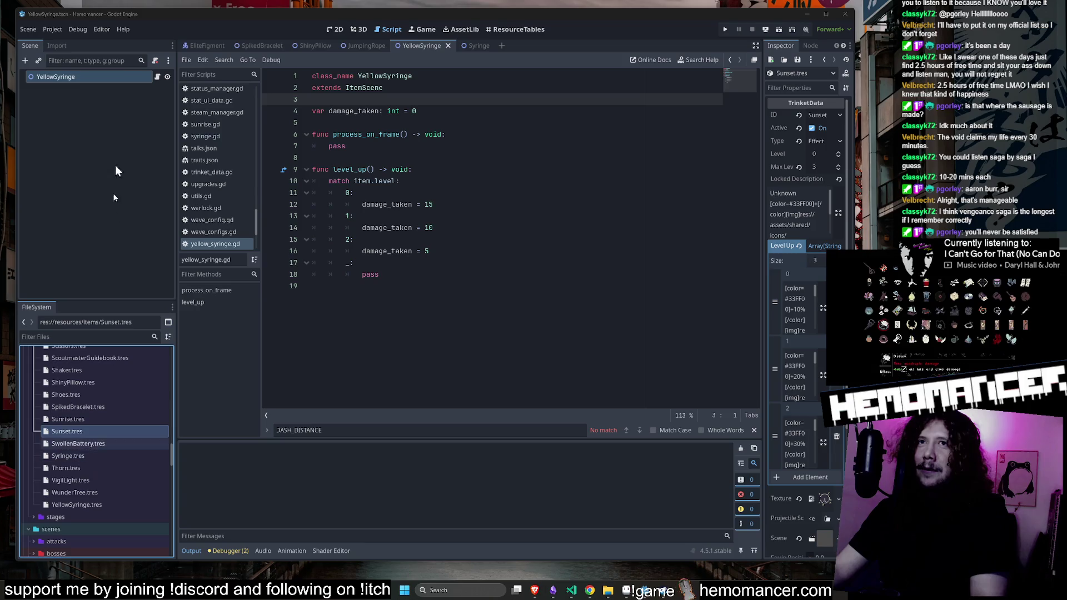
pyautogui.click(79, 506)
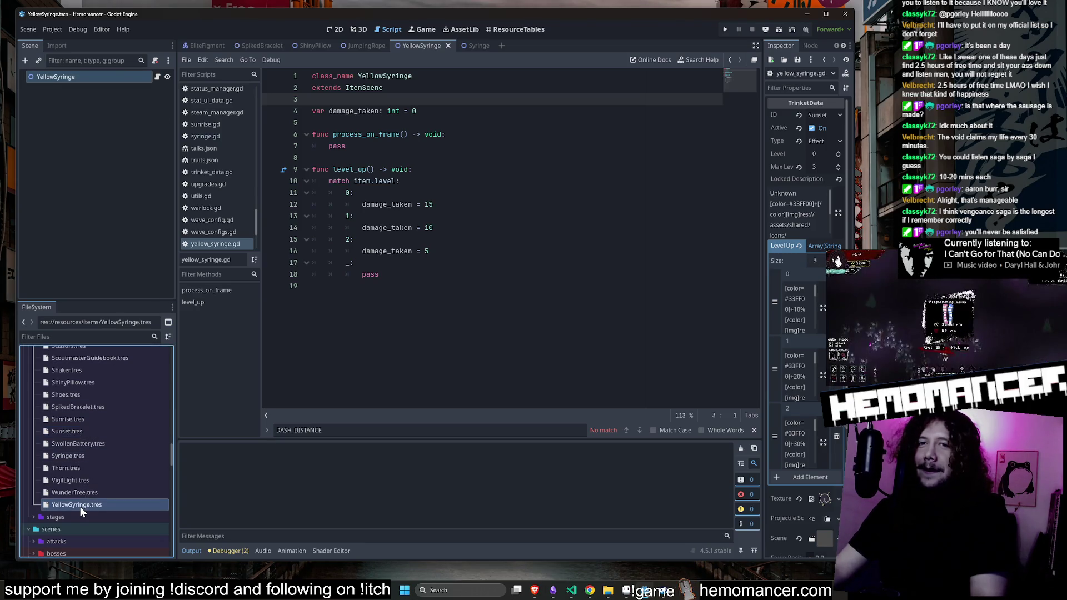
pyautogui.click(422, 123)
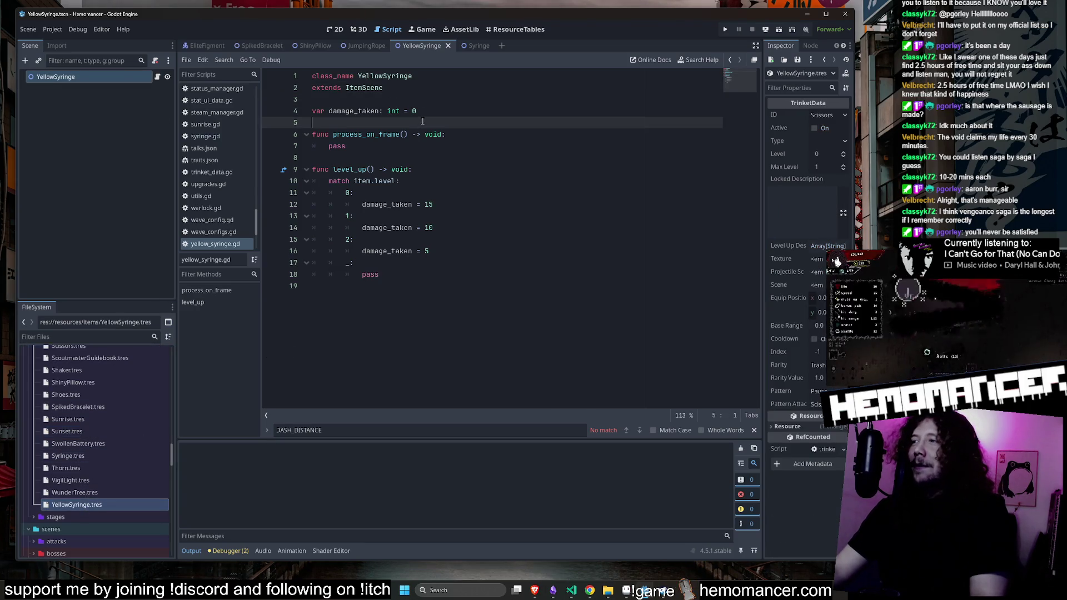
# Save the YellowSyringe script with its level_up damage_taken values
pyautogui.press('Down')
pyautogui.press('Down')
pyautogui.press('Down')
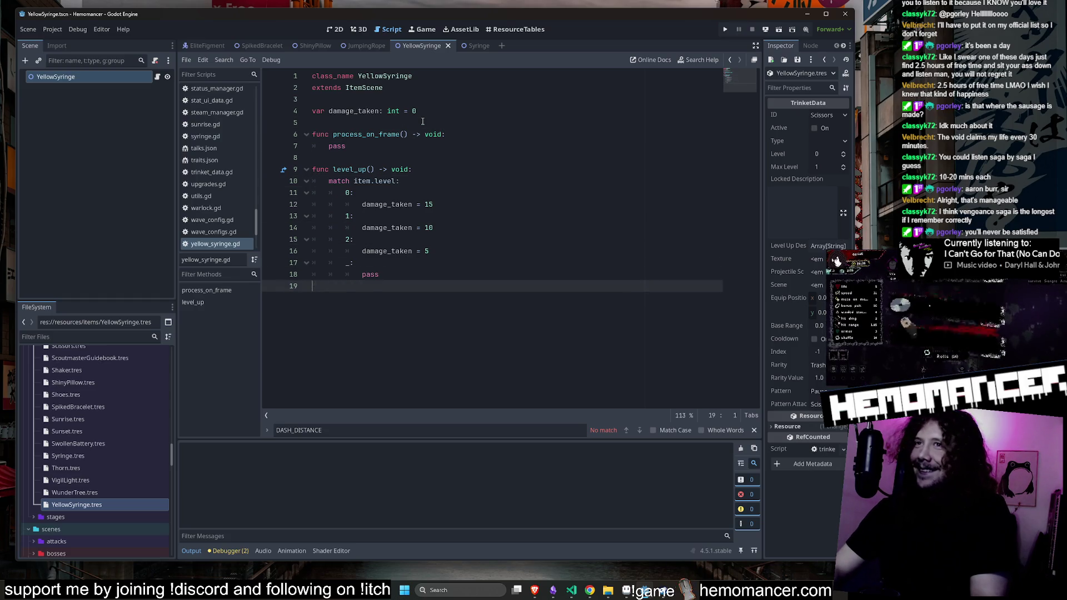
pyautogui.press('Up')
pyautogui.press('Up')
pyautogui.press('Up')
pyautogui.press('Up')
pyautogui.press('Down')
pyautogui.press('Down')
pyautogui.hotkey('ctrl', 's')
pyautogui.press('Down')
pyautogui.press('Down')
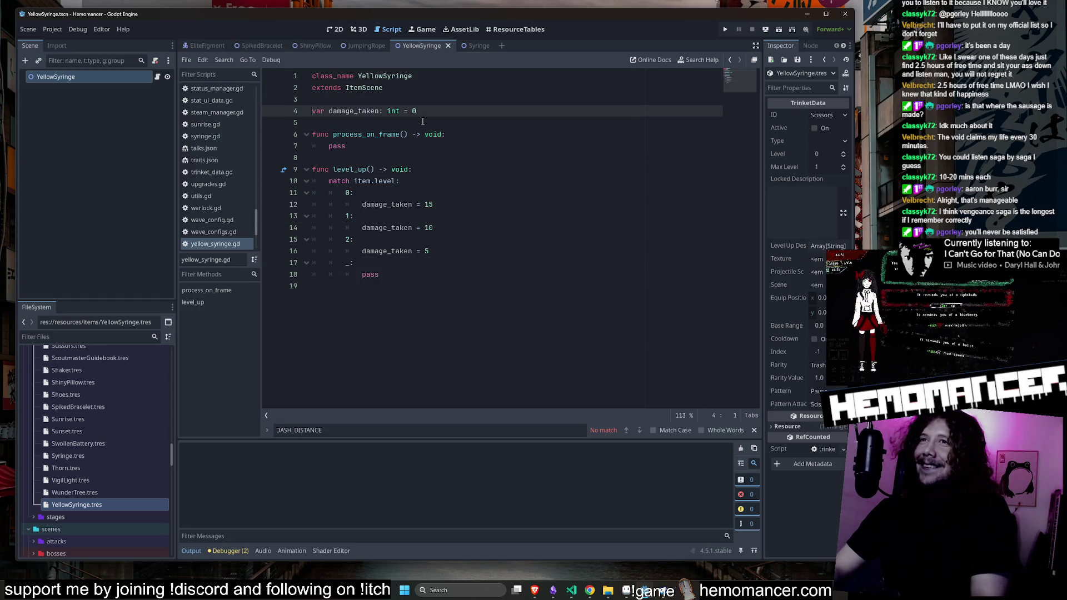
pyautogui.press('Up')
pyautogui.press('Down')
pyautogui.press('Down')
pyautogui.press('Down')
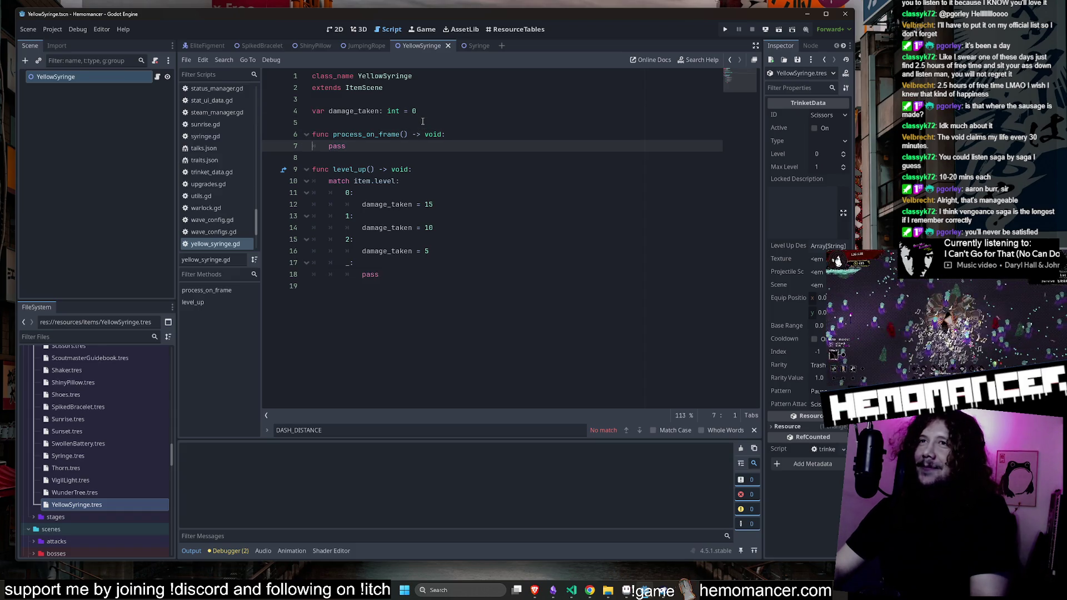
pyautogui.press('Up')
pyautogui.hotkey('ctrl', 's')
pyautogui.press('Up')
pyautogui.press('Up')
pyautogui.hotkey('ctrl', 's')
pyautogui.press('Down')
pyautogui.press('Down')
pyautogui.press('Down')
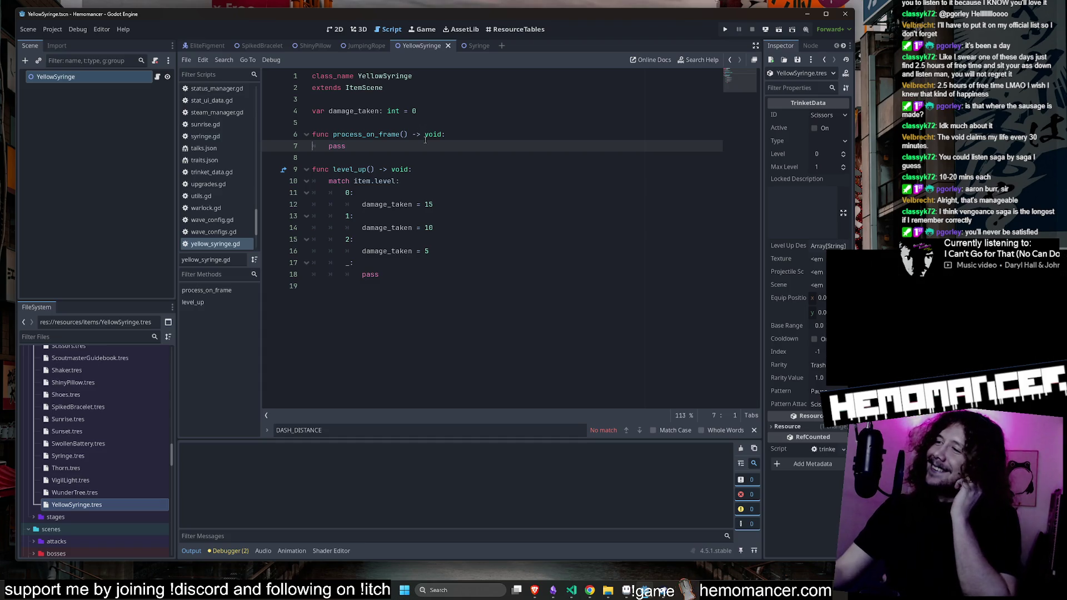
# Review the level_up damage values 15, 10 and 5, launch the game, and close the YellowSyringe script
pyautogui.click(438, 183)
pyautogui.moveTo(438, 183)
pyautogui.mouseDown()
pyautogui.moveTo(389, 281)
pyautogui.moveTo(196, 58)
pyautogui.mouseUp()
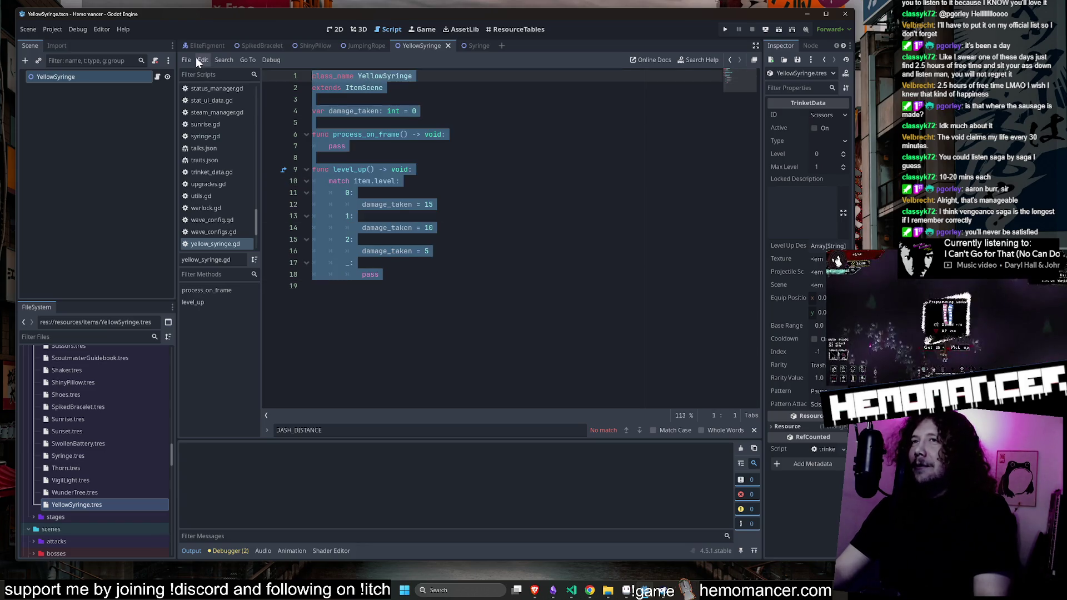
pyautogui.click(510, 228)
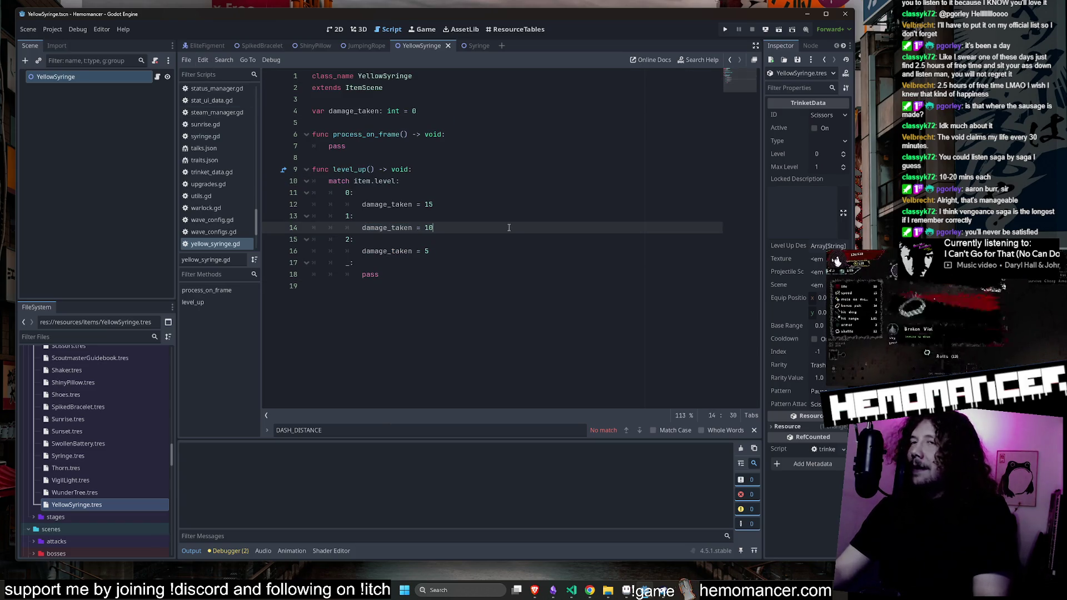
pyautogui.press('F5')
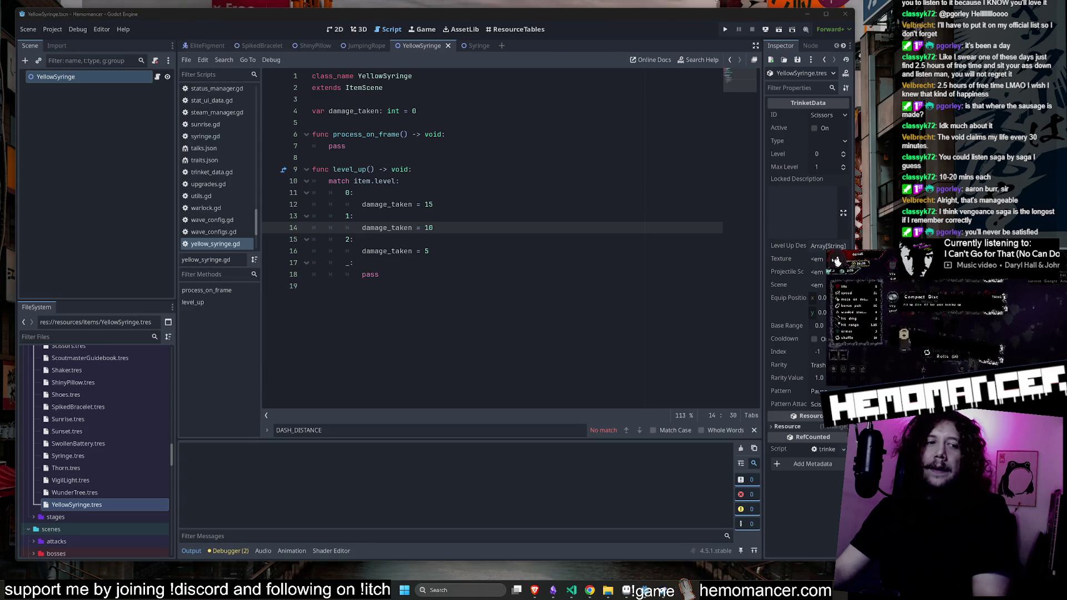
pyautogui.click(469, 208)
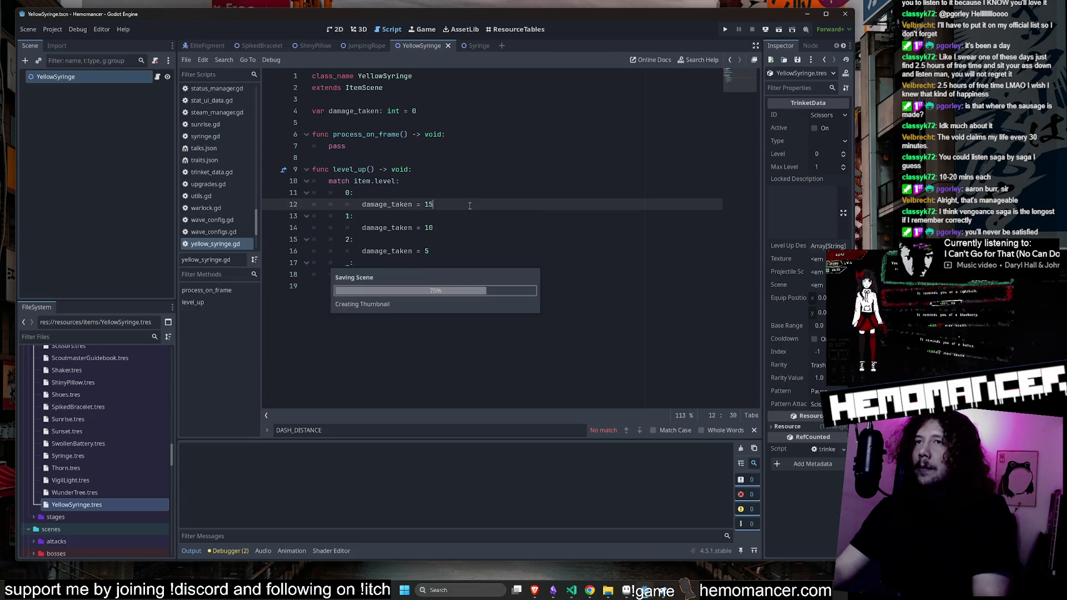
pyautogui.click(93, 504)
pyautogui.click(522, 99)
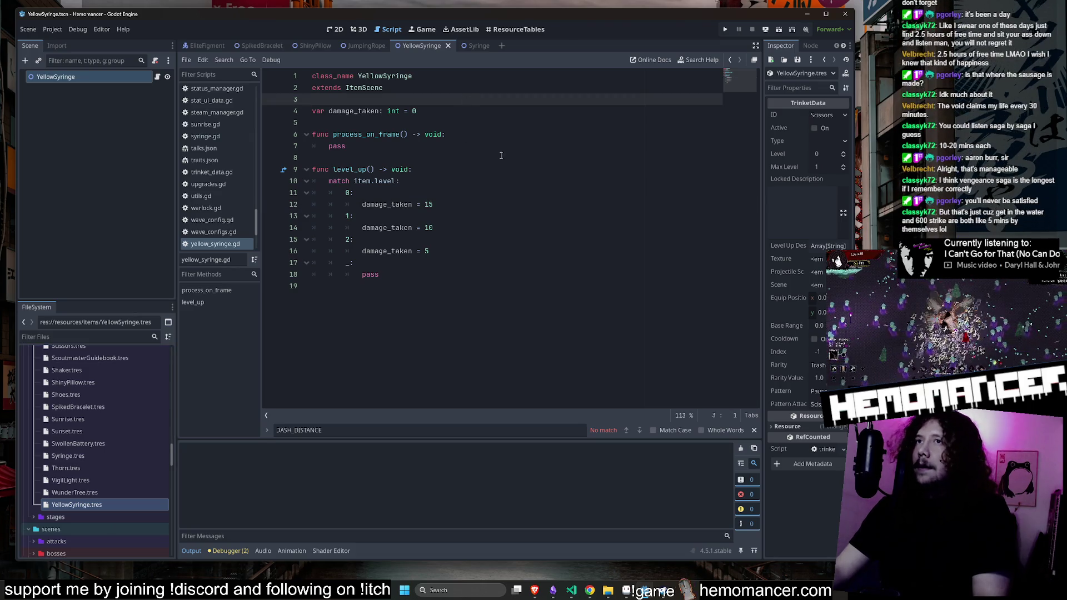
pyautogui.click(506, 137)
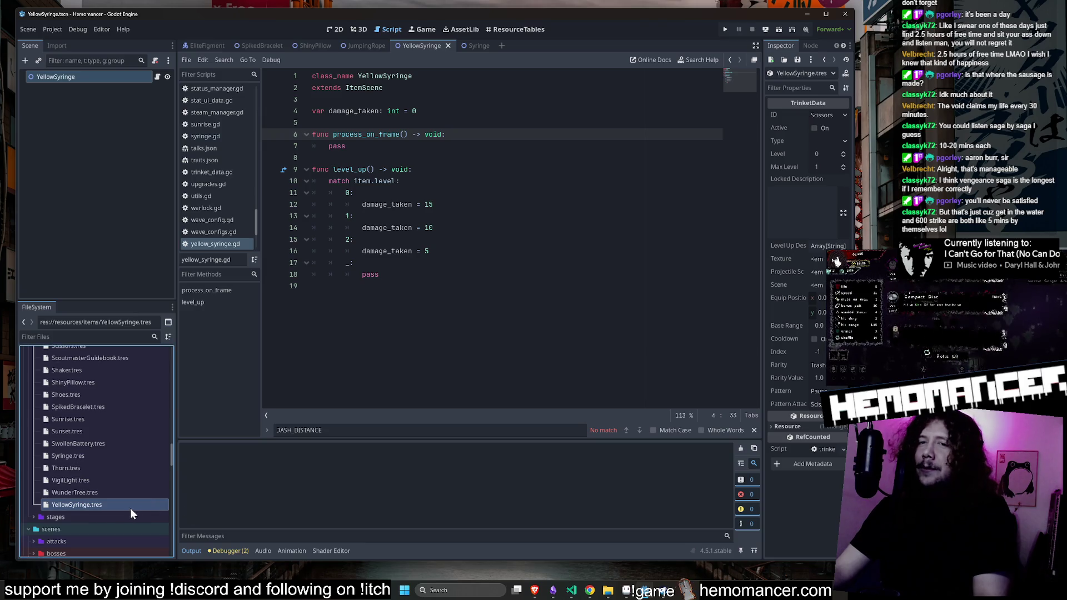
pyautogui.click(447, 250)
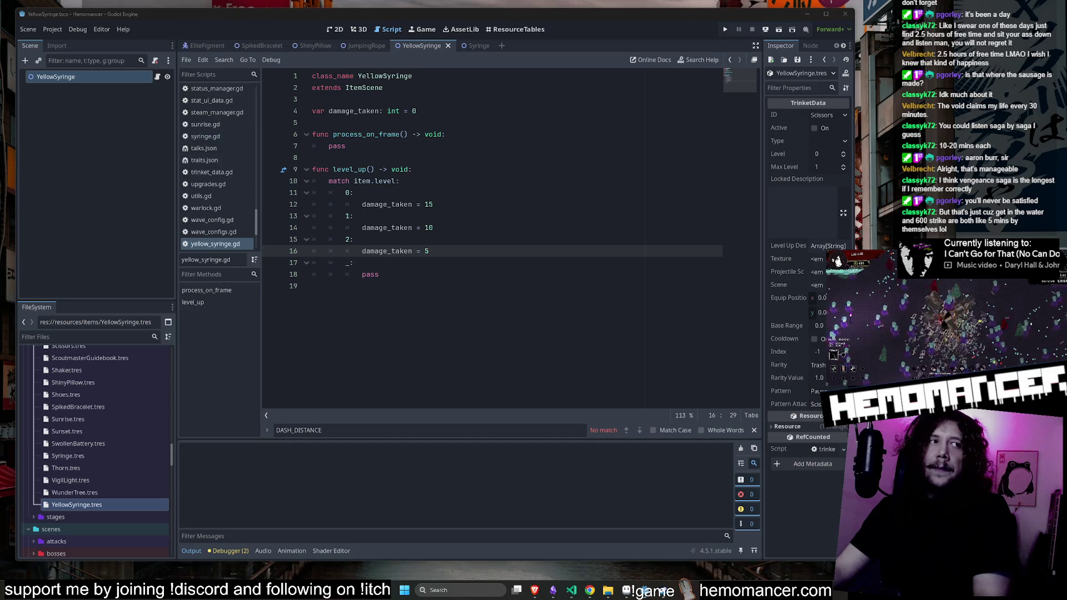
pyautogui.click(370, 45)
pyautogui.middleClick(427, 45)
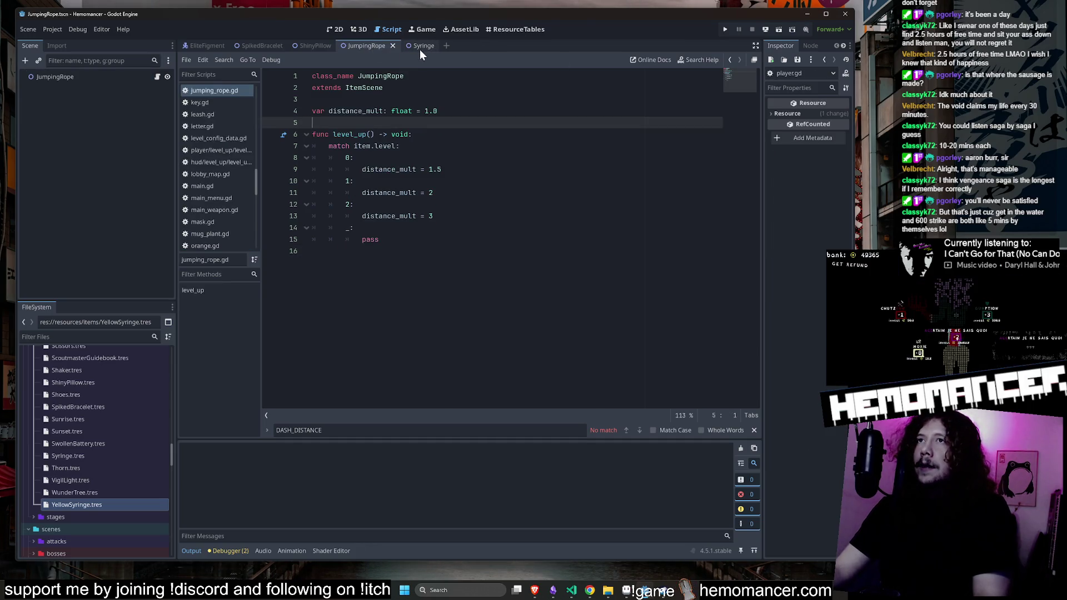
# Close the Syringe script tab
pyautogui.middleClick(417, 46)
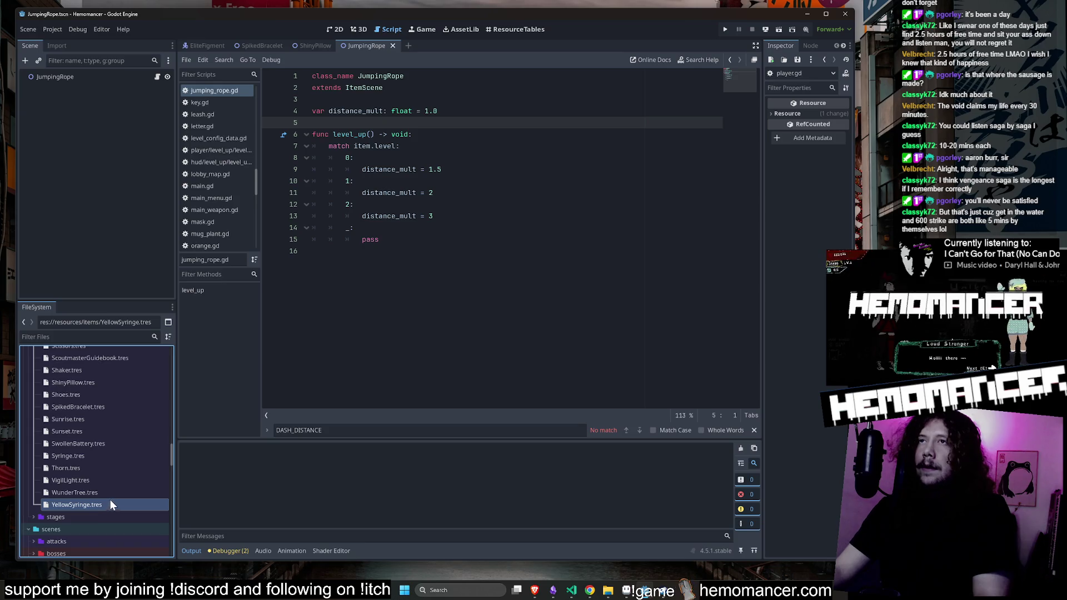
pyautogui.scroll(3, 110, 499)
pyautogui.scroll(10, 110, 498)
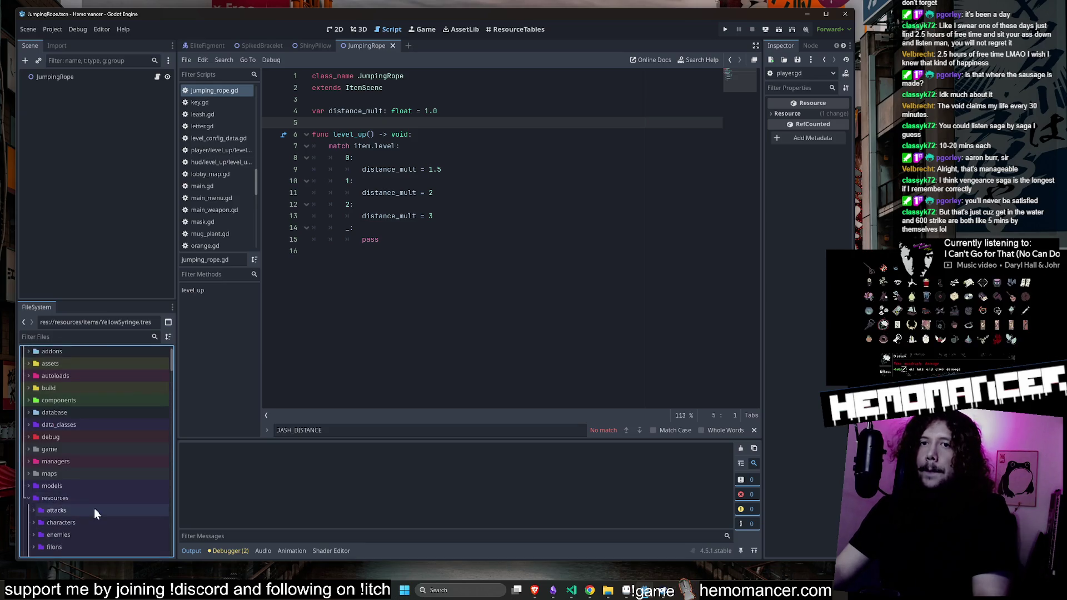
pyautogui.scroll(-15, 100, 492)
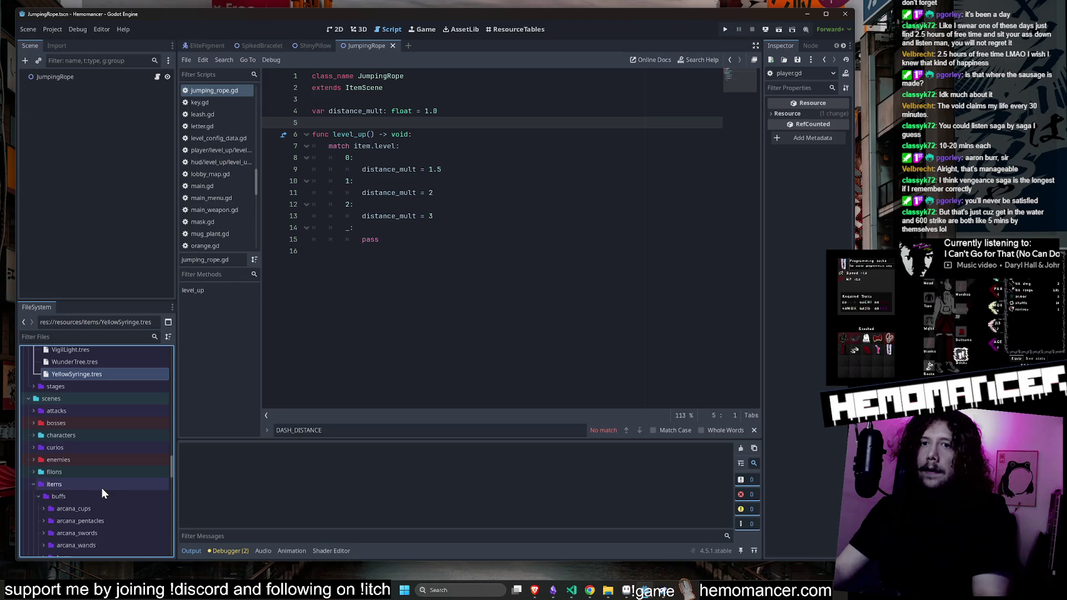
# Open YellowSyringe.tres in a widened Inspector, keep its ID as Scissors, and reload the project
pyautogui.doubleClick(95, 401)
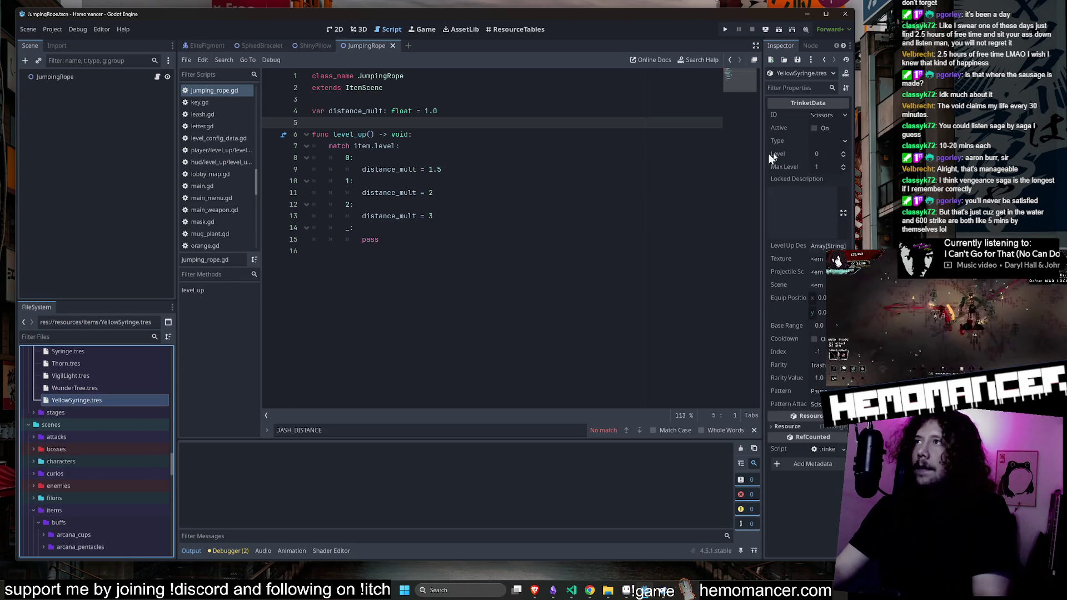
pyautogui.moveTo(762, 152); pyautogui.dragTo(526, 147)
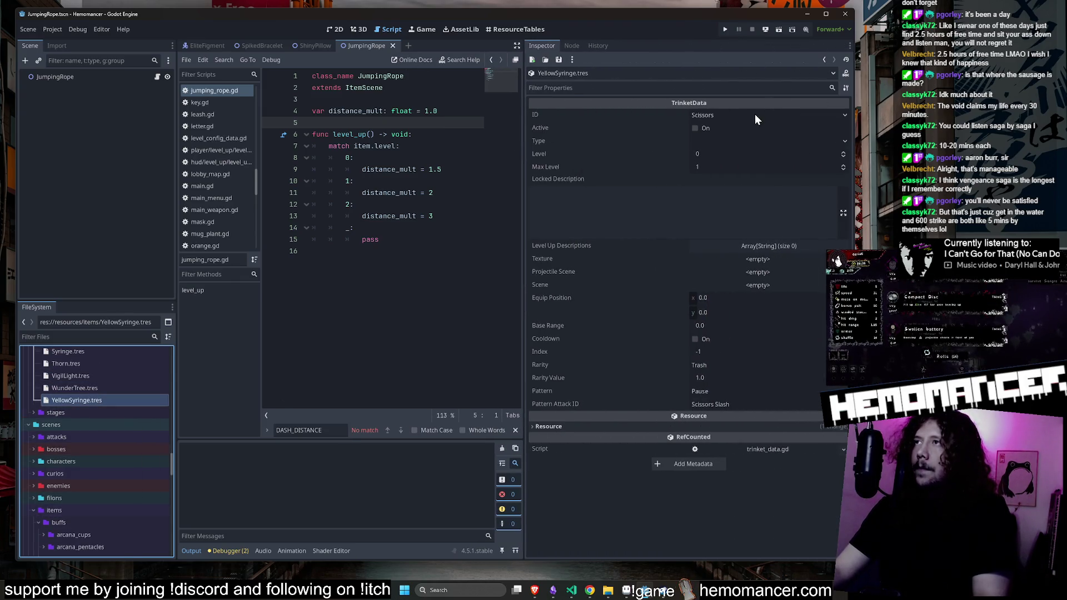
pyautogui.click(755, 115)
pyautogui.click(435, 159)
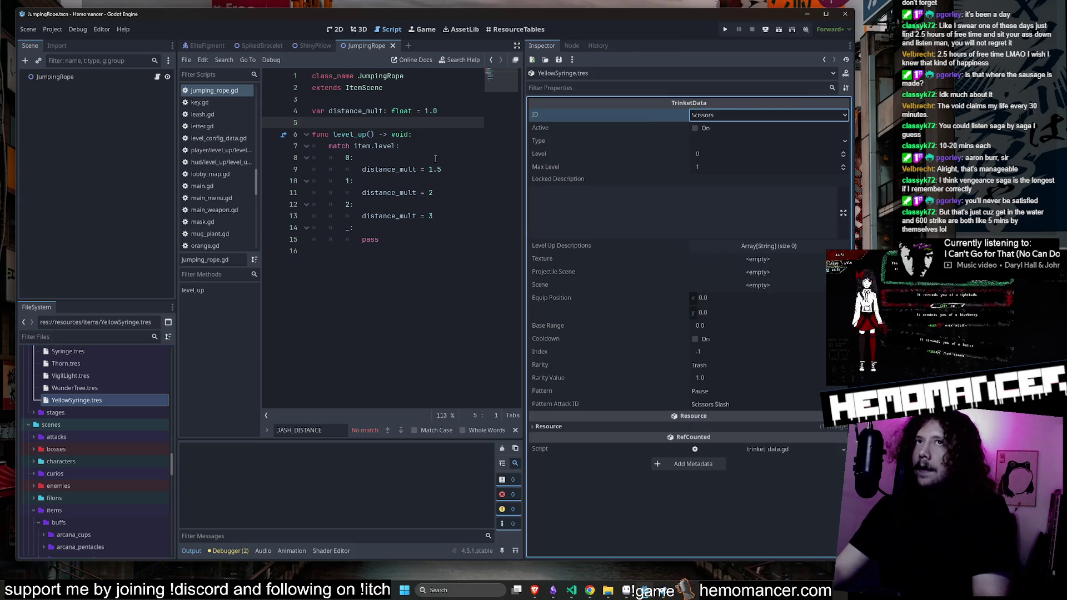
pyautogui.click(48, 29)
pyautogui.click(120, 157)
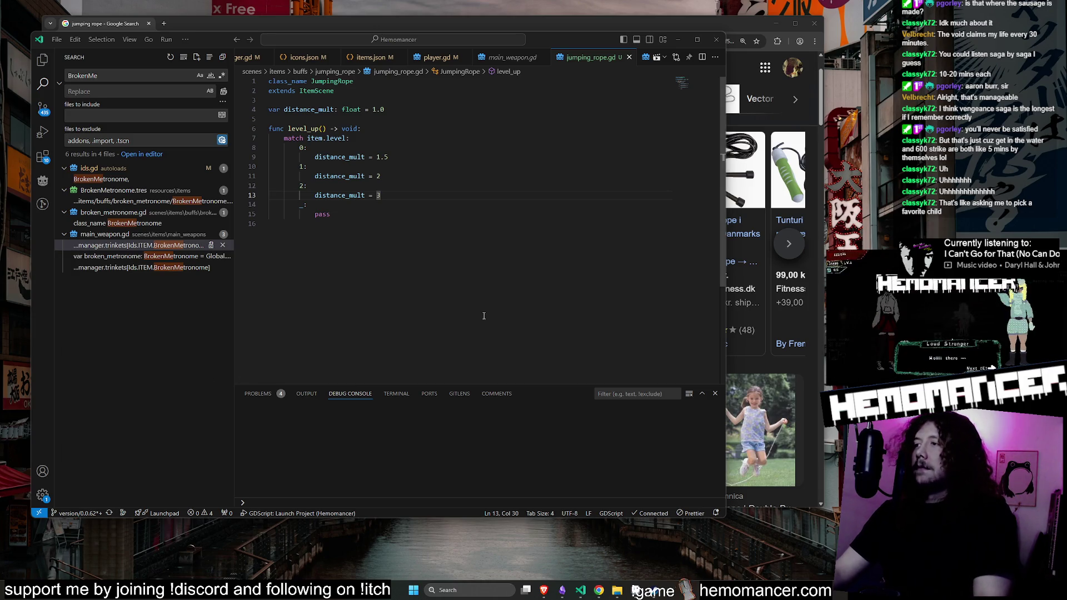
# Select the 1.5 distance multiplier in jumping_rope.gd and close the jumping rope search window
pyautogui.click(444, 206)
pyautogui.moveTo(377, 158); pyautogui.dragTo(414, 161)
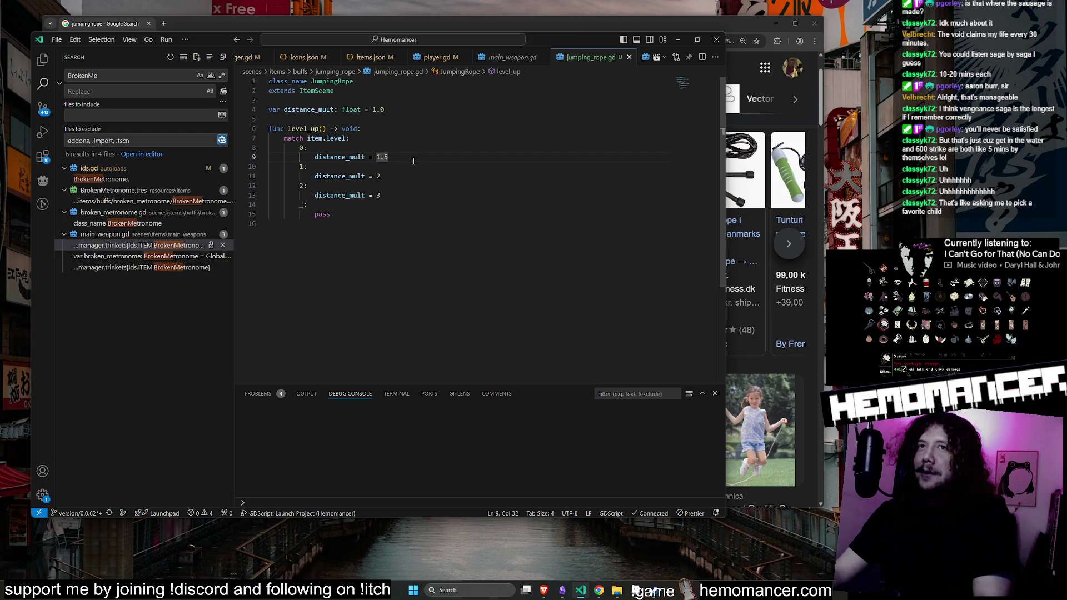
pyautogui.click(814, 23)
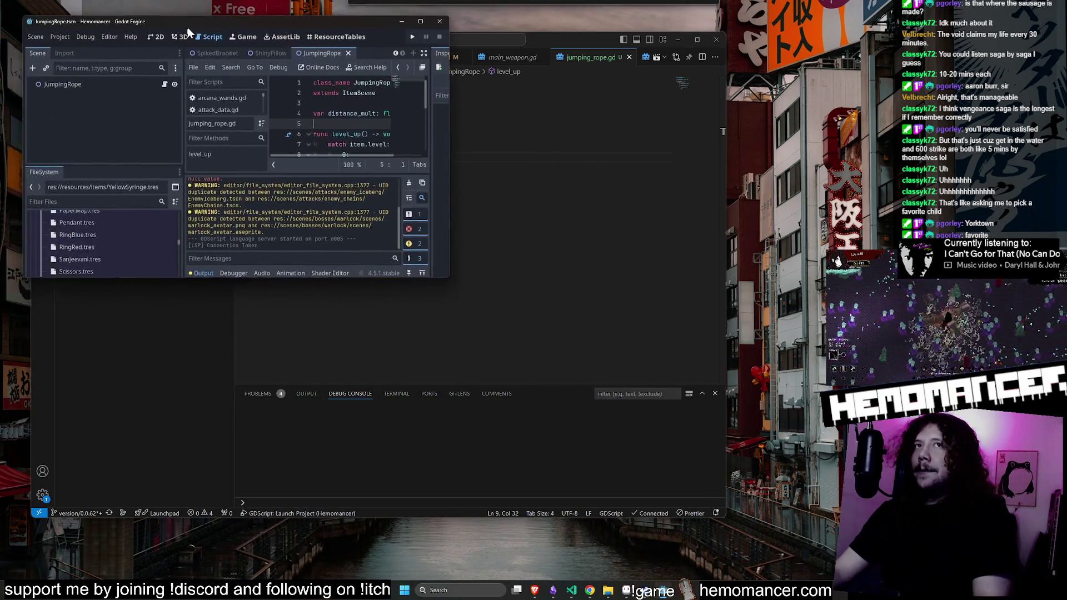
# Enlarge the Godot window, widen the code editor, and collapse the resources and scenes folders
pyautogui.moveTo(447, 276)
pyautogui.mouseDown()
pyautogui.moveTo(626, 487)
pyautogui.moveTo(734, 524)
pyautogui.moveTo(792, 564)
pyautogui.moveTo(842, 568)
pyautogui.mouseUp()
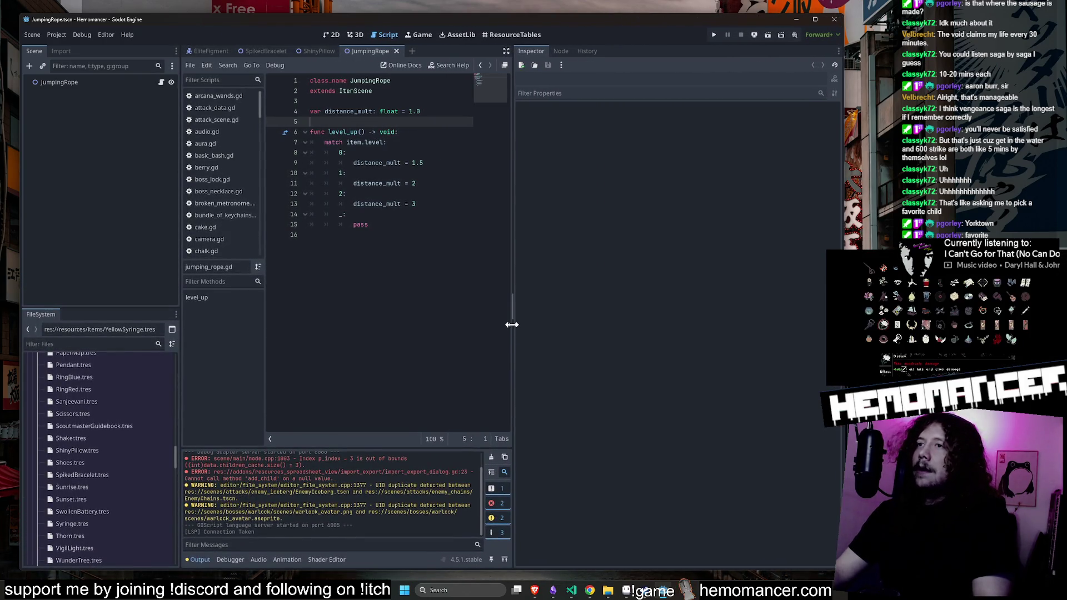
pyautogui.moveTo(511, 325); pyautogui.dragTo(782, 328)
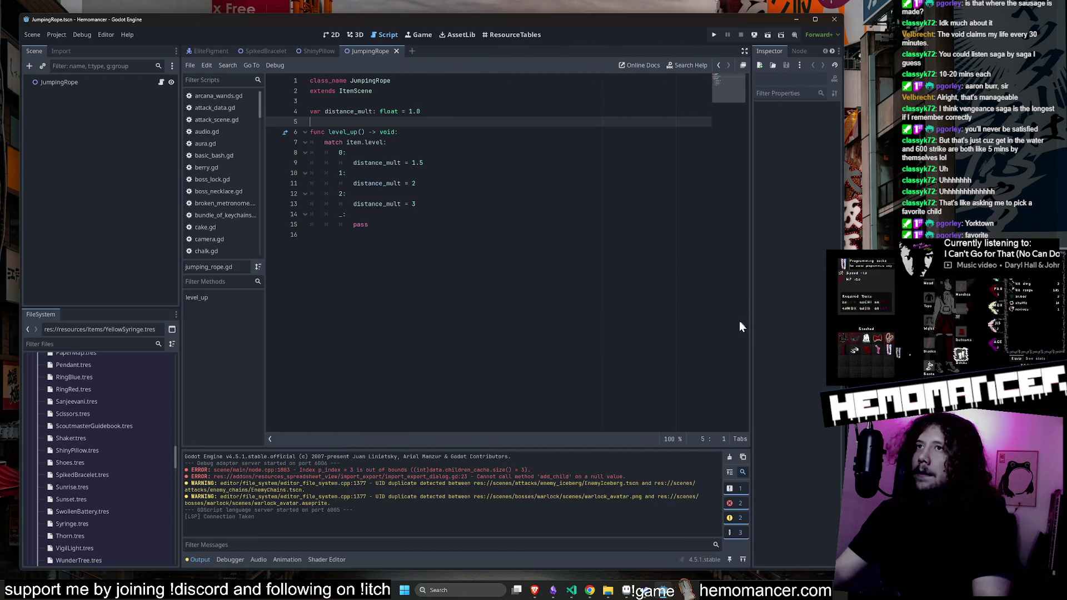
pyautogui.click(595, 312)
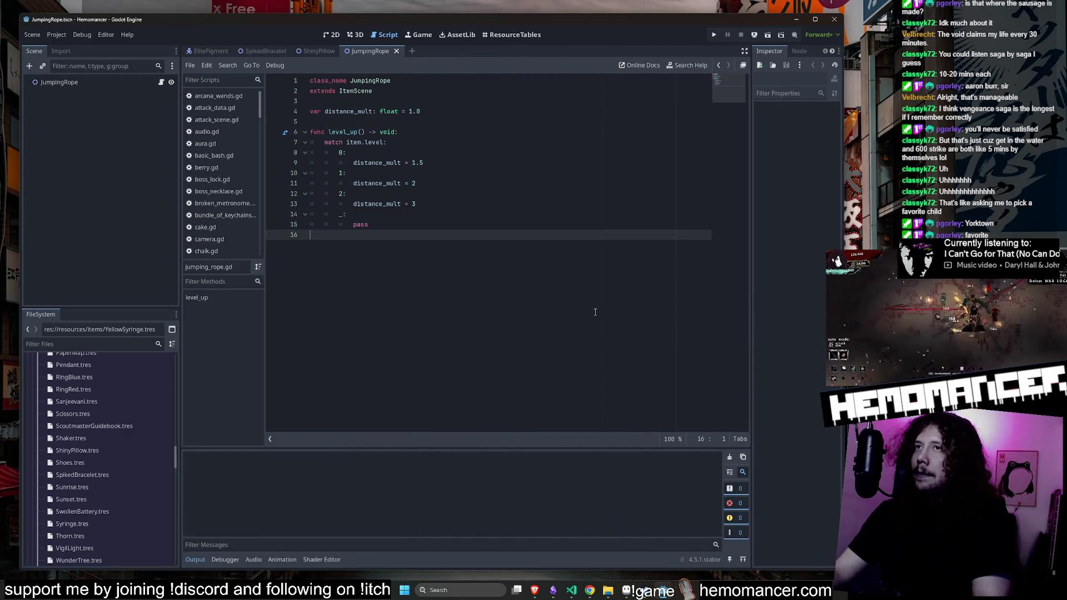
pyautogui.scroll(15, 91, 378)
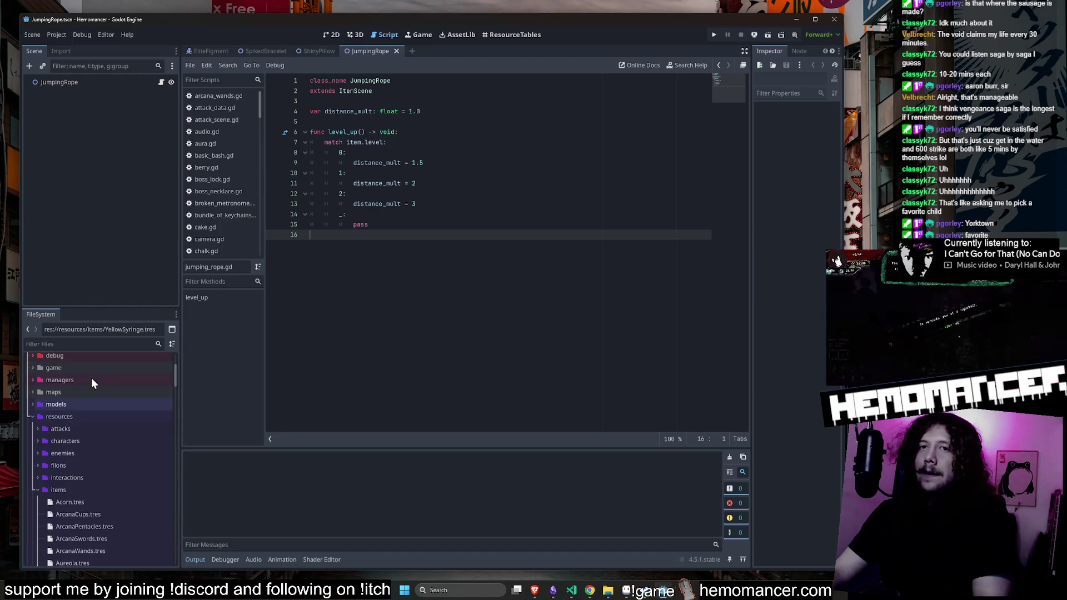
pyautogui.click(36, 489)
pyautogui.click(32, 414)
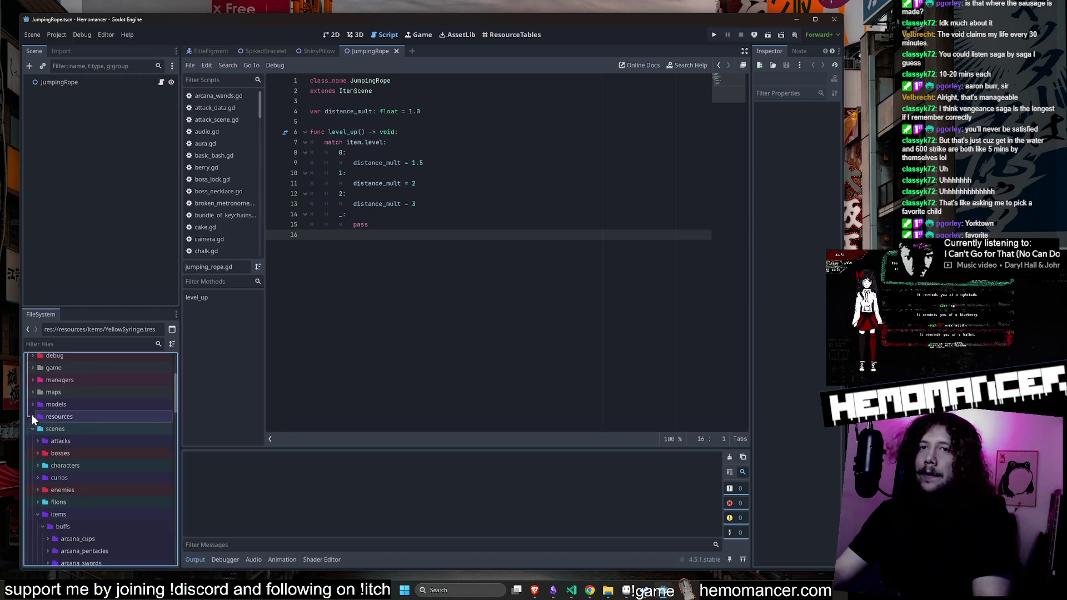
pyautogui.click(33, 428)
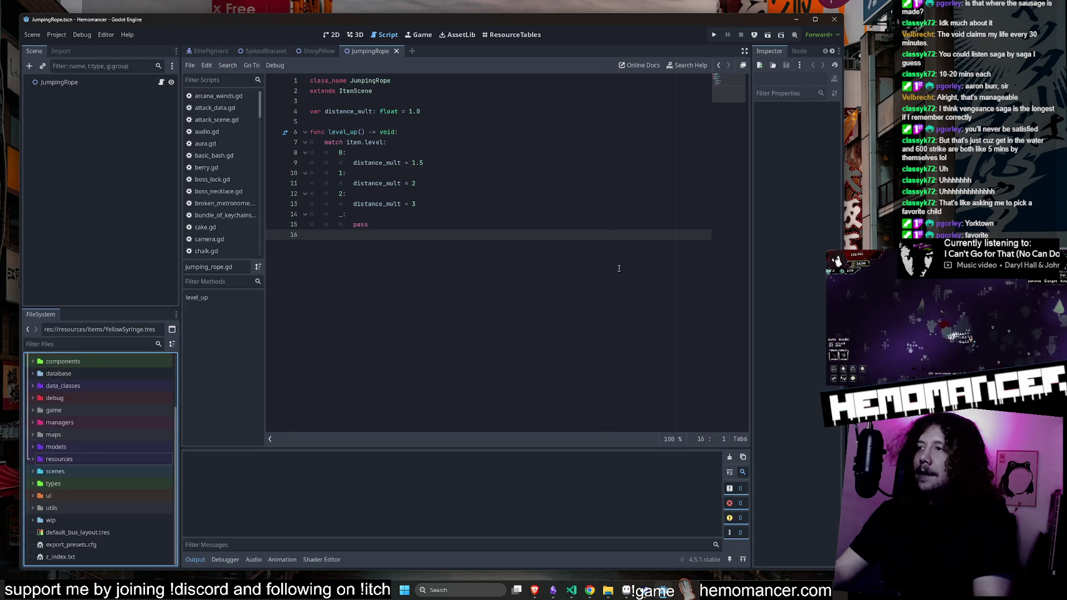
# Review the level_up body of yellow_syringe.gd and reopen it via the quick file finder
pyautogui.click(584, 142)
pyautogui.click(446, 225)
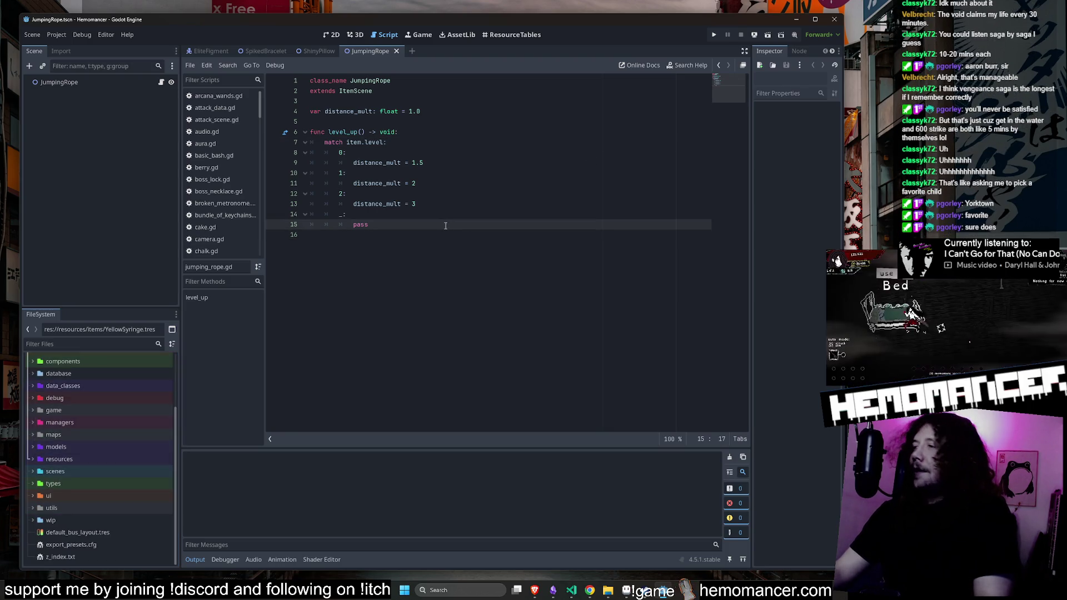
pyautogui.moveTo(446, 225)
pyautogui.mouseDown()
pyautogui.moveTo(412, 121)
pyautogui.moveTo(367, 81)
pyautogui.moveTo(411, 121)
pyautogui.mouseUp()
pyautogui.click(411, 121)
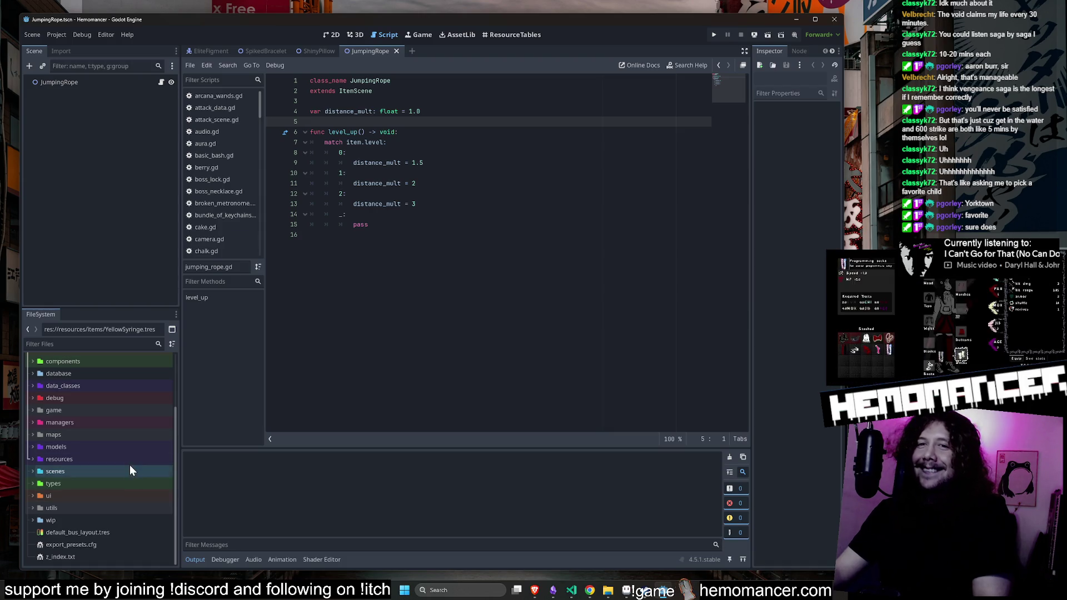
pyautogui.click(387, 193)
pyautogui.hotkey('shift', 'alt', 'o')
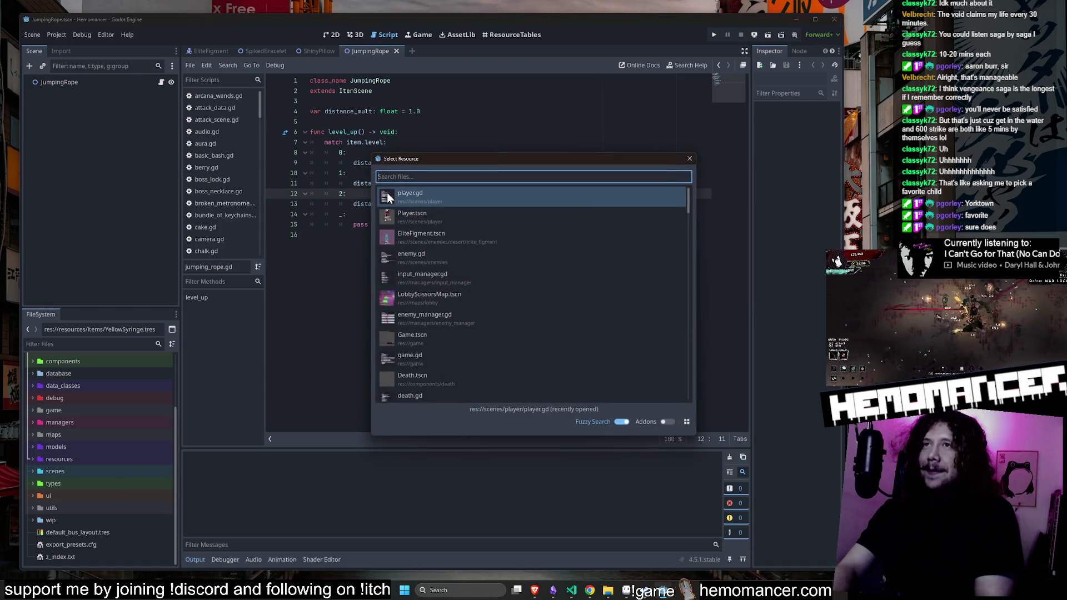
pyautogui.write('yellow')
pyautogui.press('Return')
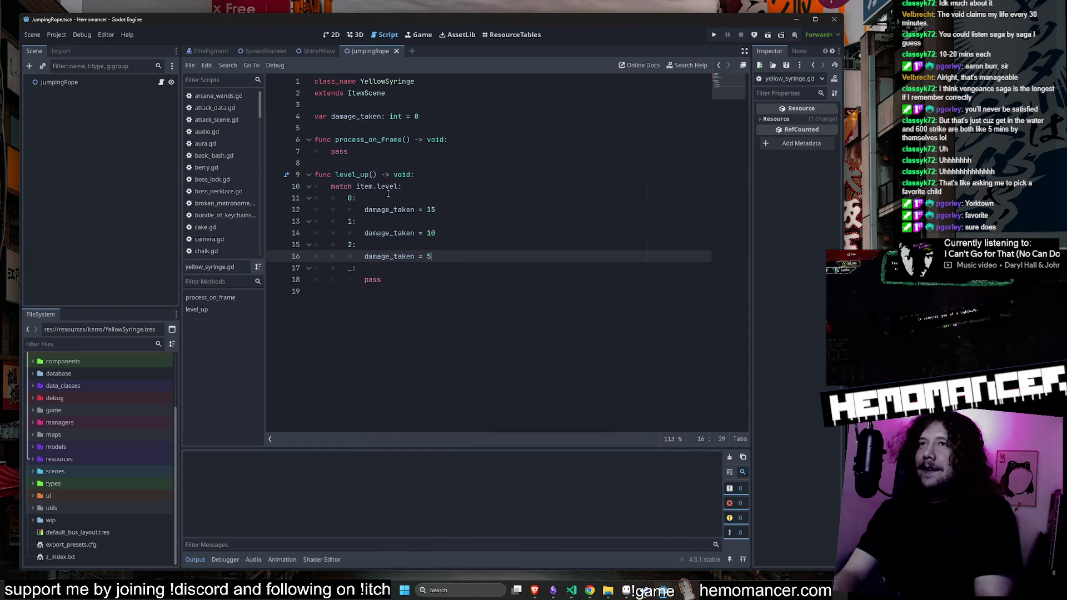
pyautogui.click(422, 175)
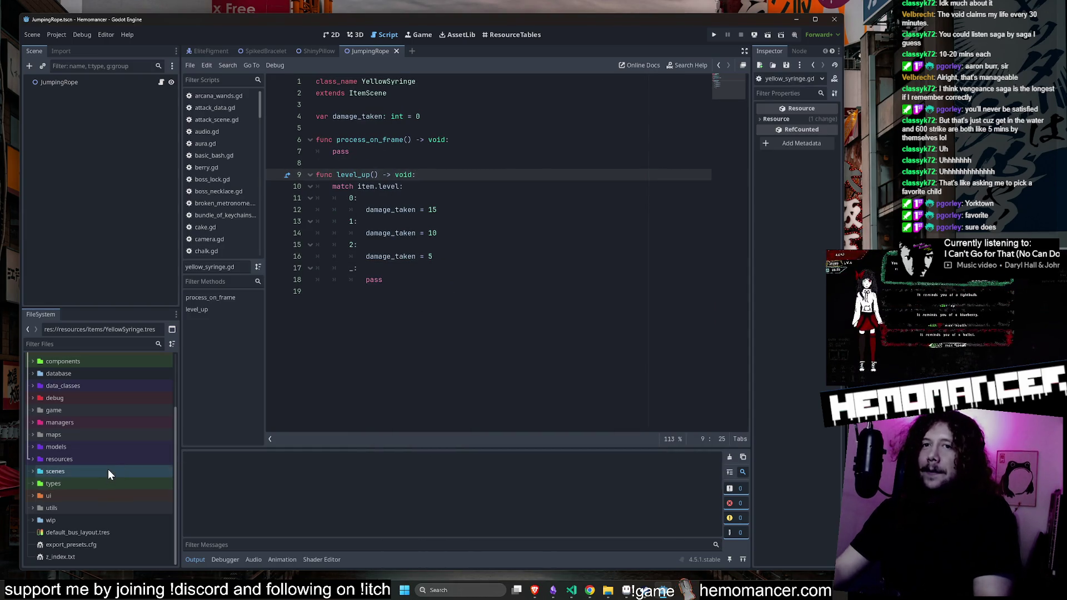
# Filter FileSystem for 'yellow' and open YellowSyringe.tres in a wider Inspector
pyautogui.click(96, 344)
pyautogui.write('r')
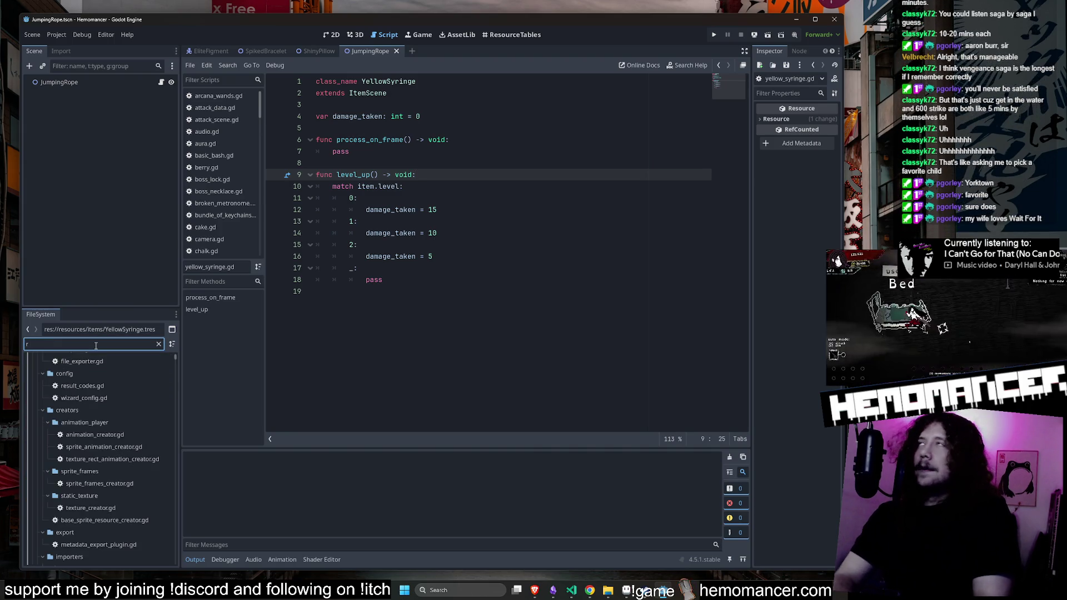
pyautogui.press('BackSpace')
pyautogui.write('yellow')
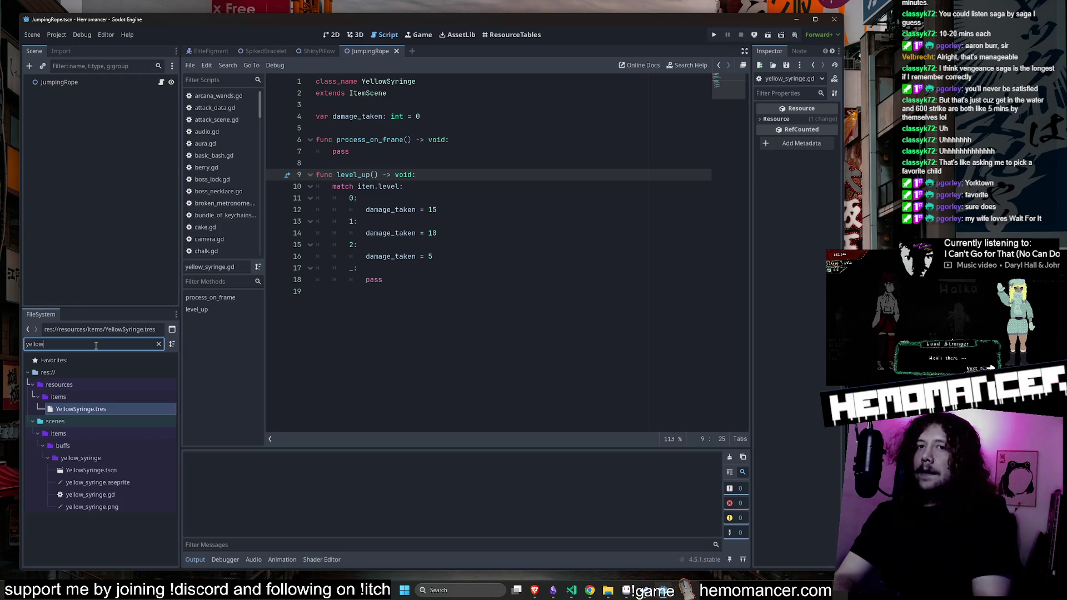
pyautogui.click(124, 411)
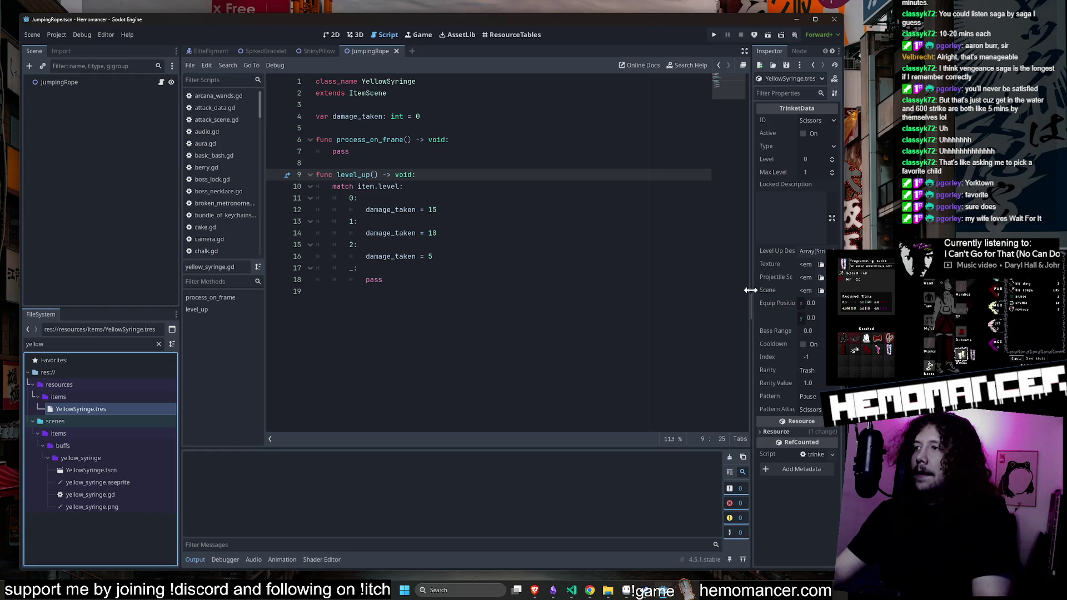
pyautogui.moveTo(750, 291)
pyautogui.mouseDown()
pyautogui.moveTo(699, 288)
pyautogui.moveTo(636, 245)
pyautogui.mouseUp()
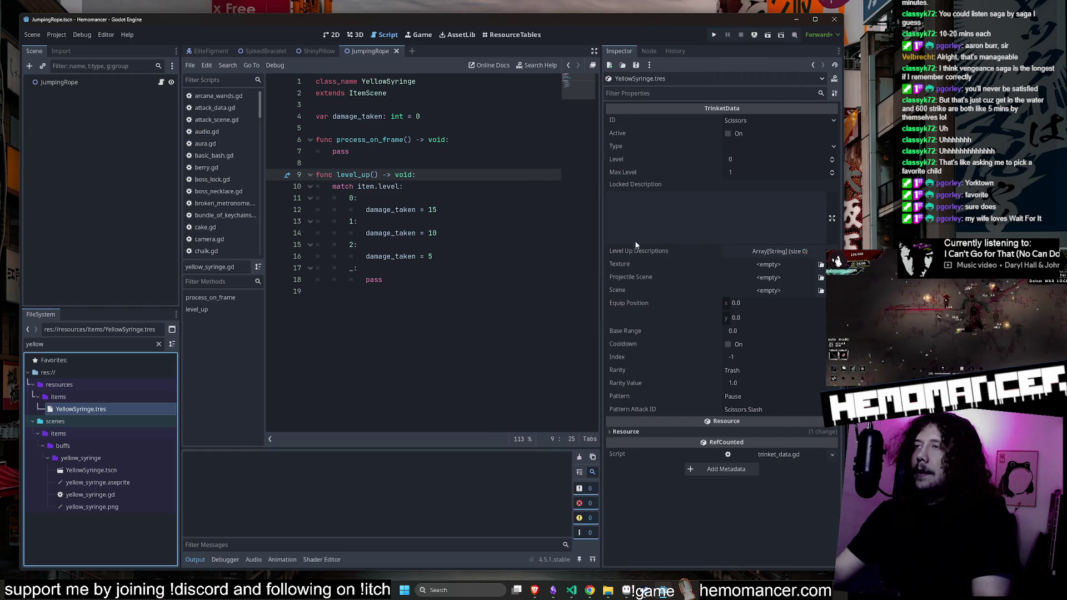
# Set the trinket ID to Yellow Syringe, mark it active, type Effect, max level 3
pyautogui.click(748, 122)
pyautogui.click(772, 515)
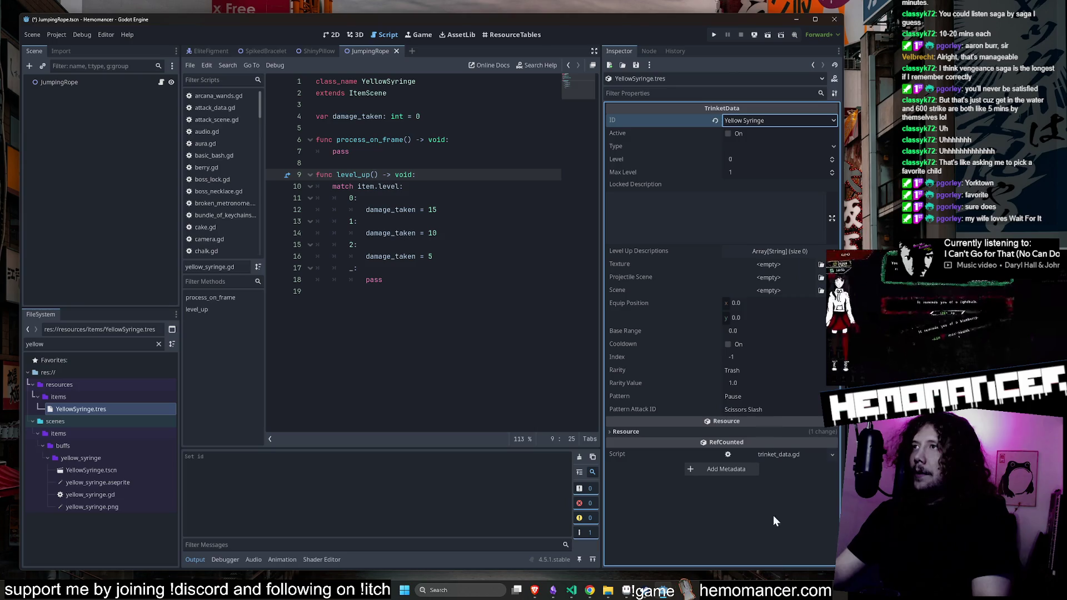
pyautogui.click(731, 133)
pyautogui.click(742, 145)
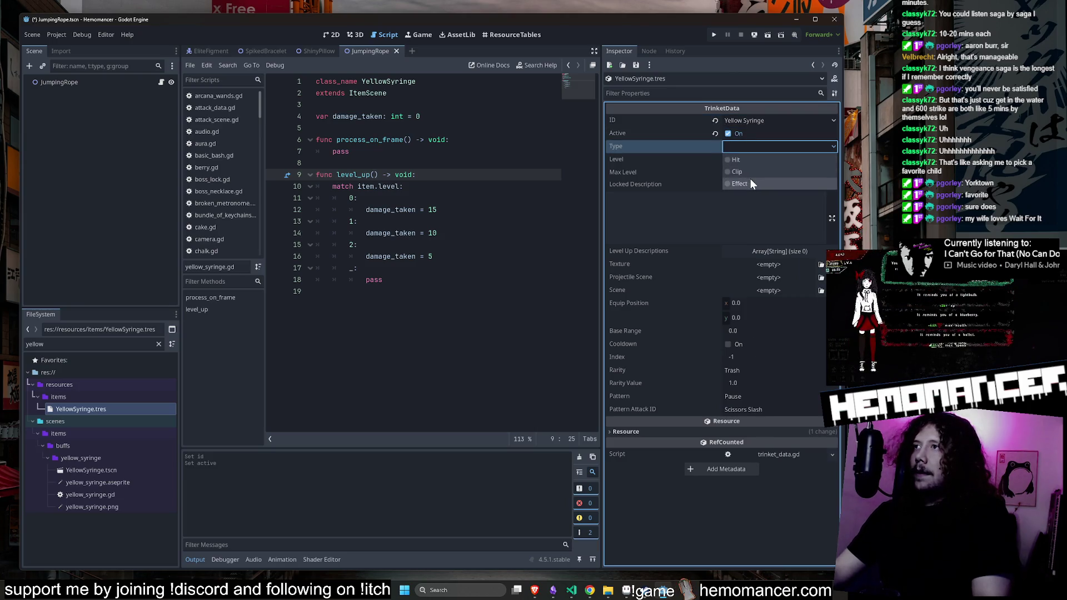
pyautogui.click(751, 178)
pyautogui.click(749, 177)
pyautogui.write('3')
pyautogui.press('Return')
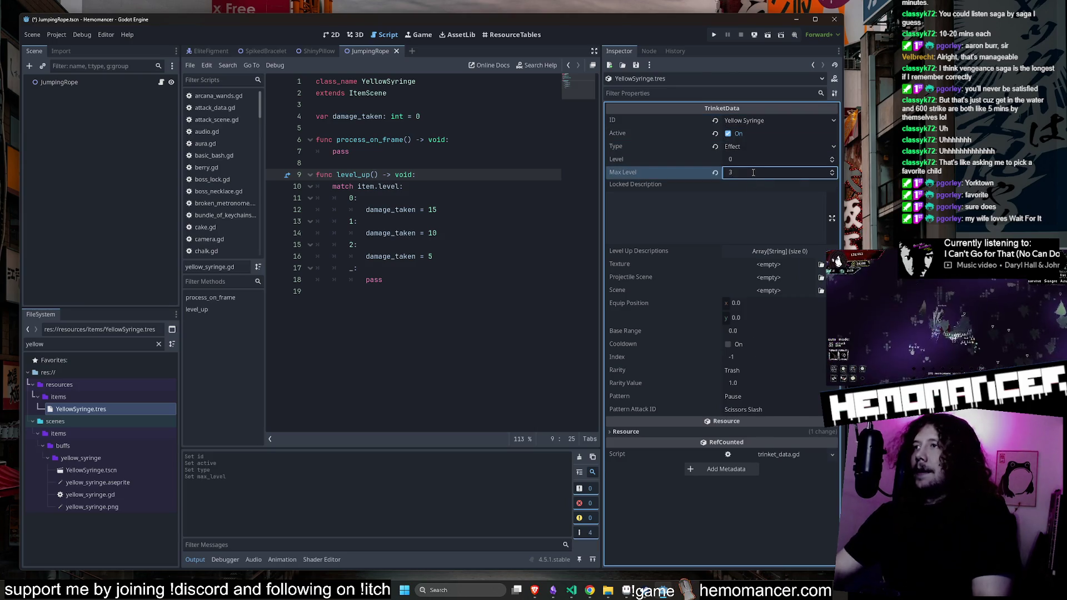
# Enter the locked description 'Unkown dangerous utility effect' and save the resource
pyautogui.click(727, 195)
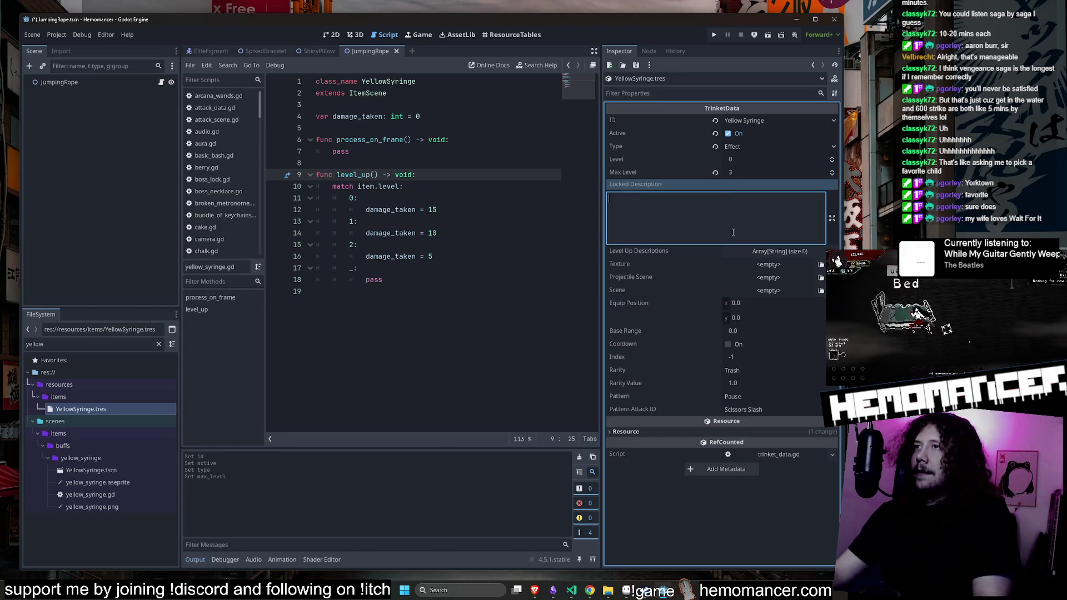
pyautogui.write('Unk')
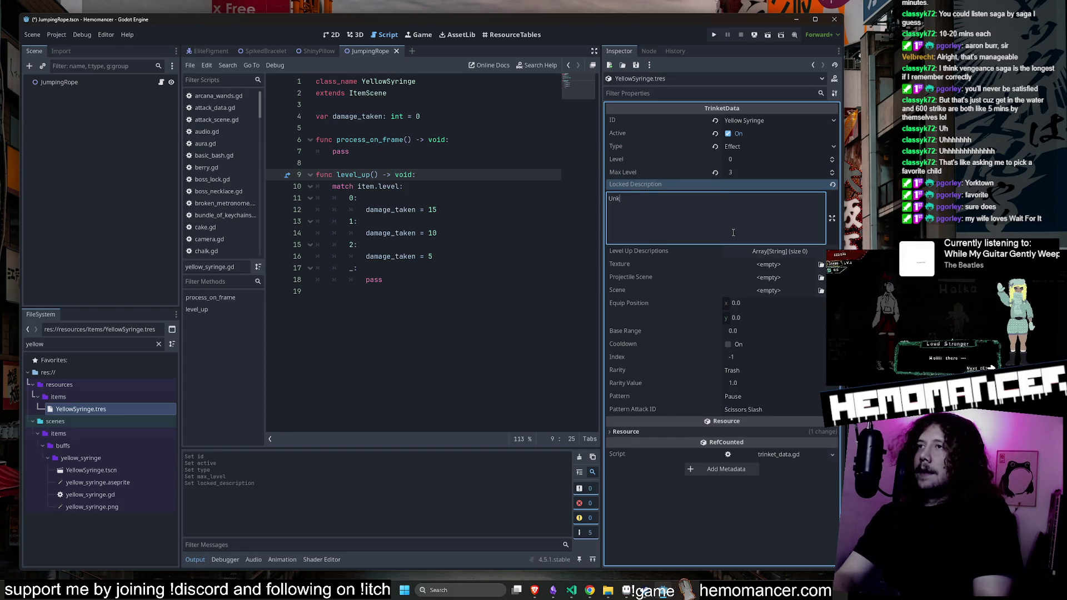
pyautogui.write('own dangerous dash effect')
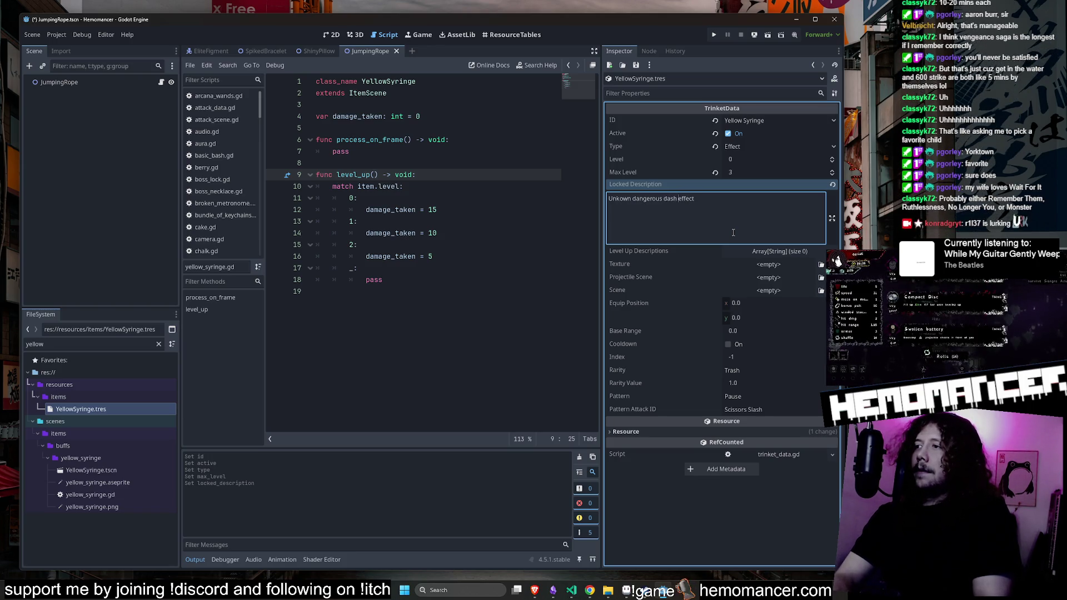
pyautogui.press('BackSpace')
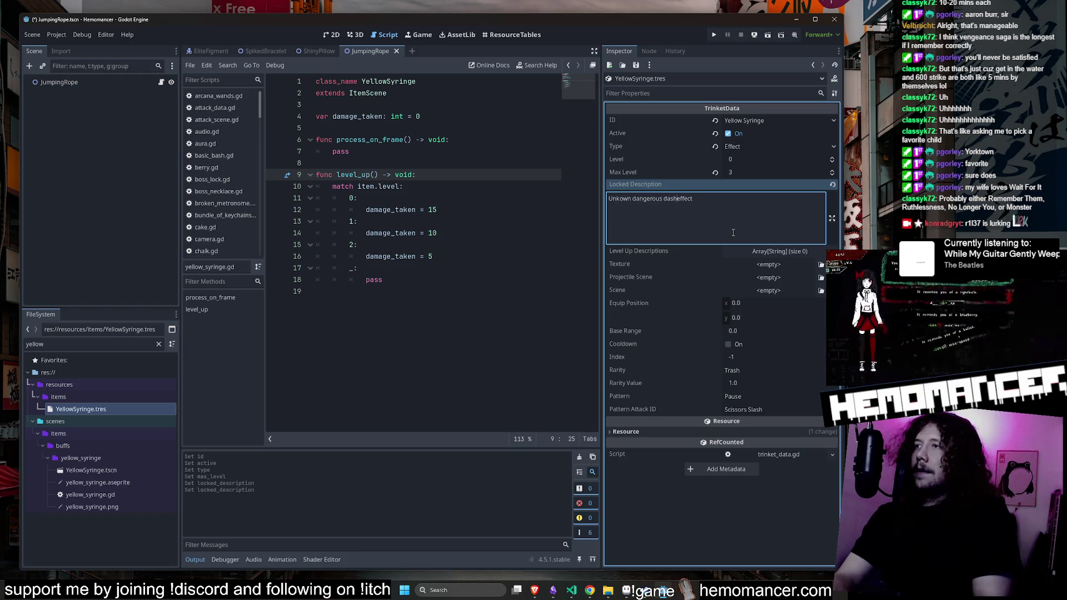
pyautogui.press('BackSpace')
pyautogui.write('utility')
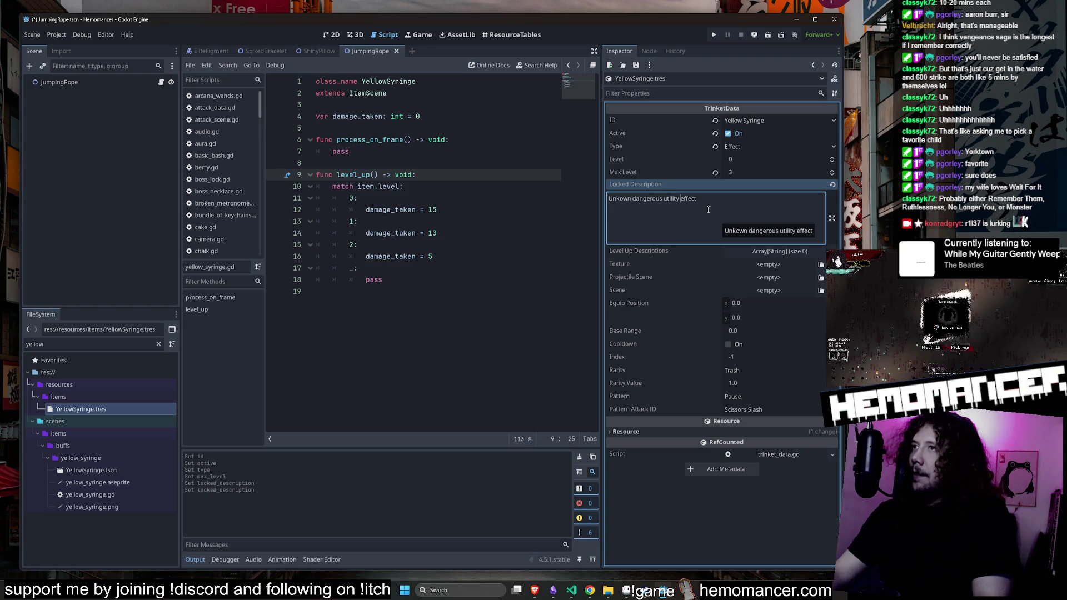
pyautogui.click(708, 210)
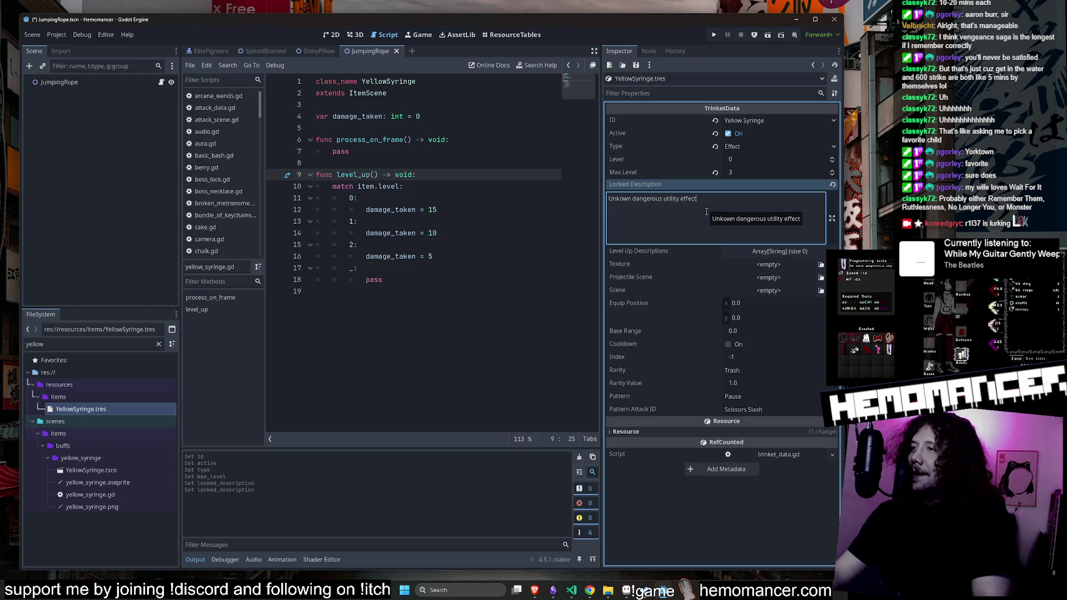
pyautogui.hotkey('ctrl', 's')
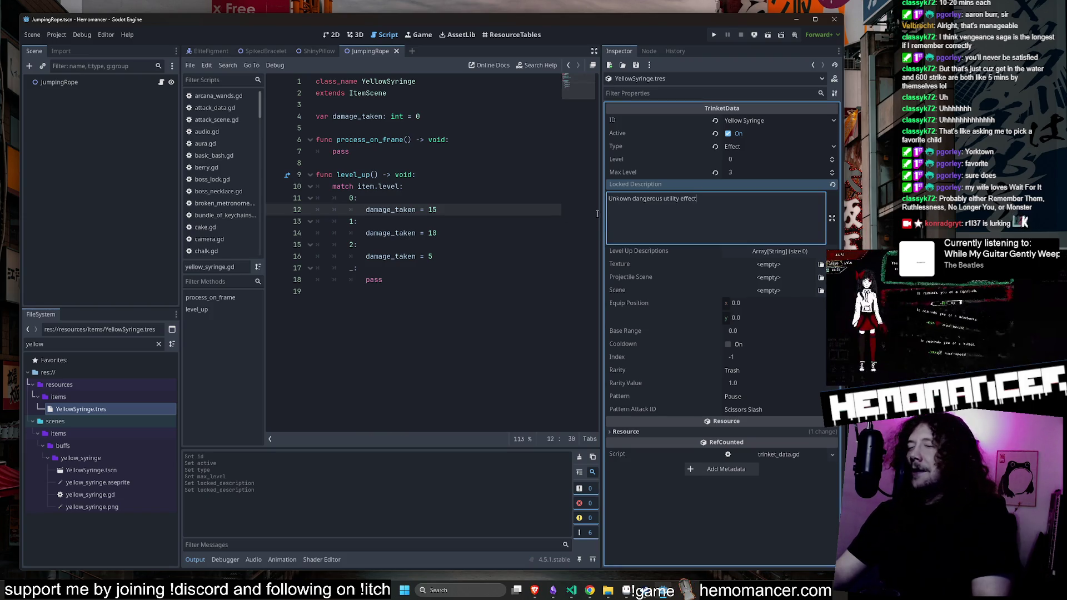
# Recheck the locked description text and save the resource again
pyautogui.click(560, 215)
pyautogui.hotkey('ctrl', 's')
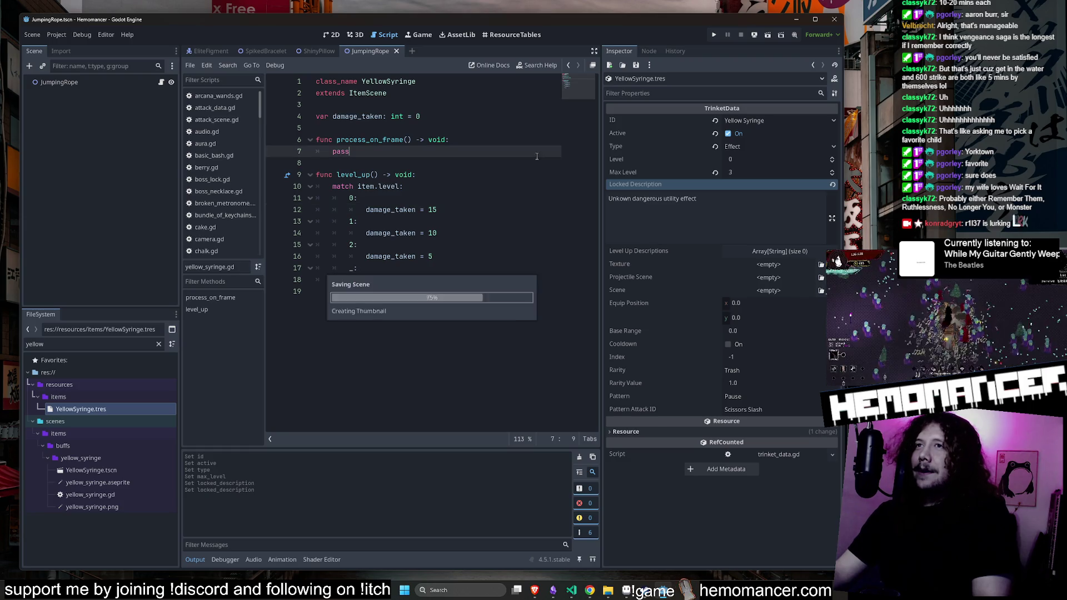
pyautogui.click(718, 202)
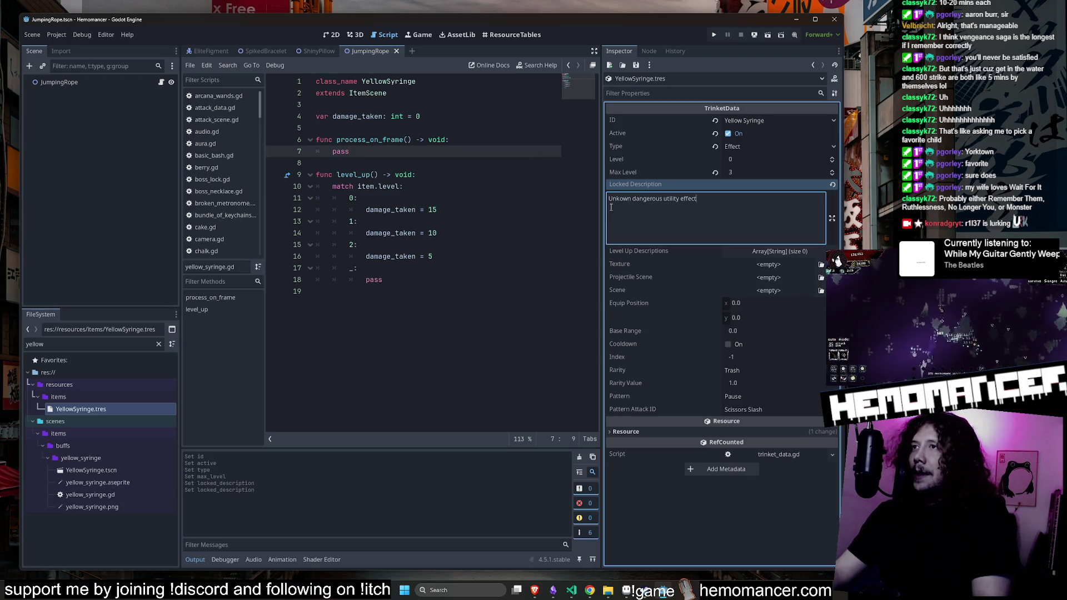
pyautogui.hotkey('ctrl', 'a')
pyautogui.press('Home')
pyautogui.hotkey('ctrl', 'shift', 'Right')
pyautogui.press('End')
pyautogui.hotkey('ctrl', 's')
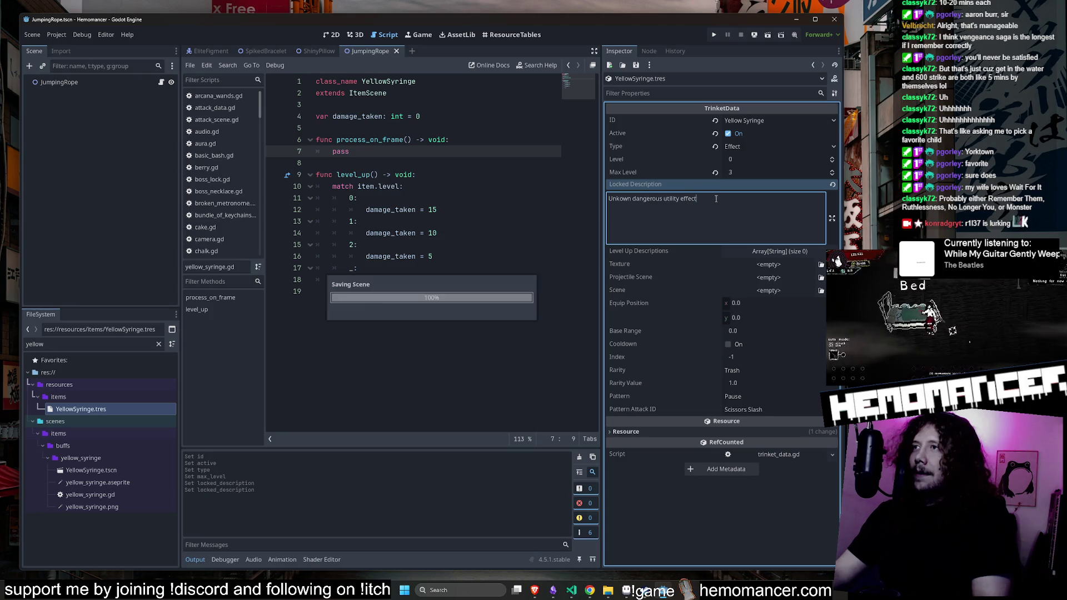
pyautogui.click(779, 251)
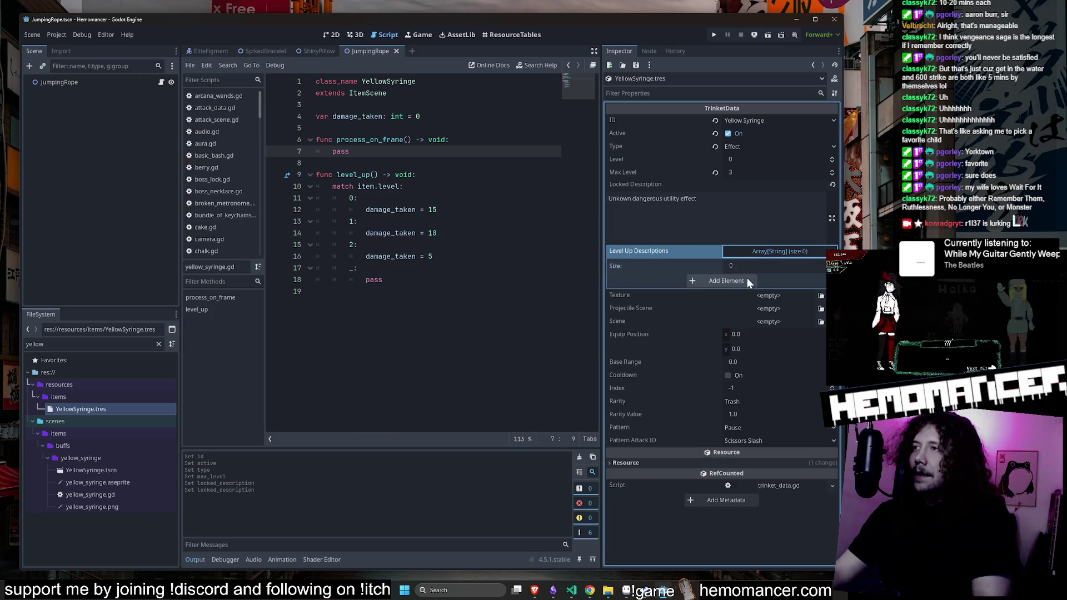
# Add three empty entries to the Level Up Descriptions array
pyautogui.click(728, 280)
pyautogui.click(716, 349)
pyautogui.click(719, 334)
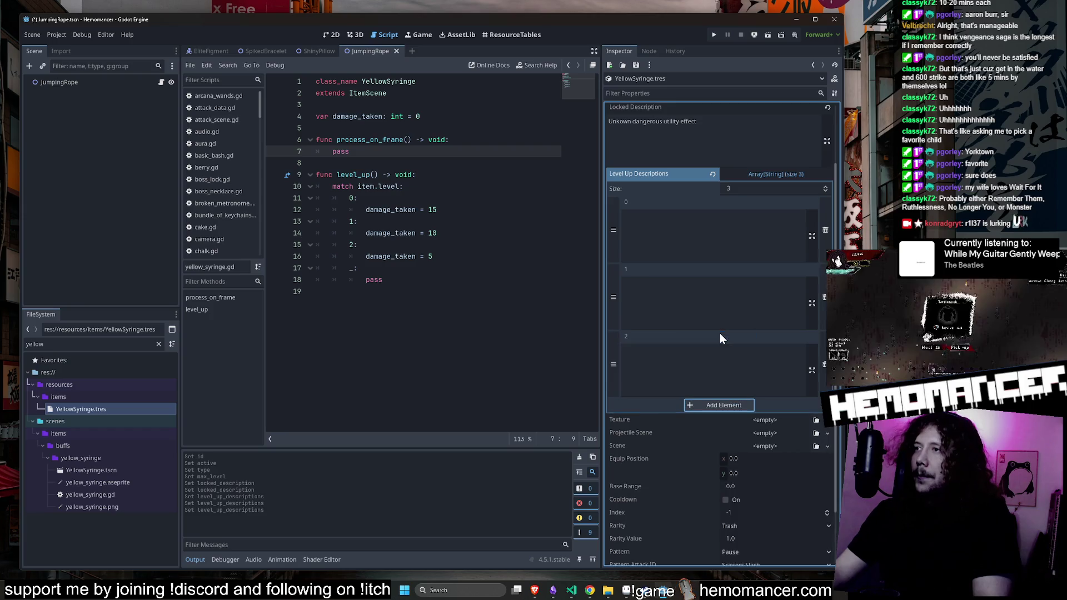
pyautogui.click(684, 257)
pyautogui.scroll(2, 687, 258)
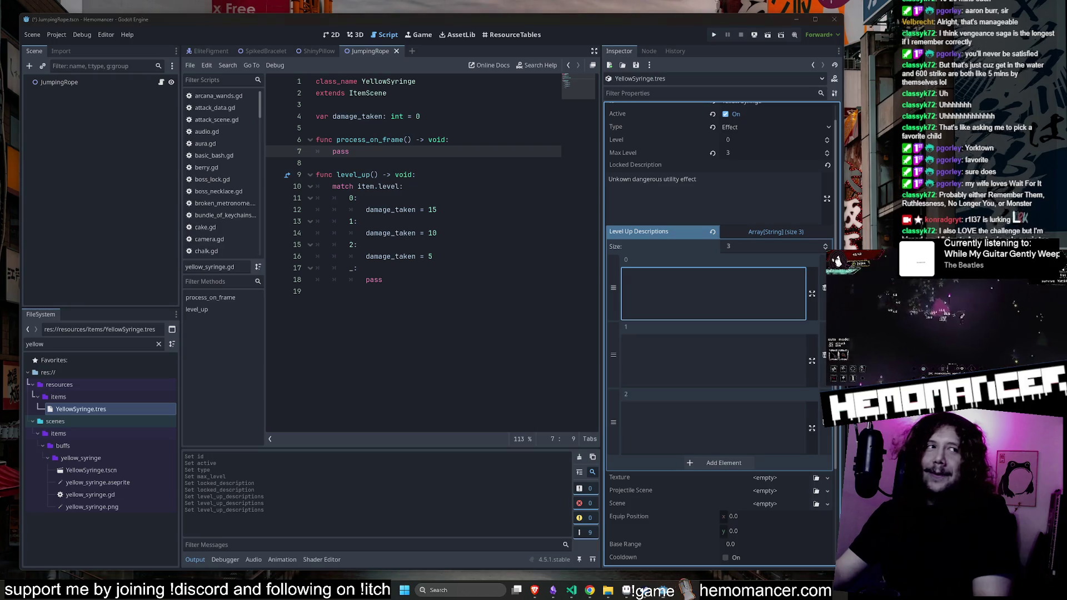
pyautogui.click(416, 291)
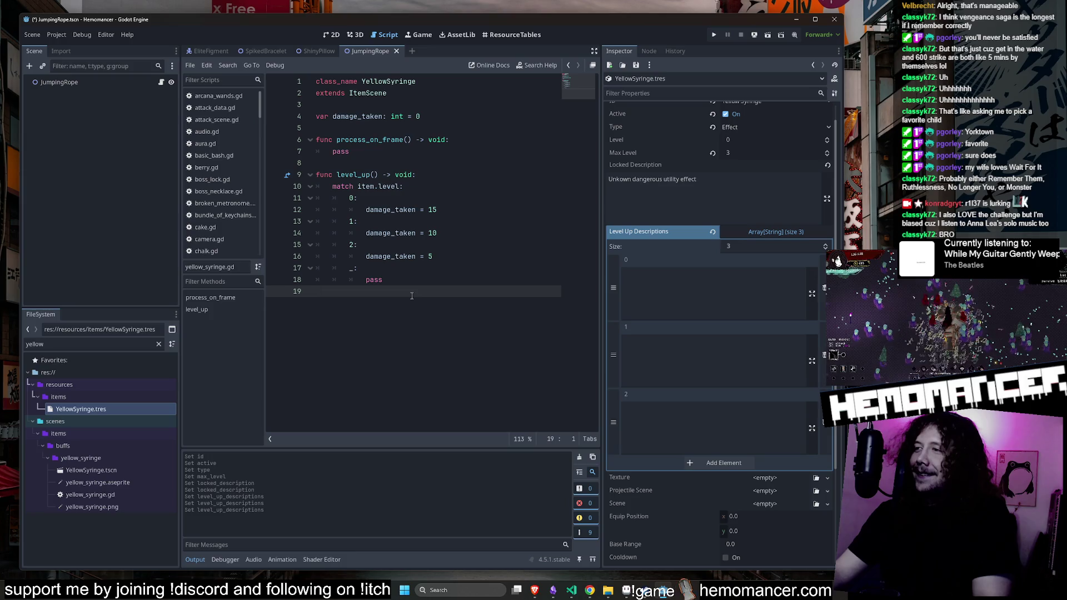
pyautogui.click(699, 300)
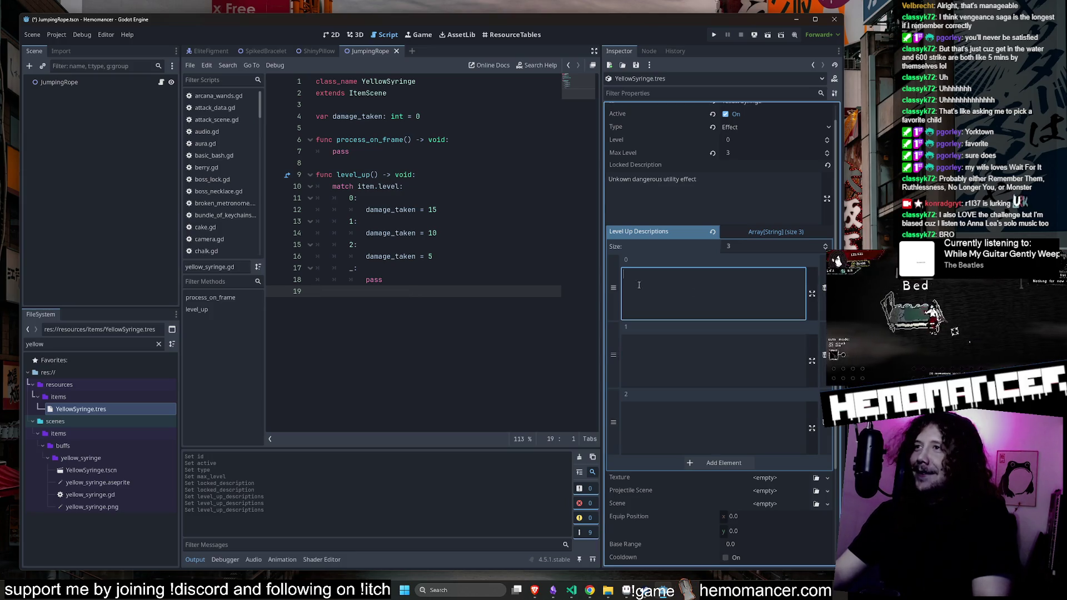
# Clear the 'yellow' file filter, save all changes, and close the ShinyPillow and SpikedBracelet scenes
pyautogui.click(159, 345)
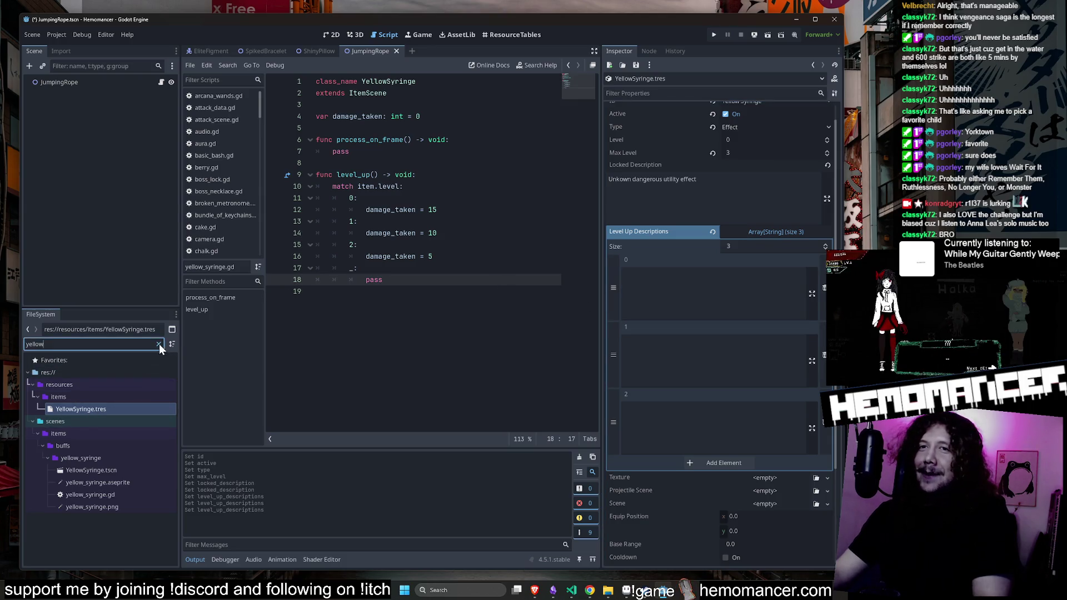
pyautogui.click(159, 345)
pyautogui.scroll(10, 123, 442)
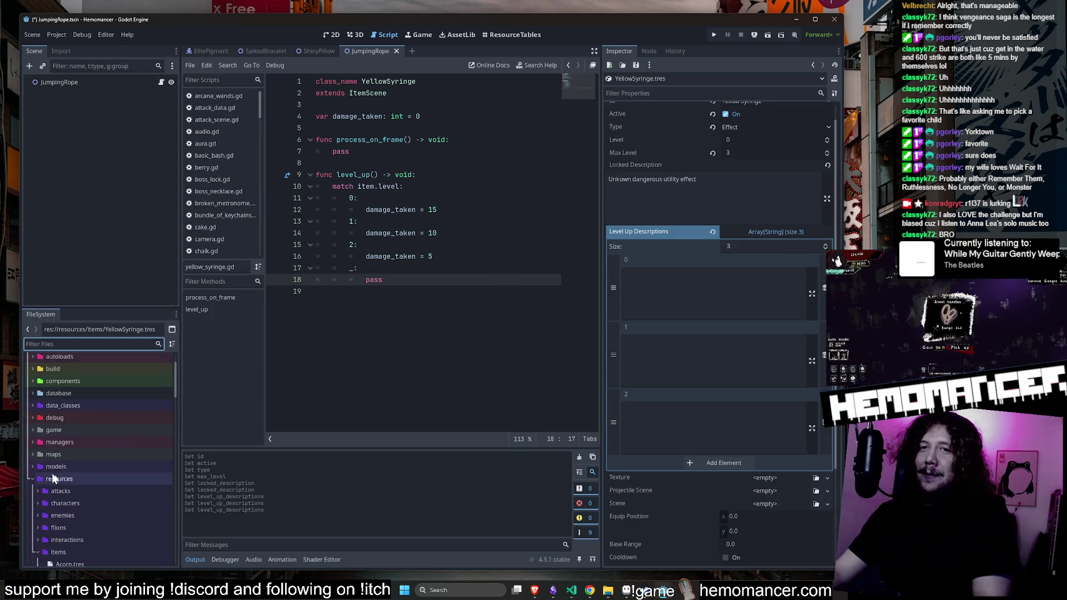
pyautogui.click(31, 479)
pyautogui.click(697, 283)
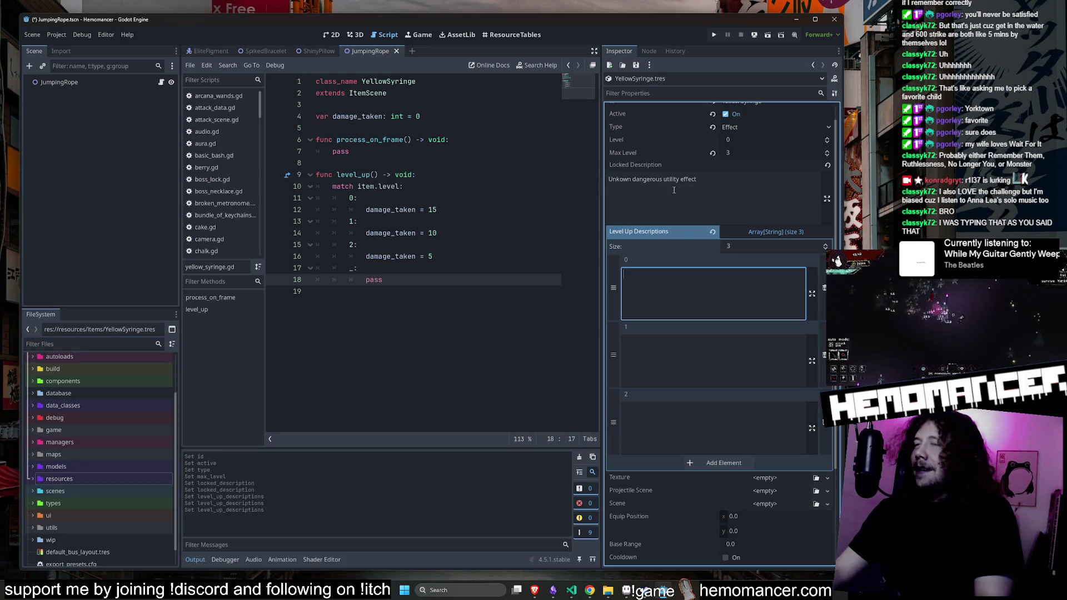
pyautogui.click(483, 161)
pyautogui.hotkey('ctrl', 's')
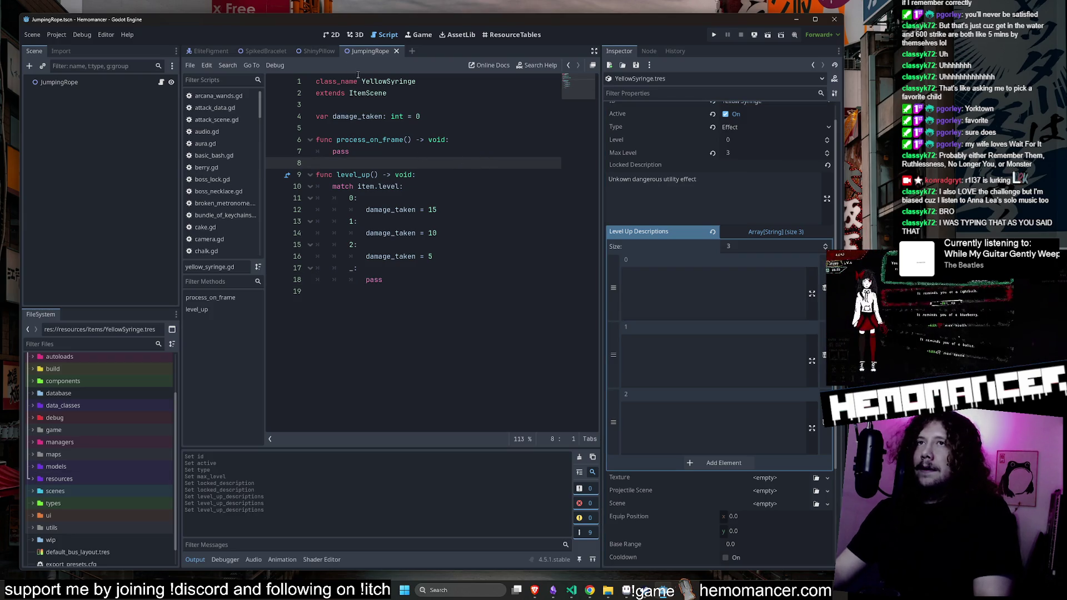
pyautogui.middleClick(313, 51)
pyautogui.middleClick(260, 51)
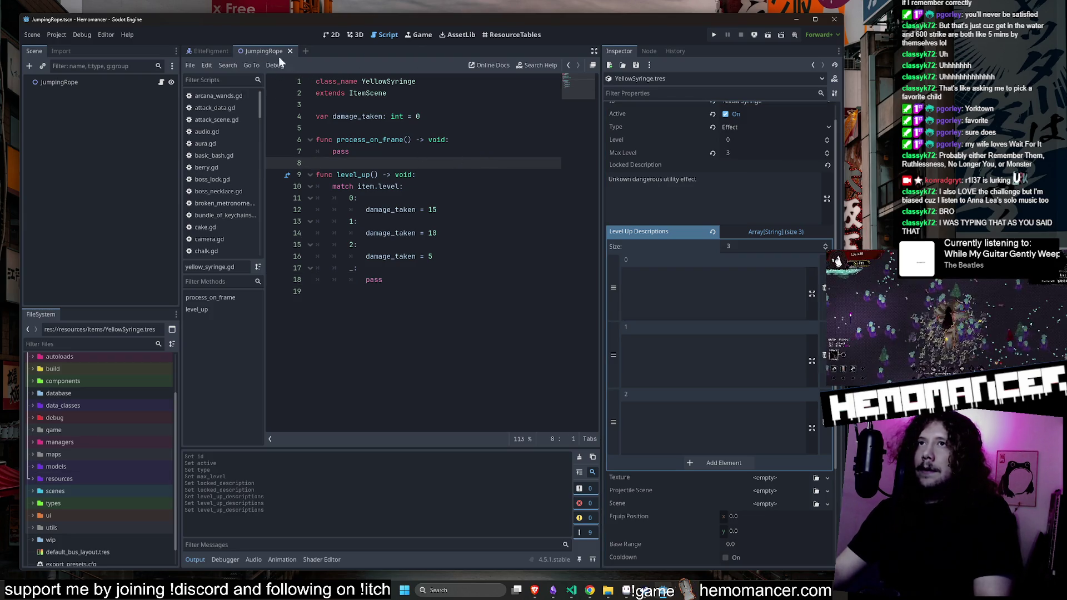
pyautogui.click(425, 97)
# Narrow the FileSystem dock so the script editor gets more width
pyautogui.click(704, 294)
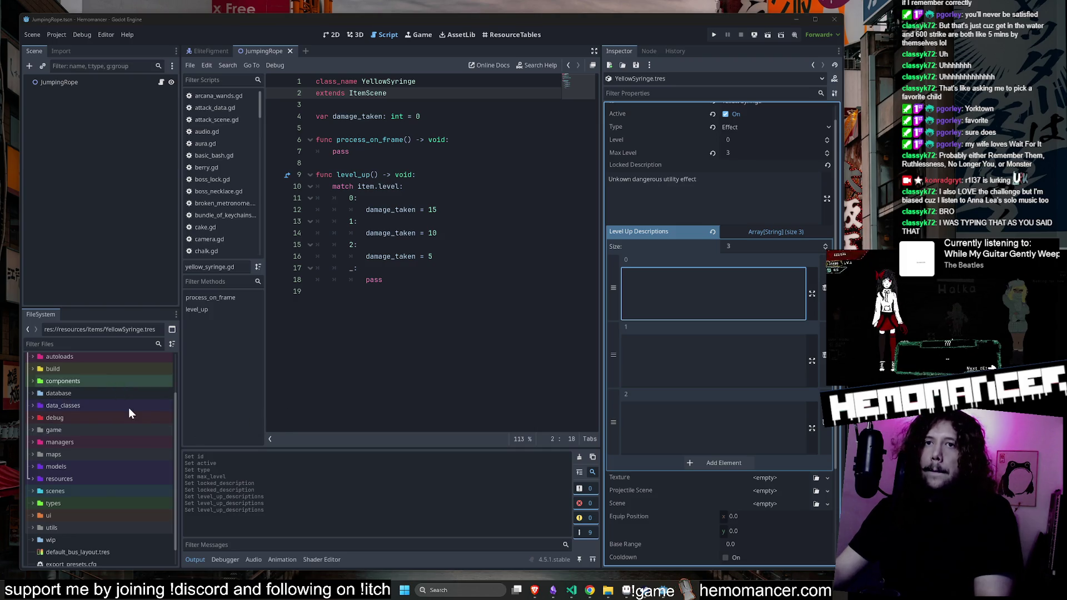
pyautogui.scroll(3, 128, 408)
pyautogui.click(80, 399)
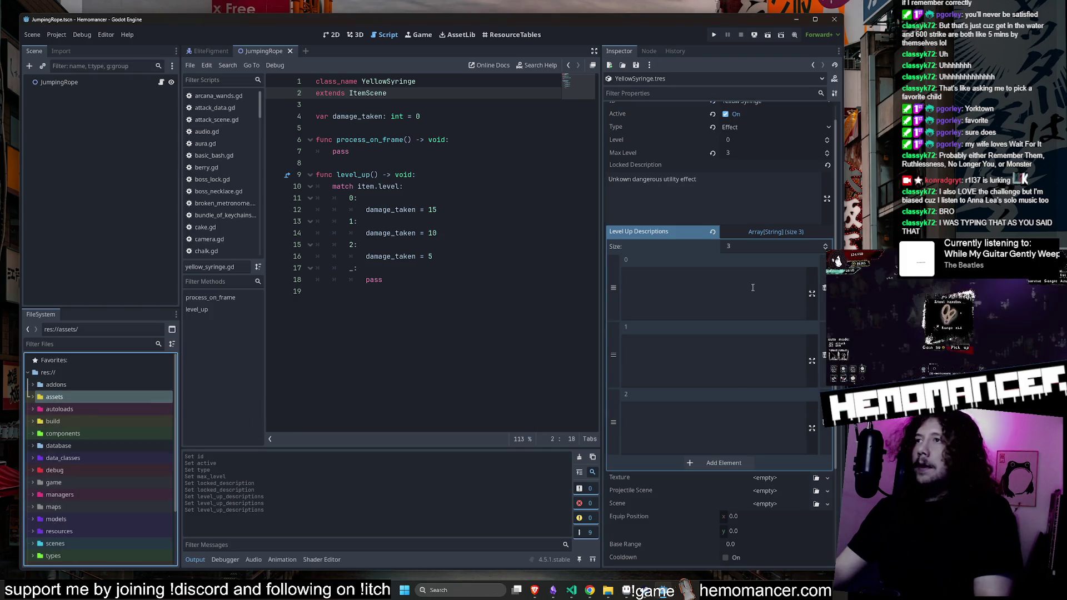
pyautogui.click(711, 292)
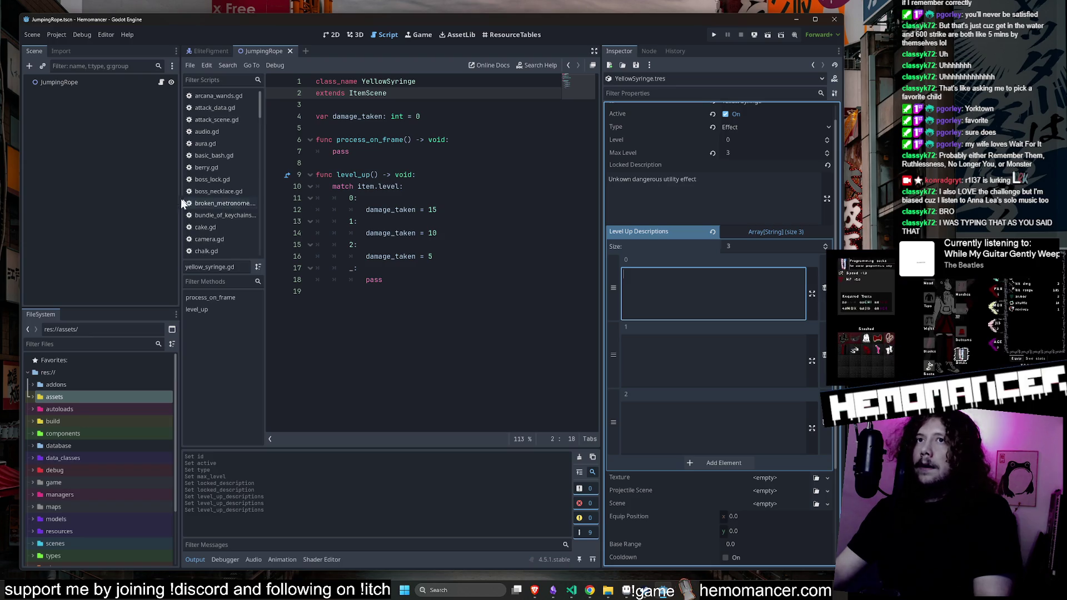
pyautogui.moveTo(181, 198); pyautogui.dragTo(187, 199)
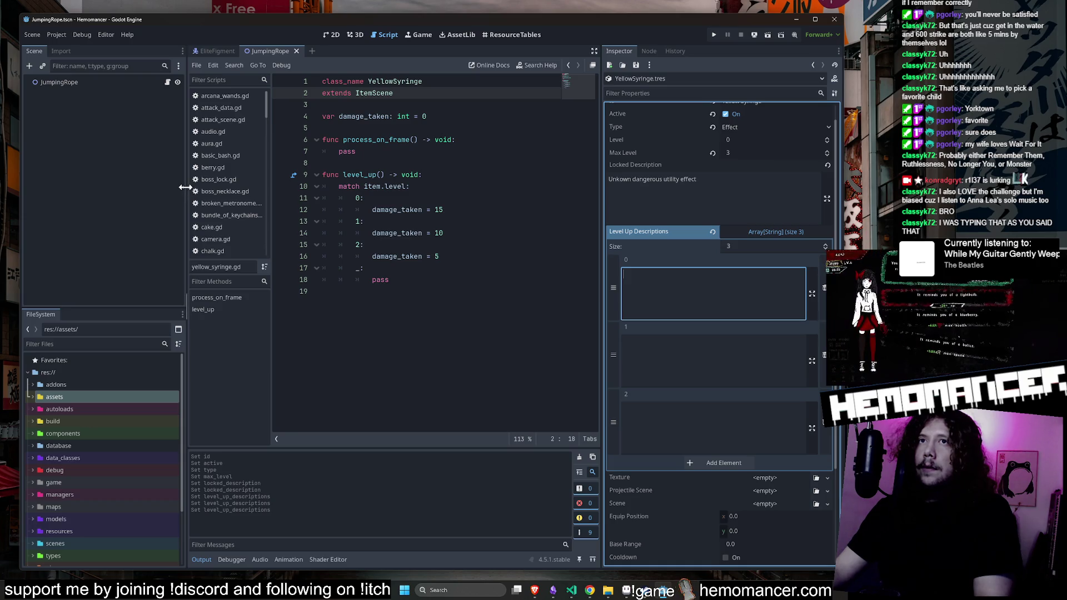
pyautogui.moveTo(185, 187); pyautogui.dragTo(132, 188)
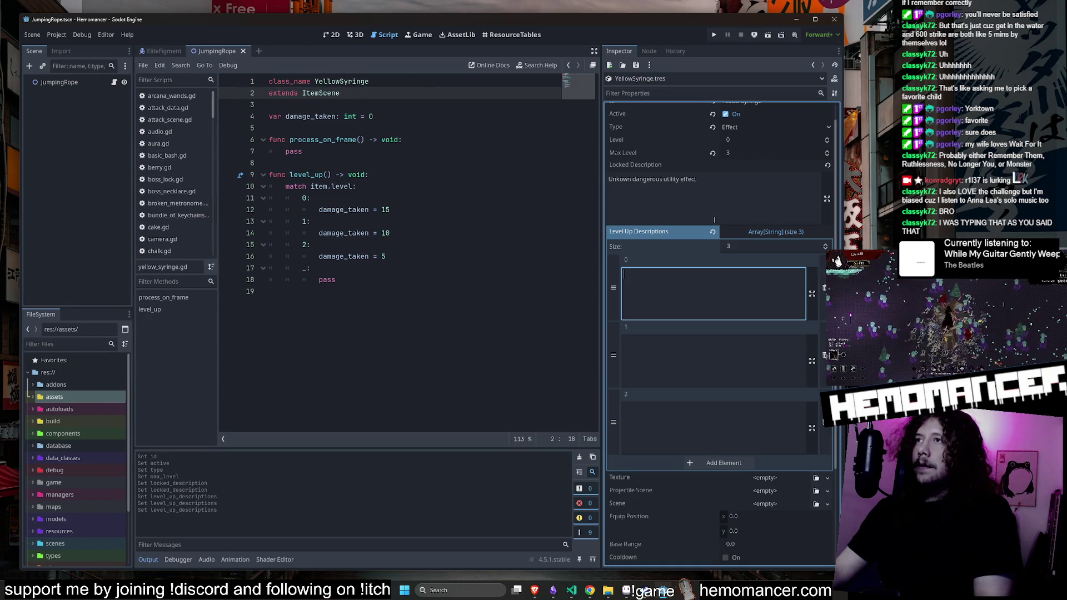
pyautogui.scroll(-2, 782, 248)
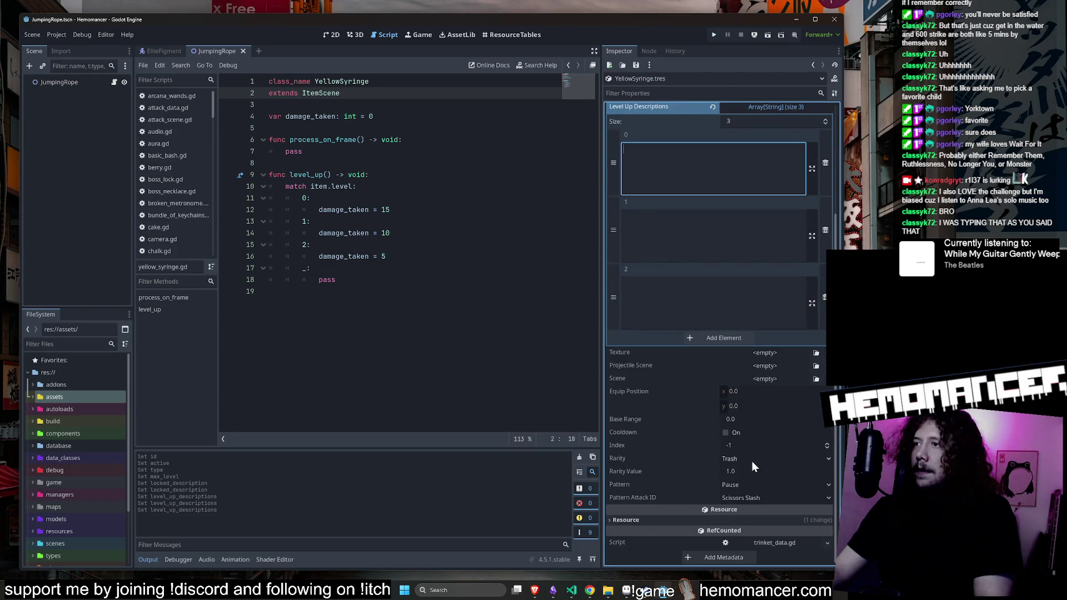
pyautogui.scroll(2, 726, 379)
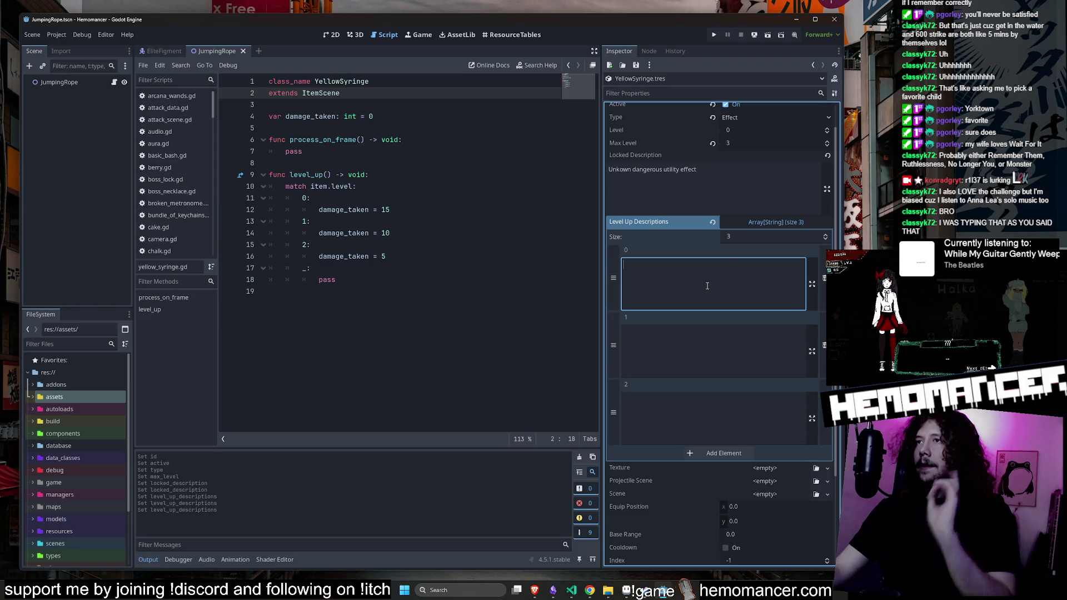
pyautogui.scroll(1, 701, 319)
# Write the first level-up description: 'You can dash without charges for the cost of 15 hp'
pyautogui.write('You can dash')
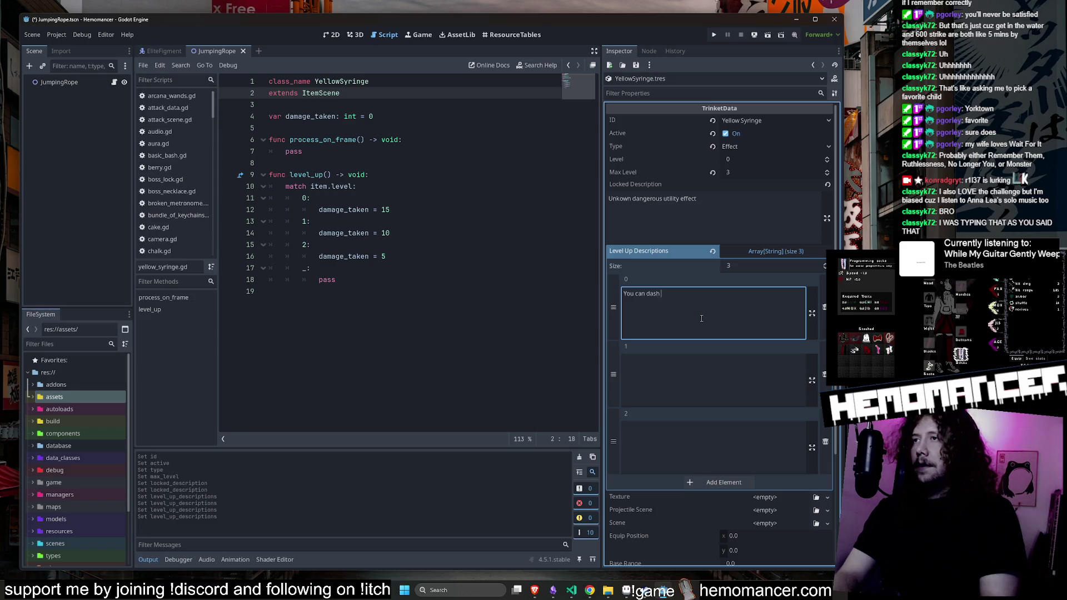
pyautogui.press('BackSpace')
pyautogui.press('BackSpace')
pyautogui.press('BackSpace')
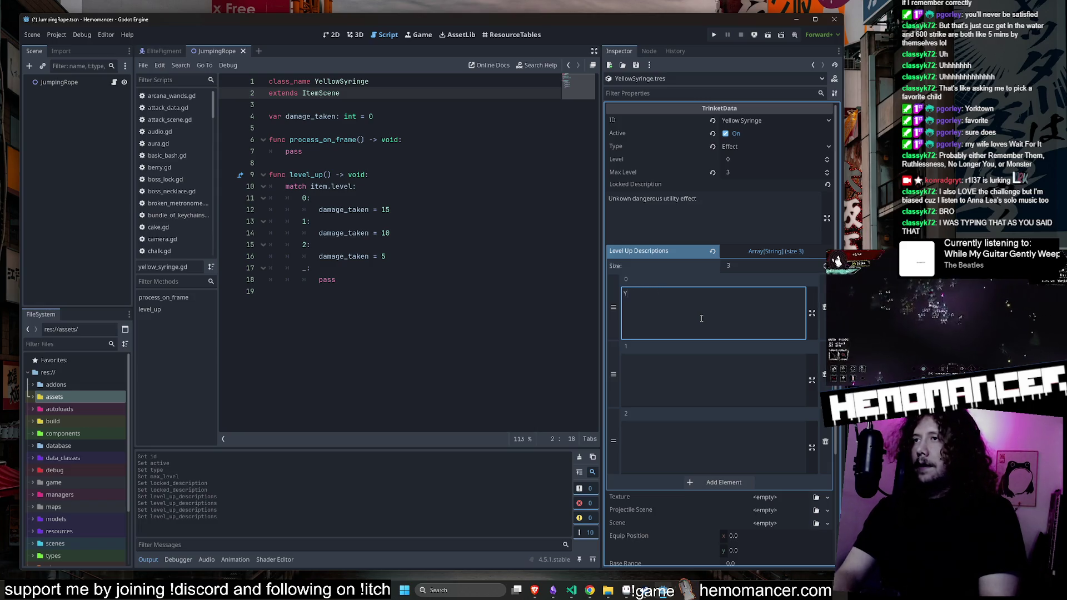
pyautogui.write('ou can da')
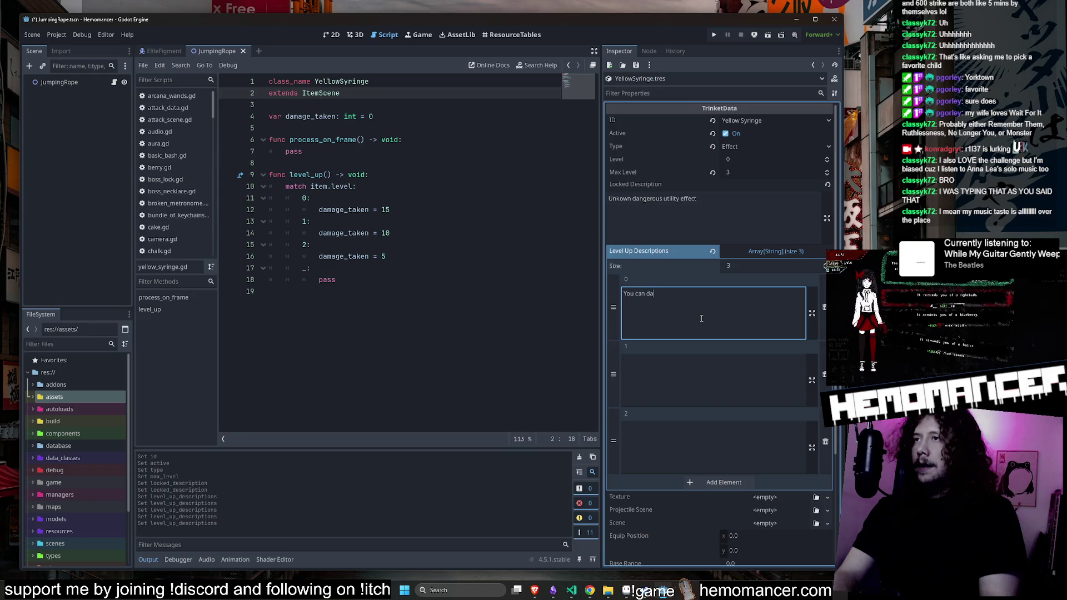
pyautogui.write('sh witout ch')
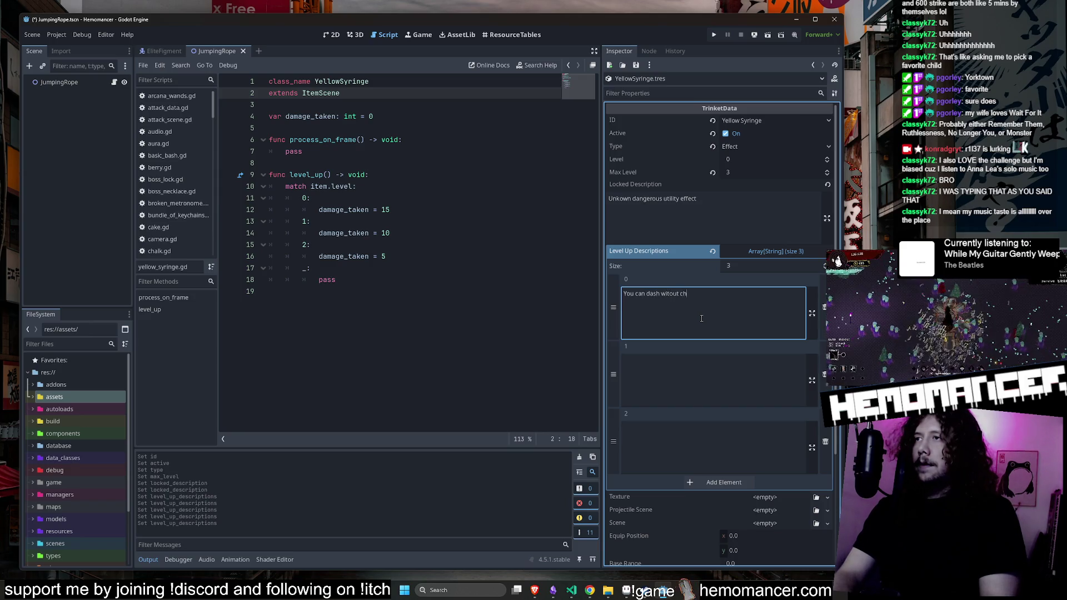
pyautogui.write('arges for ')
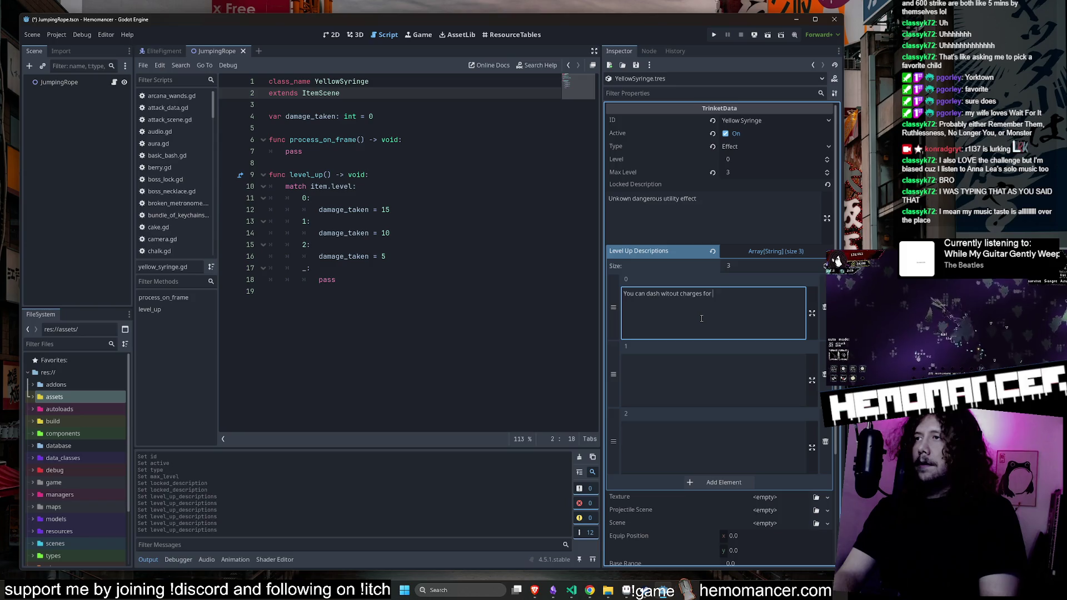
pyautogui.write('the cost of 15 hp')
# Copy the description into the second entry, changing the cost to 10 hp
pyautogui.hotkey('ctrl', 'a')
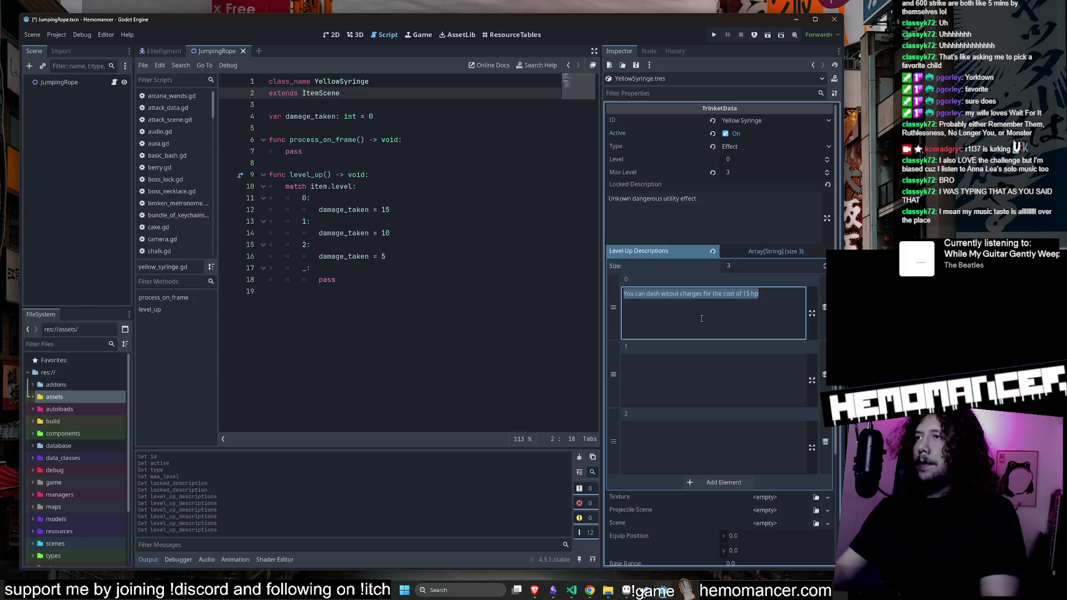
pyautogui.hotkey('ctrl', 'c')
pyautogui.click(752, 379)
pyautogui.hotkey('ctrl', 'v')
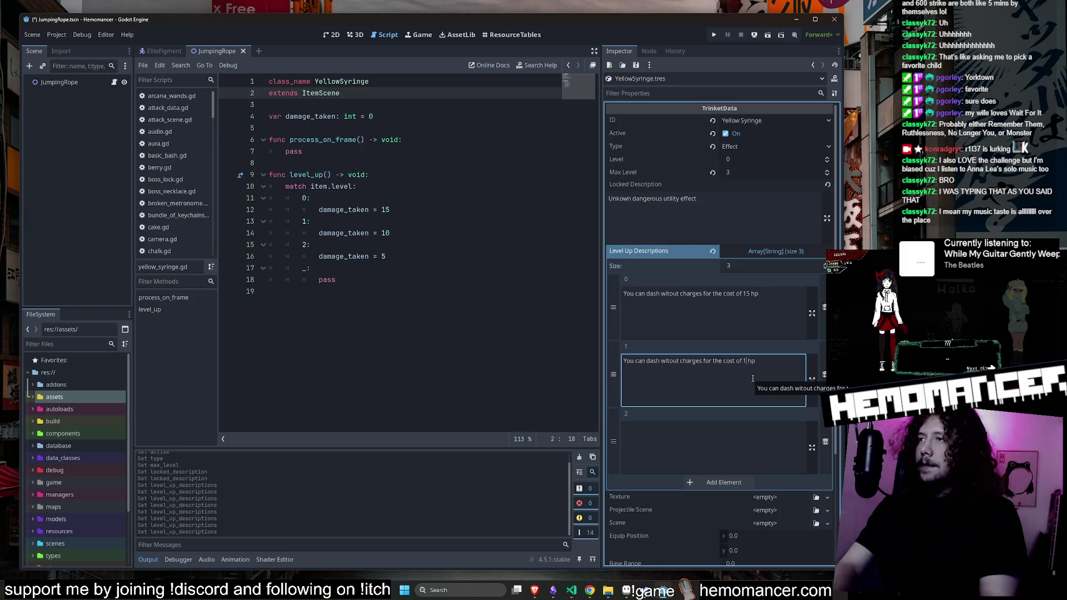
pyautogui.press('Left')
pyautogui.press('Left')
pyautogui.press('Left')
pyautogui.press('BackSpace')
pyautogui.write('0')
# Copy the description into the third entry, changing the cost to 5 hp
pyautogui.hotkey('ctrl', 'a')
pyautogui.hotkey('ctrl', 'c')
pyautogui.click(729, 440)
pyautogui.hotkey('ctrl', 'v')
pyautogui.press('Left')
pyautogui.press('Left')
pyautogui.press('Left')
pyautogui.press('BackSpace')
pyautogui.press('BackSpace')
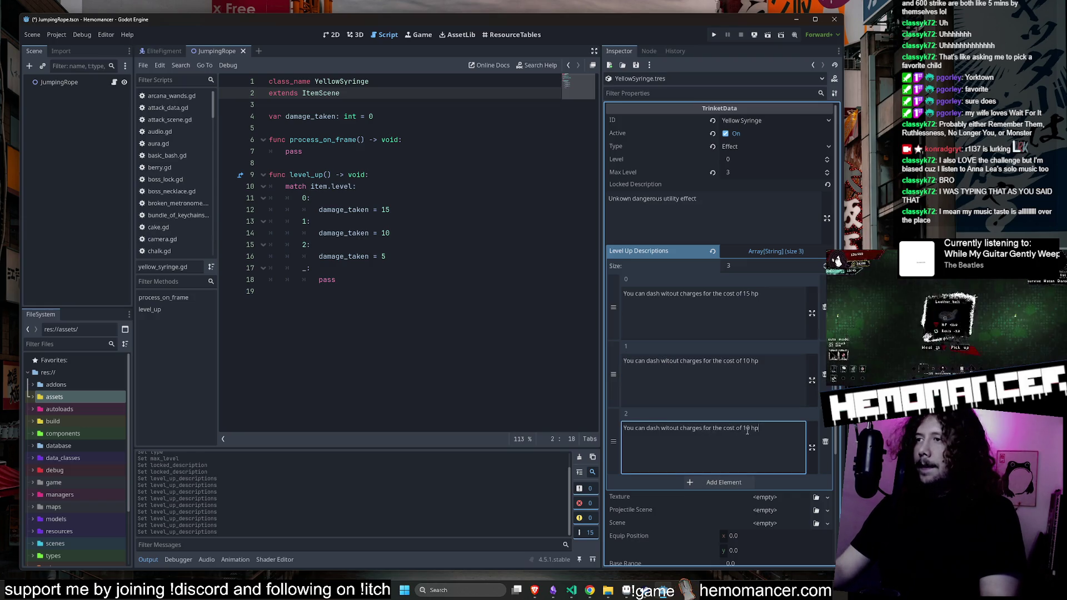
pyautogui.write('5')
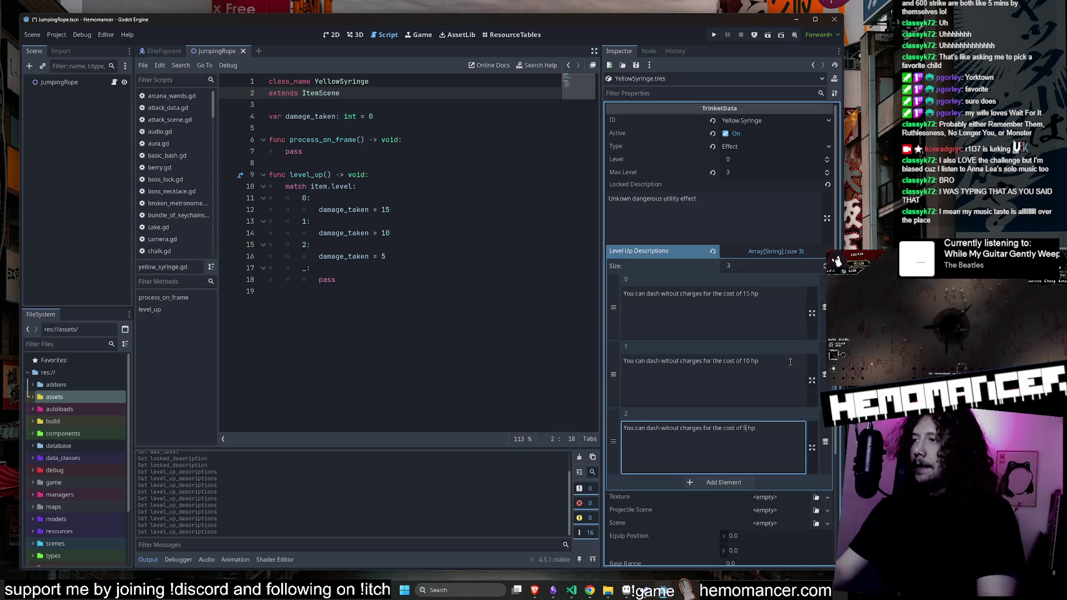
# Save YellowSyringe.tres and return to the YellowSyringe script
pyautogui.hotkey('ctrl', 's')
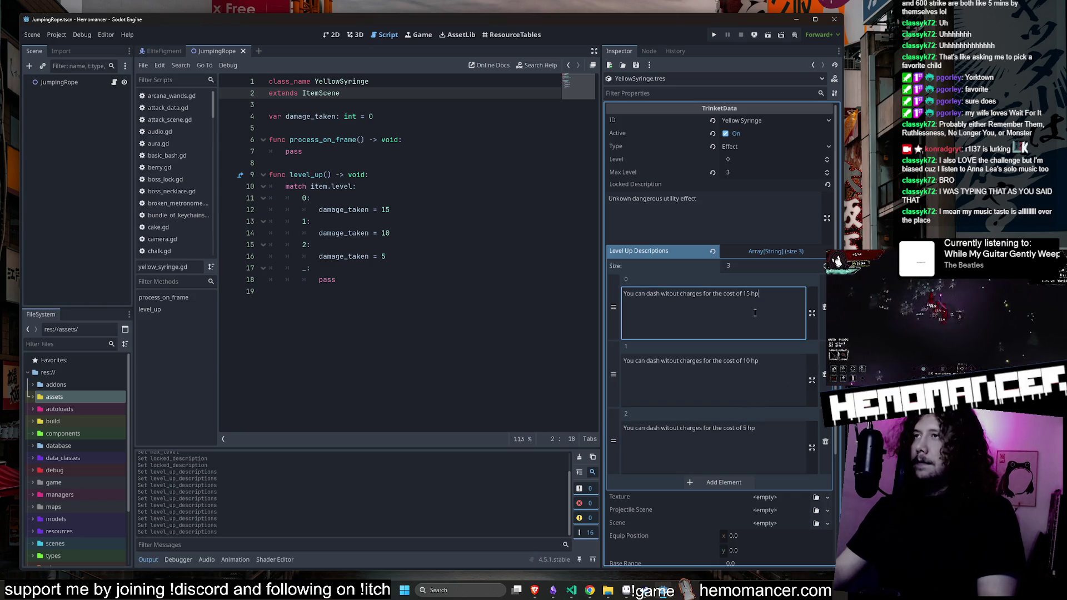
pyautogui.click(365, 83)
pyautogui.click(389, 210)
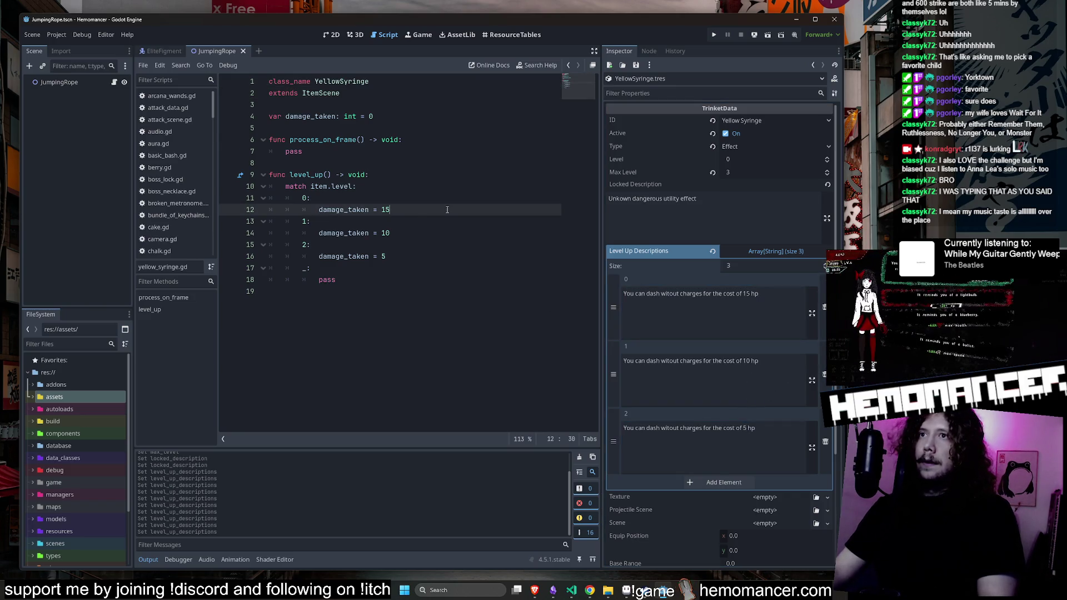
pyautogui.click(406, 302)
# Open player.gd and locate the dash_charges check inside _can_dash
pyautogui.hotkey('shift', 'alt', 'o')
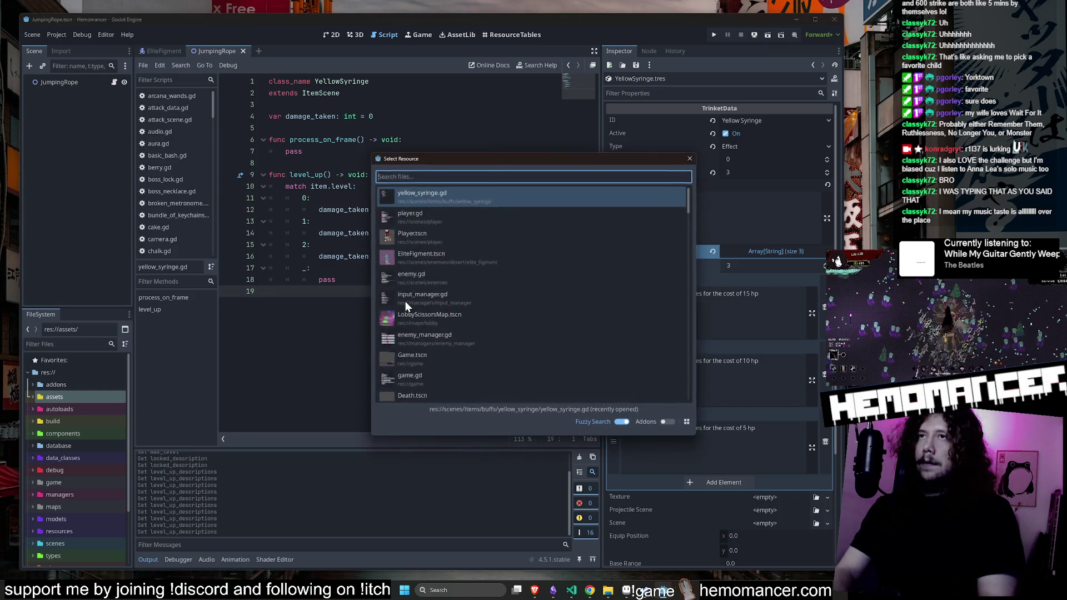
pyautogui.write('player')
pyautogui.press('Return')
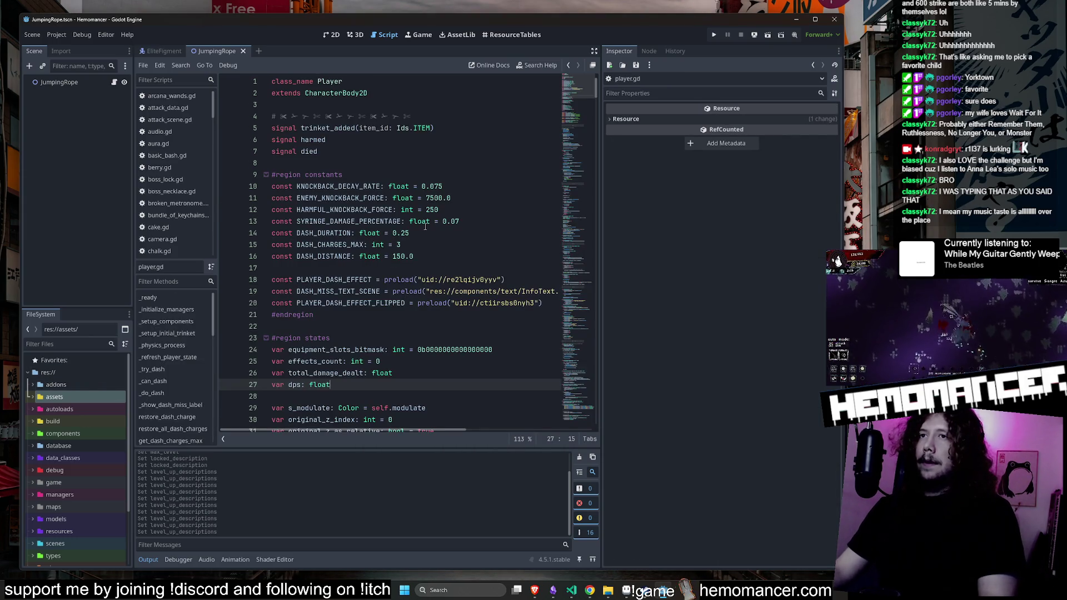
pyautogui.hotkey('ctrl', 'f')
pyautogui.write('can_das')
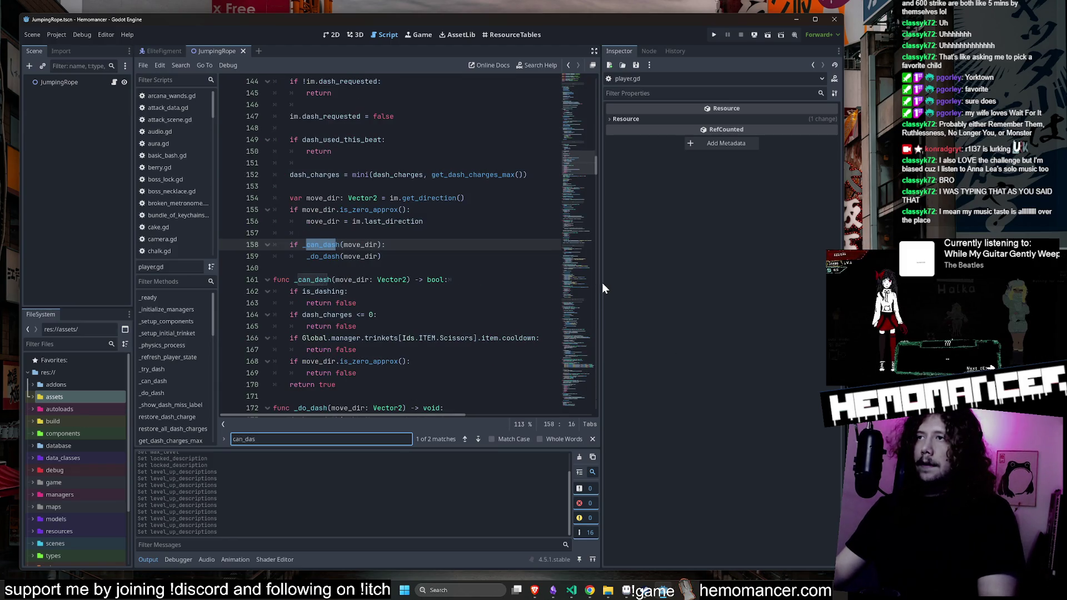
pyautogui.moveTo(602, 283); pyautogui.dragTo(746, 285)
pyautogui.scroll(-2, 591, 301)
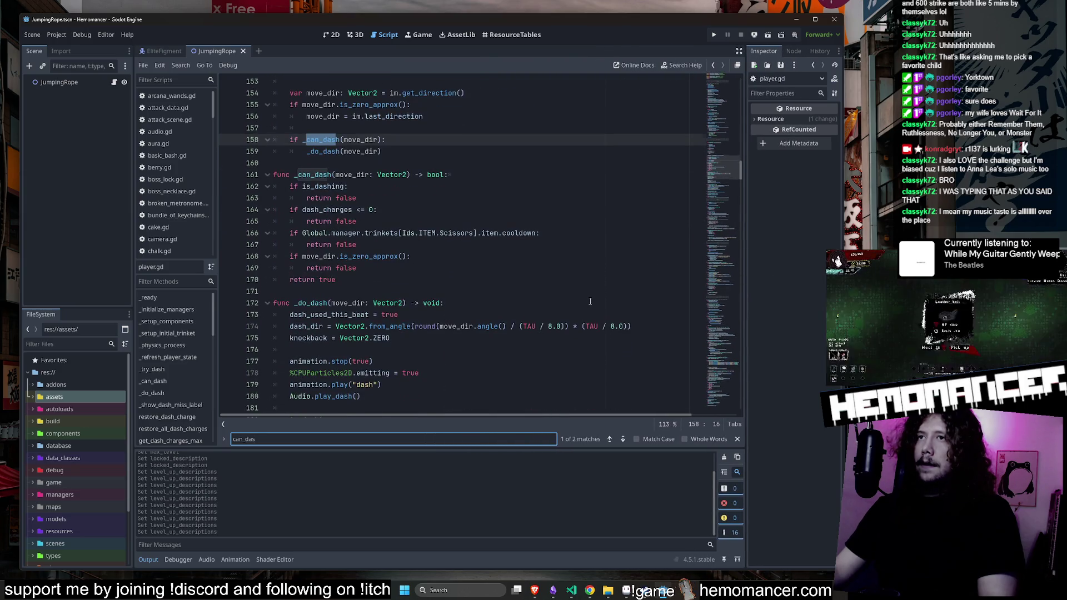
pyautogui.click(379, 244)
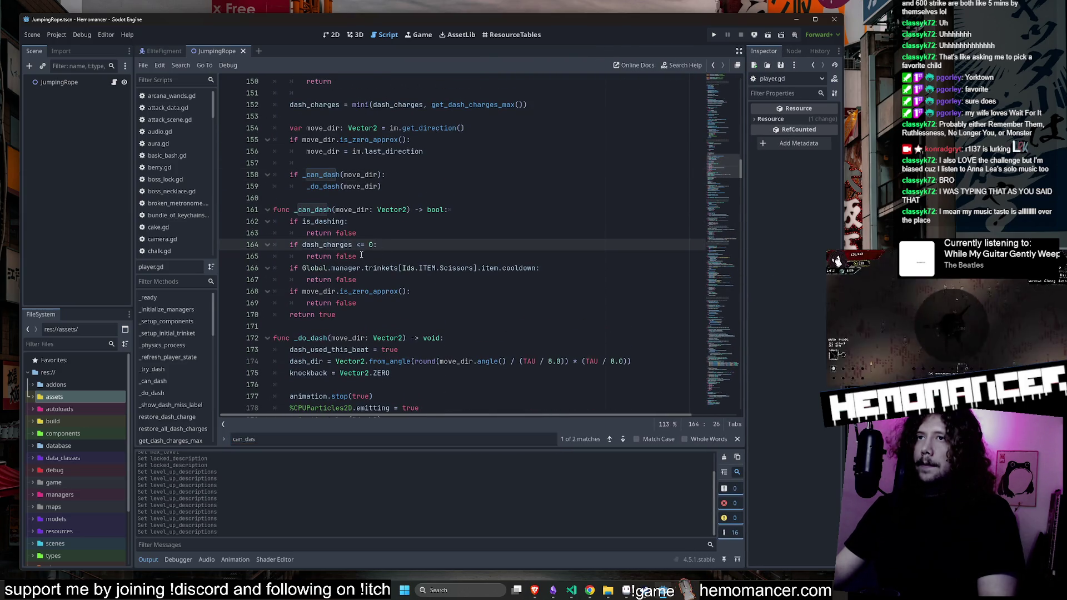
# Add an if line checking the YellowSyringe trinket, reusing the copied Scissors trinket lookup
pyautogui.press('Return')
pyautogui.press('Return')
pyautogui.press('Return')
pyautogui.press('Up')
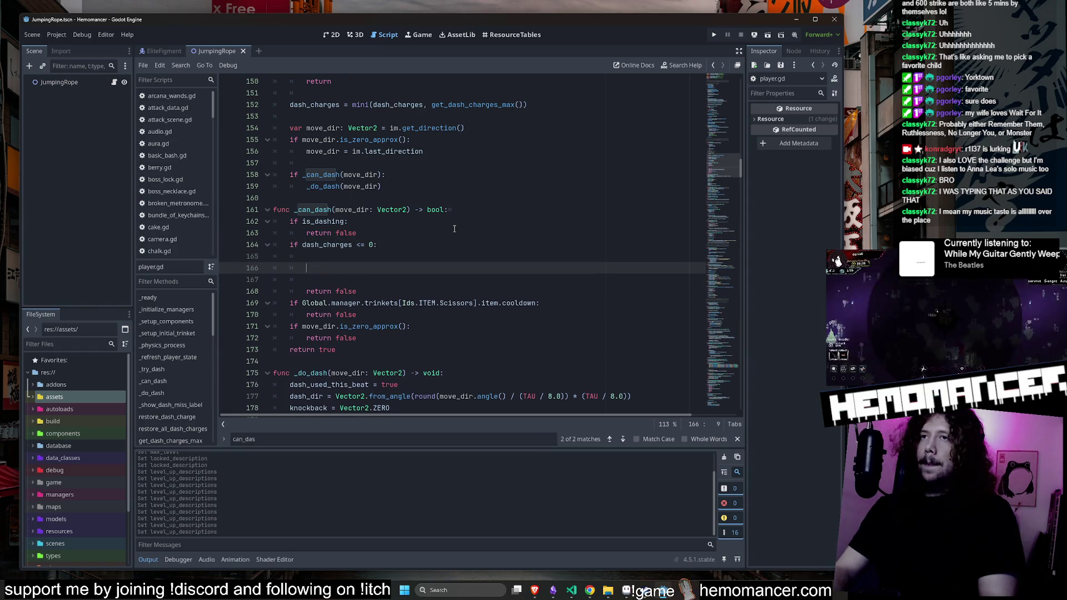
pyautogui.write('if YellowSyringe')
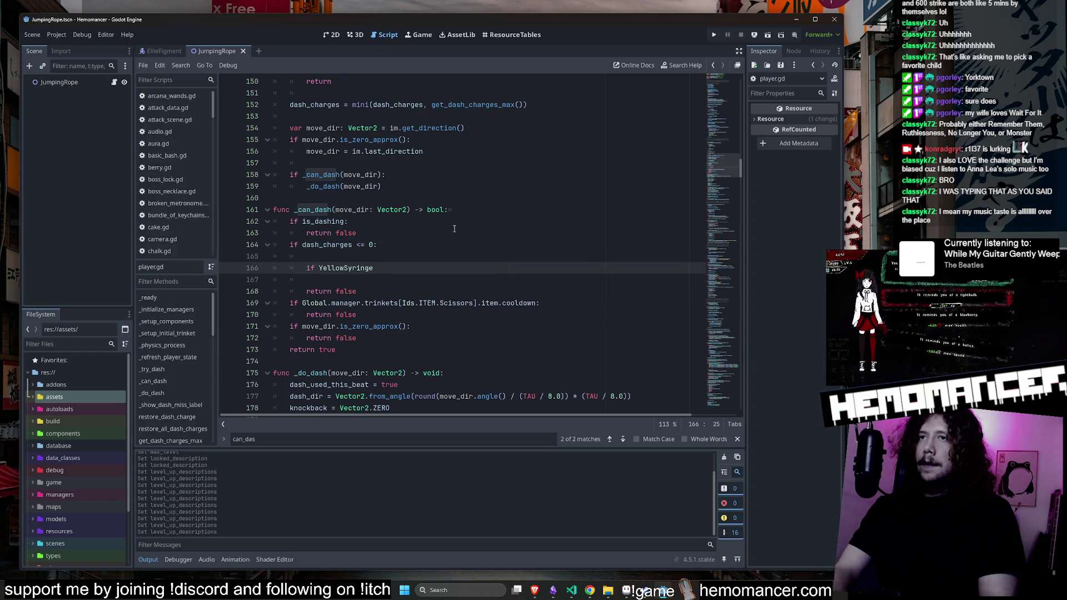
pyautogui.hotkey('ctrl', 'BackSpace')
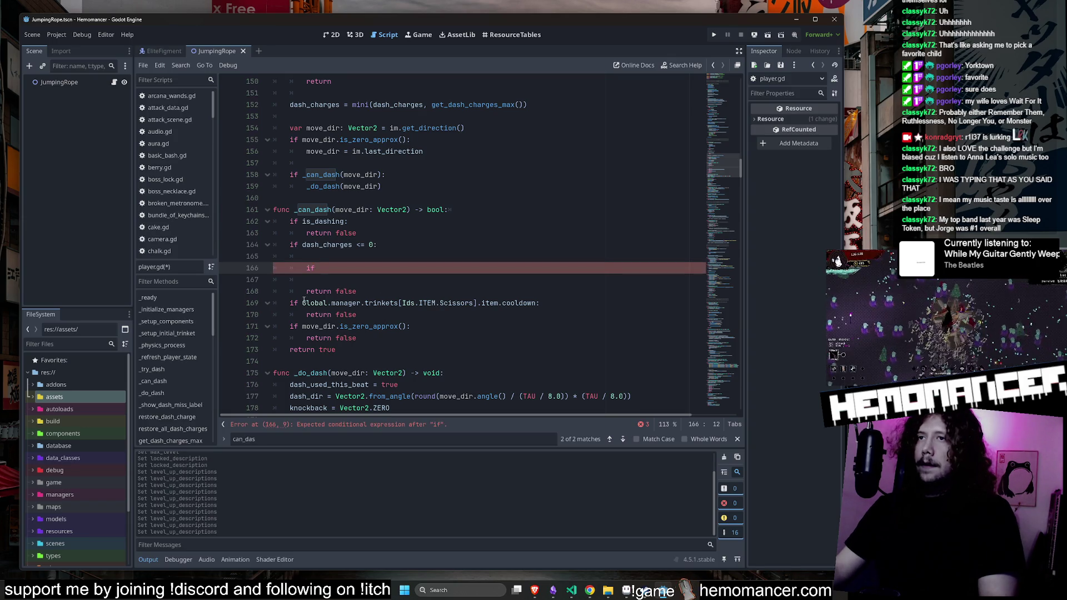
pyautogui.moveTo(303, 303); pyautogui.dragTo(481, 303)
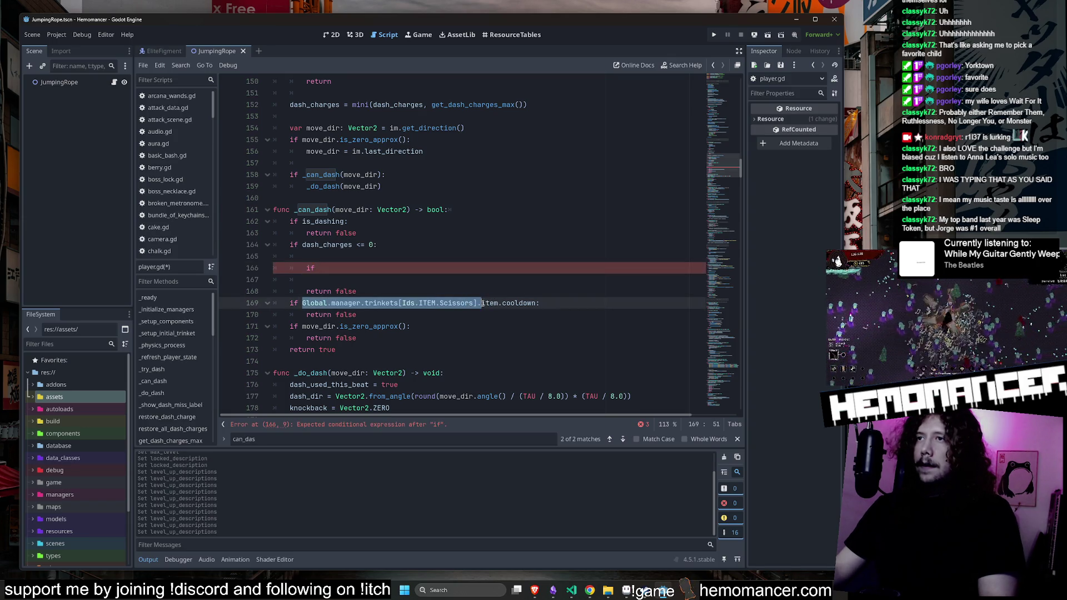
pyautogui.hotkey('ctrl', 'c')
pyautogui.click(443, 268)
pyautogui.hotkey('ctrl', 'v')
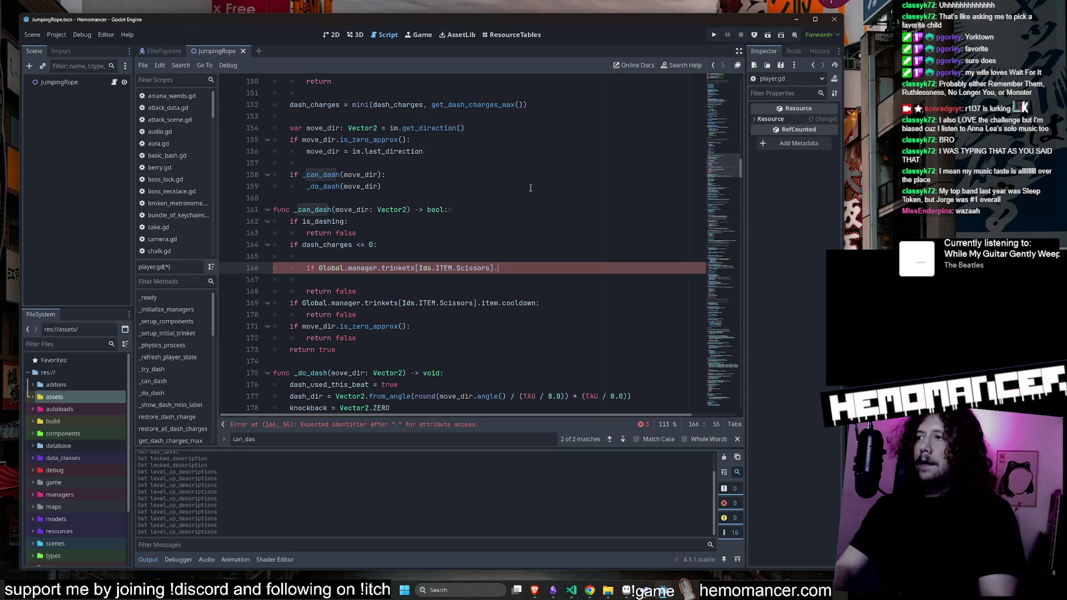
pyautogui.press('BackSpace')
pyautogui.press('BackSpace')
pyautogui.press('BackSpace')
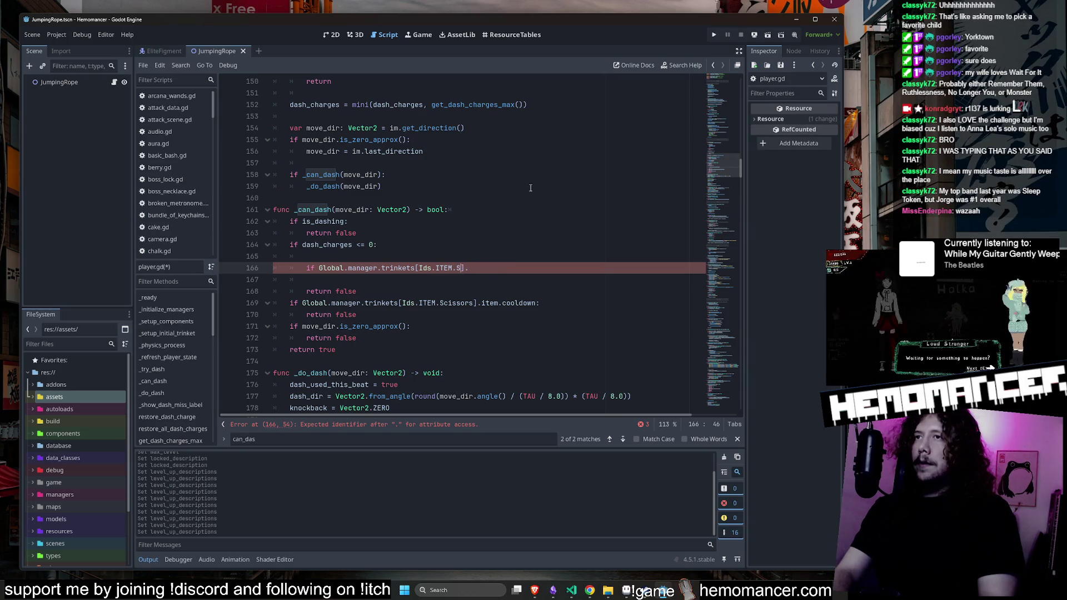
pyautogui.write('Yel')
pyautogui.press('Return')
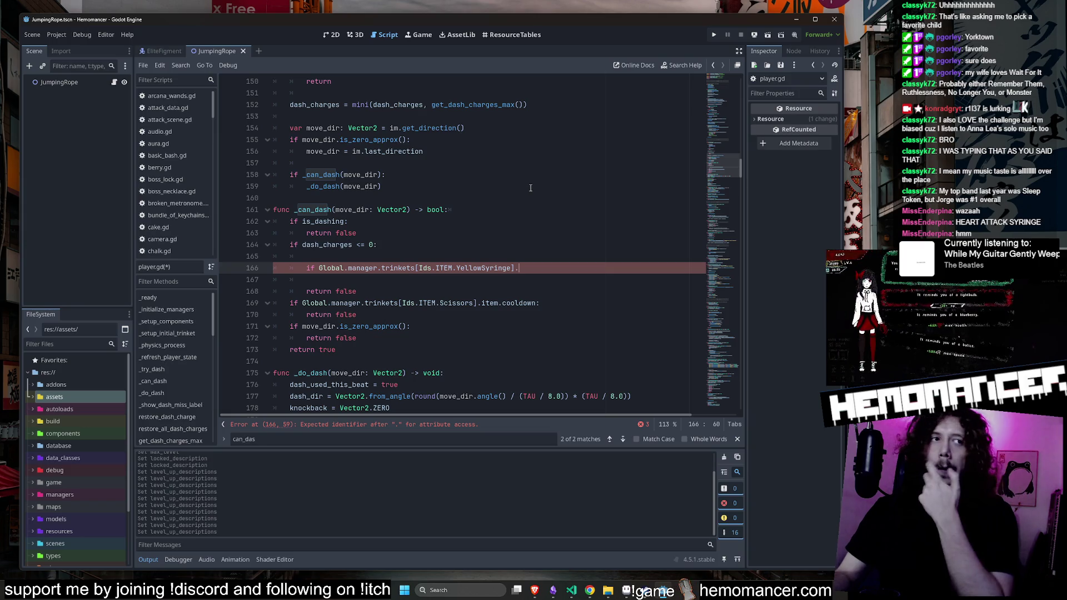
pyautogui.press('BackSpace')
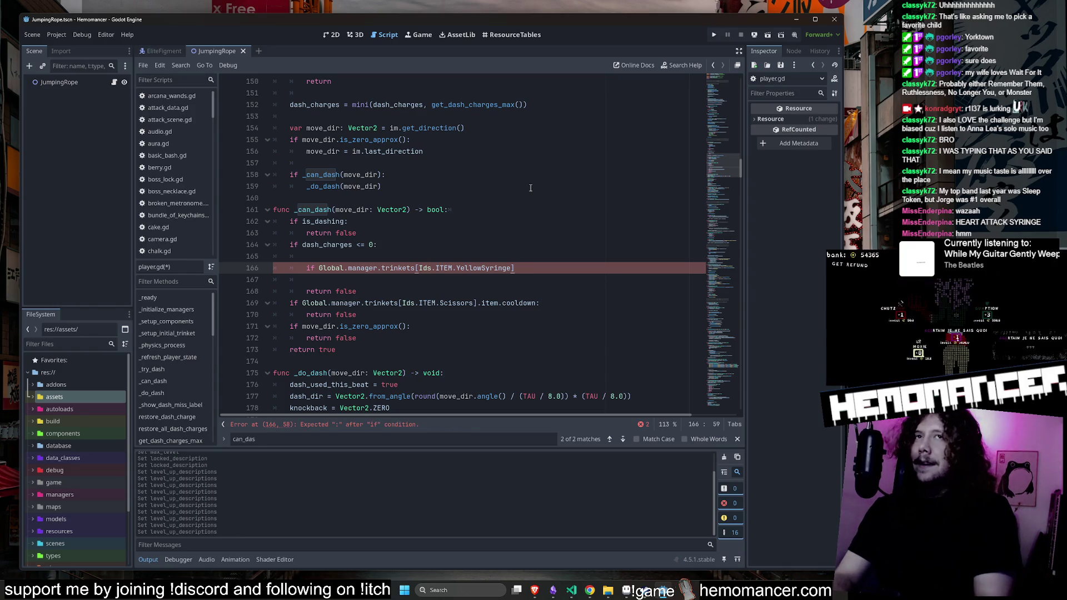
# Add 'return true' nested under the YellowSyringe check
pyautogui.click(418, 279)
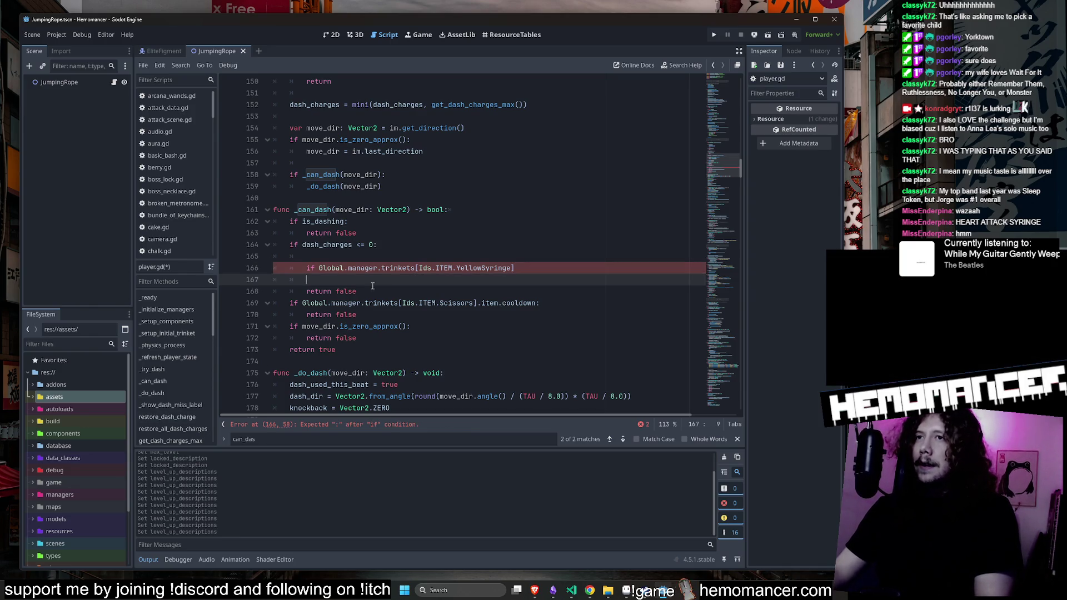
pyautogui.press('Tab')
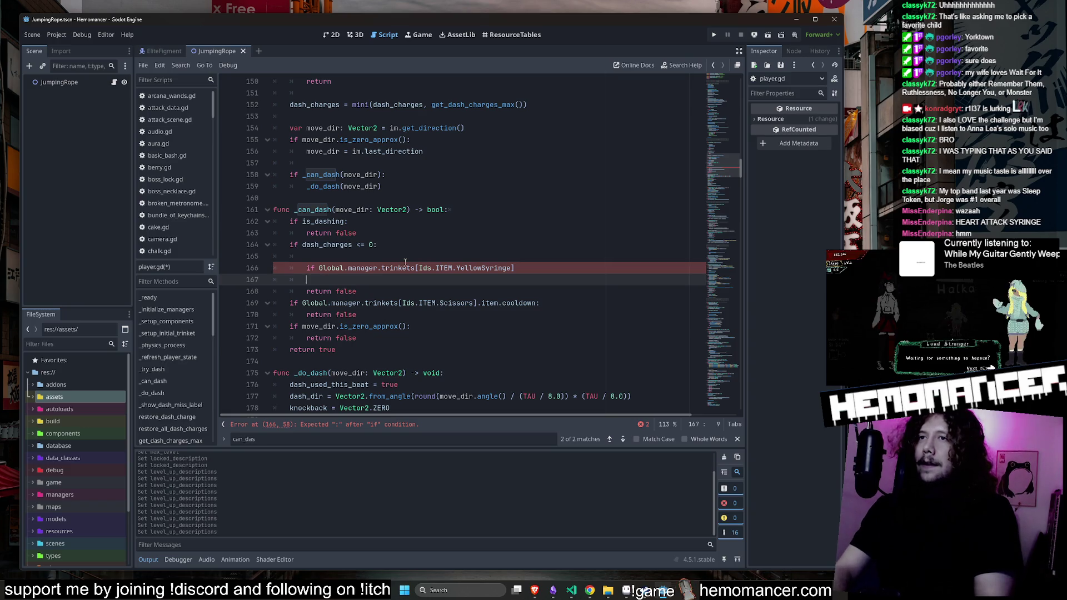
pyautogui.write('return true')
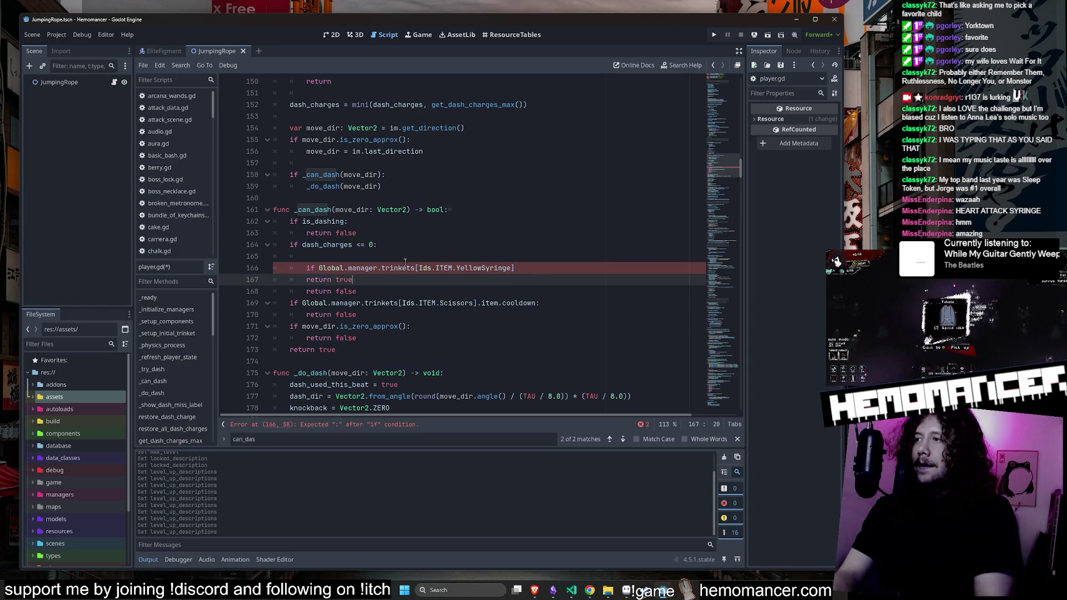
pyautogui.press('Home')
pyautogui.press('Tab')
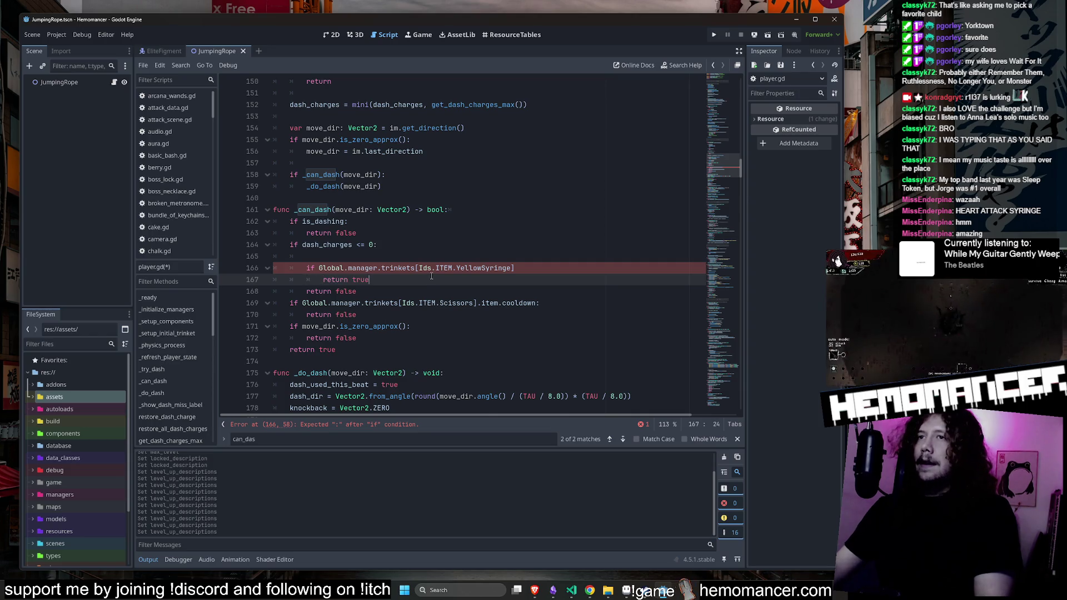
pyautogui.press('Return')
pyautogui.press('BackSpace')
# Add an else branch with 'return false' and remove the blank line above the check
pyautogui.write('else:')
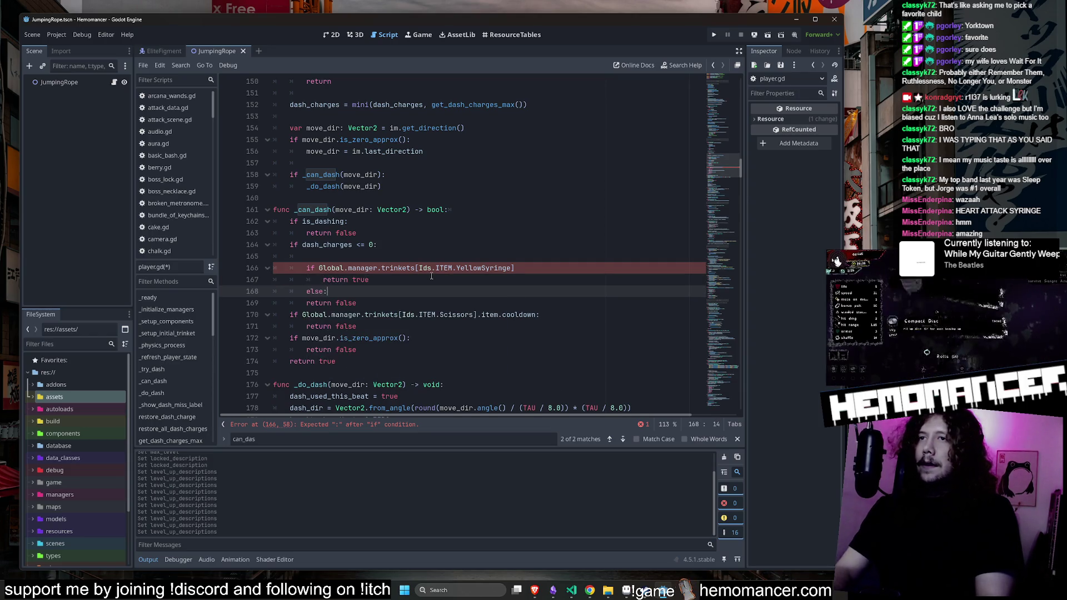
pyautogui.press('Home')
pyautogui.press('Tab')
pyautogui.press('Up')
pyautogui.press('Up')
pyautogui.press('Up')
pyautogui.hotkey('ctrl', 'shift', 'k')
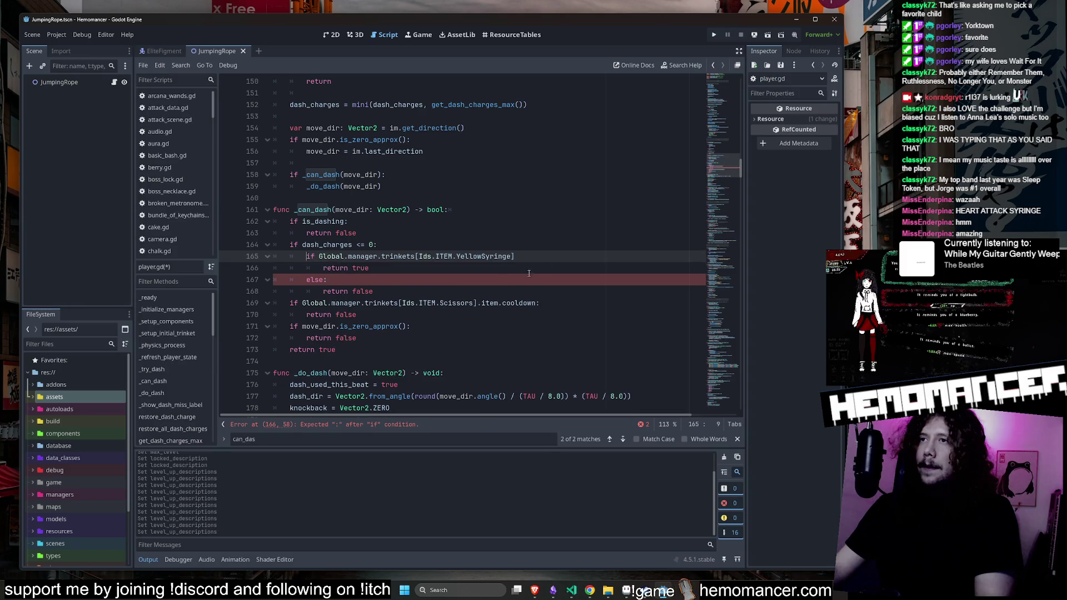
# Wrap the Global.manager.trinkets YellowSyringe lookup in is_instance_valid()
pyautogui.click(558, 252)
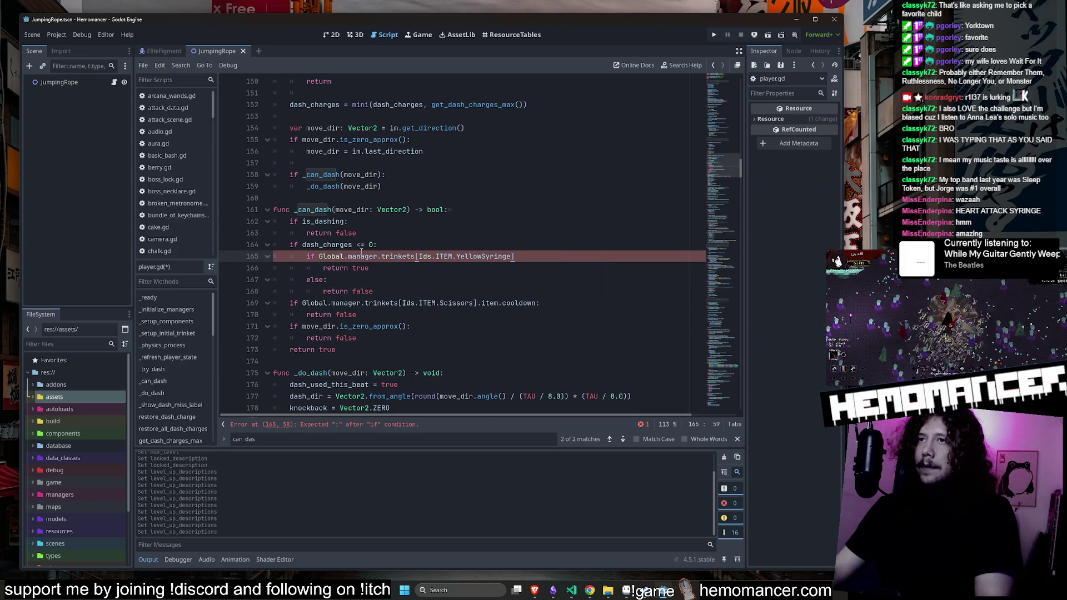
pyautogui.click(318, 257)
pyautogui.write('is_ite')
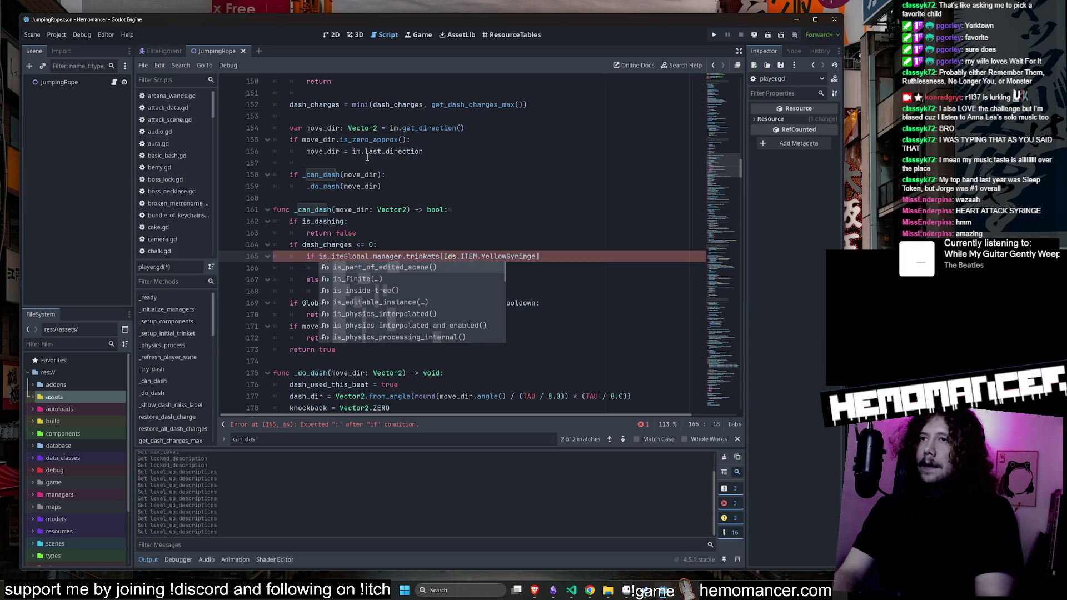
pyautogui.press('BackSpace')
pyautogui.press('BackSpace')
pyautogui.write('nst')
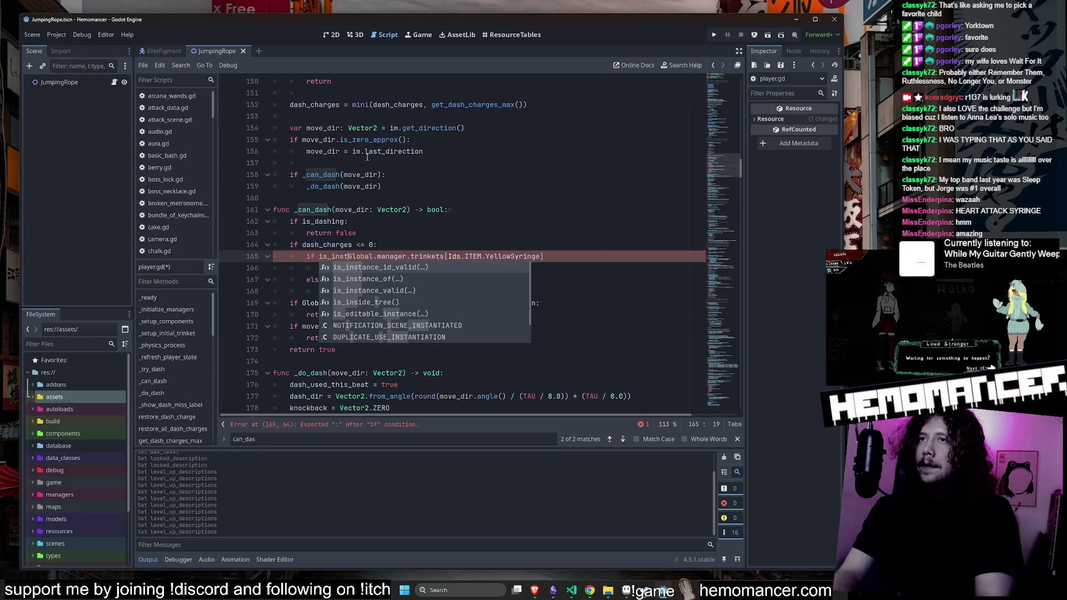
pyautogui.press('Down')
pyautogui.press('Down')
pyautogui.press('Tab')
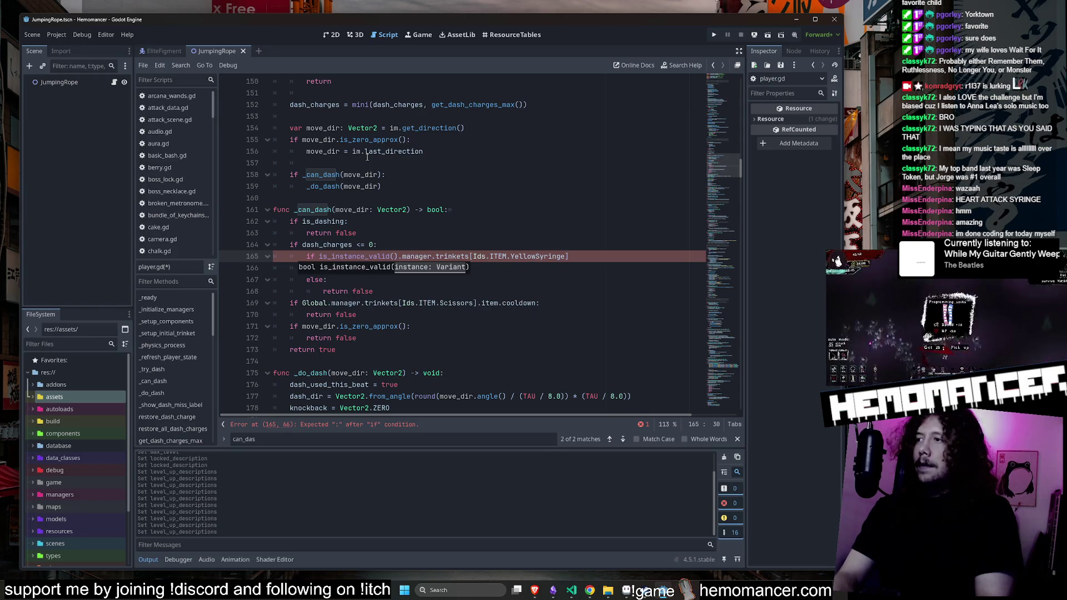
pyautogui.press('Right')
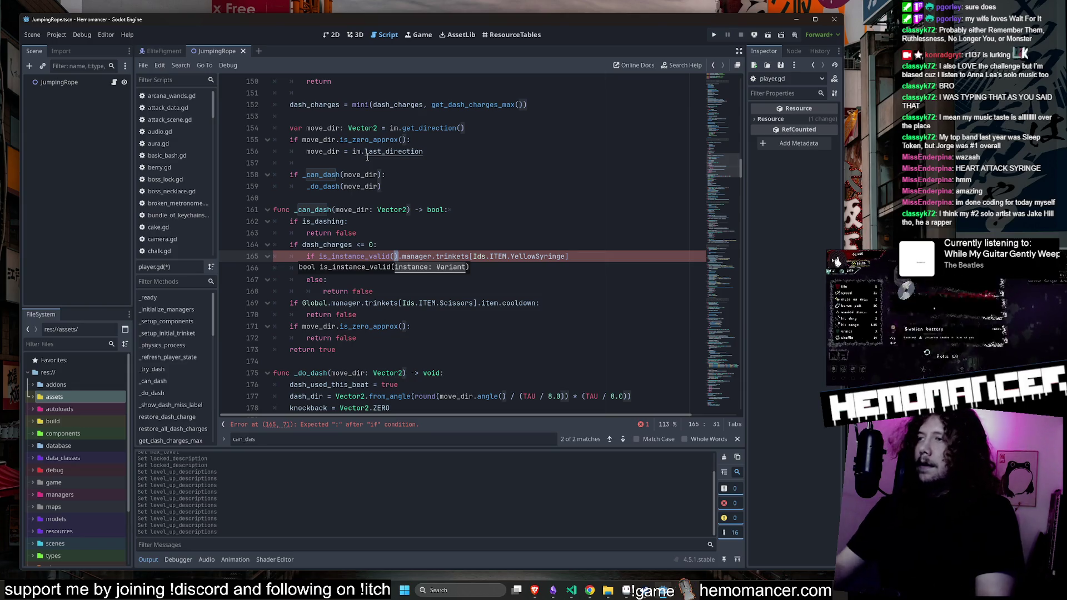
pyautogui.press('BackSpace')
pyautogui.click(623, 256)
pyautogui.click(394, 257)
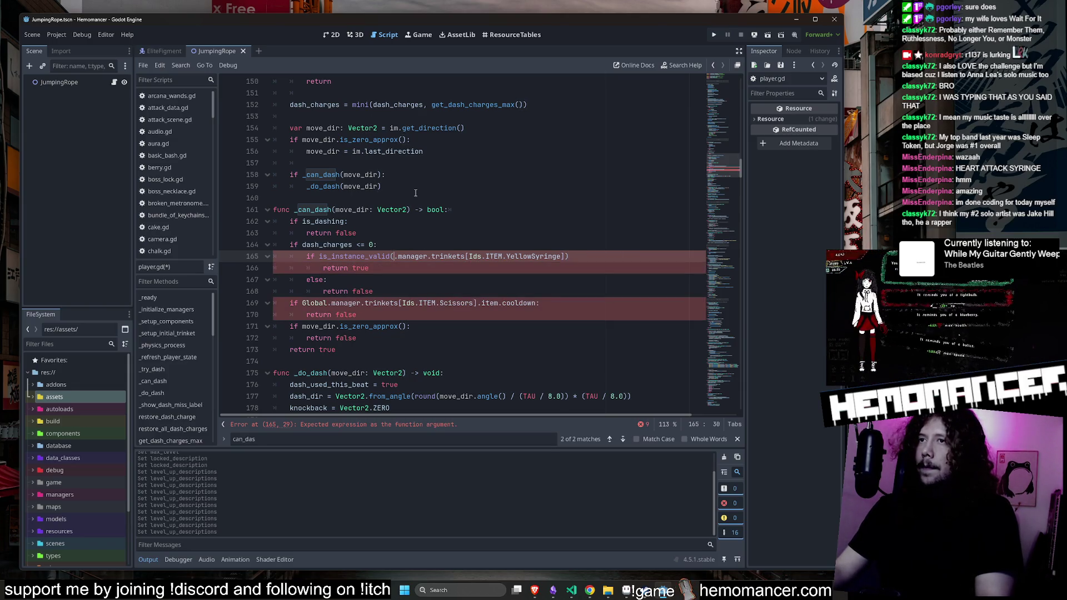
pyautogui.write('Global')
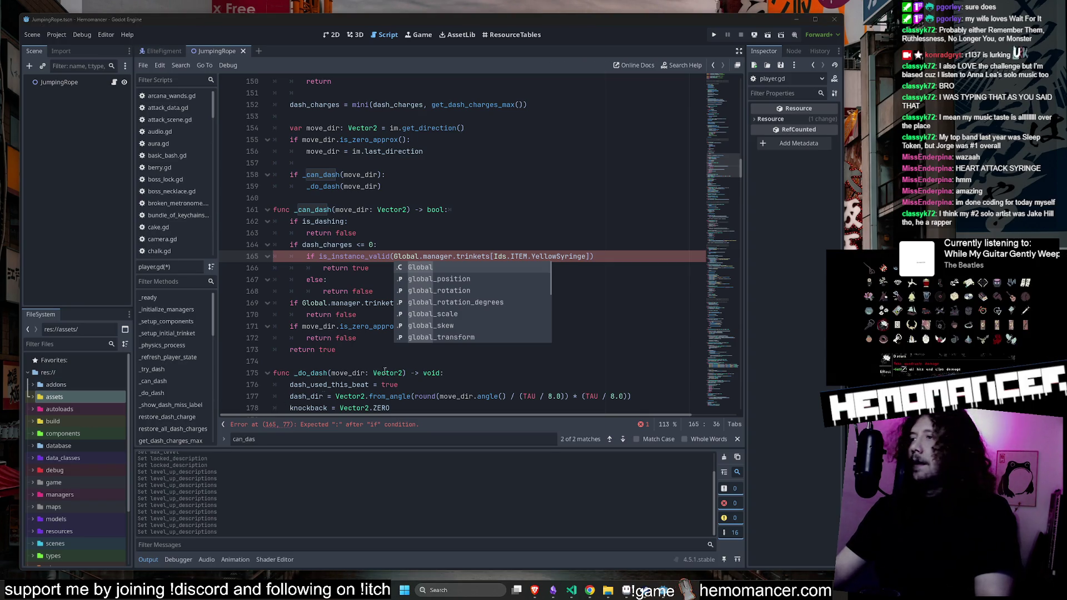
pyautogui.click(562, 178)
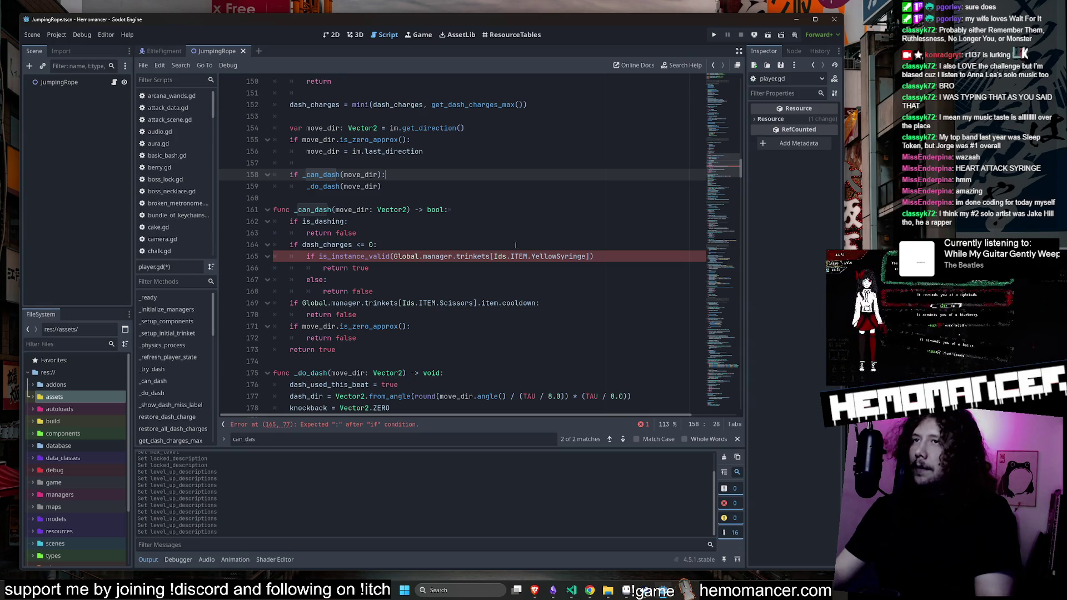
# Review the YellowSyringe if/else block and save player.gd
pyautogui.click(367, 269)
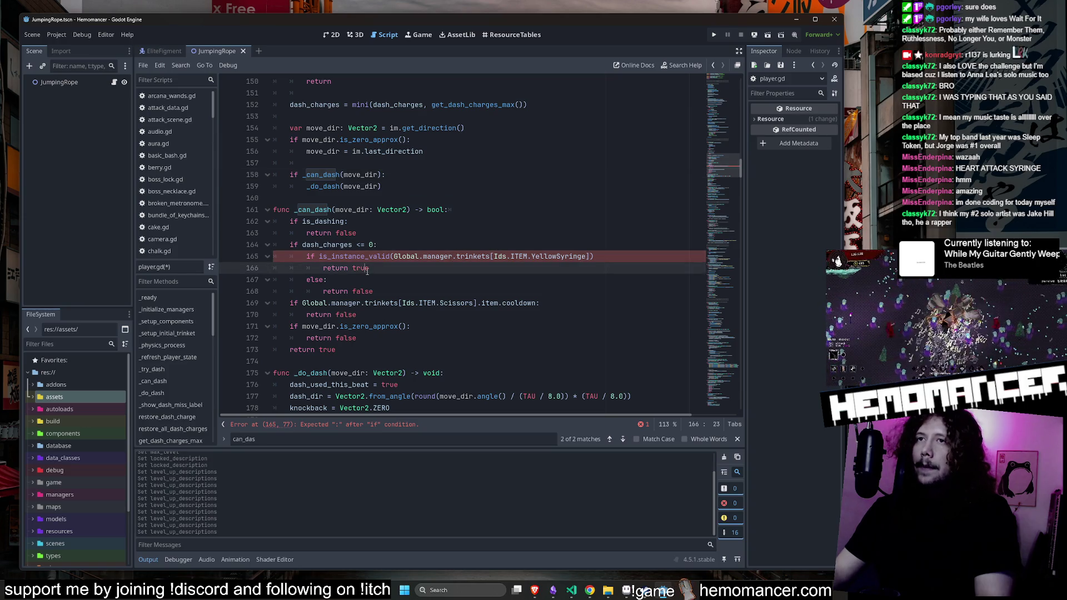
pyautogui.click(611, 258)
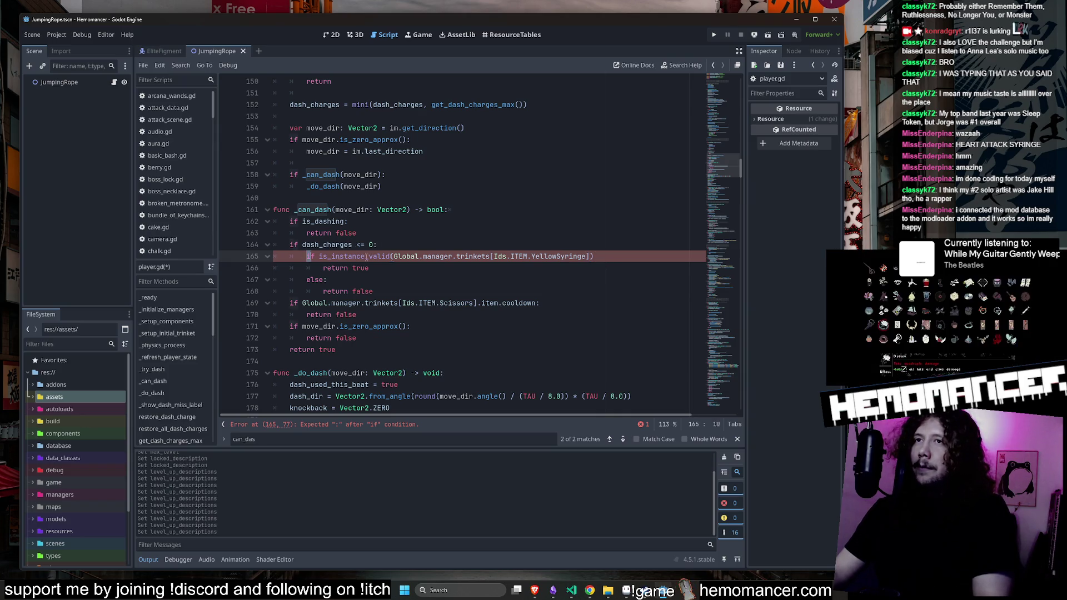
pyautogui.moveTo(367, 256); pyautogui.dragTo(593, 257)
pyautogui.click(594, 256)
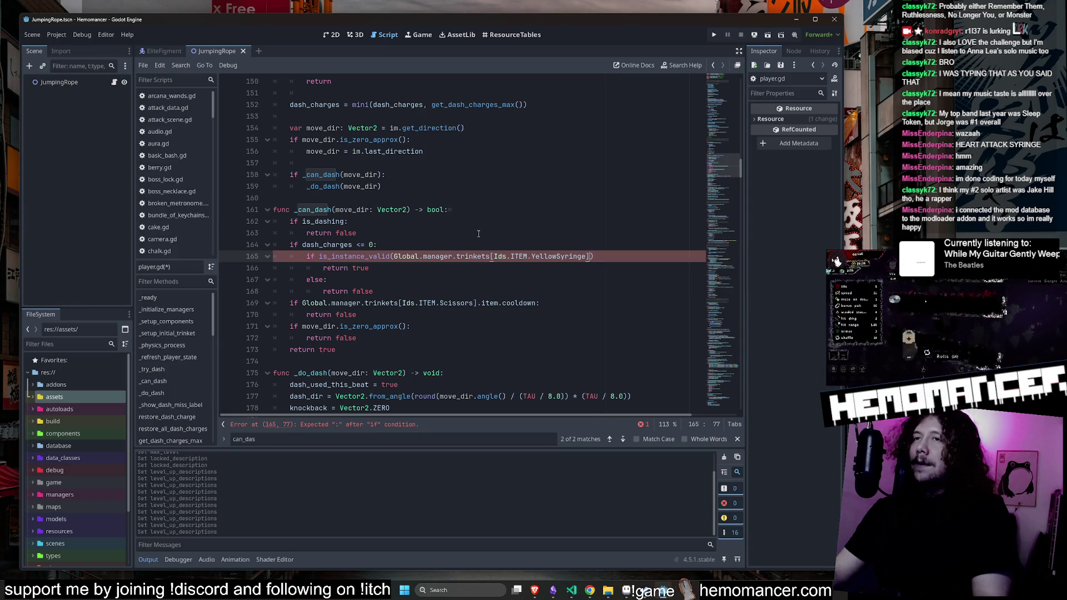
pyautogui.moveTo(374, 292); pyautogui.dragTo(248, 260)
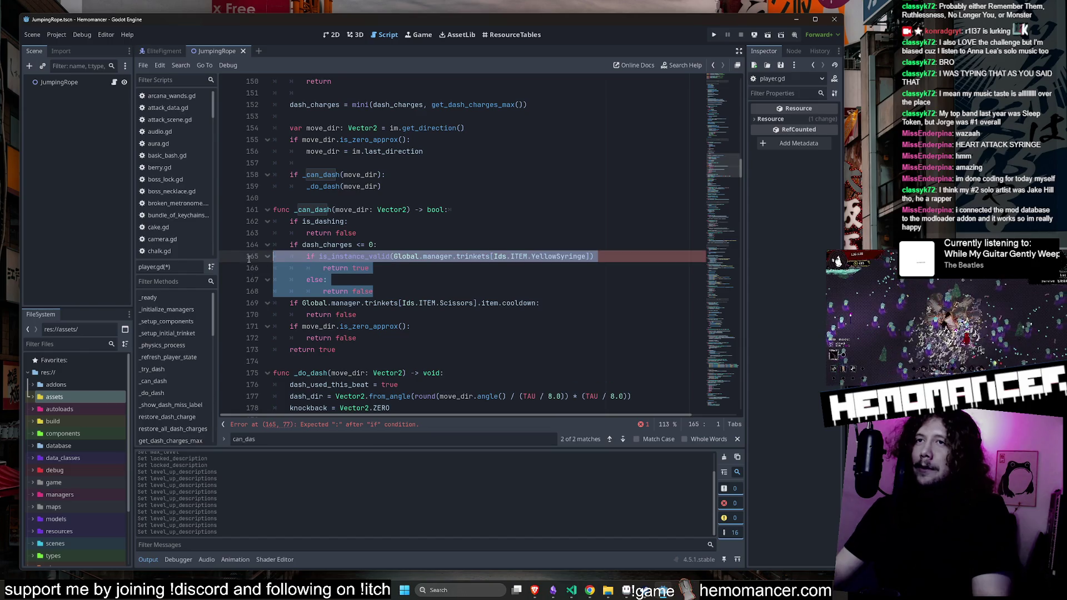
pyautogui.click(321, 256)
pyautogui.moveTo(275, 255); pyautogui.dragTo(378, 270)
pyautogui.click(339, 280)
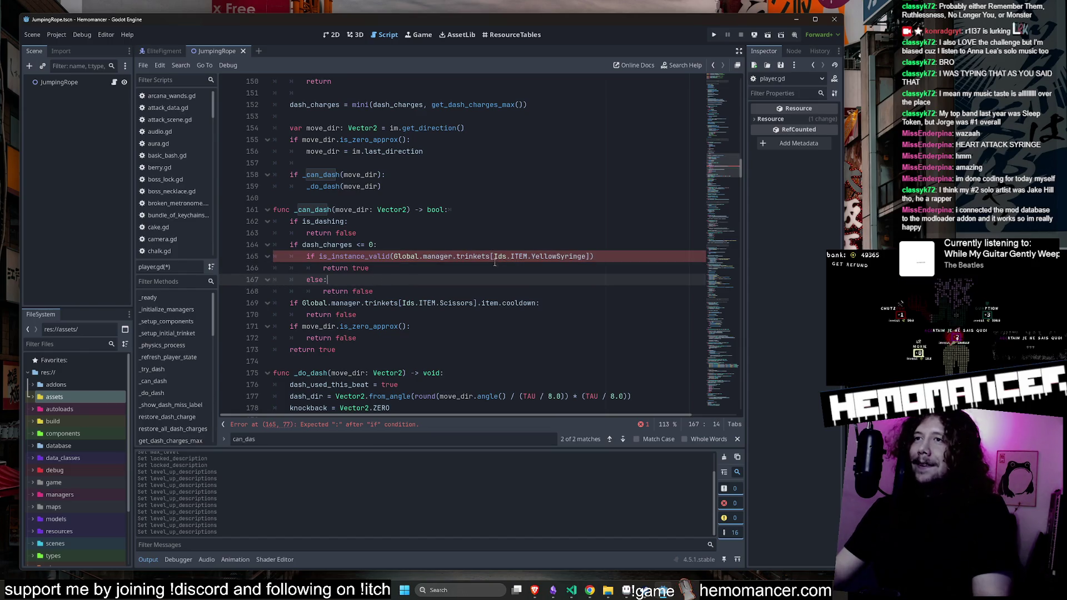
pyautogui.click(592, 256)
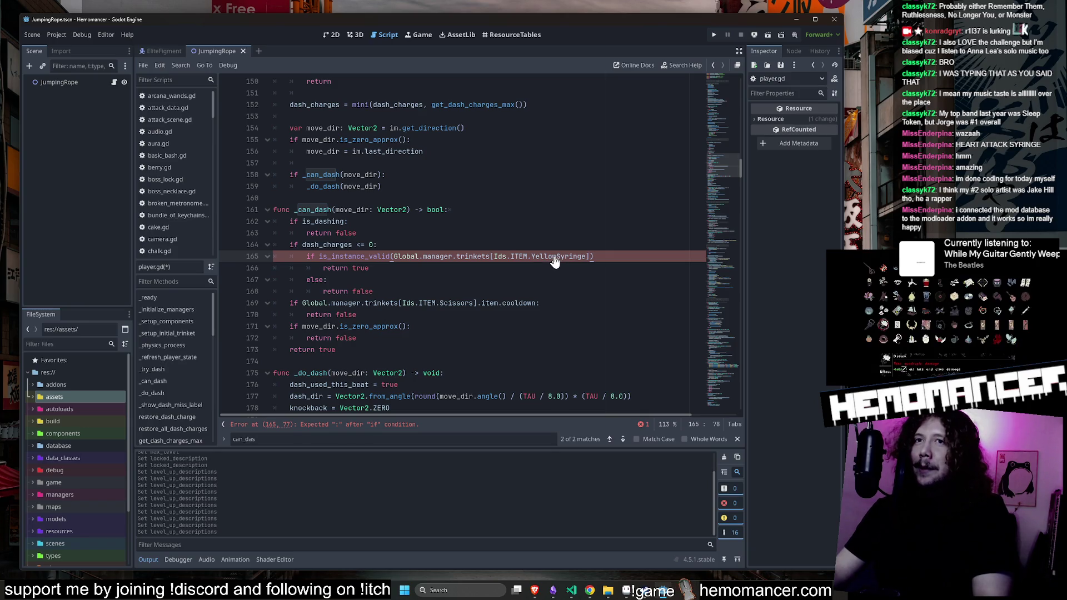
pyautogui.hotkey('ctrl', 's')
pyautogui.press('Down')
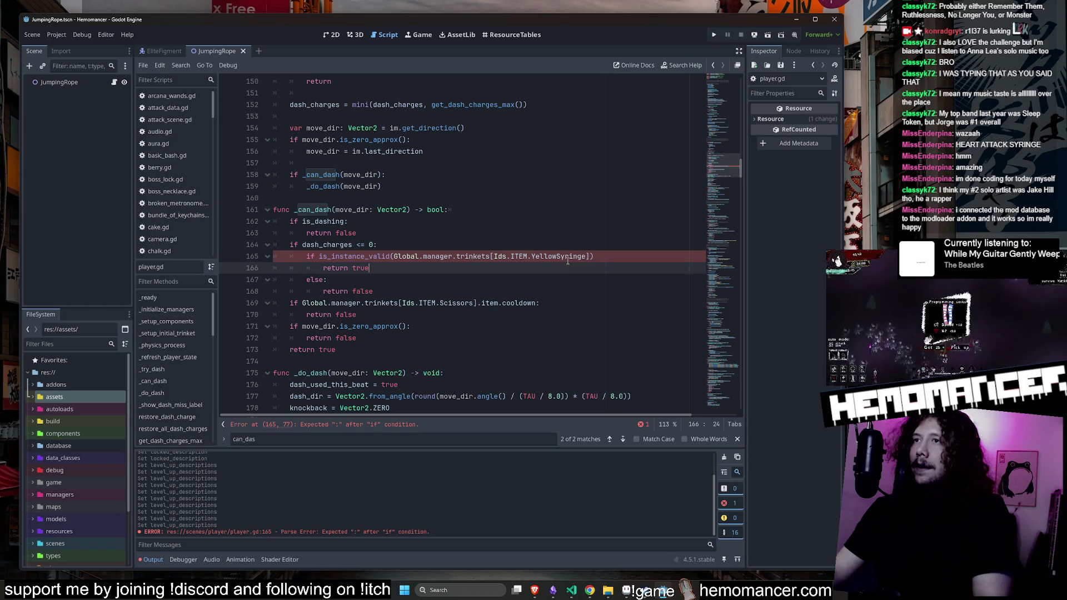
# Open yellow_syringe.gd to check damage_taken, then switch to Visual Studio Code
pyautogui.keyDown('ctrl'); pyautogui.click(561, 256); pyautogui.keyUp('ctrl')
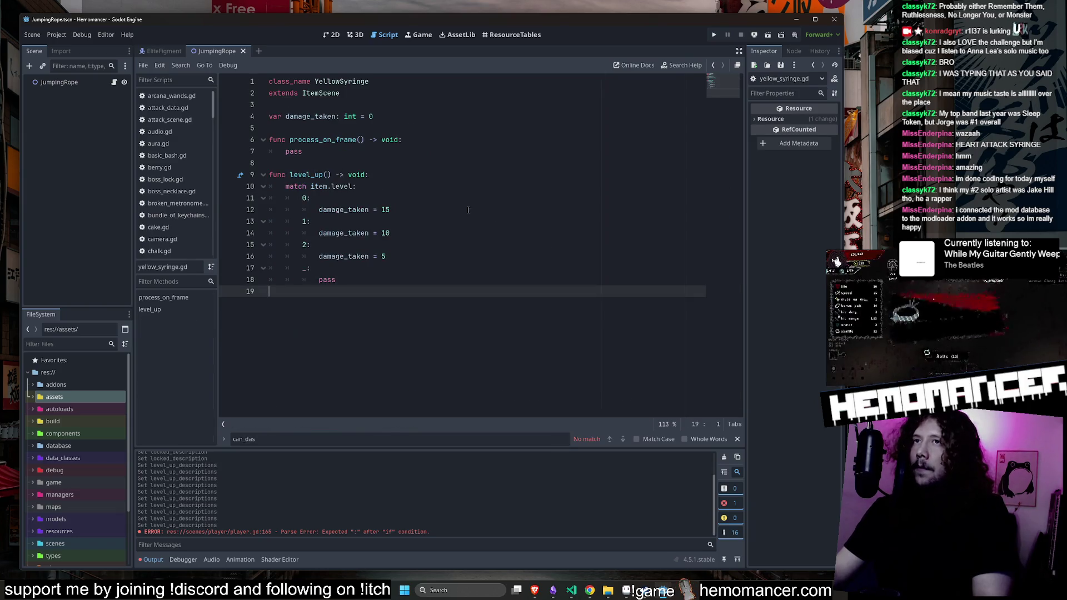
pyautogui.doubleClick(310, 116)
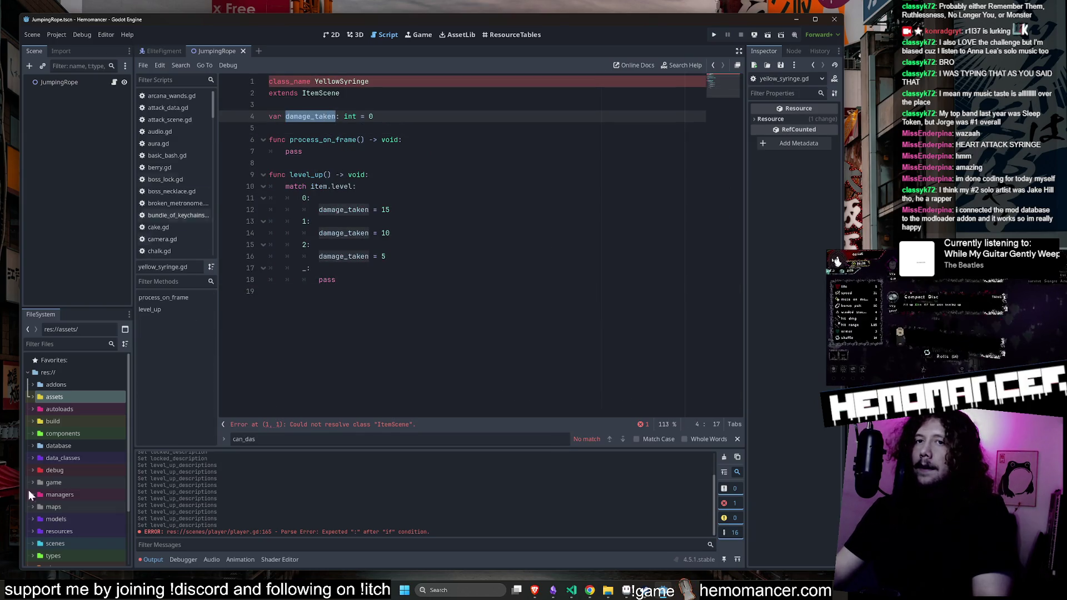
pyautogui.click(438, 184)
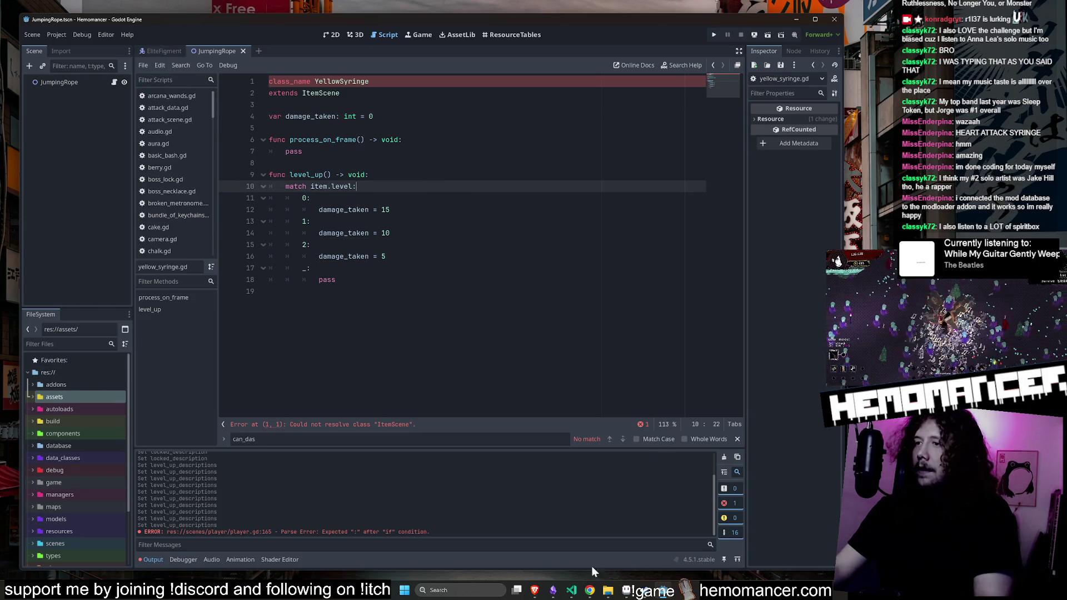
pyautogui.click(571, 591)
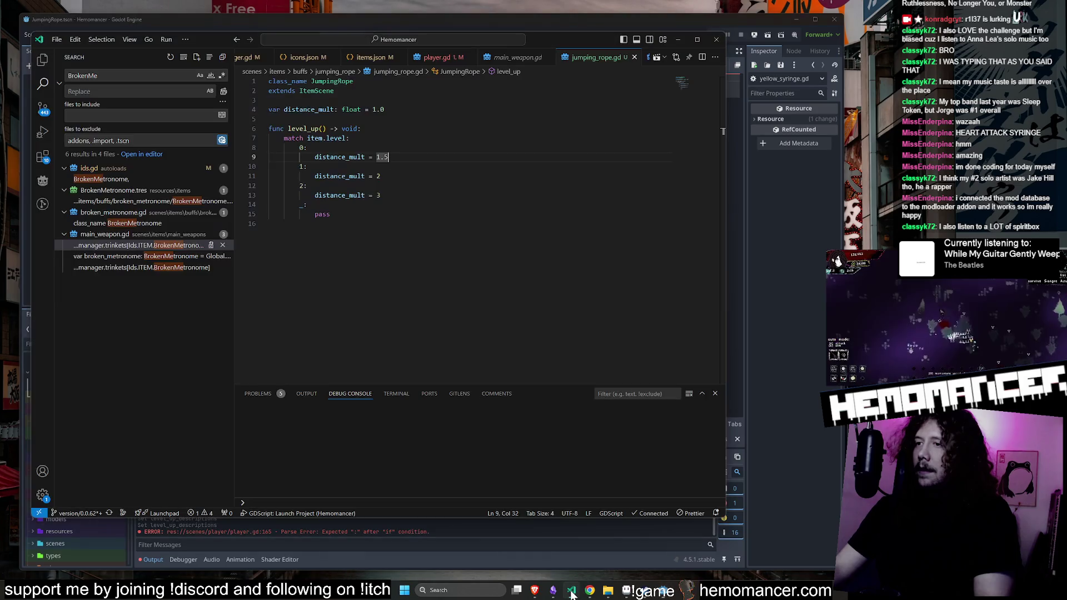
# Find YellowSyringe in player.gd and add the missing colon to its if condition
pyautogui.doubleClick(127, 75)
pyautogui.write('YellowSyr')
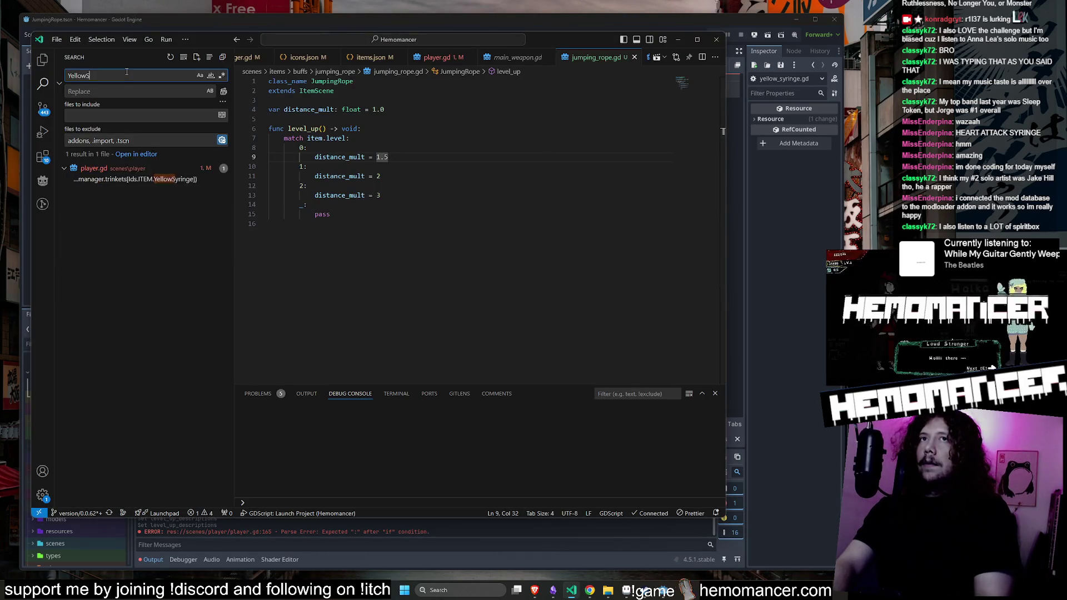
pyautogui.click(167, 223)
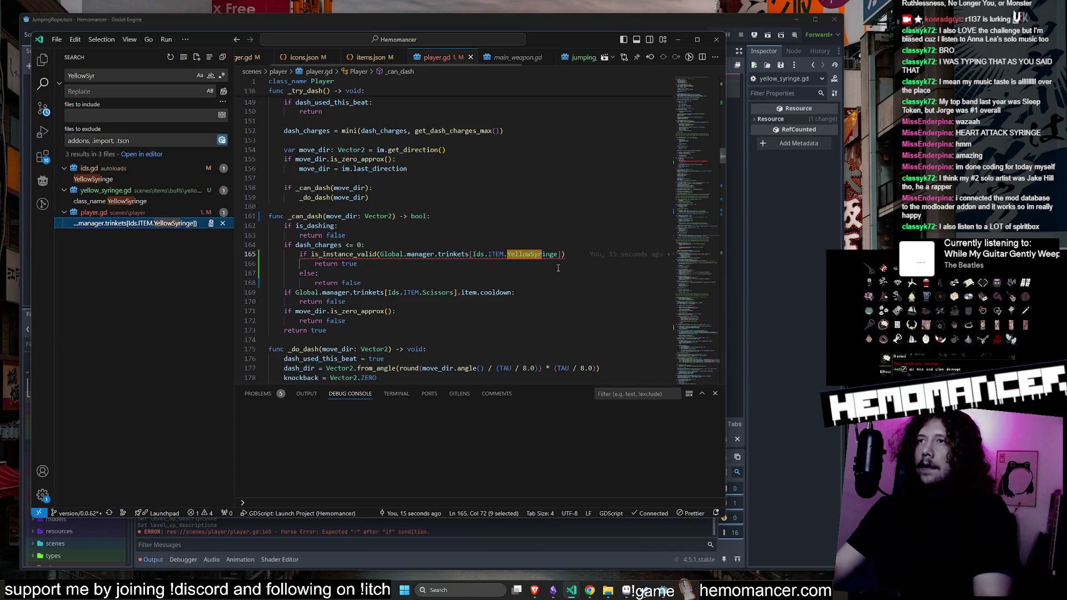
pyautogui.click(566, 247)
pyautogui.click(578, 255)
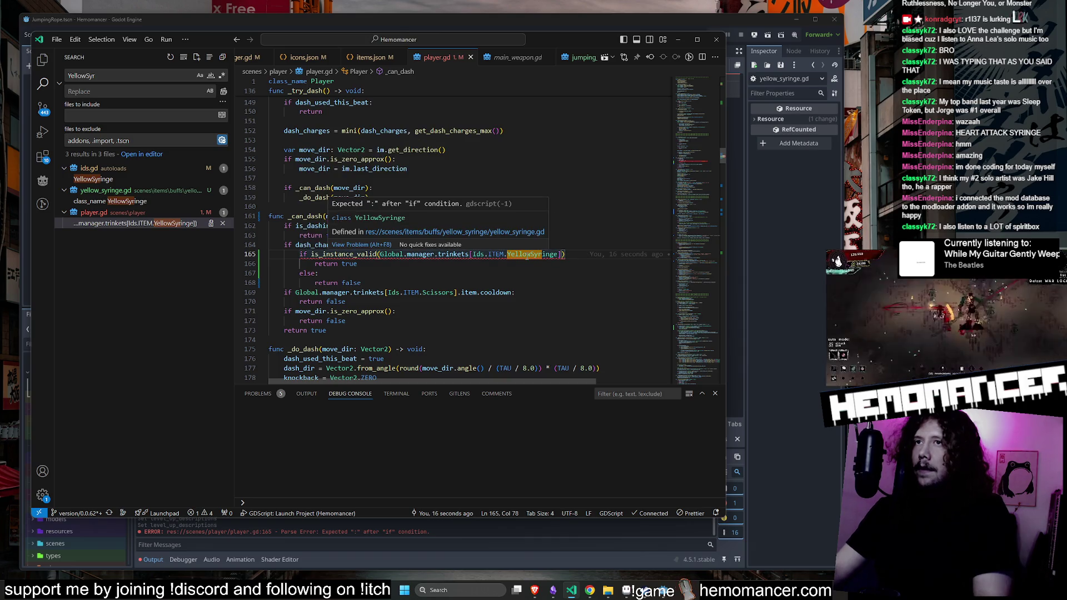
pyautogui.moveTo(499, 254)
pyautogui.write(':')
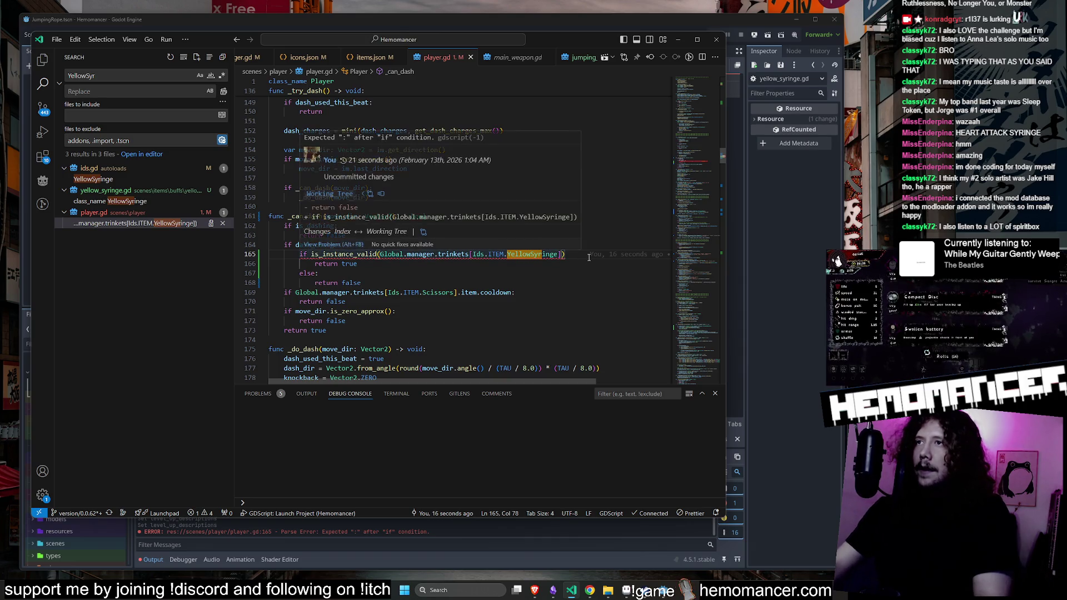
pyautogui.press('Return')
pyautogui.press('Return')
pyautogui.press('Return')
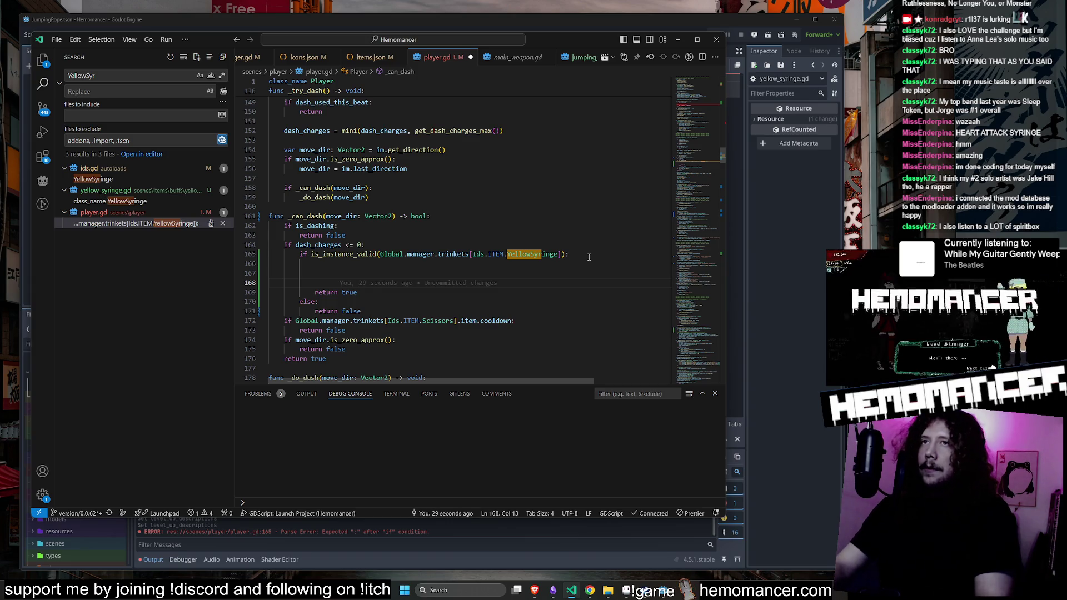
# Start a take_damage call on the empty line inside the YellowSyringe branch
pyautogui.scroll(2, 343, 222)
pyautogui.scroll(4, 342, 222)
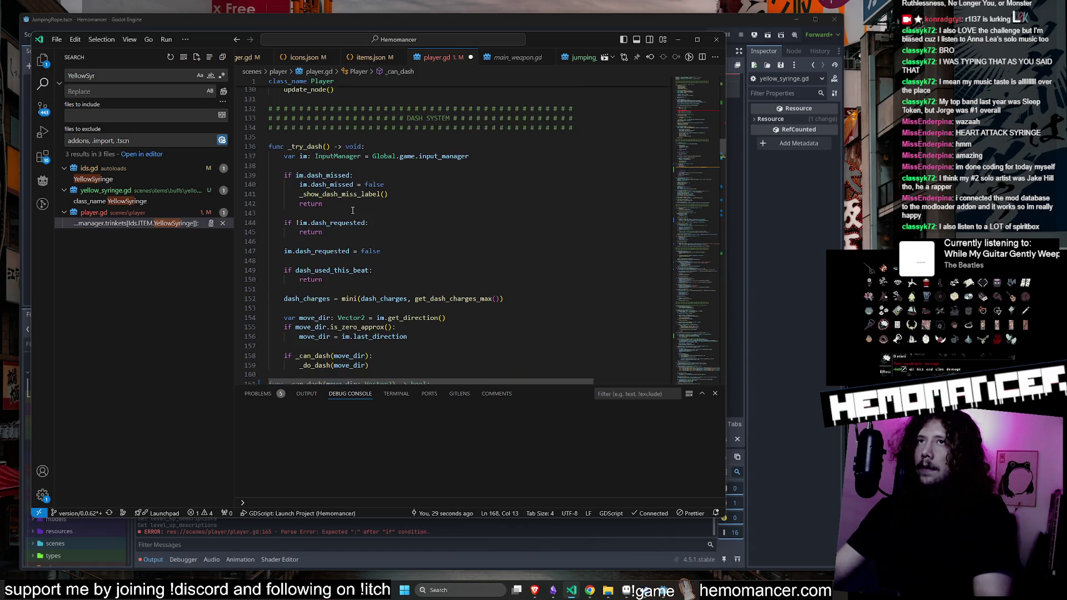
pyautogui.scroll(-3, 355, 207)
pyautogui.scroll(-4, 356, 209)
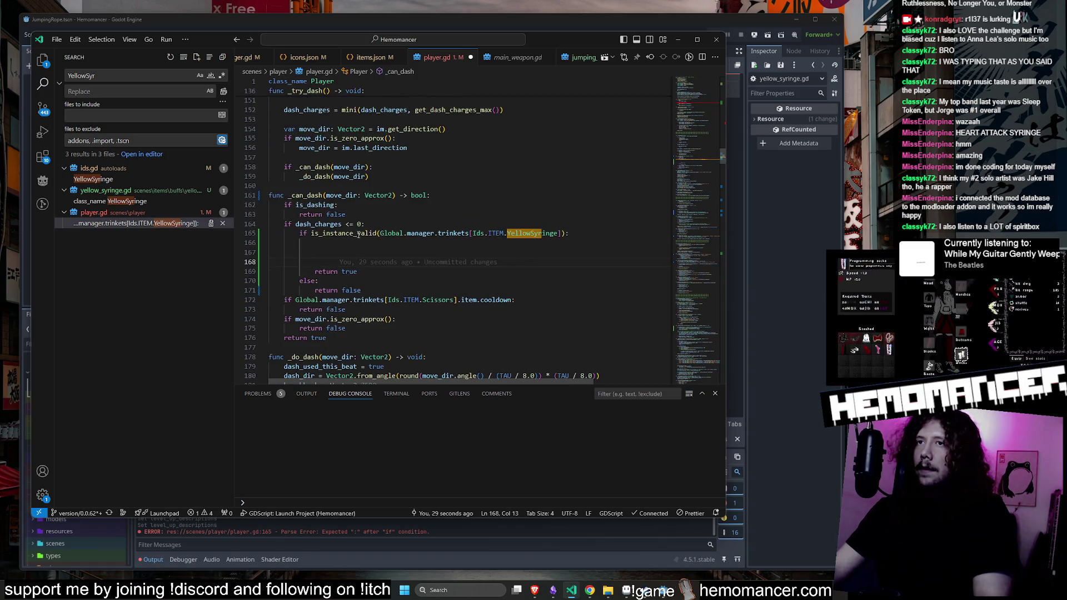
pyautogui.click(342, 247)
pyautogui.click(339, 253)
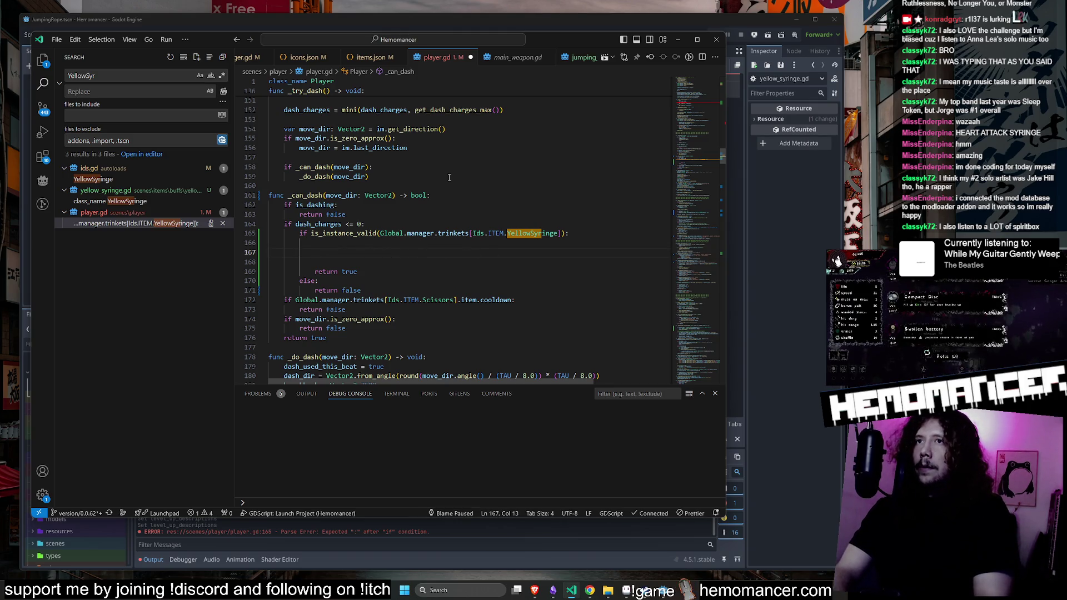
pyautogui.write('take_damage ')
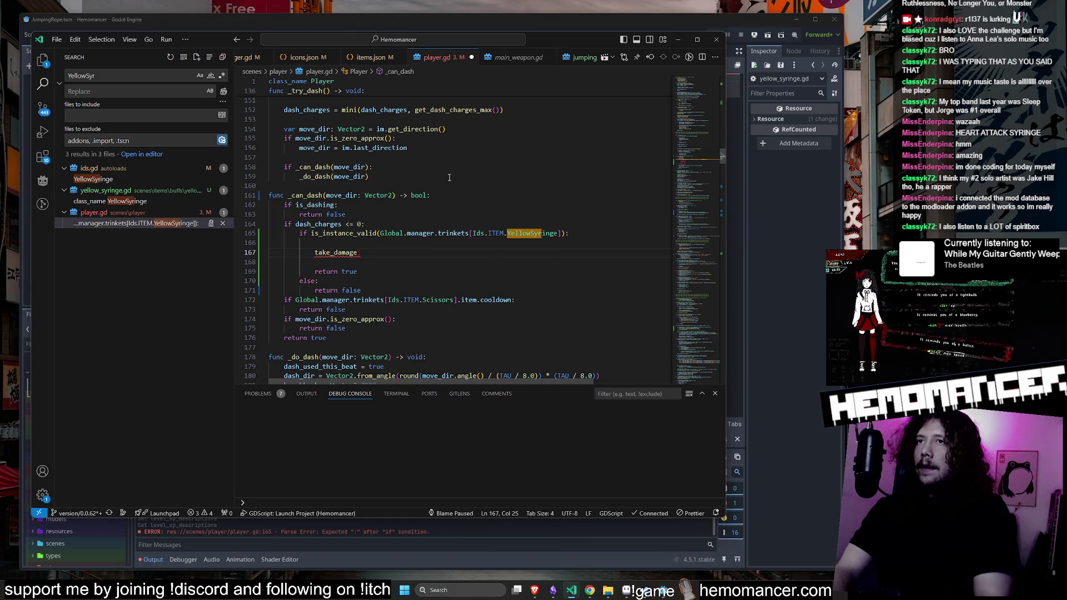
pyautogui.write(')')
# Declare var damage_from_dash assigned the YellowSyringe trinket lookup's .damage_taken
pyautogui.press('Up')
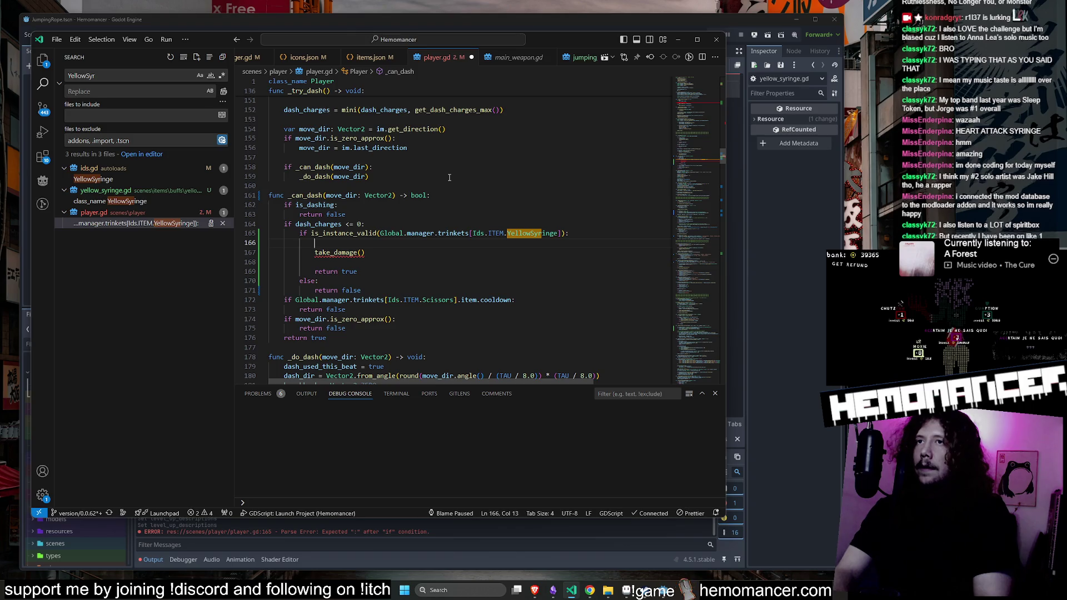
pyautogui.press('Return')
pyautogui.write('var ')
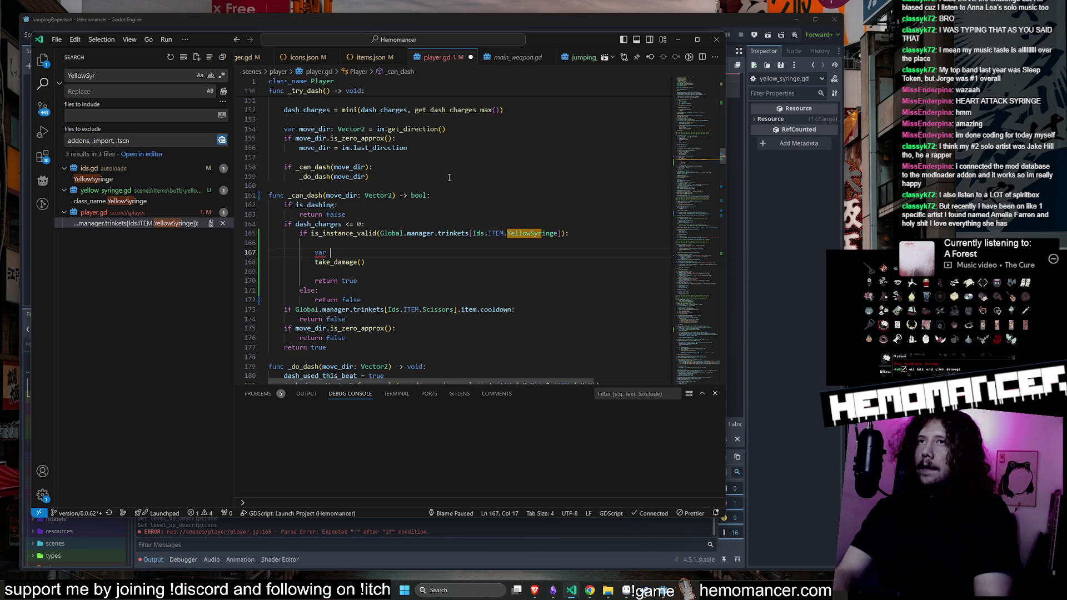
pyautogui.write('damage_from_dash = damage_taken')
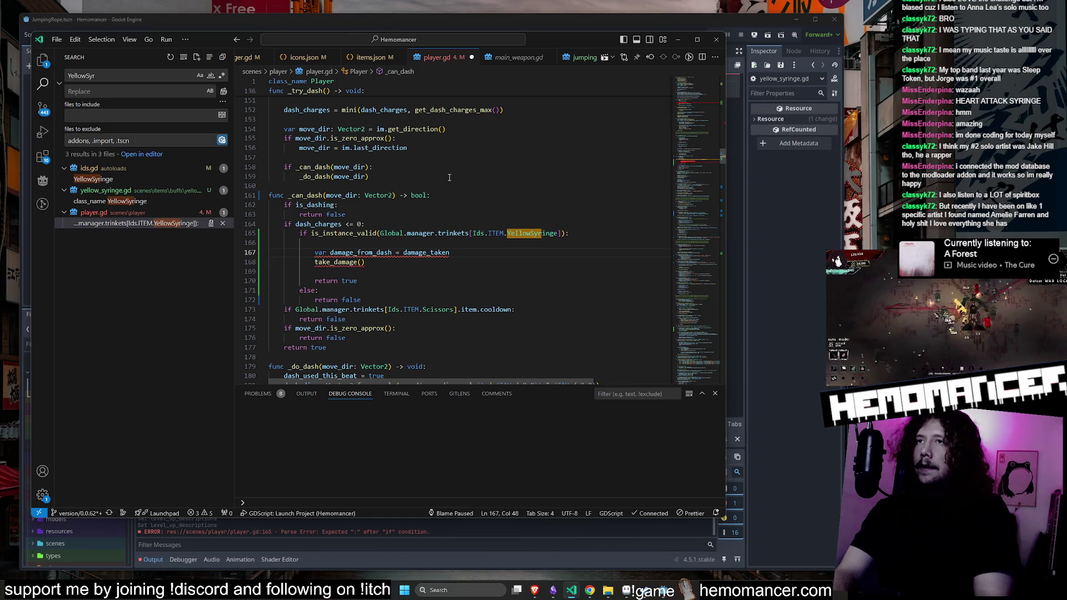
pyautogui.hotkey('ctrl', 'BackSpace')
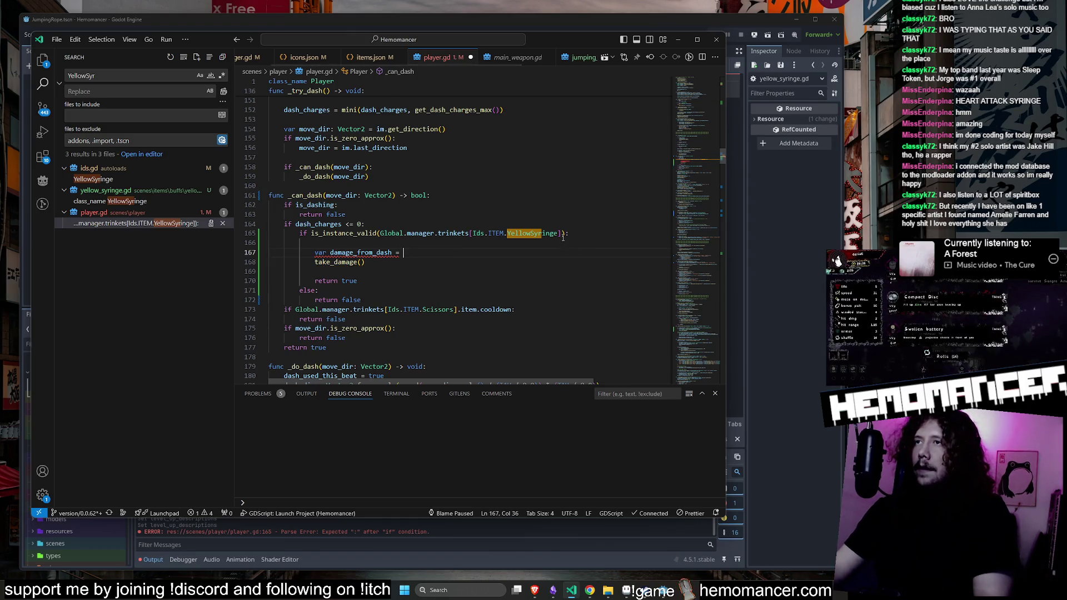
pyautogui.hotkey('ctrl', 'z')
pyautogui.moveTo(562, 233); pyautogui.dragTo(381, 233)
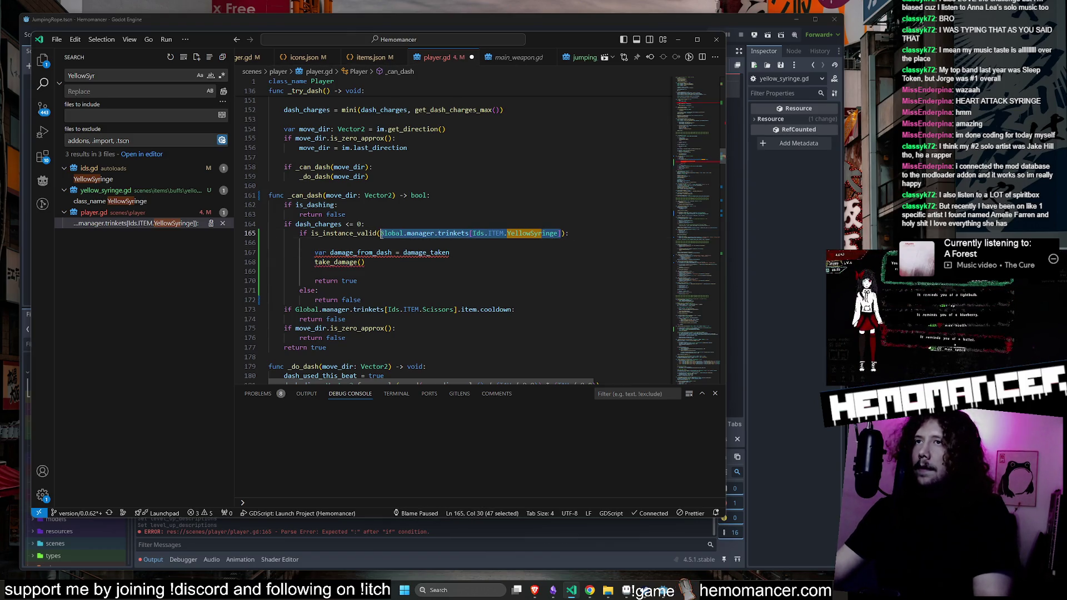
pyautogui.hotkey('ctrl', 'c')
pyautogui.click(403, 253)
pyautogui.hotkey('ctrl', 'v')
pyautogui.write('.')
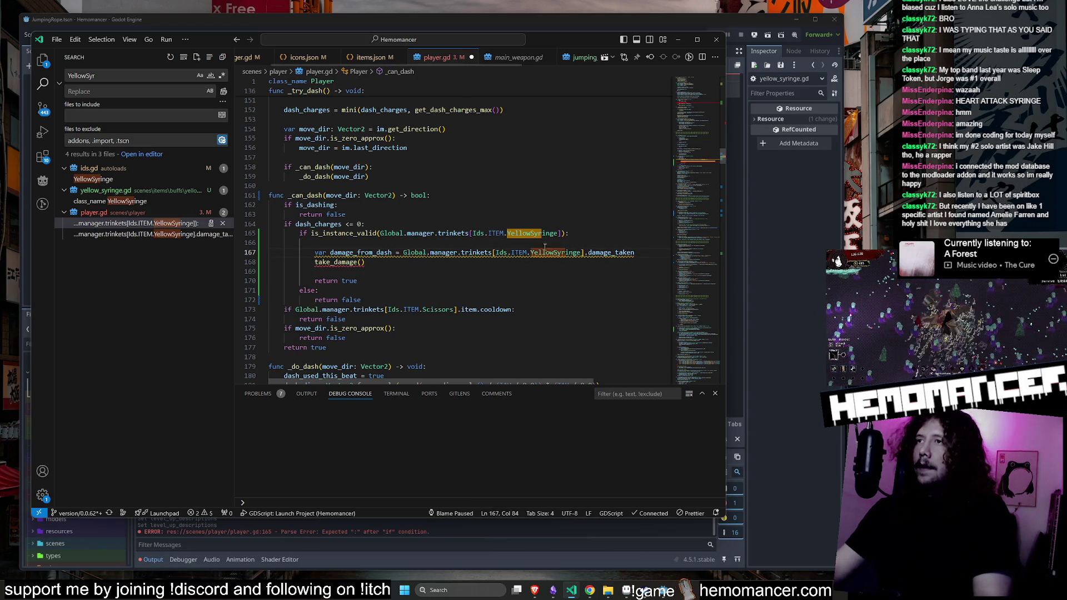
# Wrap the damage_taken value in Damage.new(...)
pyautogui.doubleClick(361, 252)
pyautogui.click(365, 262)
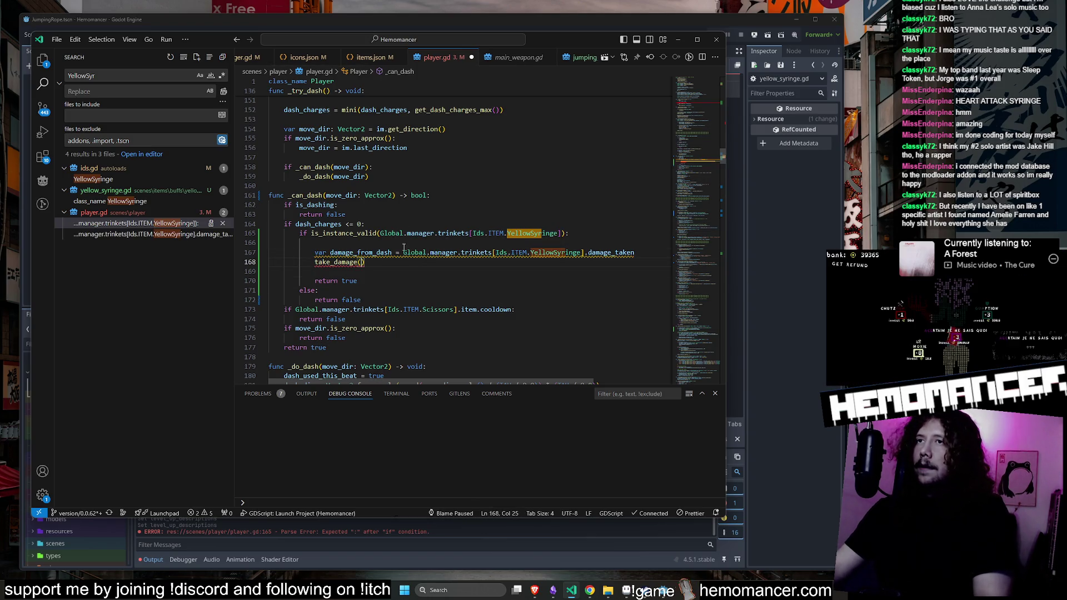
pyautogui.write('D')
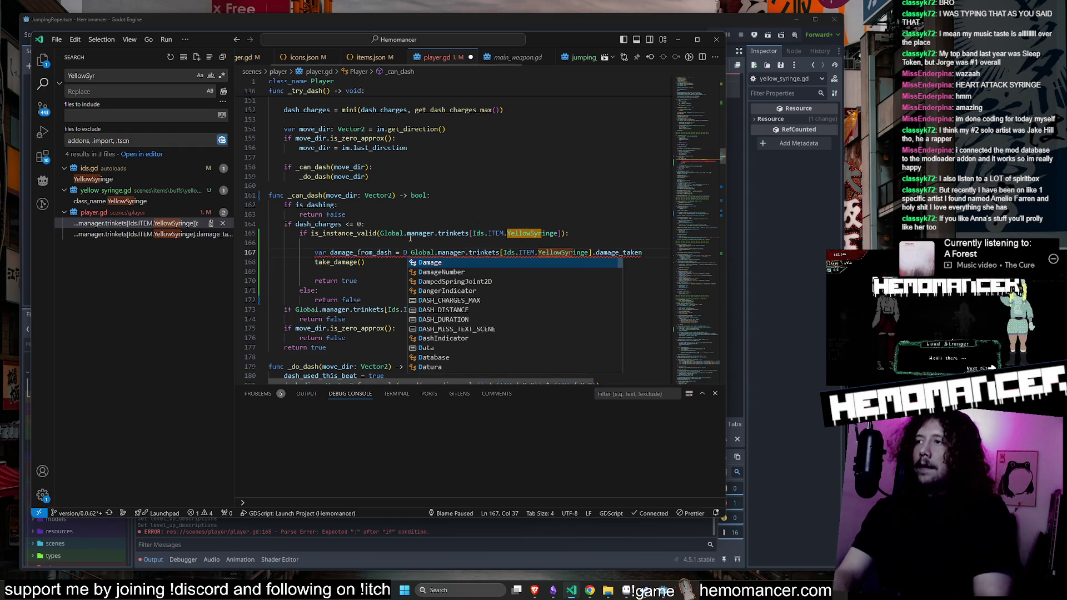
pyautogui.write('amage()')
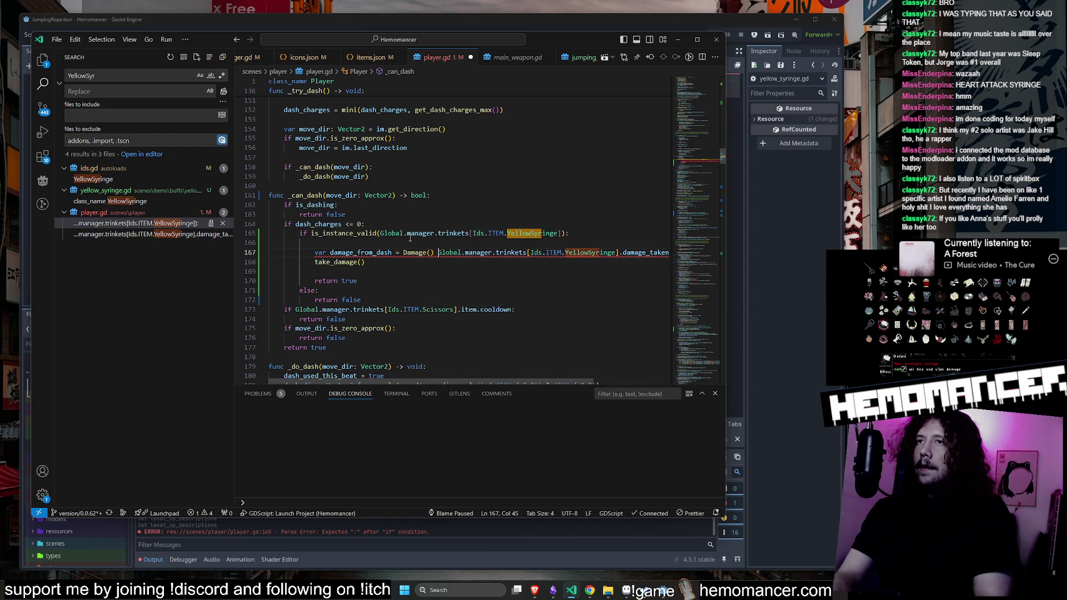
pyautogui.press('BackSpace')
pyautogui.press('End')
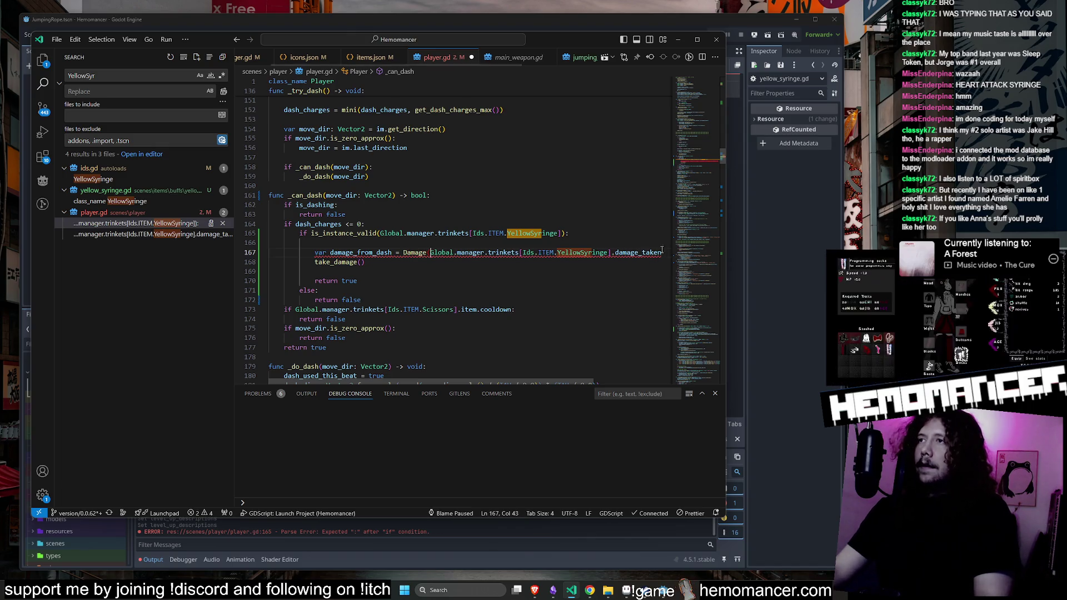
pyautogui.write(')')
pyautogui.click(429, 252)
pyautogui.press('BackSpace')
pyautogui.write('(')
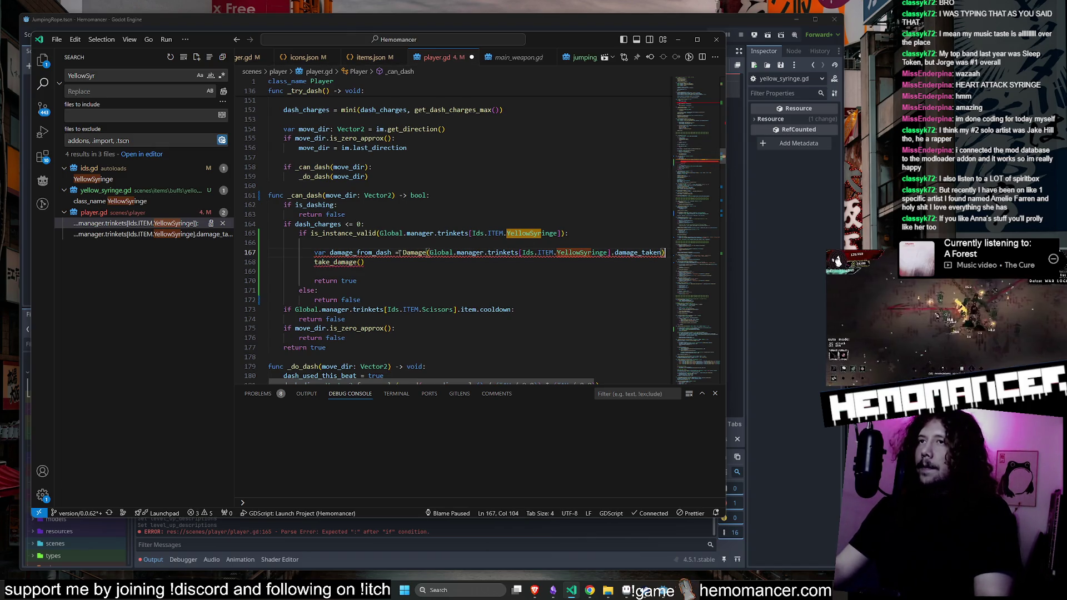
pyautogui.click(396, 253)
pyautogui.write('.new')
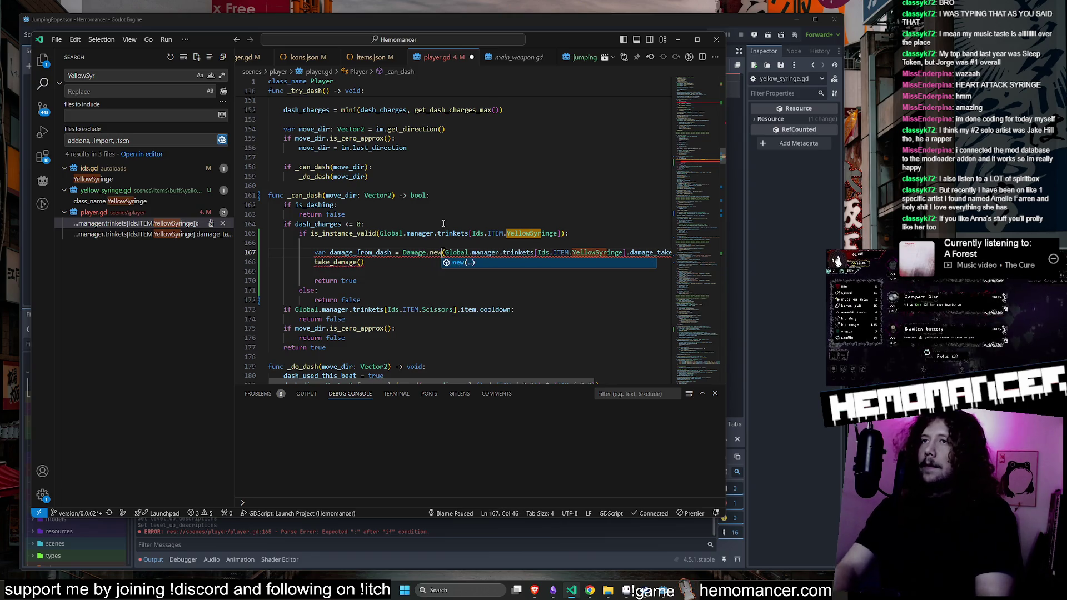
pyautogui.click(423, 310)
pyautogui.moveTo(452, 252)
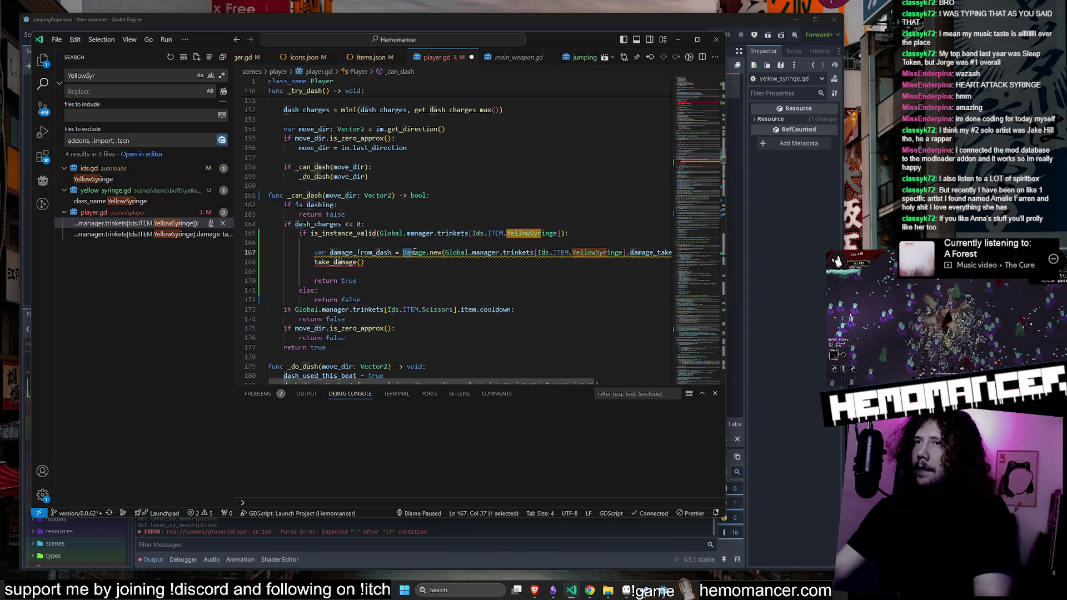
# Search the project for other Damage.new calls
pyautogui.moveTo(403, 253); pyautogui.dragTo(443, 252)
pyautogui.hotkey('ctrl', 'shift', 'f')
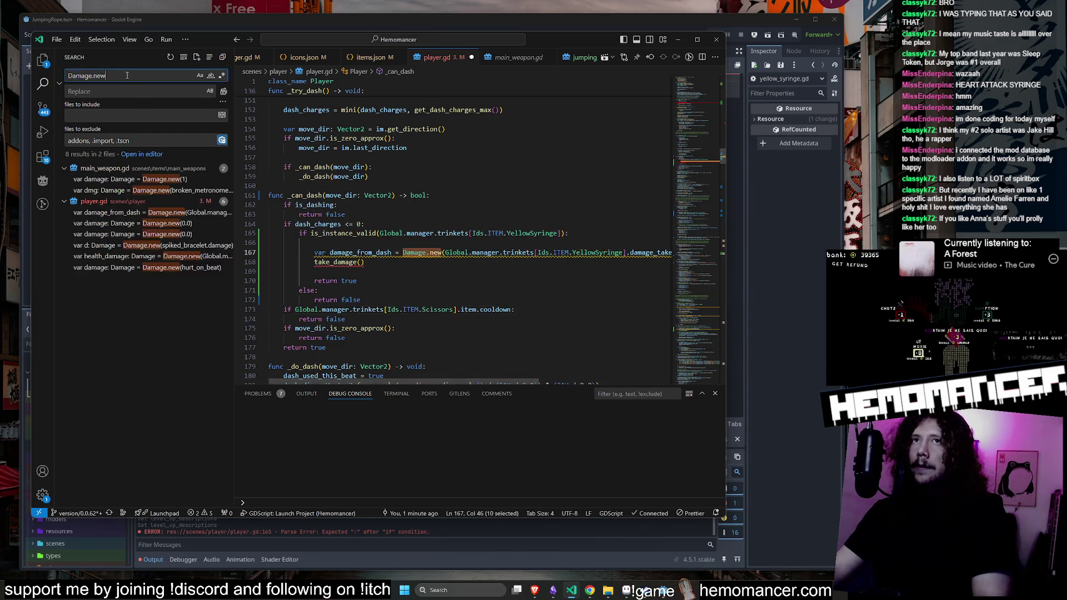
pyautogui.click(471, 272)
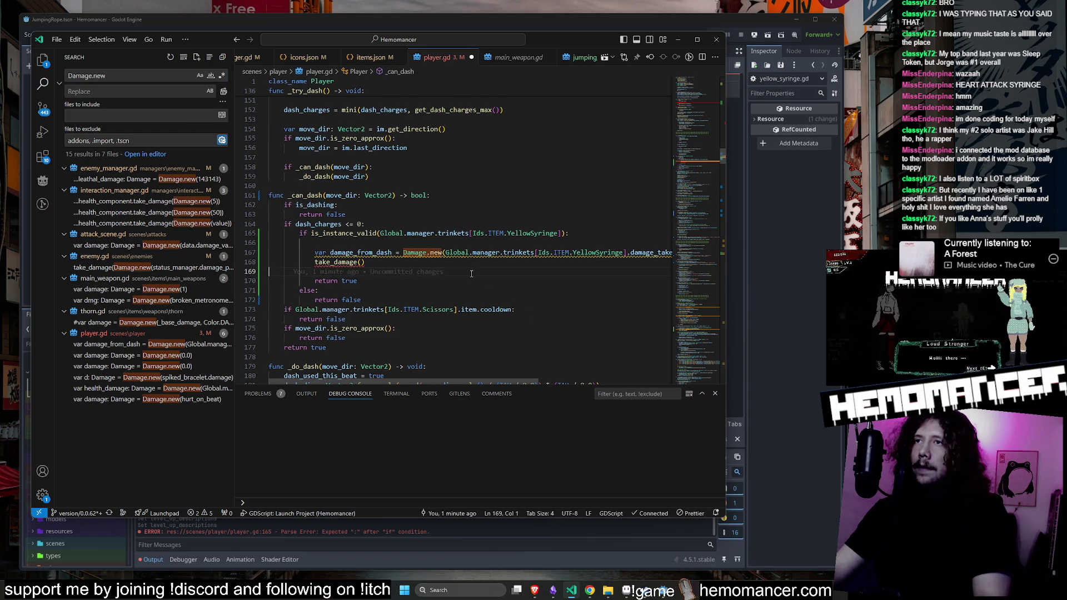
pyautogui.hscroll(3, 470, 272)
pyautogui.hscroll(-3, 470, 275)
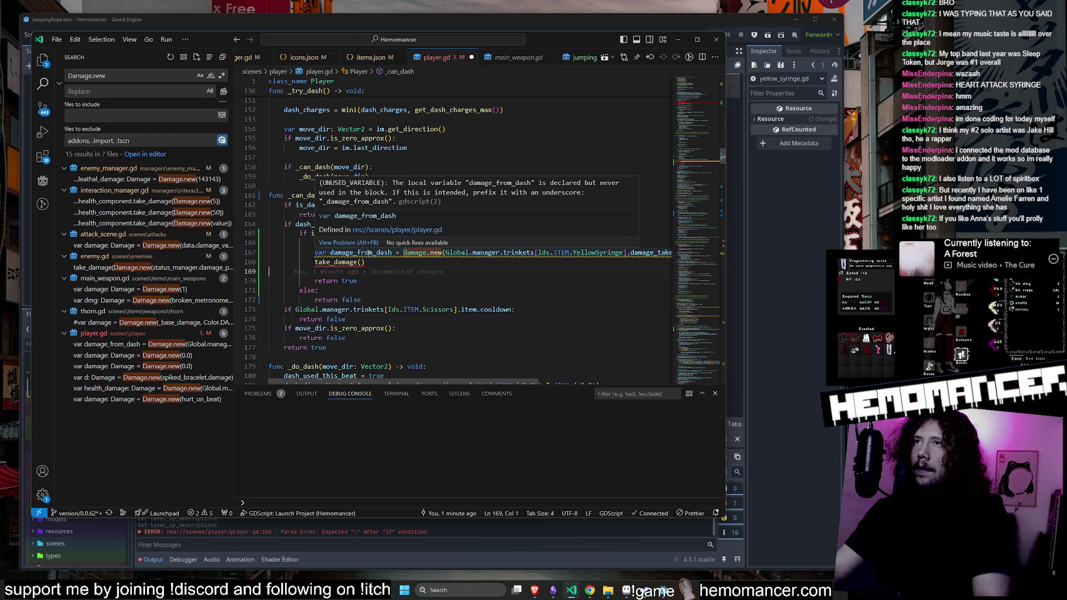
# Pass damage_from_dash as the take_damage() argument and save player.gd
pyautogui.doubleClick(369, 253)
pyautogui.hotkey('ctrl', 'c')
pyautogui.click(362, 262)
pyautogui.hotkey('ctrl', 'v')
pyautogui.hotkey('ctrl', 's')
# Delete the blank lines around the damage code and minimize VS Code
pyautogui.click(382, 246)
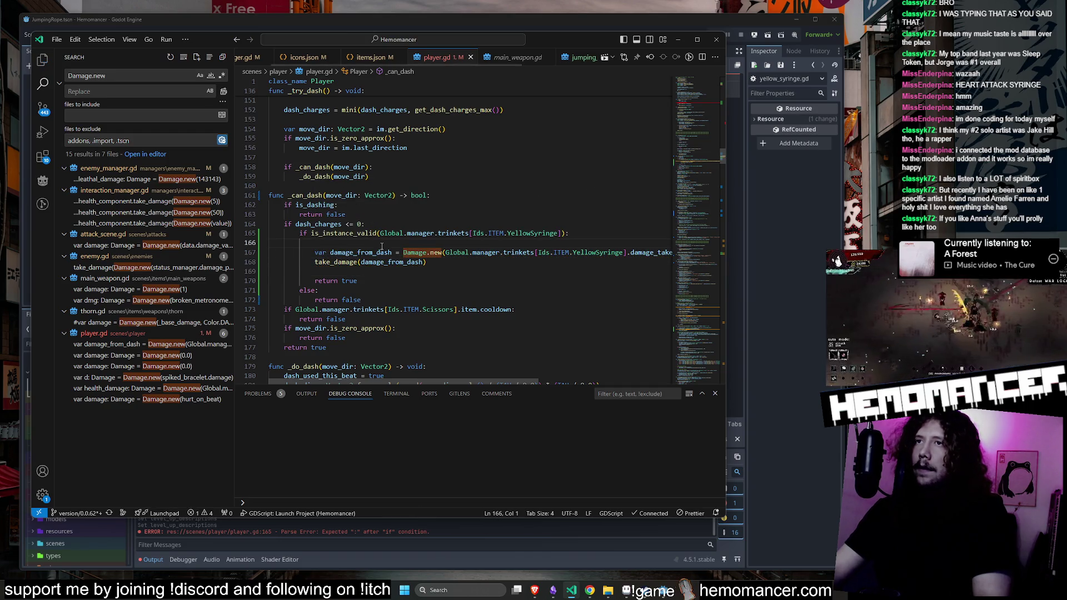
pyautogui.press('Delete')
pyautogui.press('Down')
pyautogui.press('Down')
pyautogui.press('Delete')
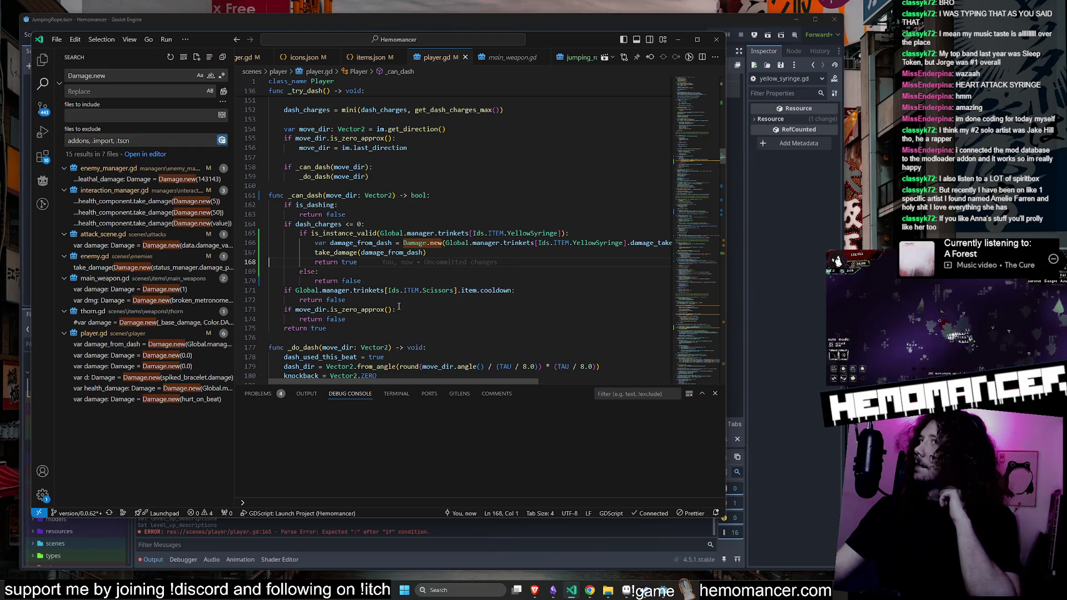
pyautogui.click(682, 42)
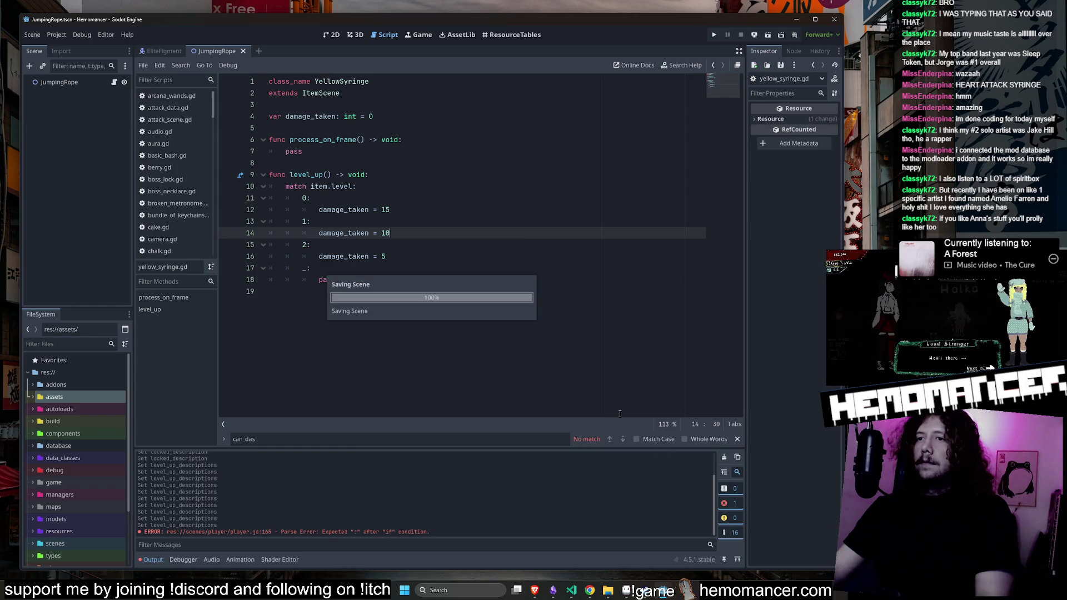
# Clear the Output log, run the Hemomancer project with F5, and enlarge the game window
pyautogui.click(724, 458)
pyautogui.press('F5')
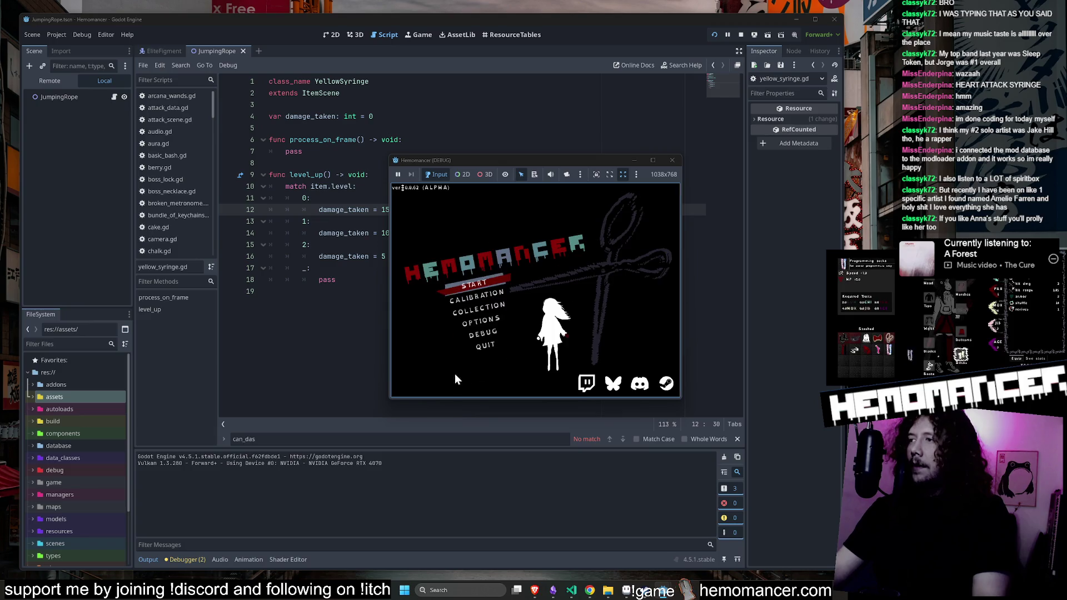
pyautogui.moveTo(389, 399); pyautogui.dragTo(271, 498)
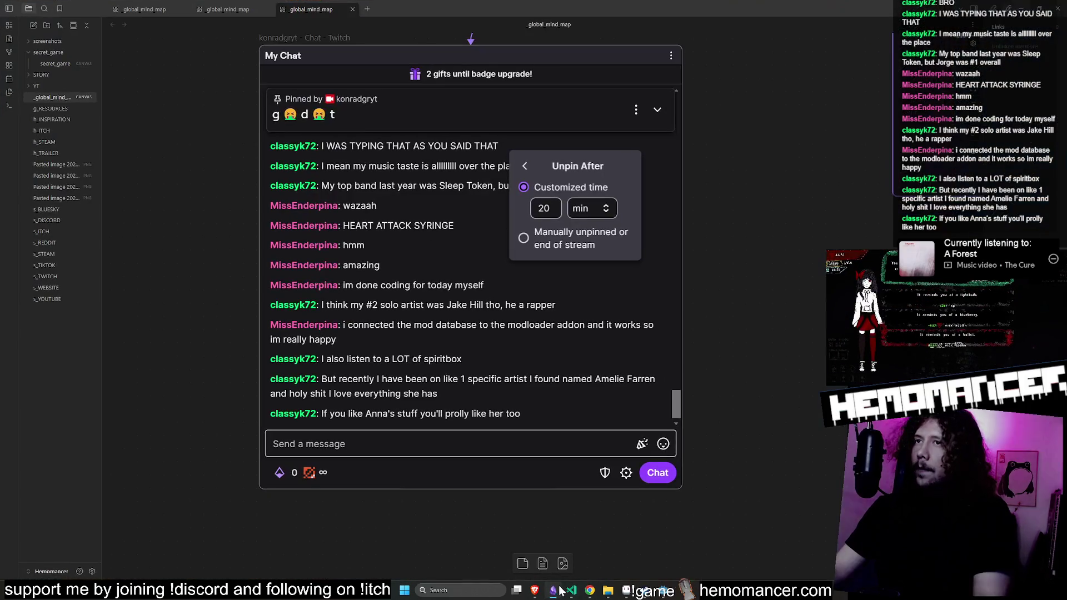
# Read a viewer's latest message in the Twitch chat window
pyautogui.moveTo(465, 391); pyautogui.dragTo(322, 380)
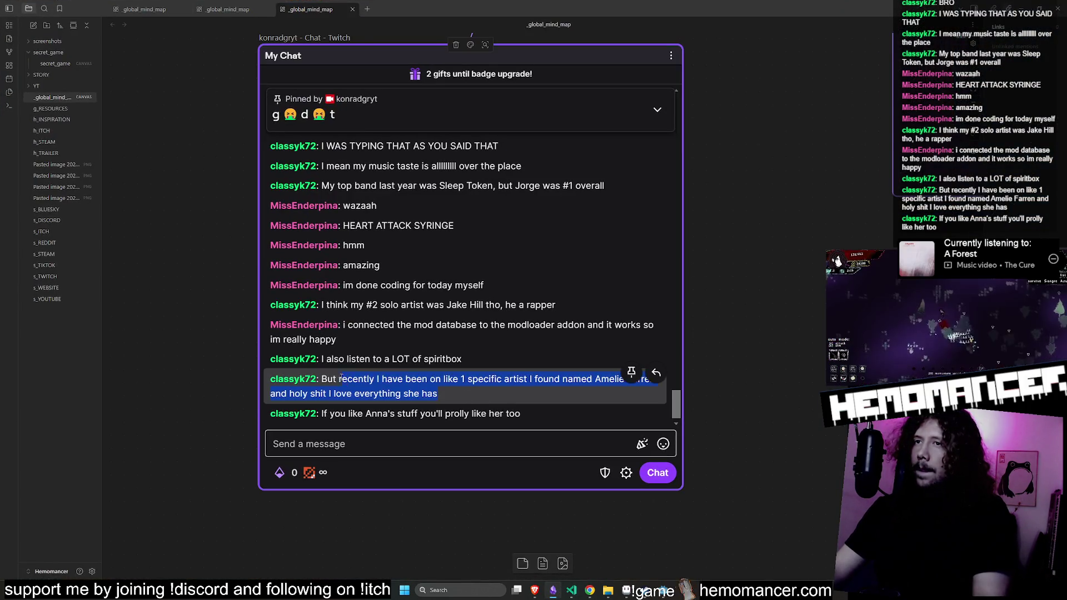
pyautogui.click(339, 384)
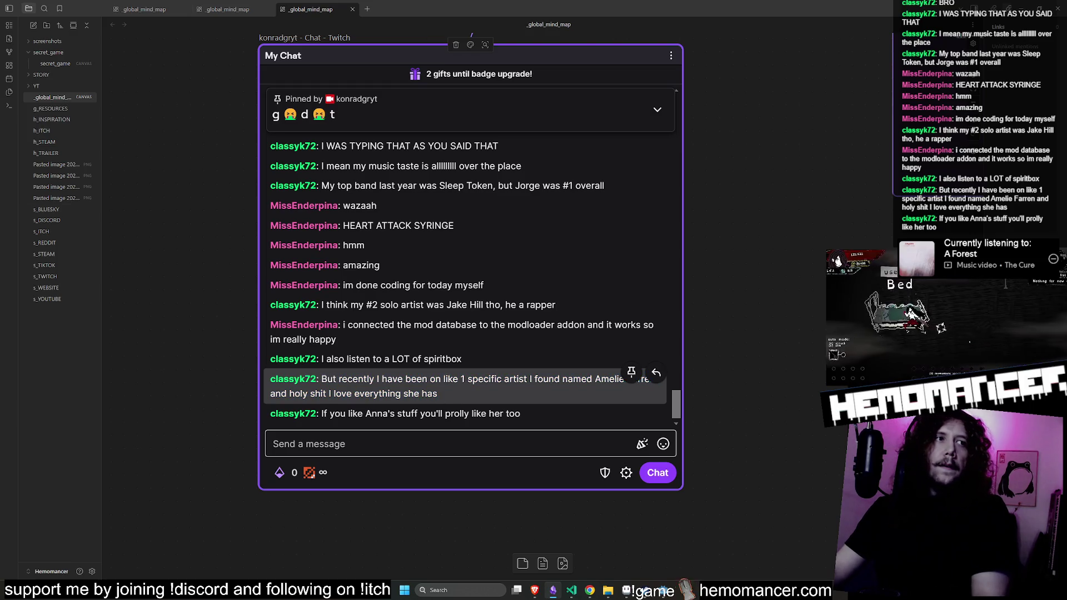
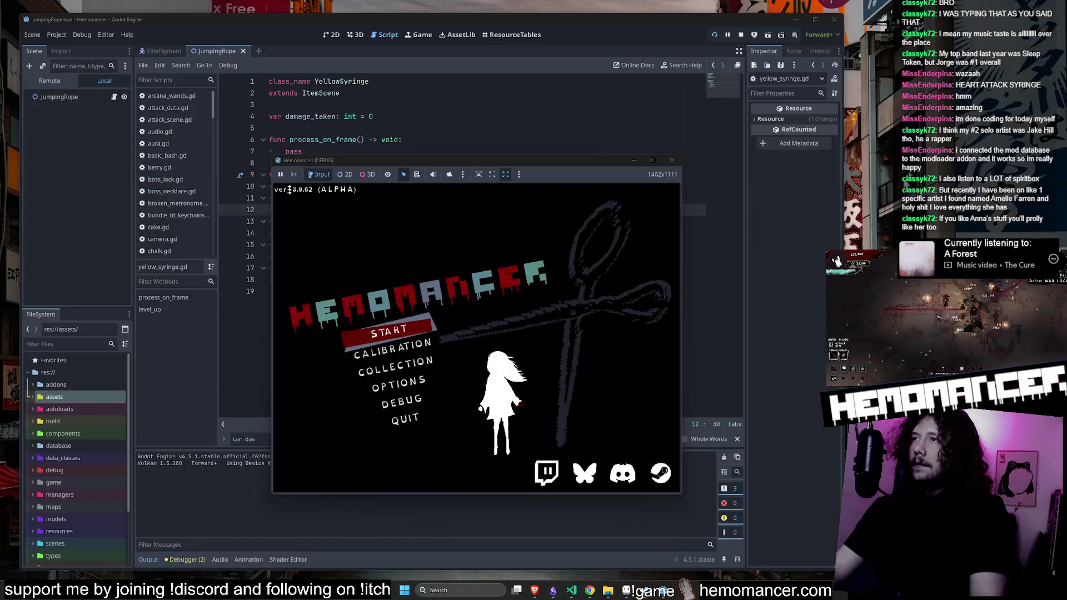
# Return from the mind-map notes to the running Hemomancer game and start it from the main menu
pyautogui.click(554, 591)
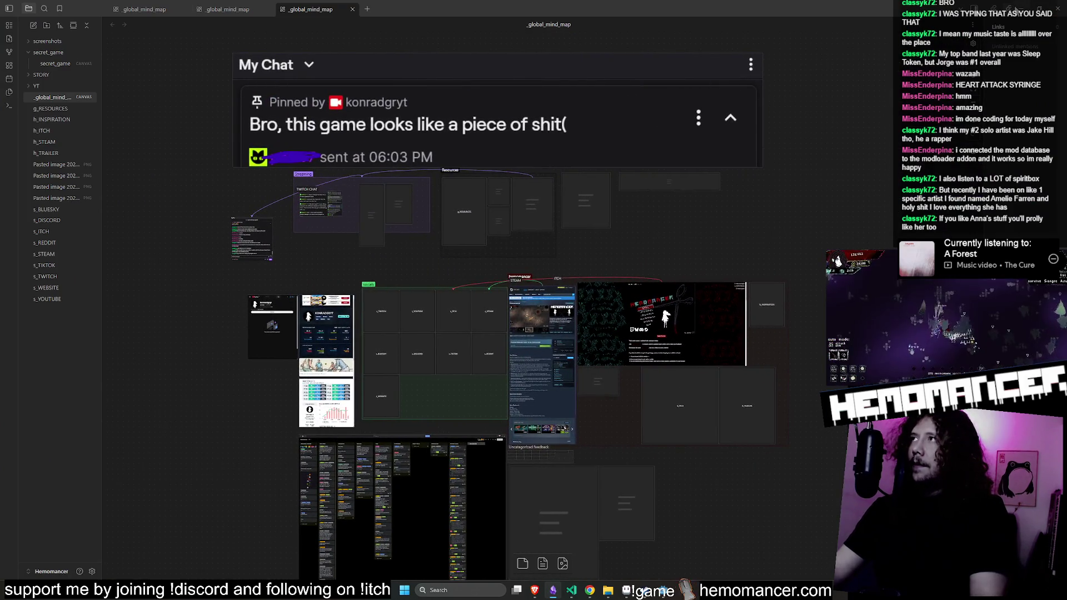
pyautogui.click(1015, 10)
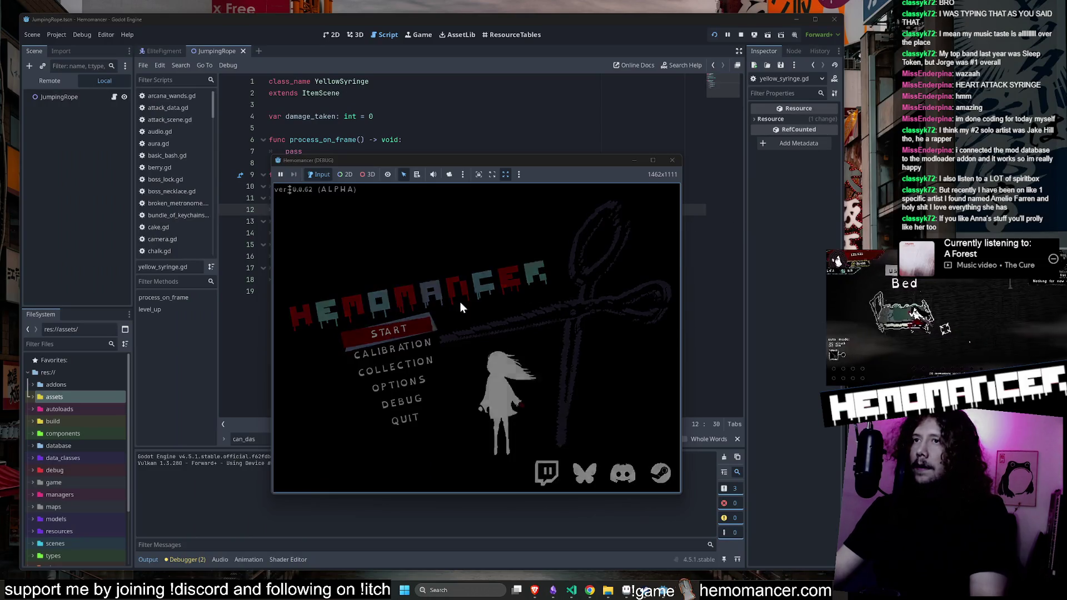
pyautogui.press('Return')
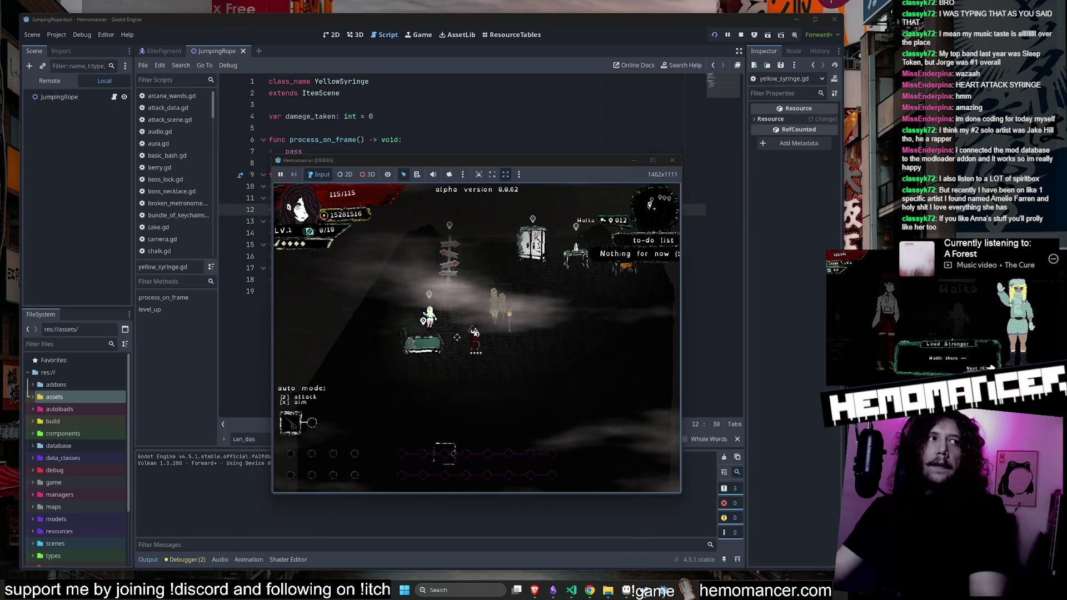
pyautogui.scroll(-2, 457, 338)
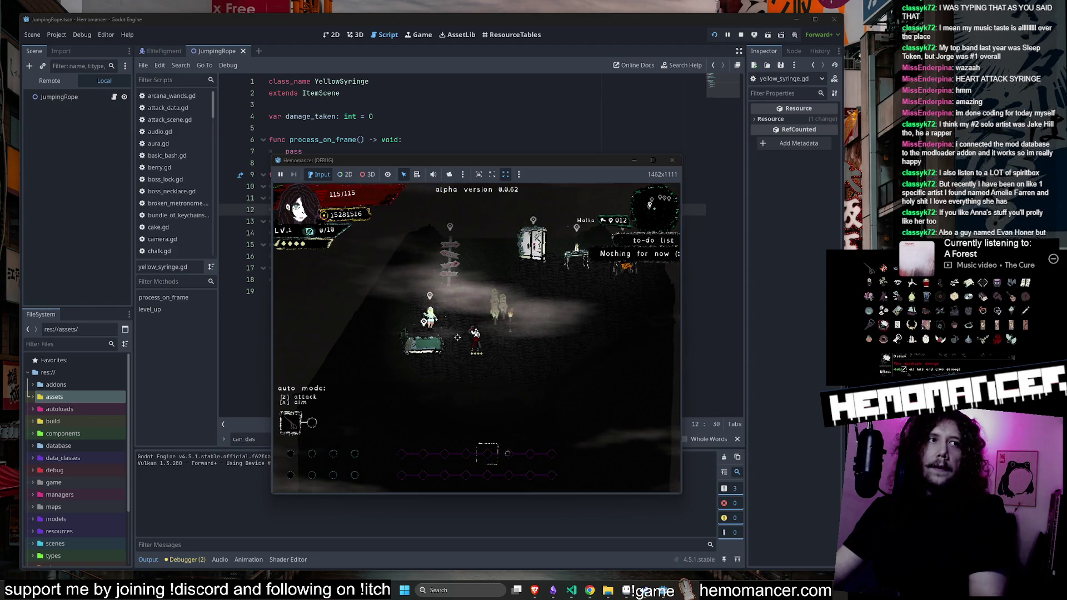
pyautogui.scroll(-3, 557, 244)
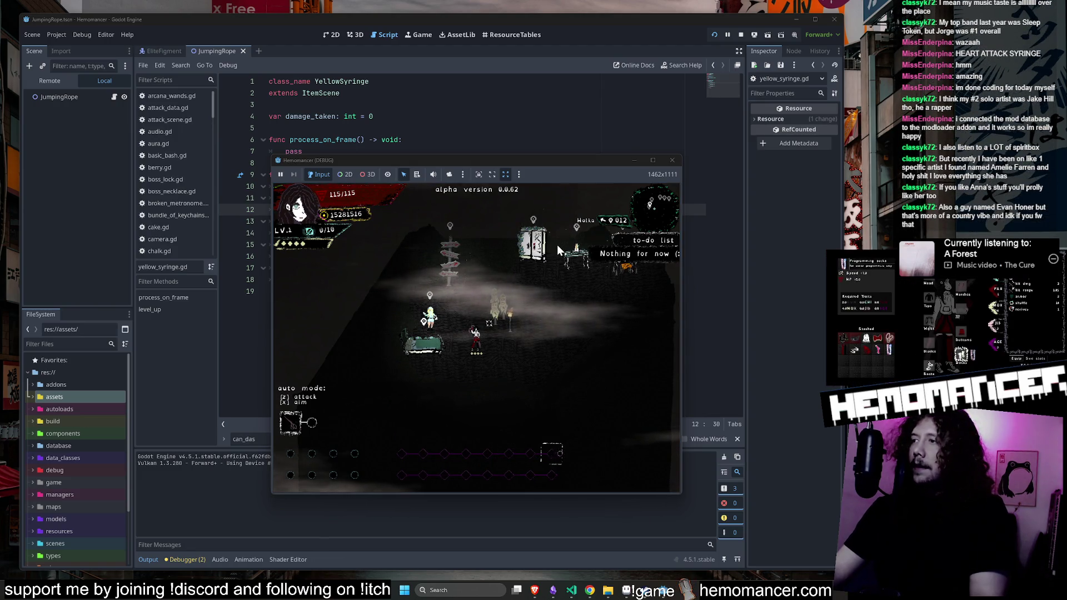
pyautogui.scroll(-2, 557, 245)
# Maximise the game, view the syringe trinket in the pause-menu Collection, then stop the run
pyautogui.click(653, 160)
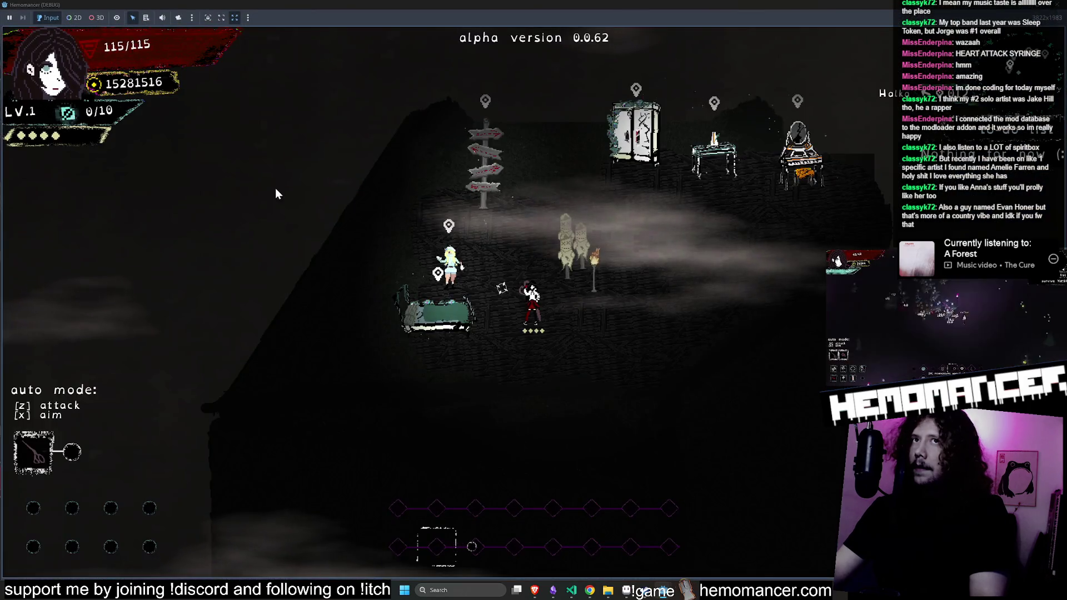
pyautogui.press('Escape')
pyautogui.click(411, 338)
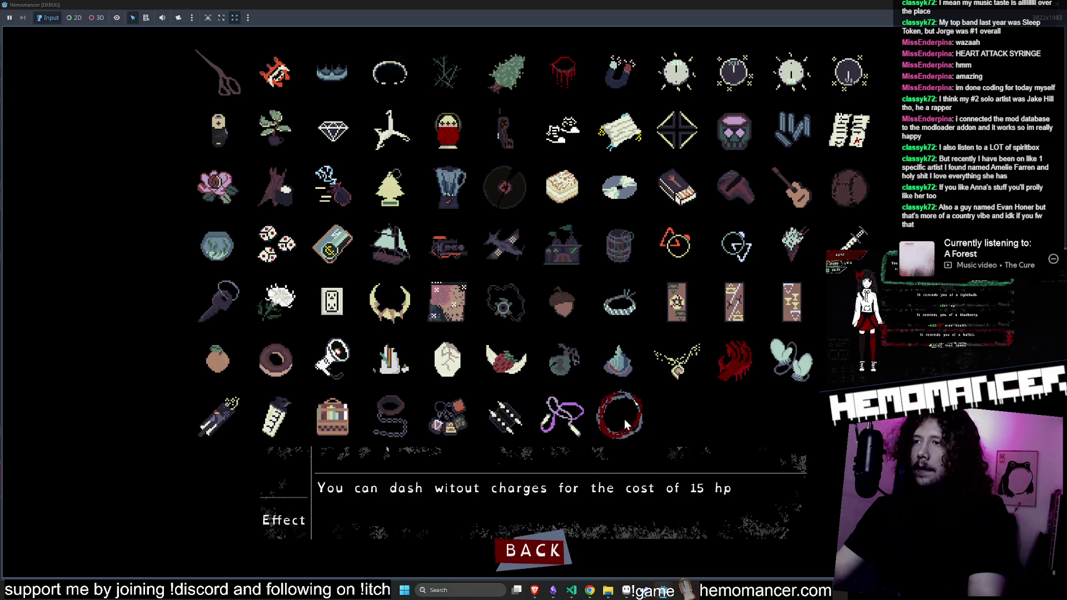
pyautogui.click(1058, 5)
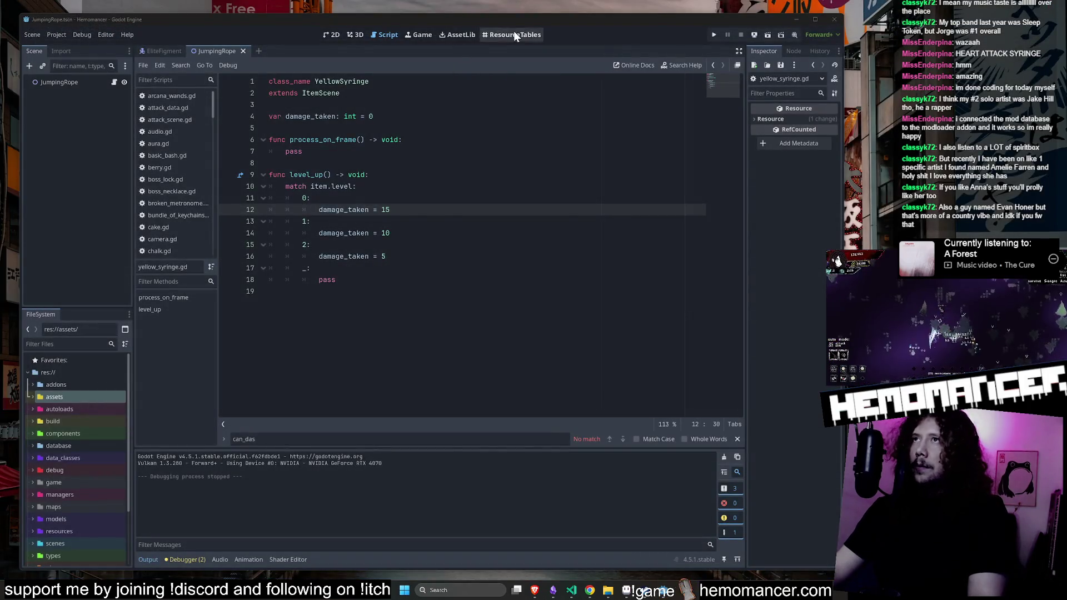
# Load the items folder into the resource table and sort it by Id, newest first
pyautogui.click(516, 36)
pyautogui.click(668, 79)
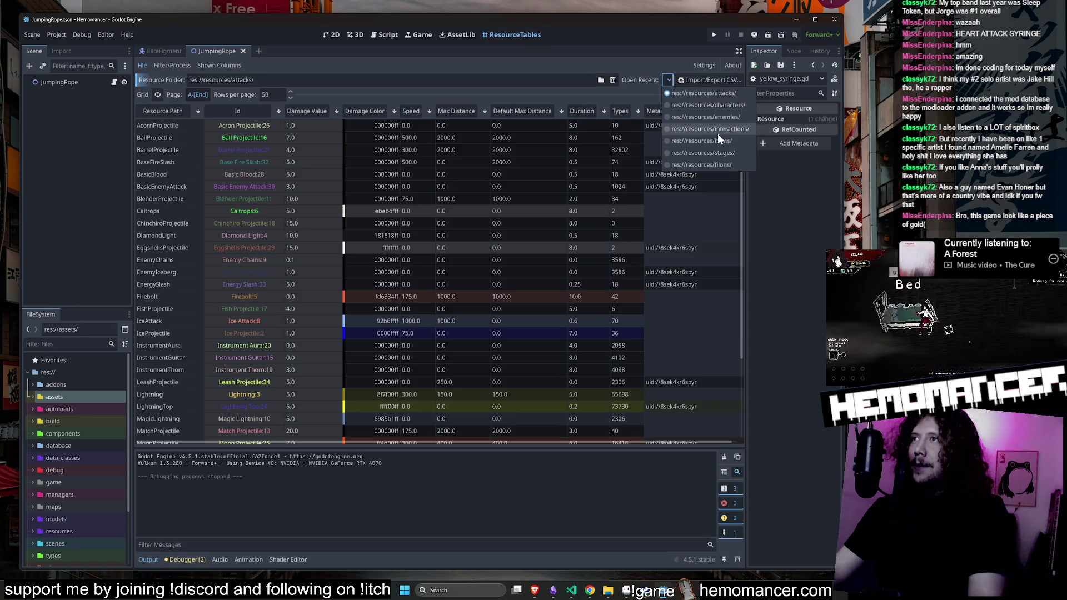
pyautogui.click(726, 141)
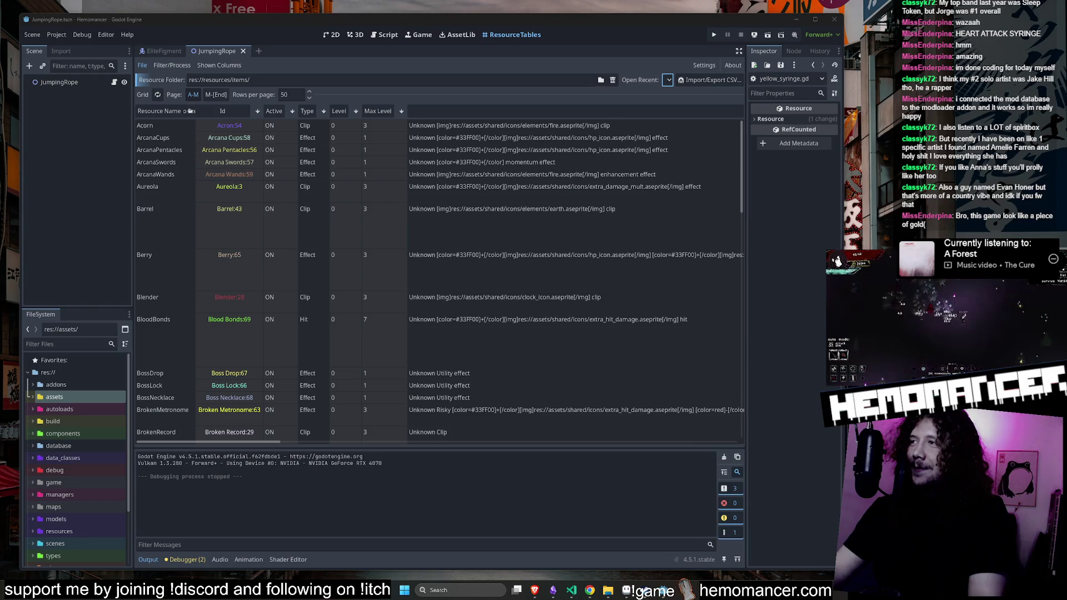
pyautogui.click(224, 109)
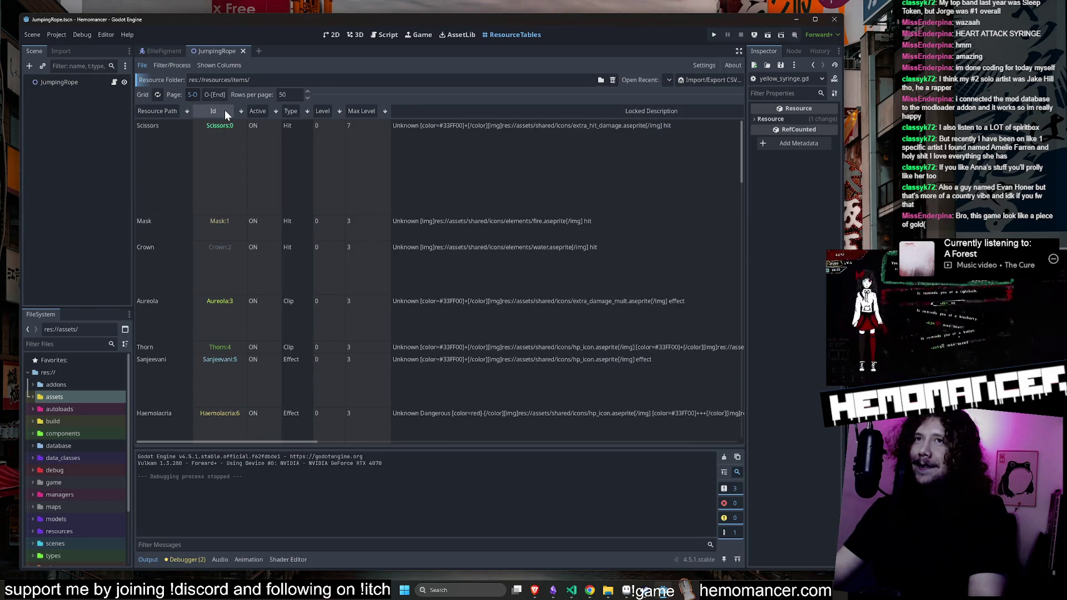
pyautogui.click(224, 109)
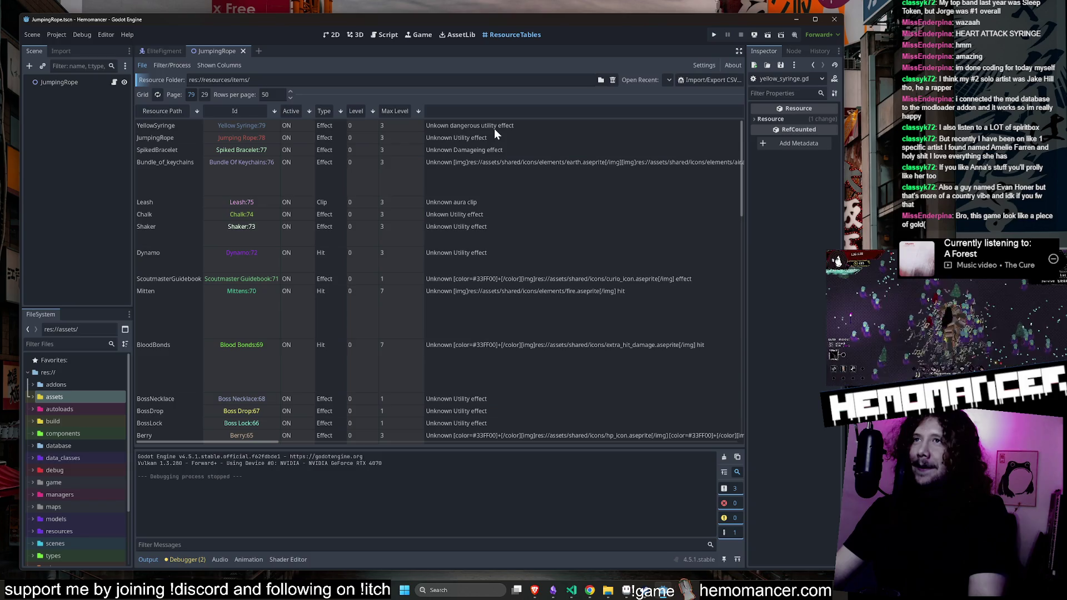
pyautogui.hscroll(10, 495, 128)
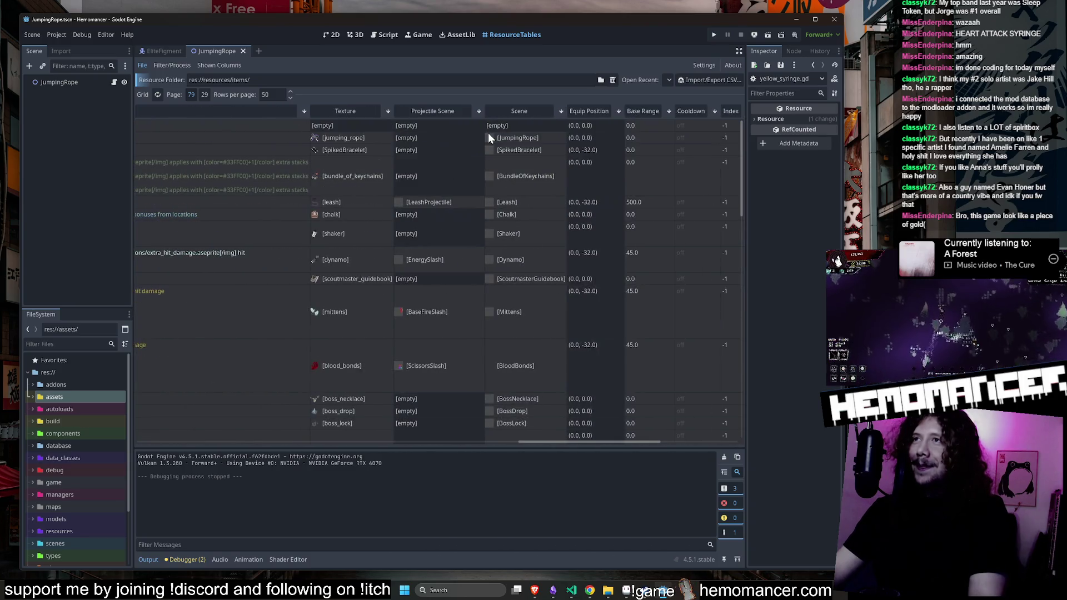
pyautogui.scroll(-3, 68, 399)
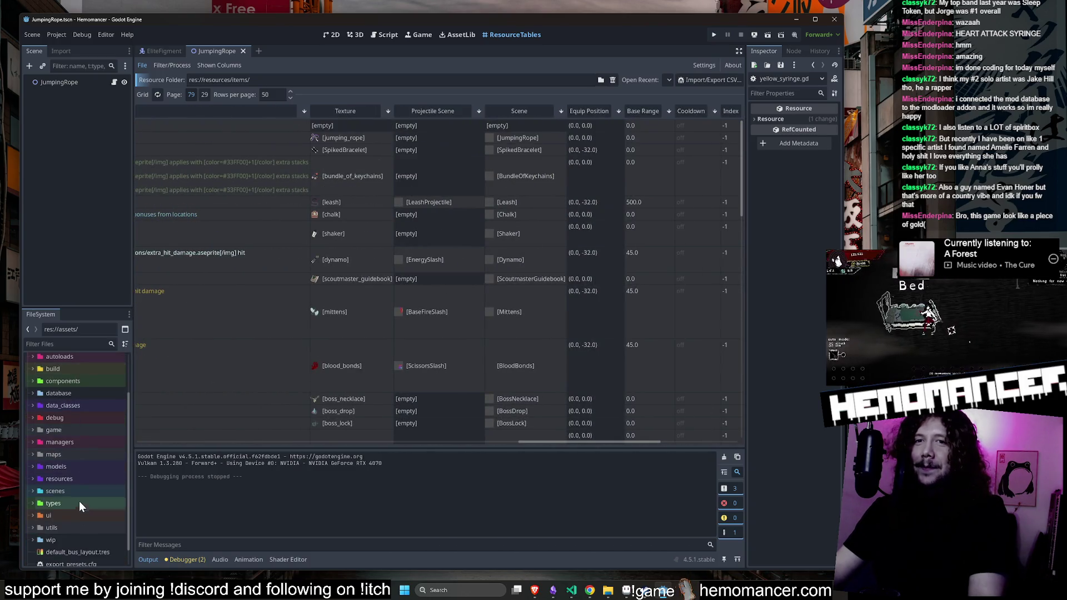
# Expand the scenes, items and buffs folders in the FileSystem dock
pyautogui.doubleClick(78, 489)
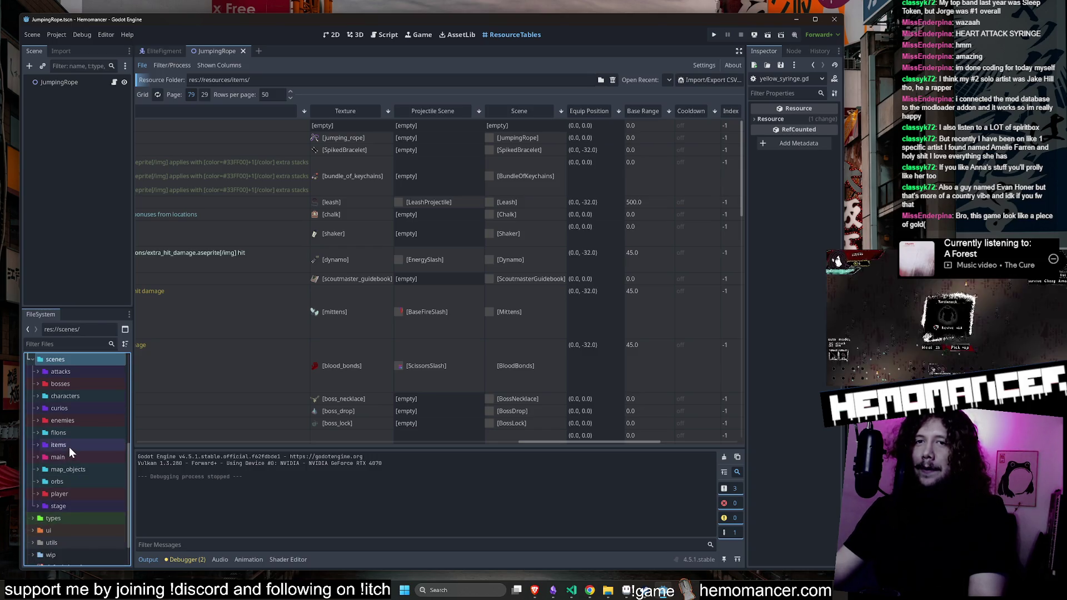
pyautogui.doubleClick(68, 446)
pyautogui.doubleClick(77, 457)
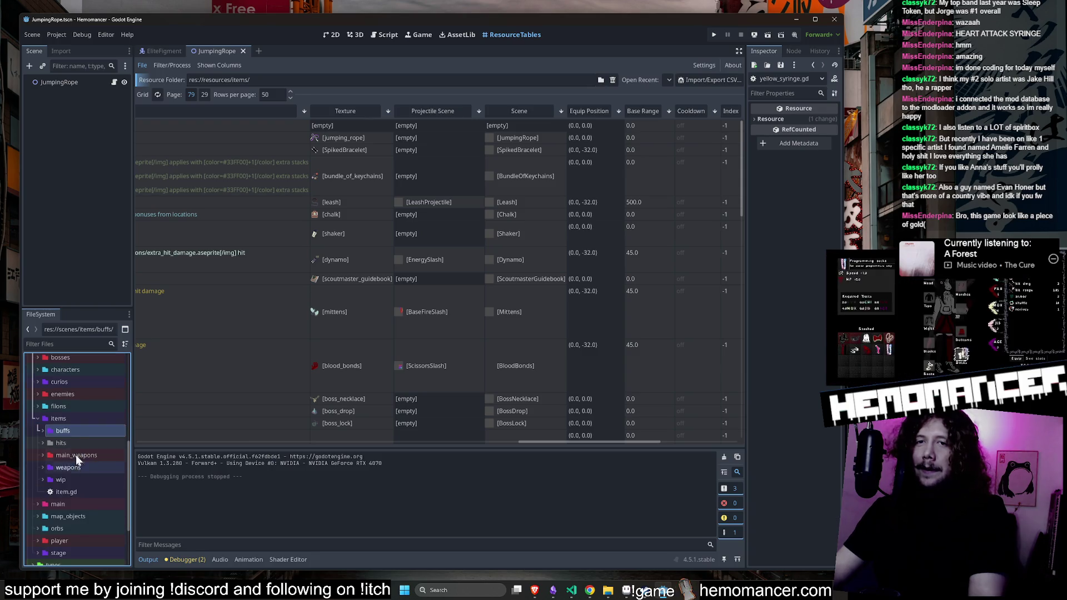
pyautogui.scroll(-5, 83, 439)
pyautogui.scroll(-5, 87, 440)
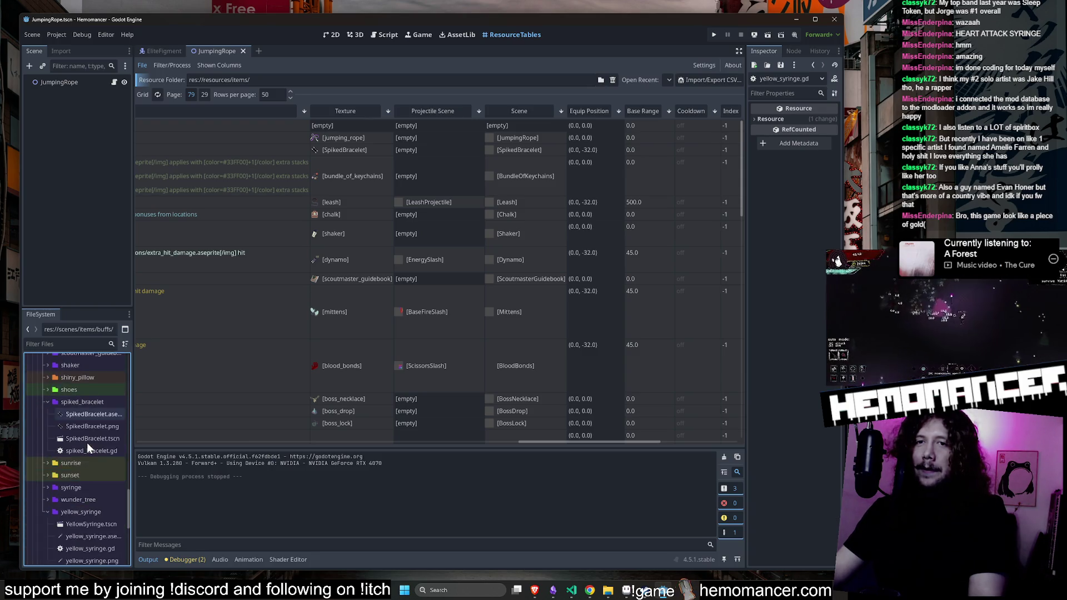
pyautogui.scroll(-4, 83, 456)
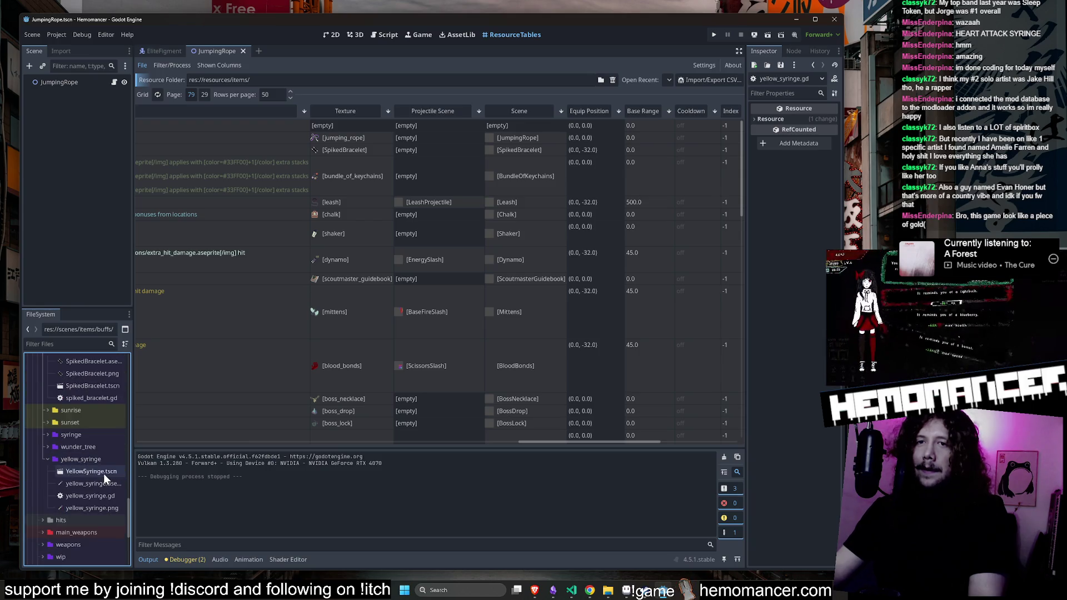
# Assign YellowSyringe.tscn as the item's scene and yellow_syringe.png as its texture
pyautogui.moveTo(104, 474)
pyautogui.mouseDown()
pyautogui.moveTo(130, 476)
pyautogui.moveTo(93, 503)
pyautogui.moveTo(92, 472)
pyautogui.moveTo(315, 148)
pyautogui.moveTo(285, 126)
pyautogui.mouseUp()
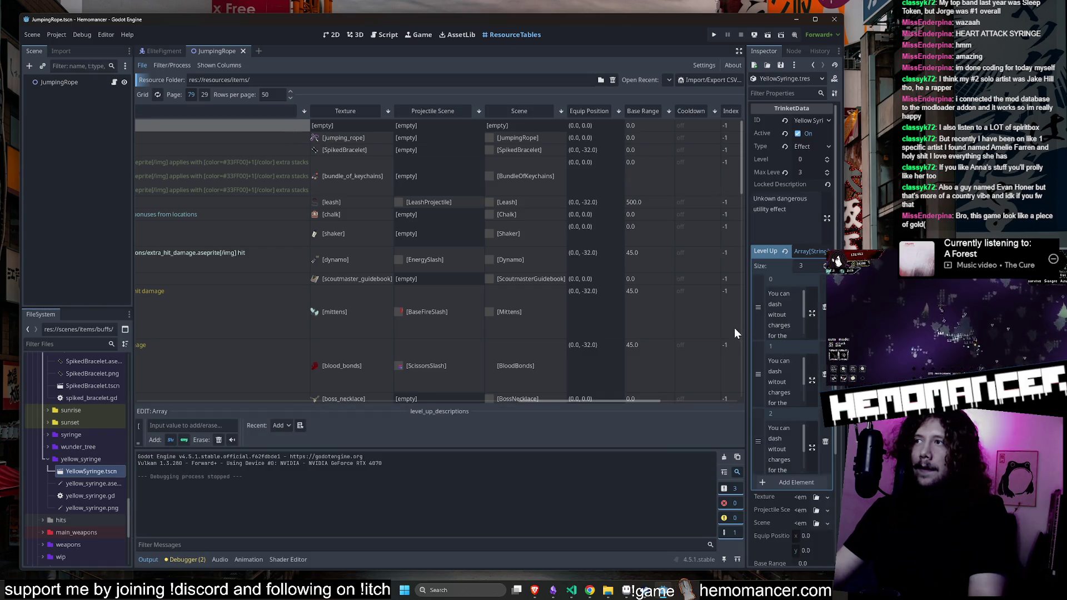
pyautogui.moveTo(745, 329)
pyautogui.mouseDown()
pyautogui.moveTo(579, 319)
pyautogui.moveTo(588, 327)
pyautogui.mouseUp()
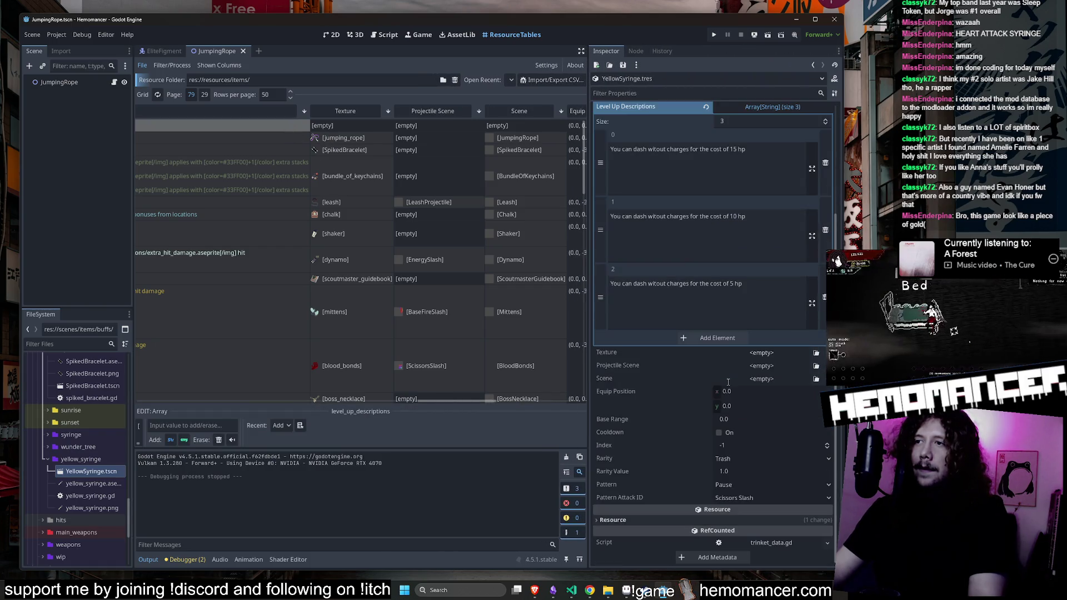
pyautogui.moveTo(85, 472)
pyautogui.mouseDown()
pyautogui.moveTo(762, 375)
pyautogui.moveTo(755, 379)
pyautogui.mouseUp()
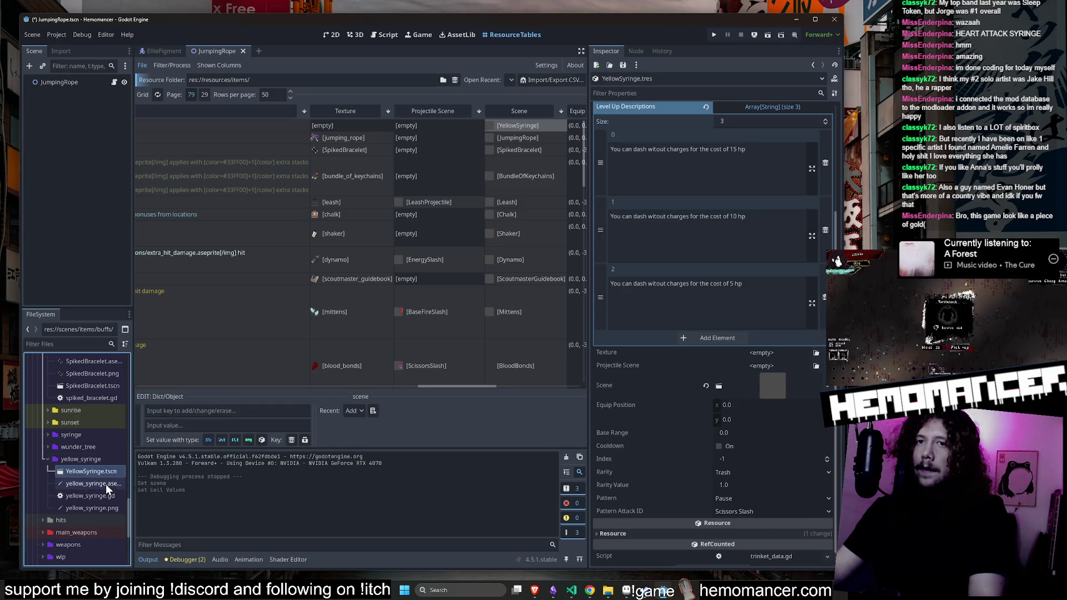
pyautogui.click(108, 508)
pyautogui.moveTo(749, 354); pyautogui.dragTo(749, 354)
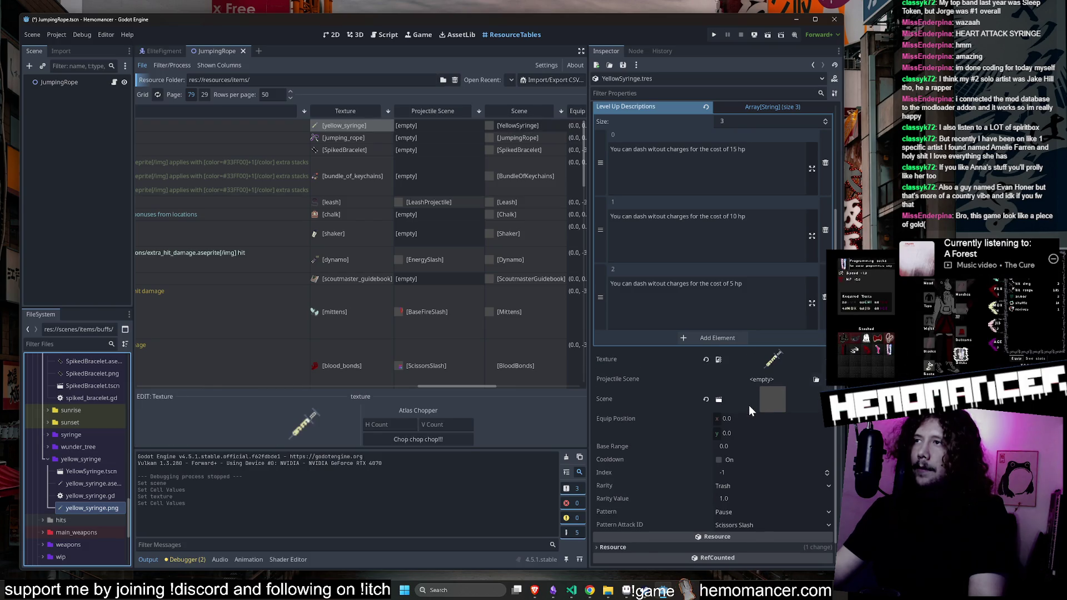
# Name the item resource 'Yellow Syringe', save with Ctrl+S, and run the project with F5
pyautogui.click(722, 244)
pyautogui.scroll(-1, 752, 420)
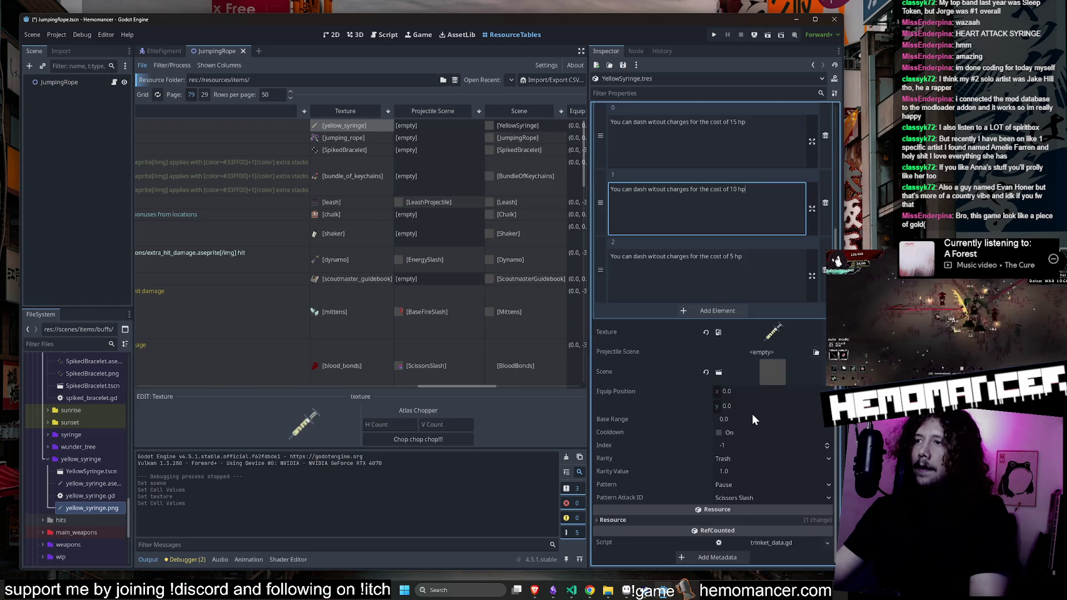
pyautogui.click(664, 522)
pyautogui.click(764, 519)
pyautogui.write('Yellow')
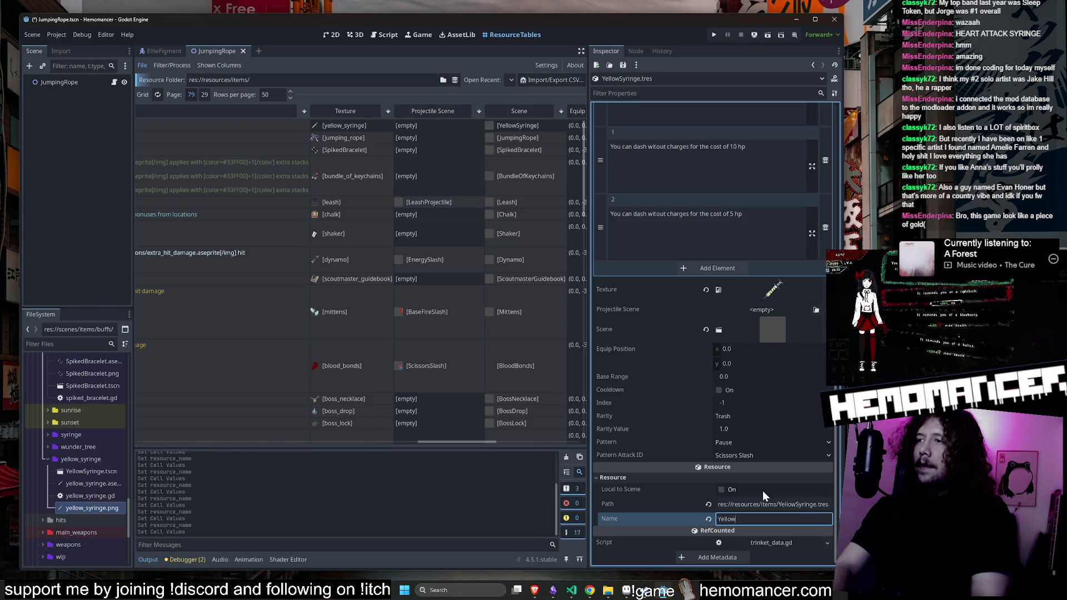
pyautogui.write(' Syringe')
pyautogui.hotkey('ctrl', 's')
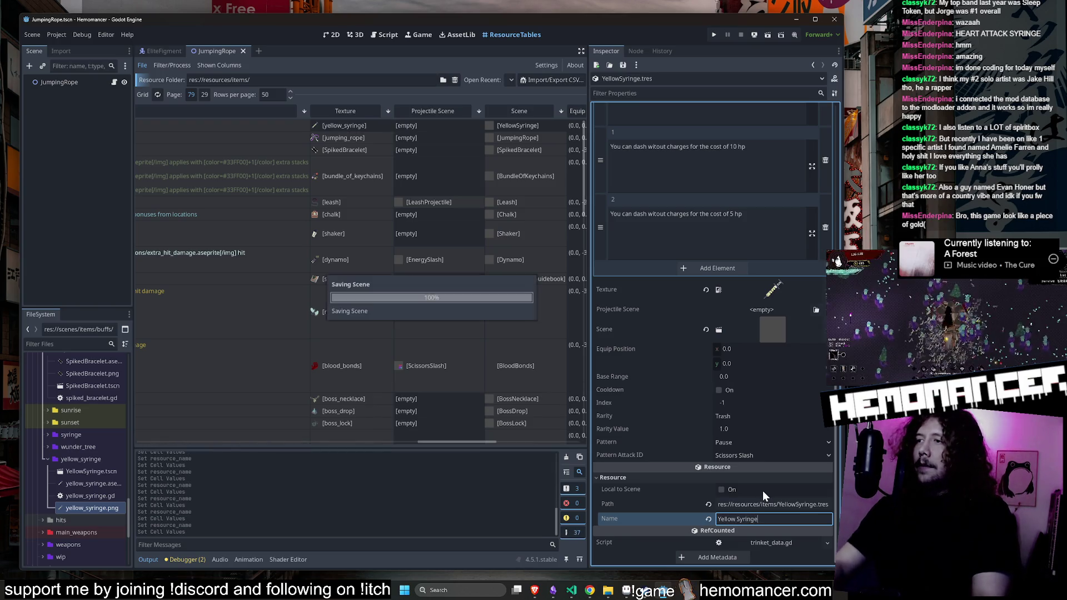
pyautogui.press('F5')
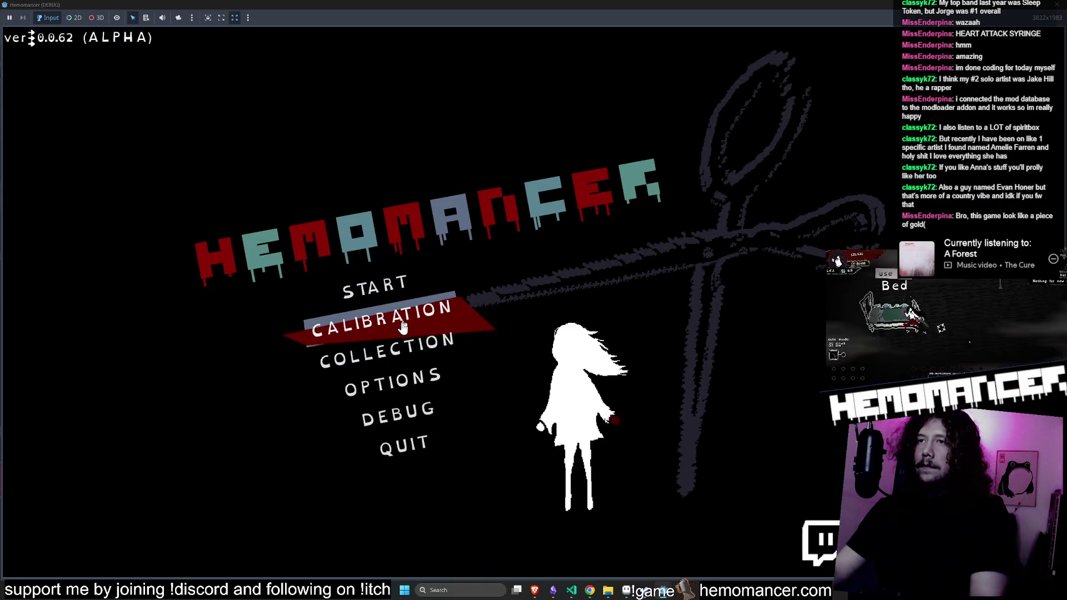
# Start a run from the Collection screen and open the DEBUG screen from the game menu
pyautogui.click(395, 356)
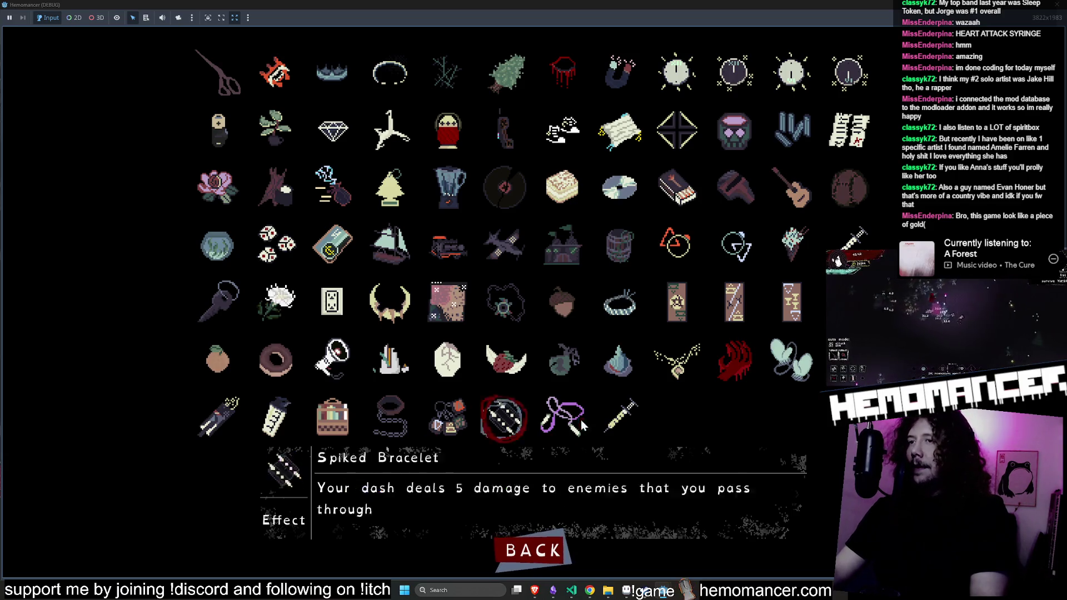
pyautogui.click(533, 550)
pyautogui.click(414, 253)
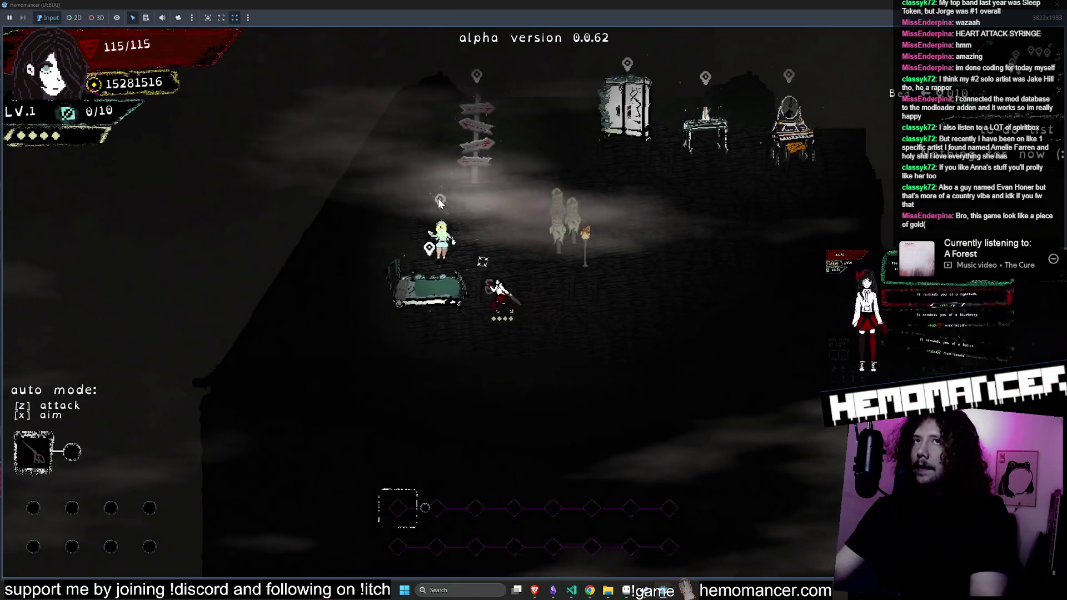
pyautogui.press('Escape')
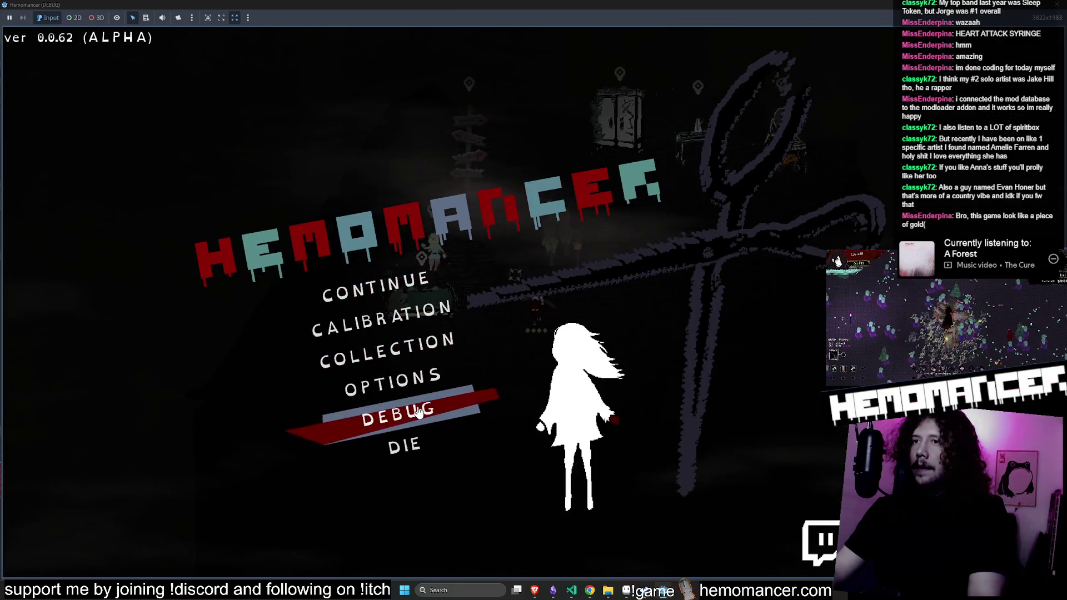
pyautogui.click(398, 417)
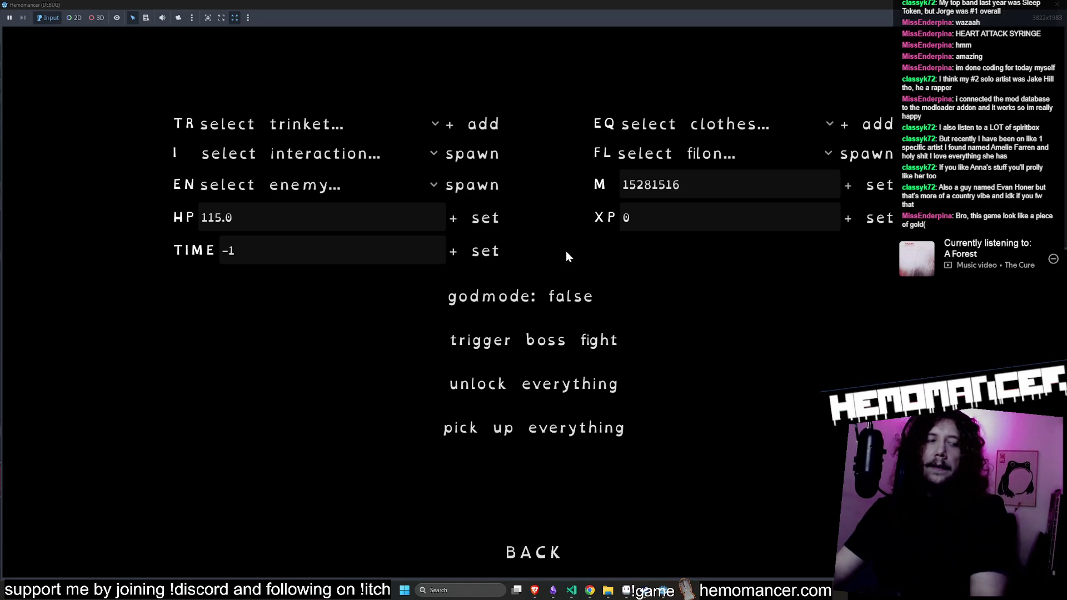
# Pick Yellow Syringe in the debug TR trinket dropdown, add it, and resume the level
pyautogui.click(332, 154)
pyautogui.click(332, 153)
pyautogui.click(332, 154)
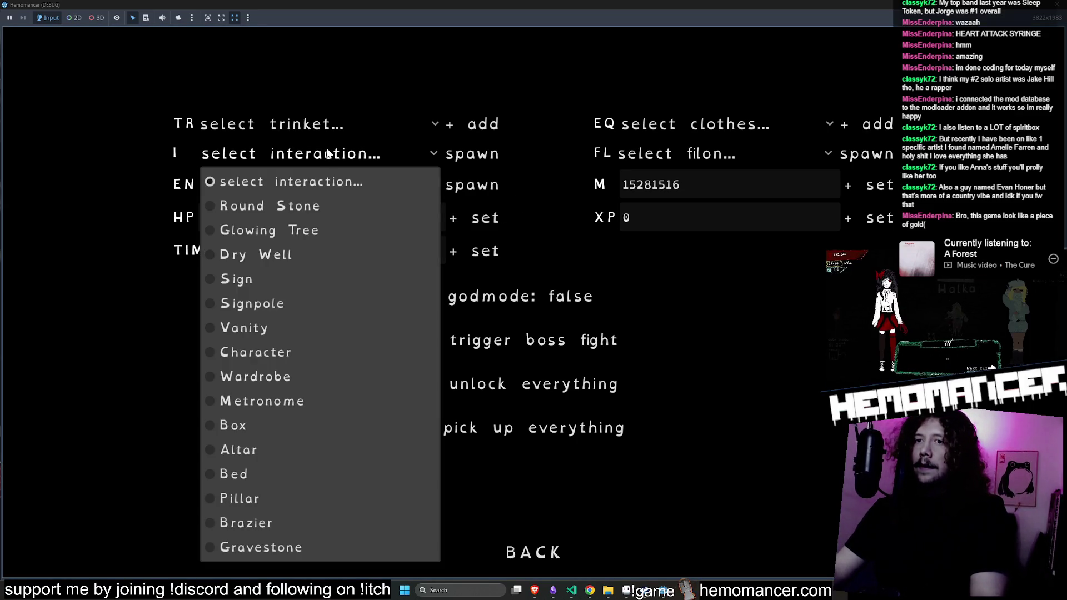
pyautogui.click(328, 119)
pyautogui.scroll(-15, 335, 498)
pyautogui.click(329, 558)
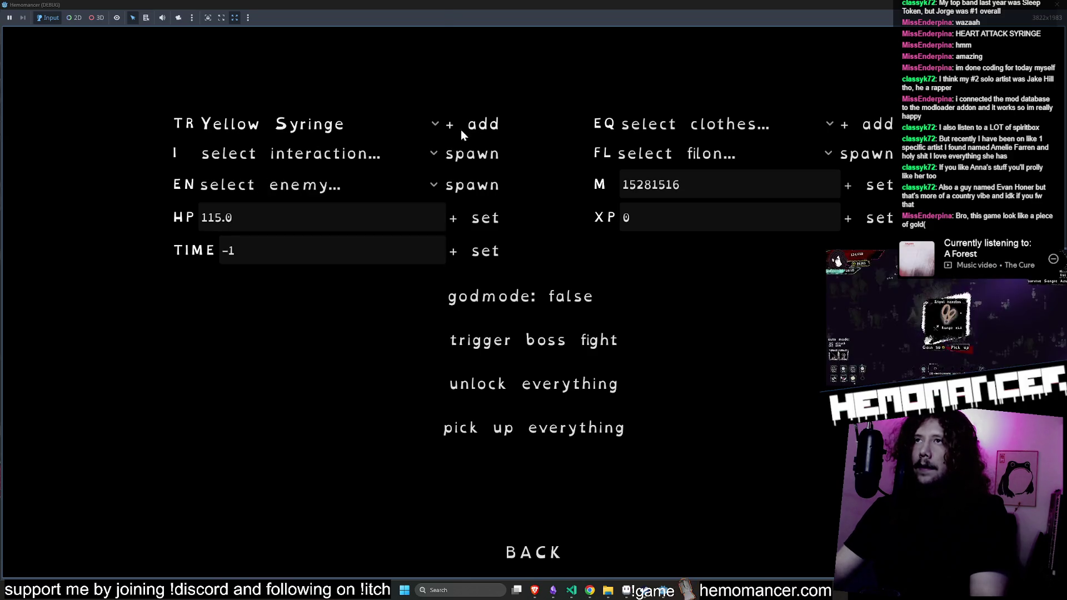
pyautogui.click(556, 520)
pyautogui.press('Return')
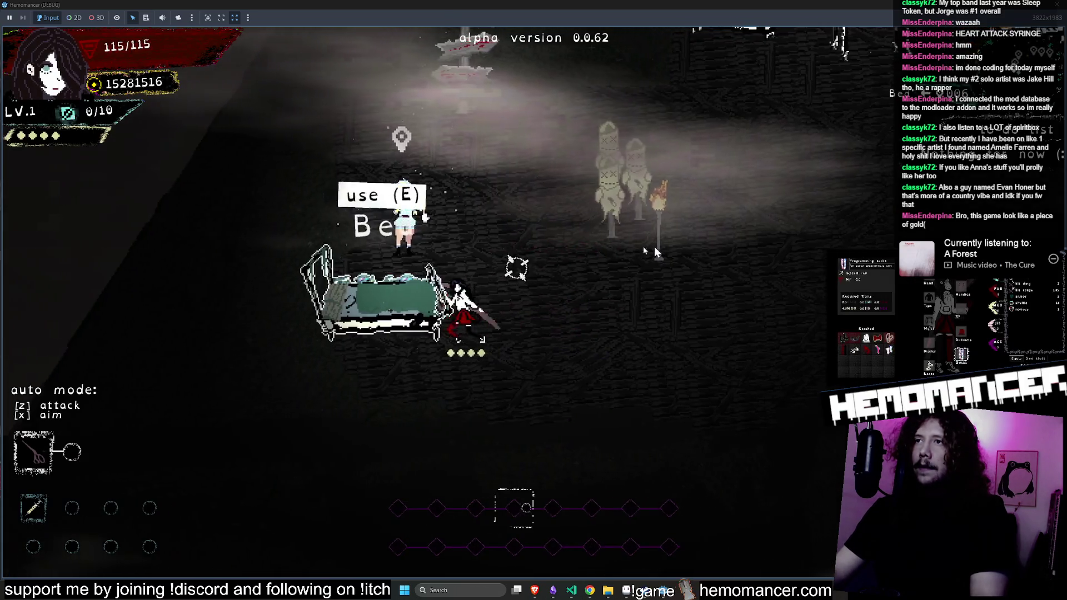
# Dash around the room repeatedly, losing 15 hp per dash until perishing at 0/115, then continue
pyautogui.press('a')
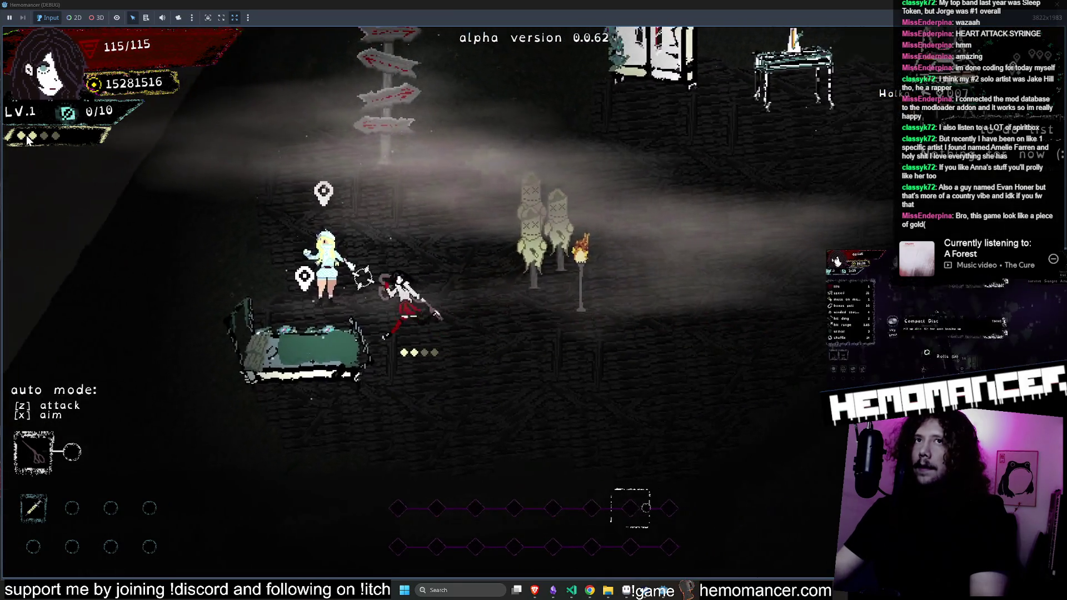
pyautogui.press('d')
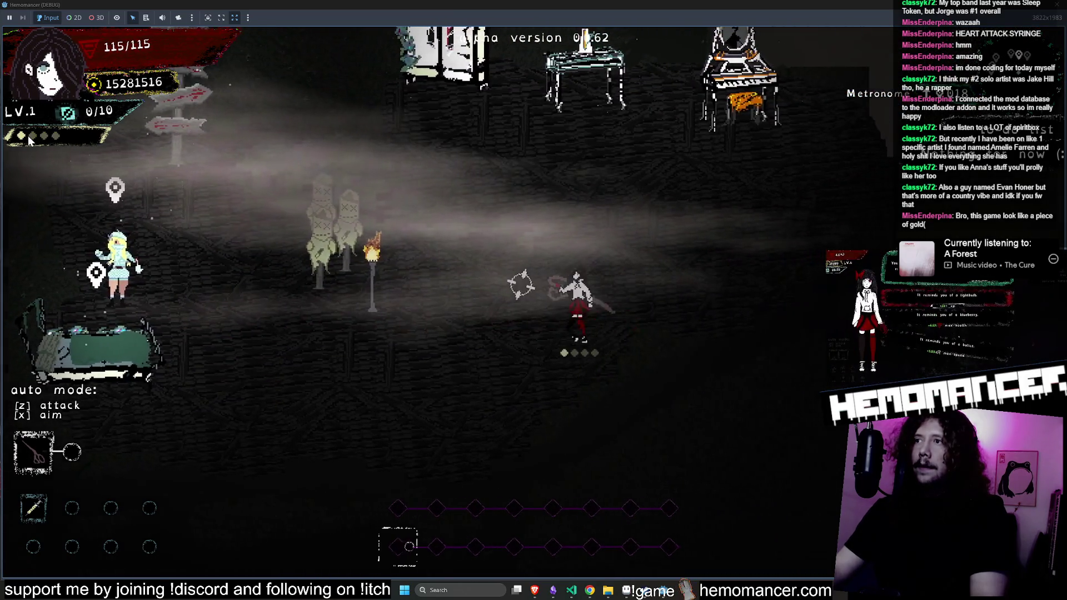
pyautogui.press('a')
pyautogui.press('d')
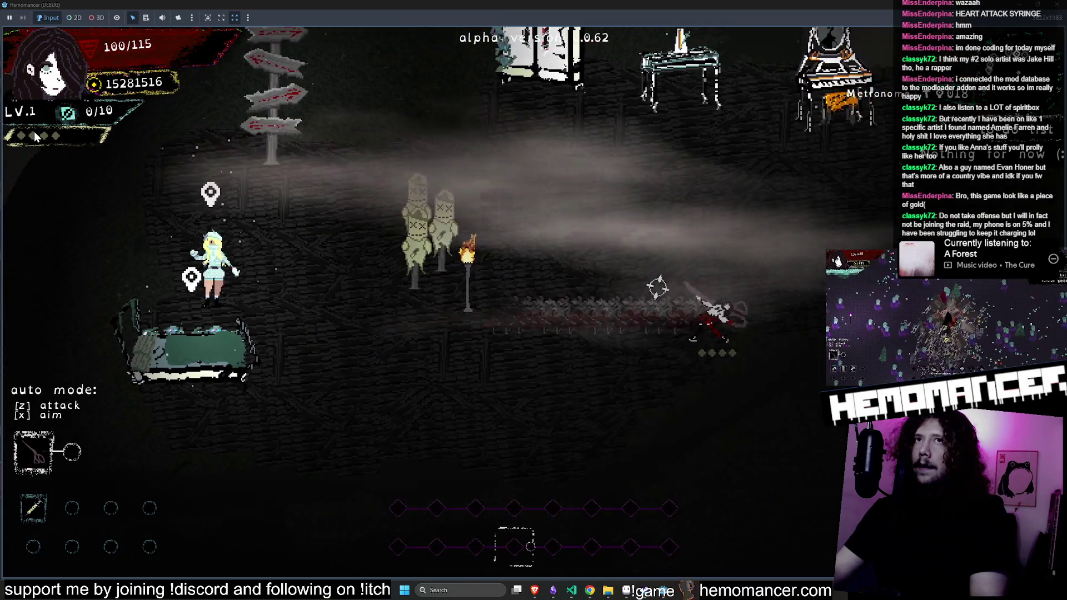
pyautogui.press('a')
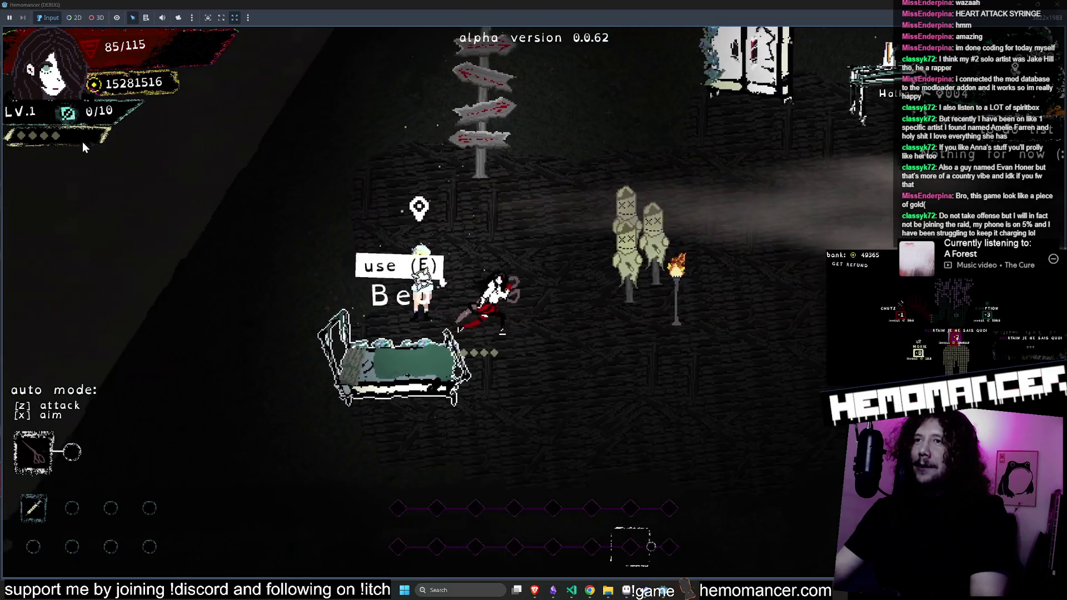
pyautogui.press('d')
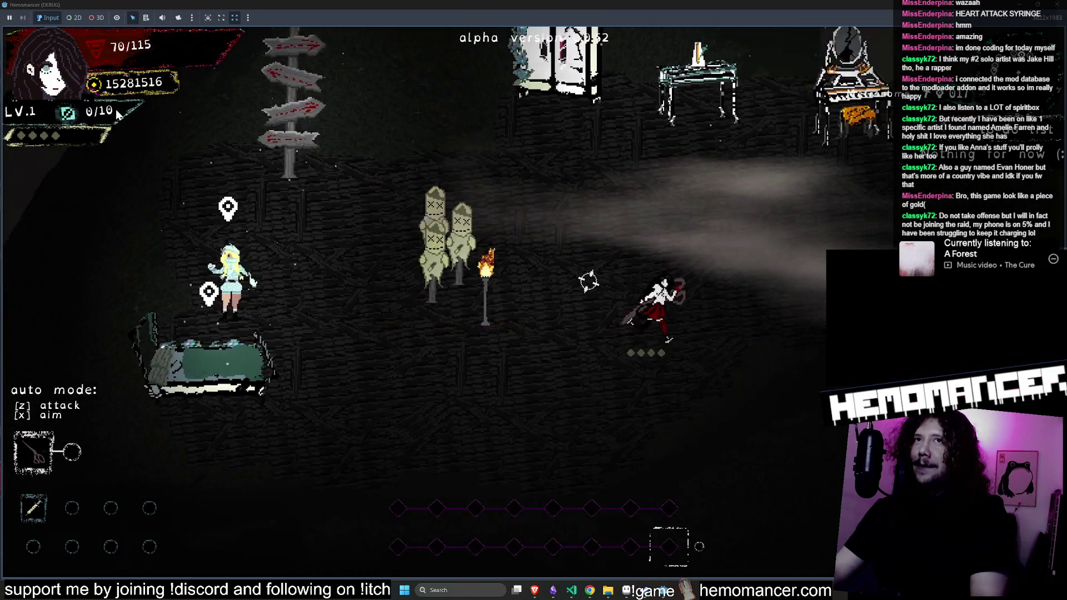
pyautogui.press('a')
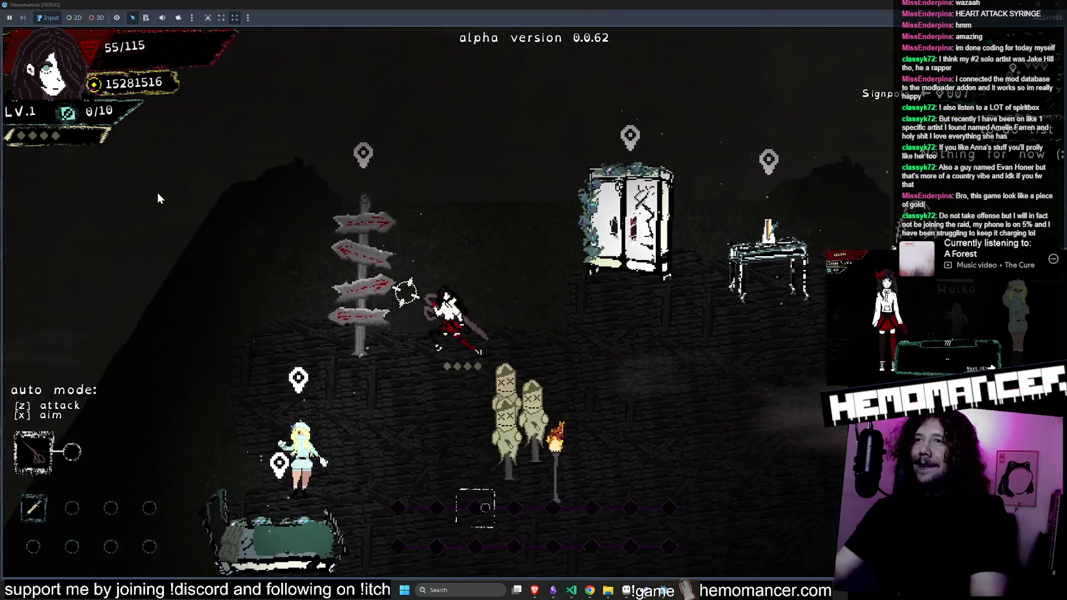
pyautogui.press('s')
pyautogui.press('d')
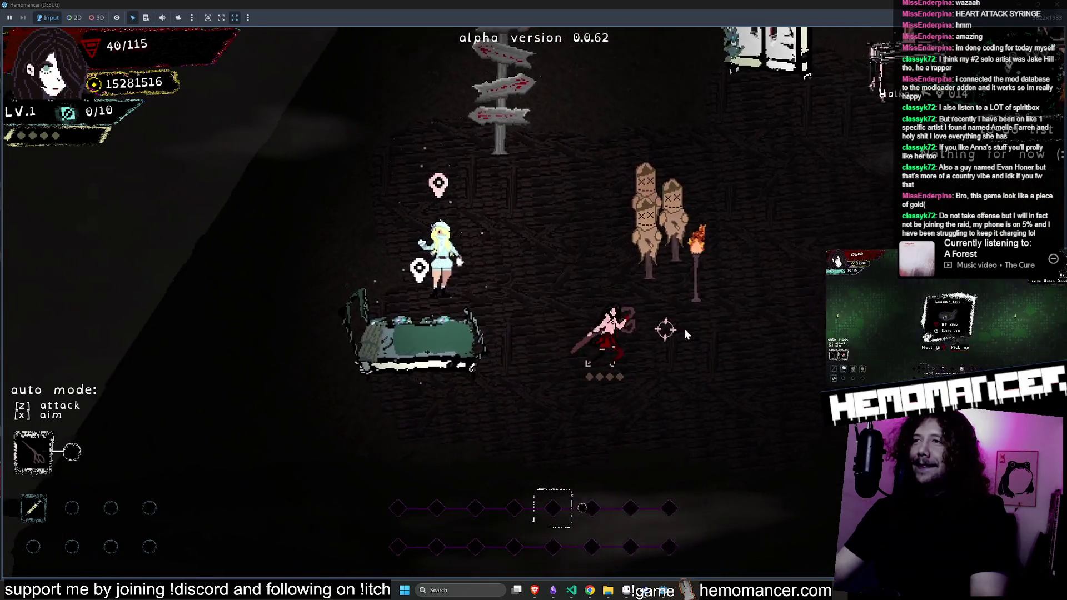
pyautogui.press('d')
pyautogui.press('w')
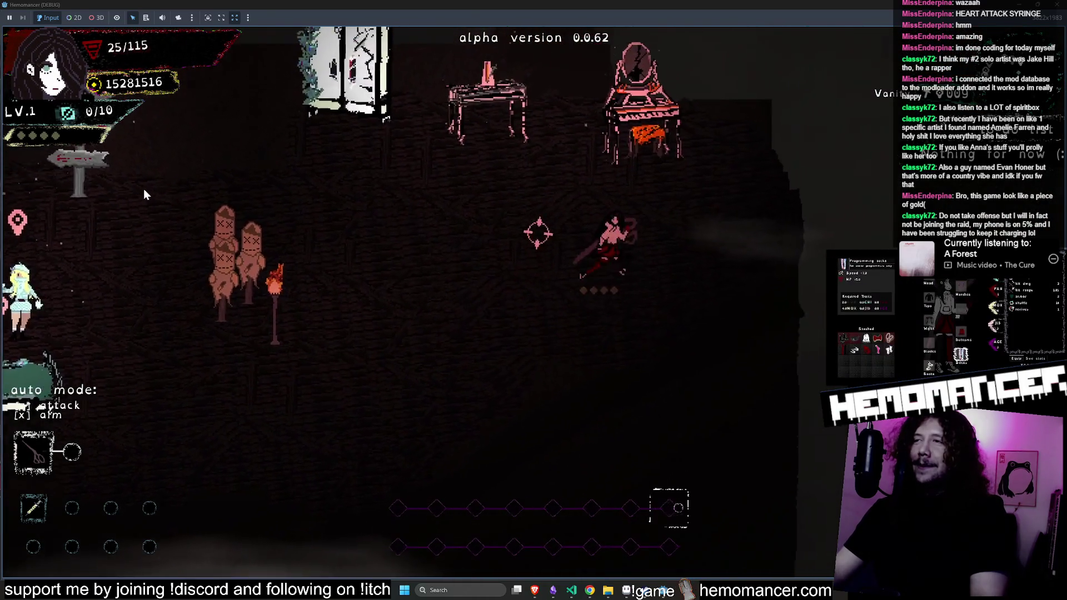
pyautogui.press('a')
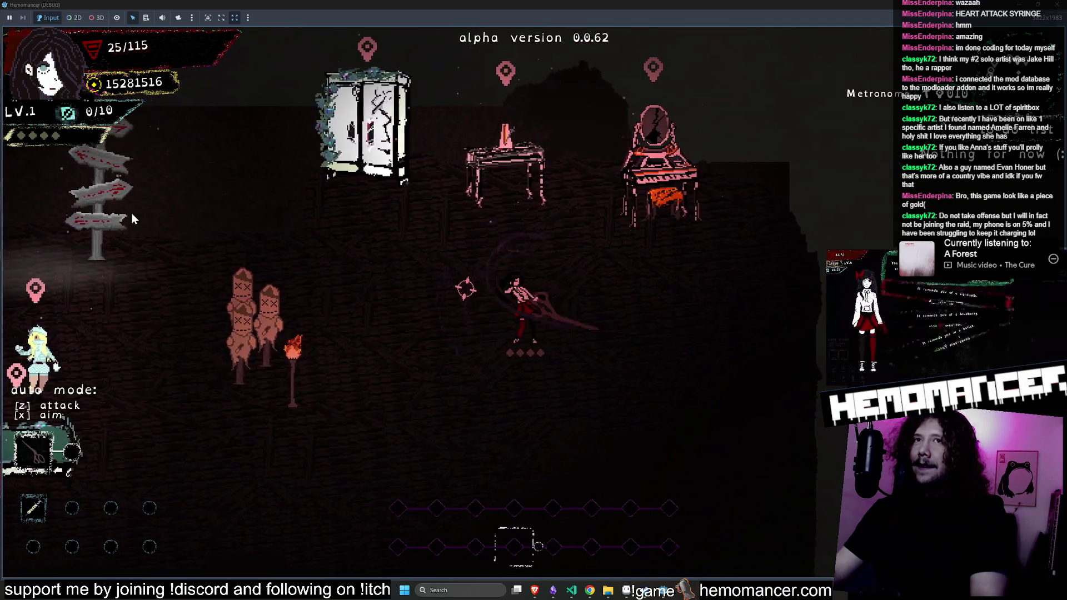
pyautogui.press('a')
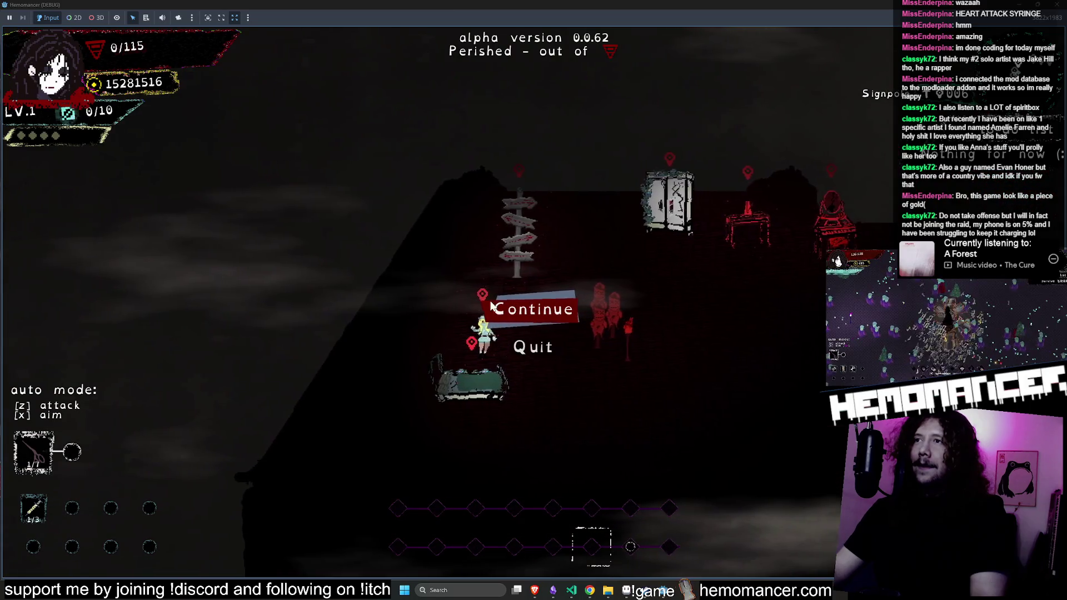
pyautogui.click(556, 311)
pyautogui.press('d')
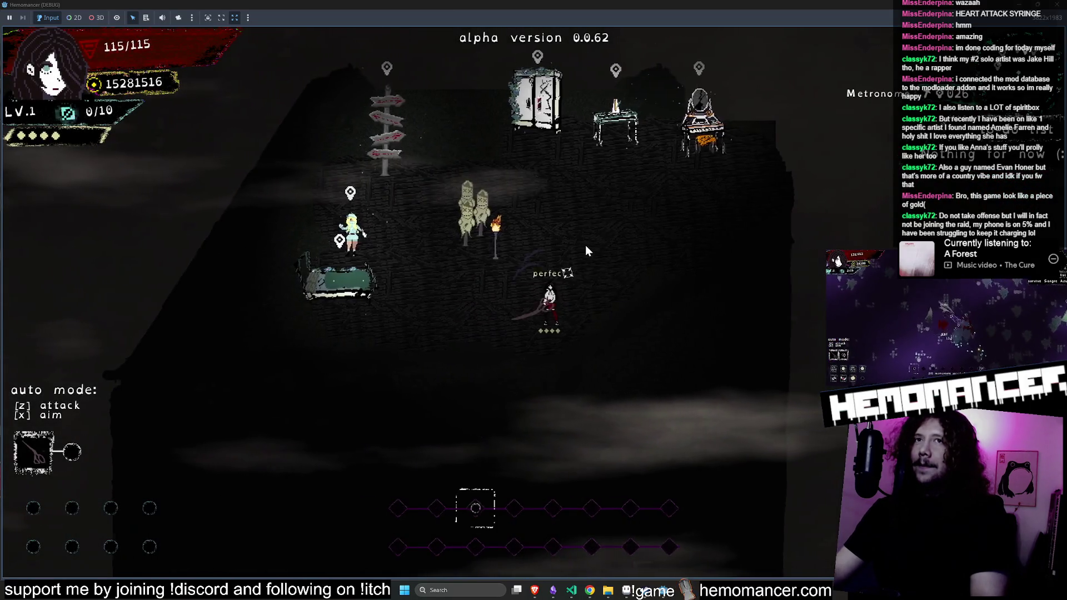
# Dash and walk around the hub room and over to the bed at full 115/115 health
pyautogui.press('w')
pyautogui.press('d')
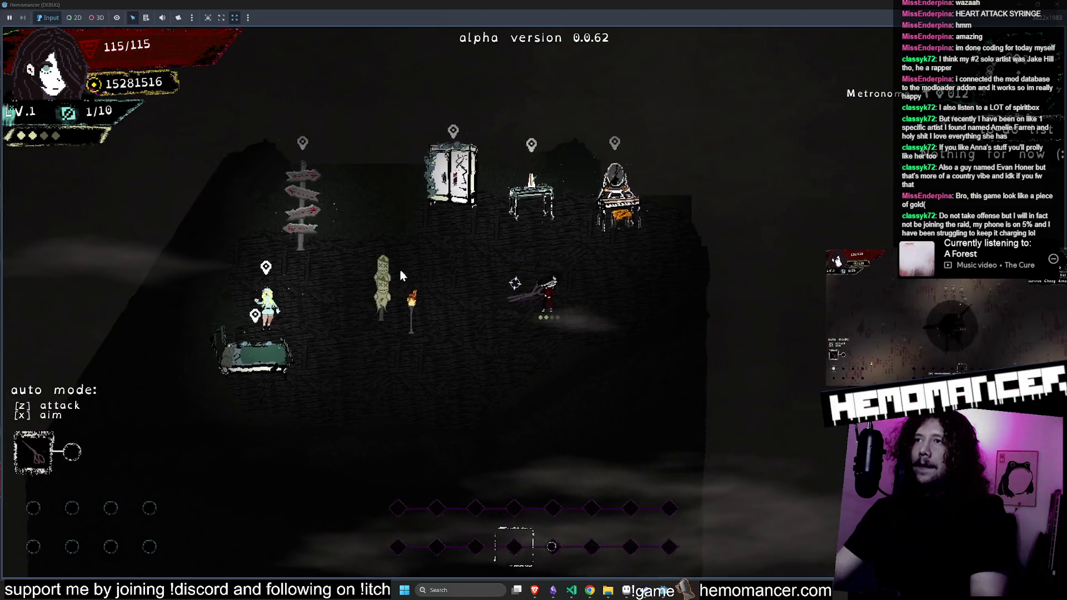
pyautogui.press('a')
pyautogui.press('s')
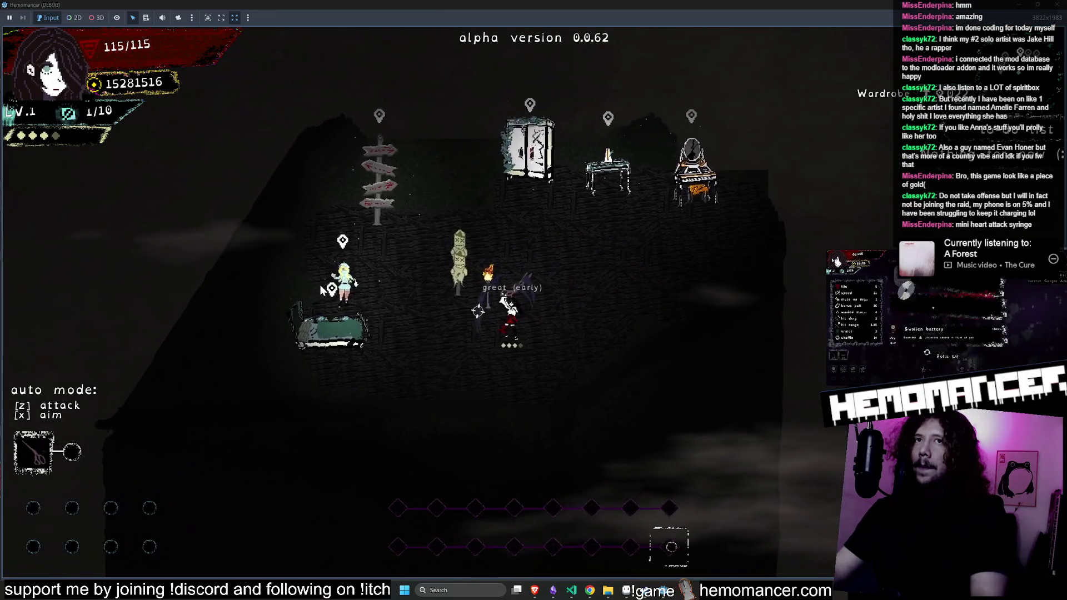
pyautogui.press('s')
pyautogui.press('d')
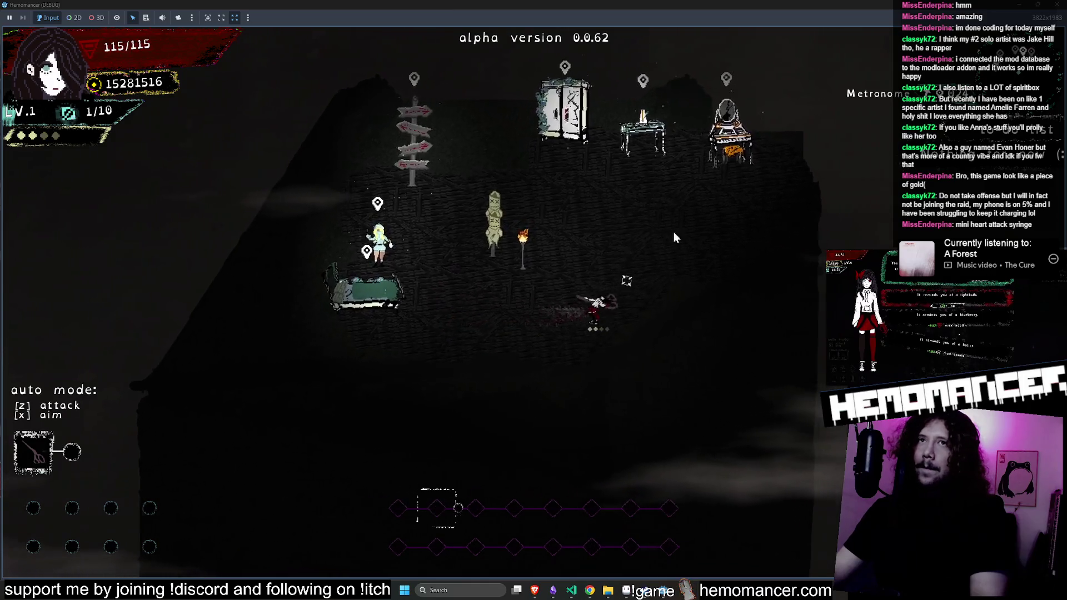
pyautogui.press('a')
pyautogui.press('w')
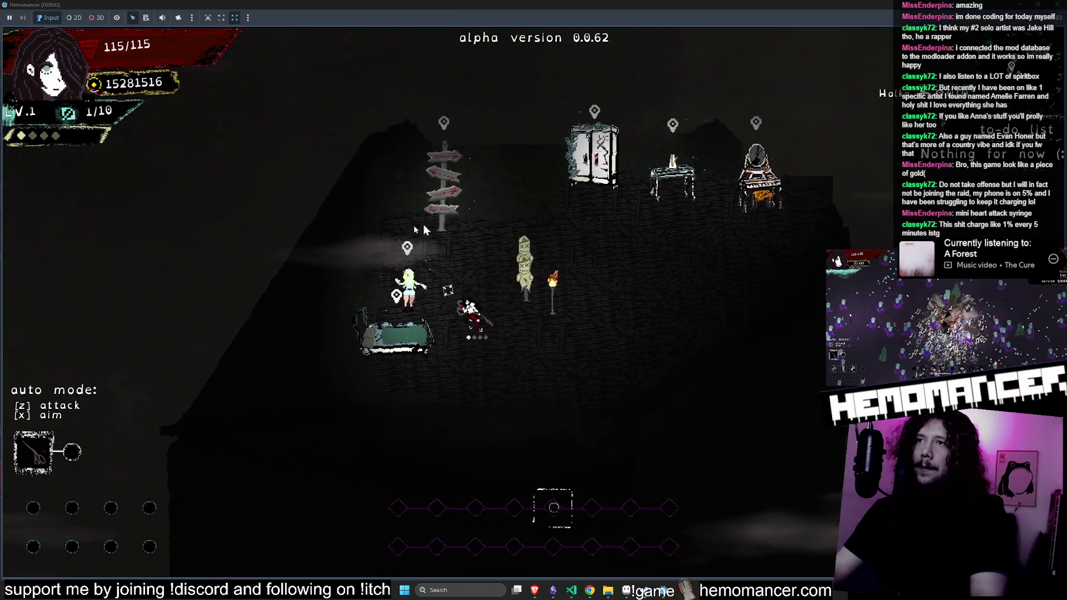
pyautogui.press('d')
pyautogui.press('w')
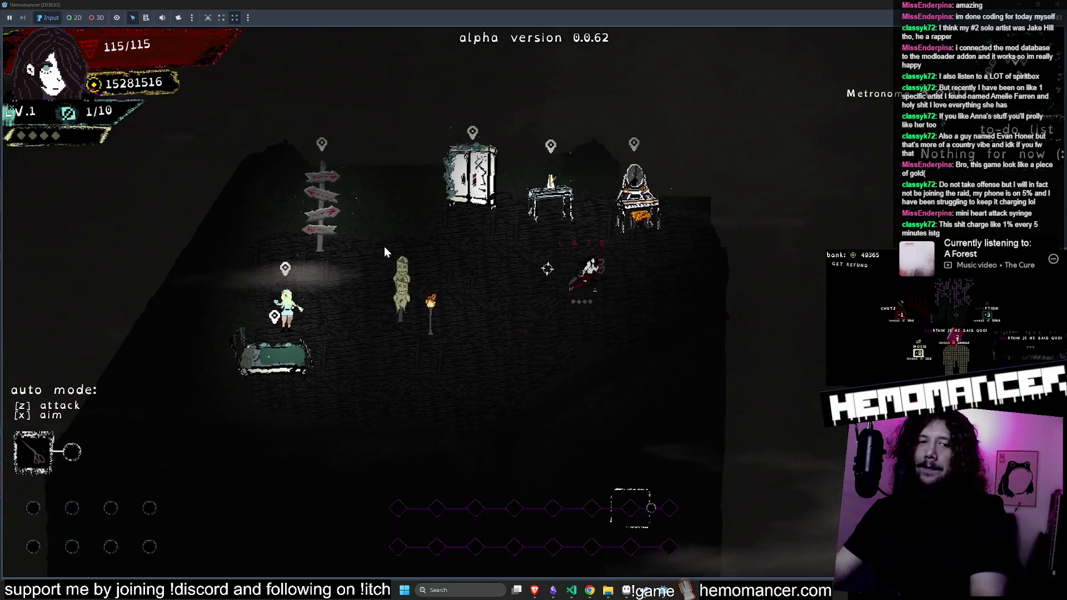
pyautogui.press('a')
pyautogui.press('s')
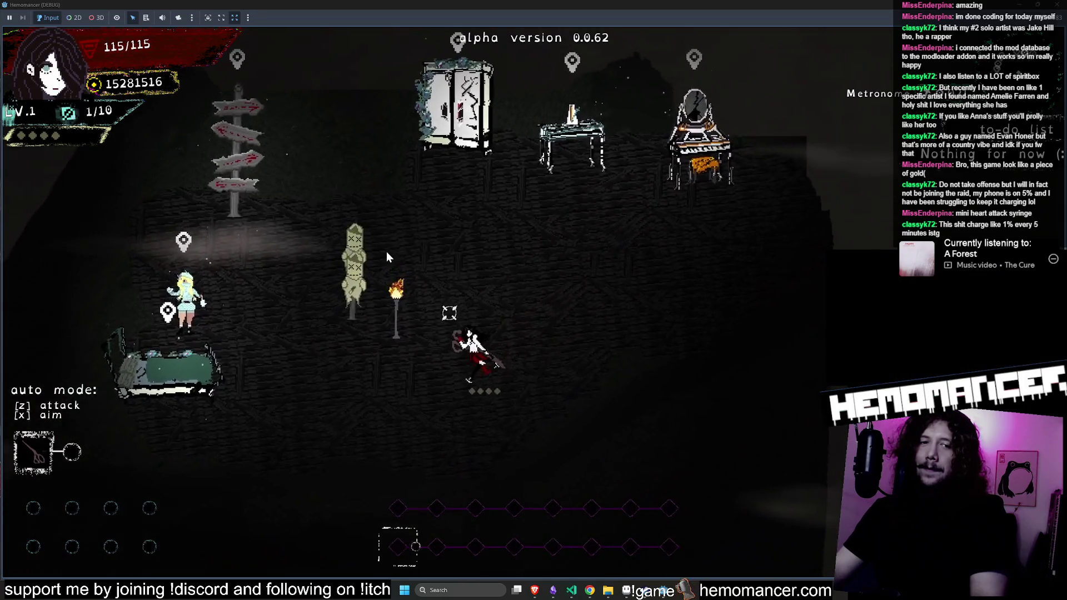
pyautogui.press('a')
pyautogui.press('w')
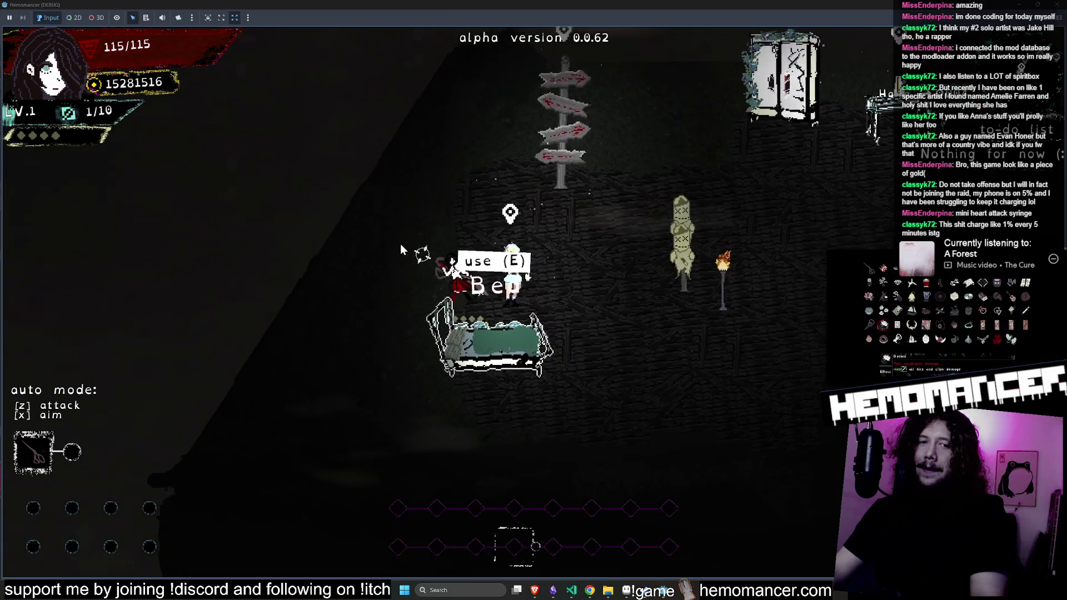
pyautogui.press('d')
pyautogui.press('s')
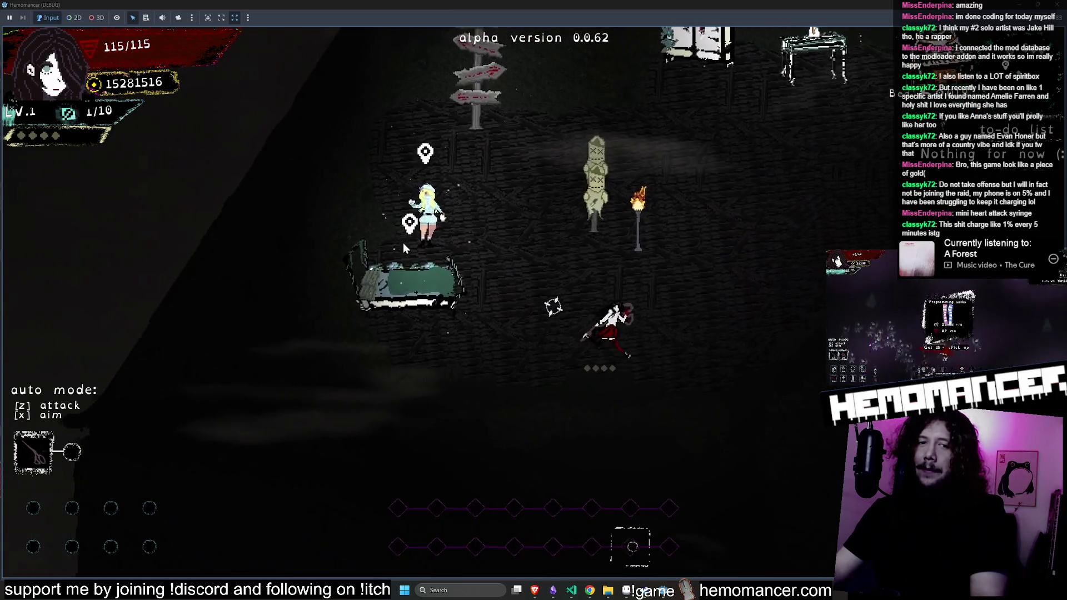
# Walk between the wardrobe and bed, striking the green training dummy up to 3/10
pyautogui.press('d')
pyautogui.press('w')
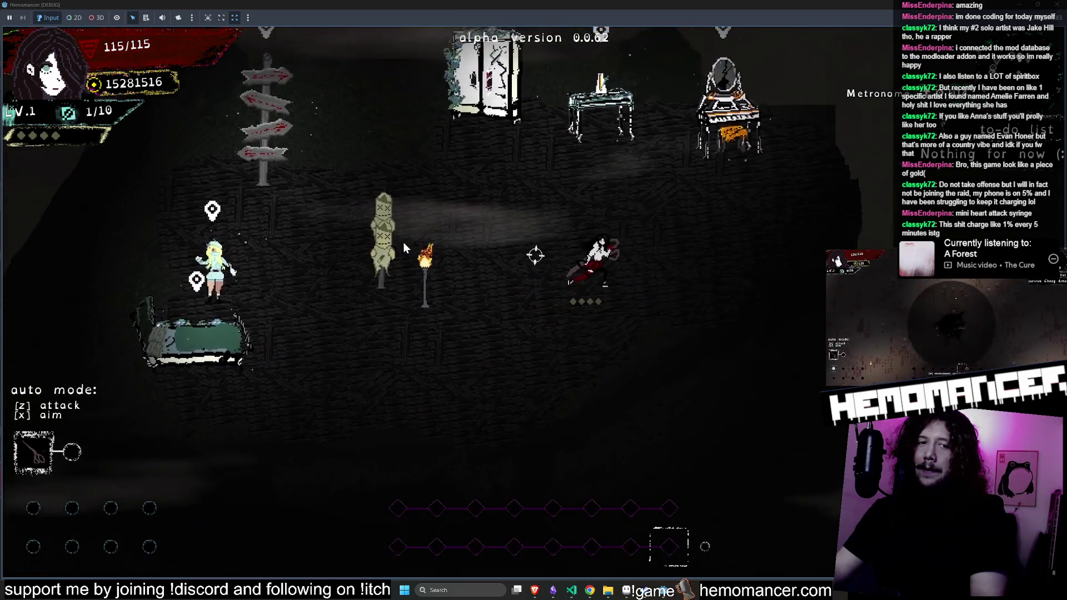
pyautogui.press('s')
pyautogui.press('a')
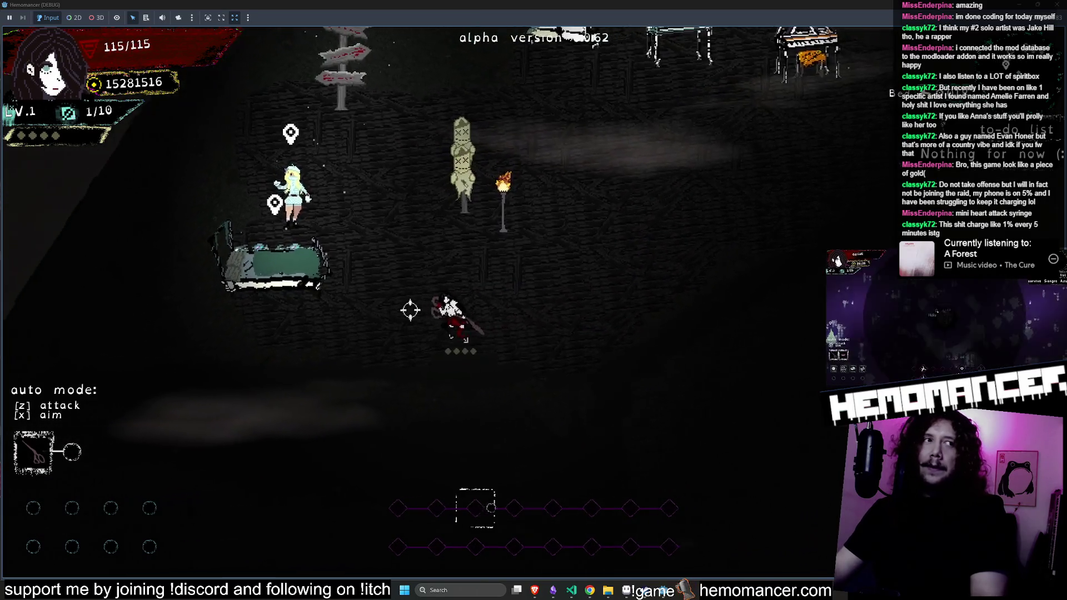
pyautogui.press('w')
pyautogui.press('d')
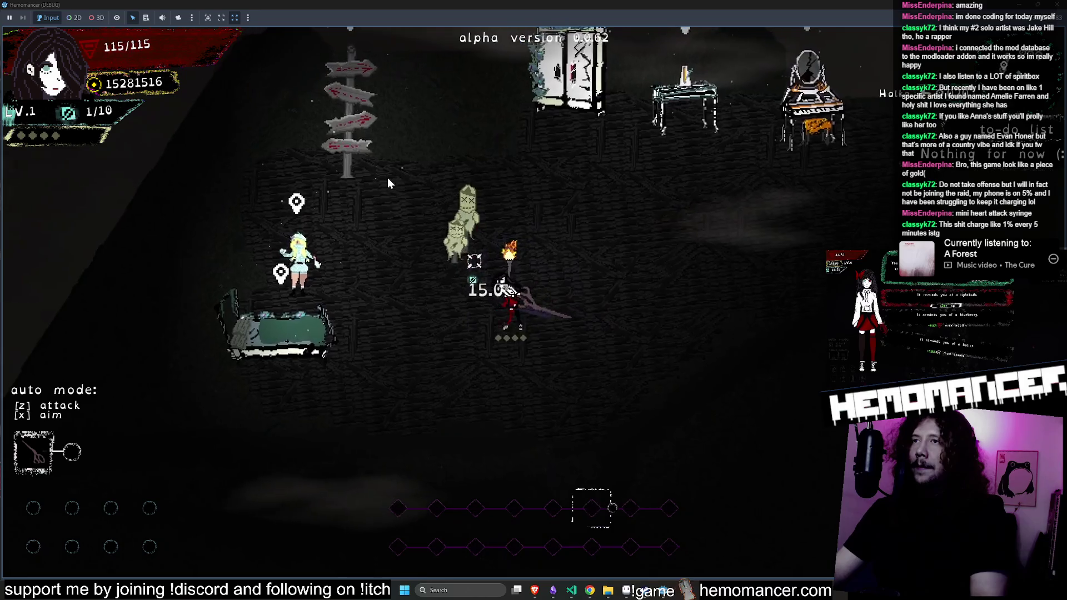
pyautogui.press('a')
pyautogui.press('w')
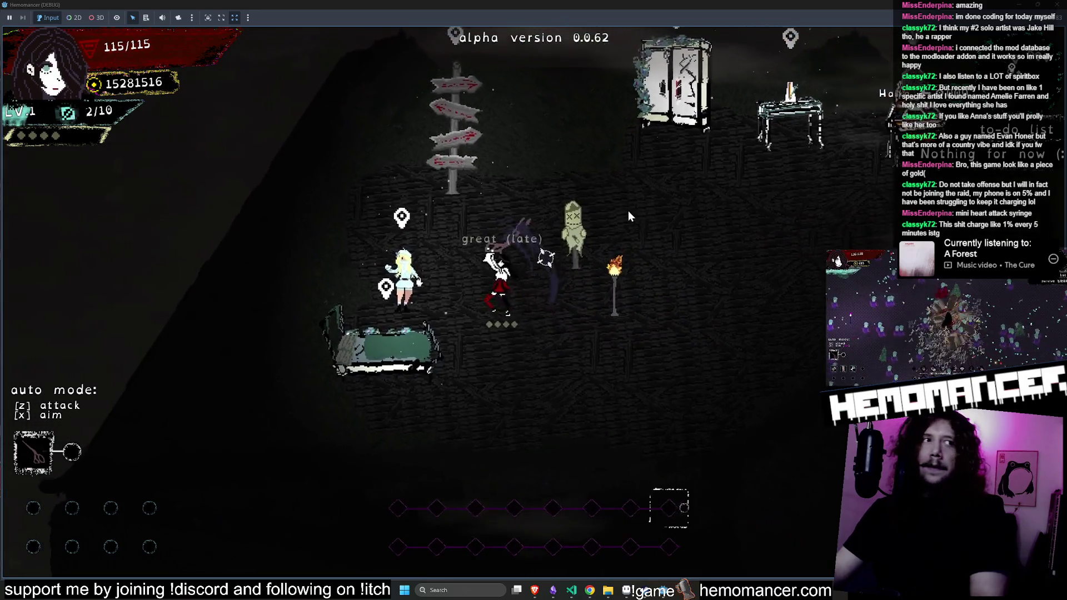
pyautogui.press('d')
pyautogui.press('w')
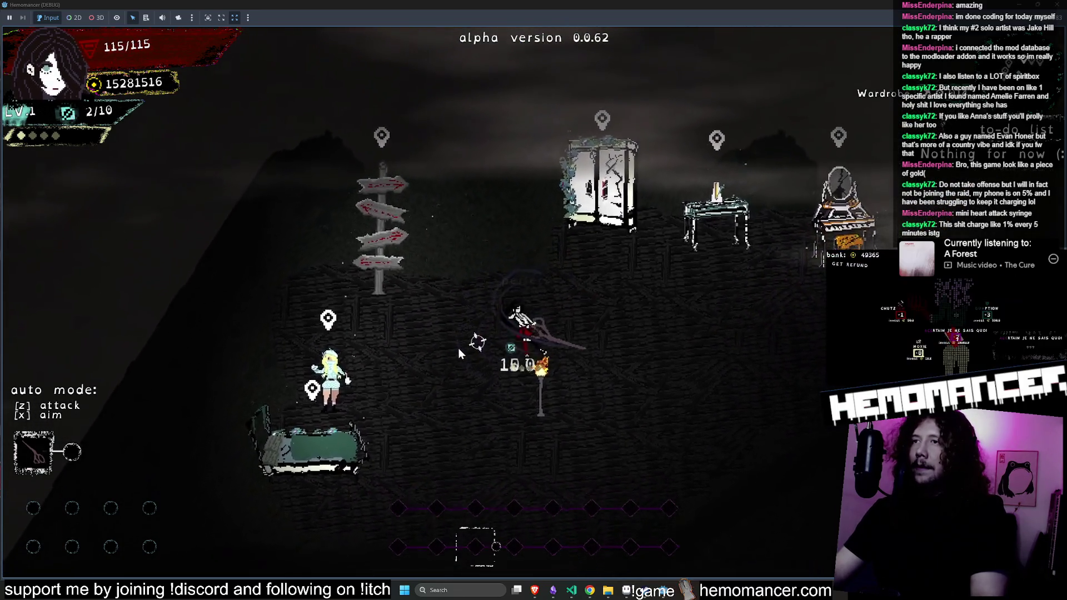
# Walk between the bed, the Metronome table and the torch, then bring up the pause menu
pyautogui.press('s')
pyautogui.press('a')
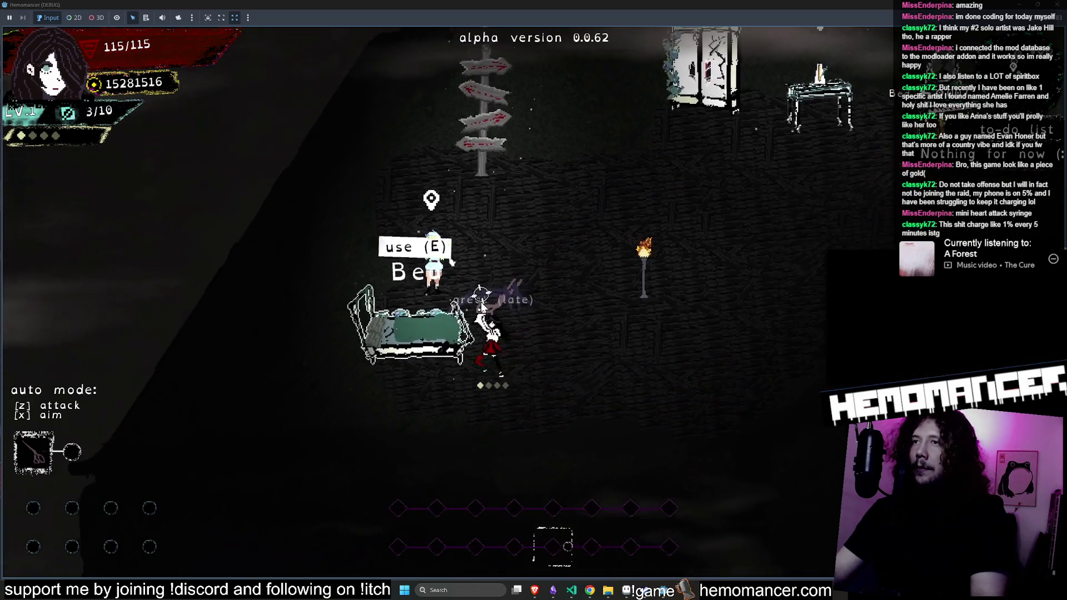
pyautogui.press('d')
pyautogui.press('w')
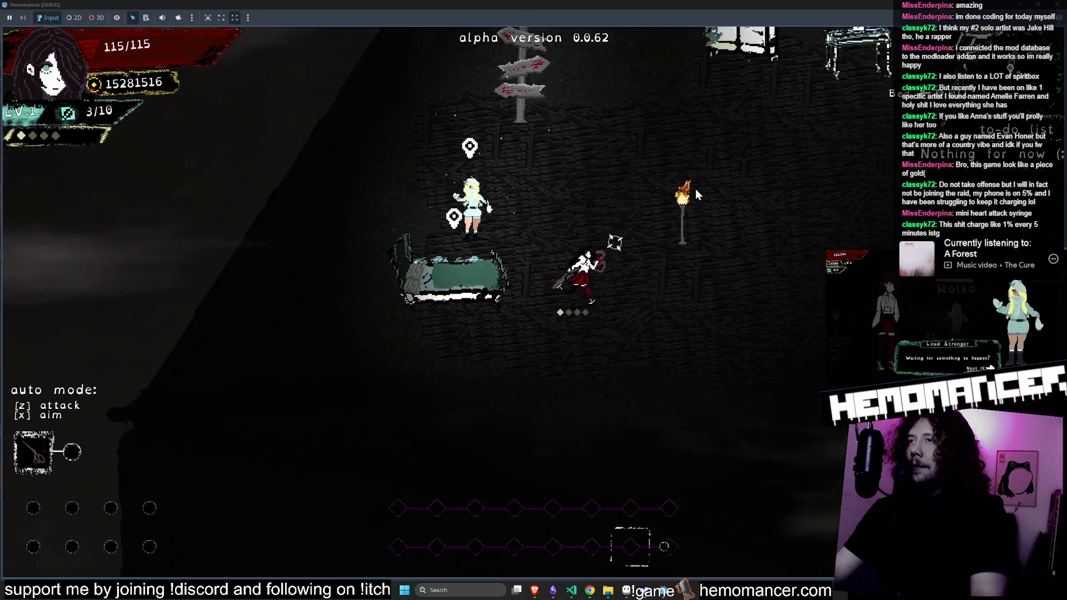
pyautogui.press('d')
pyautogui.press('w')
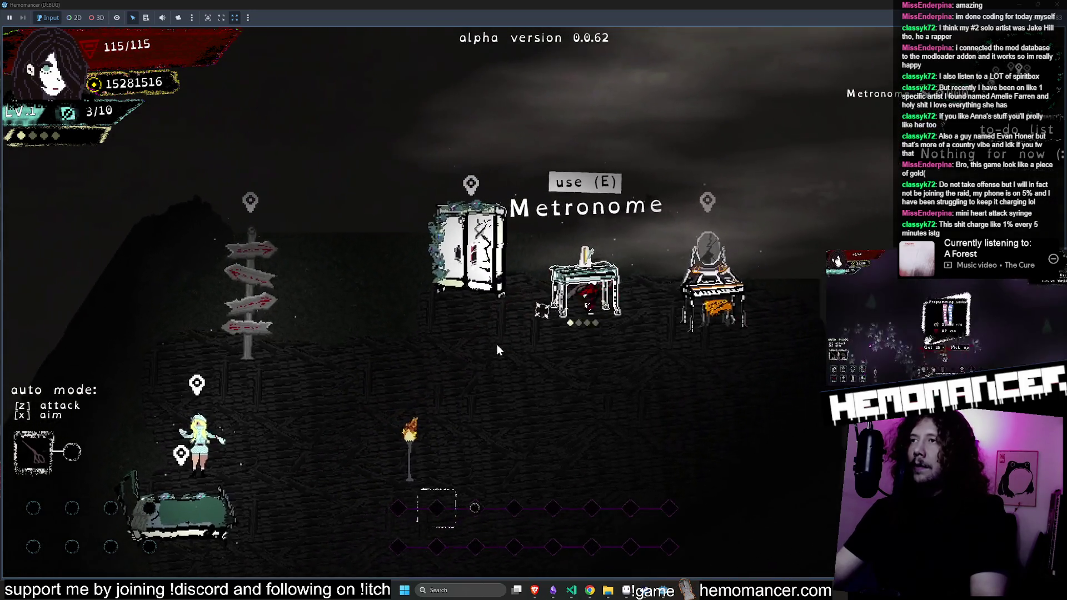
pyautogui.press('s')
pyautogui.press('a')
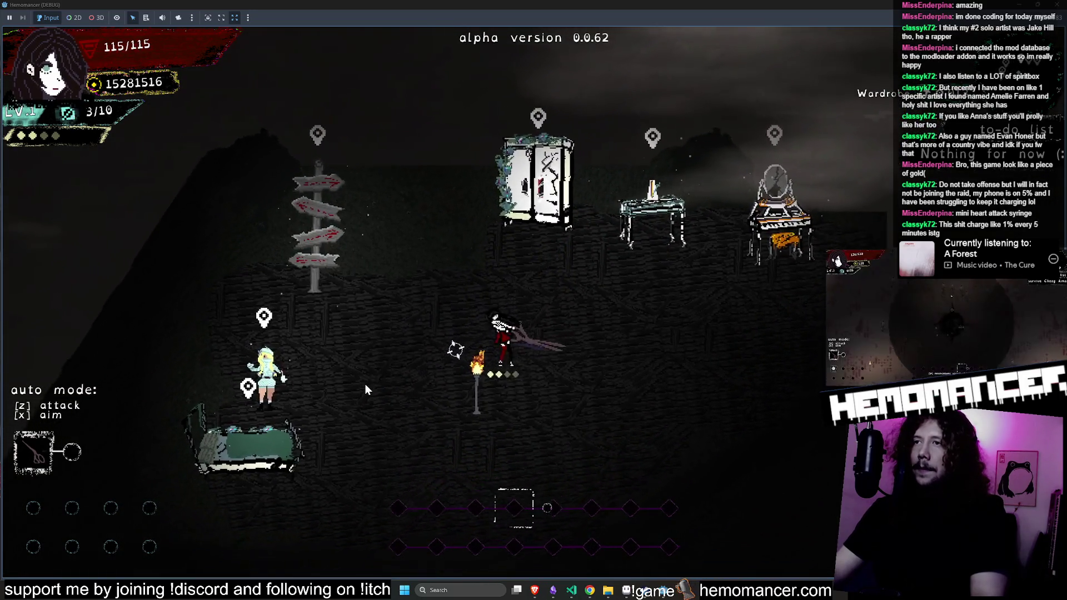
pyautogui.press('s')
pyautogui.press('a')
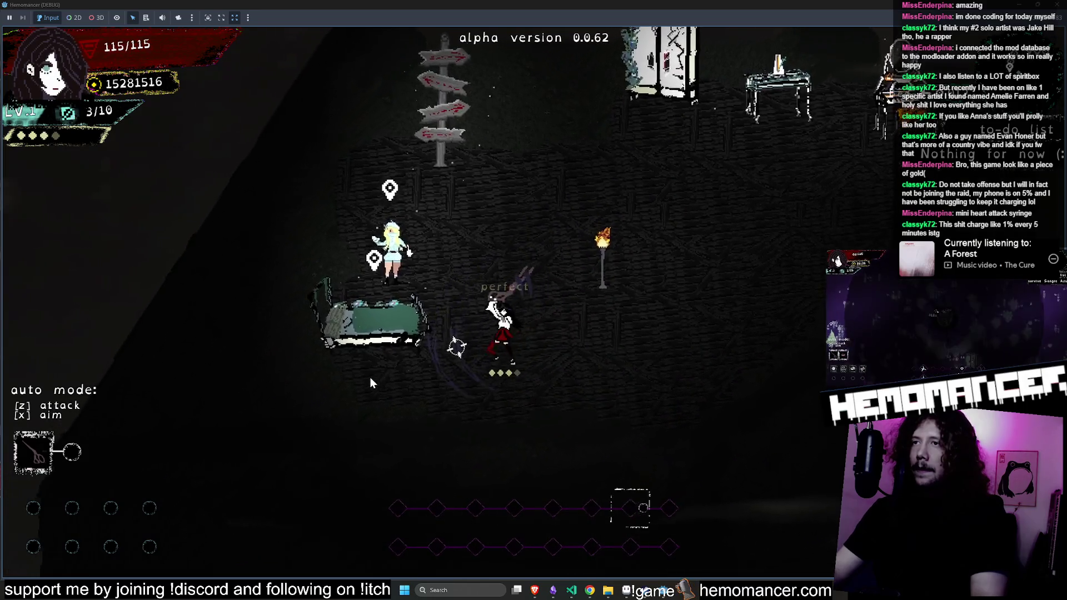
pyautogui.press('d')
pyautogui.press('w')
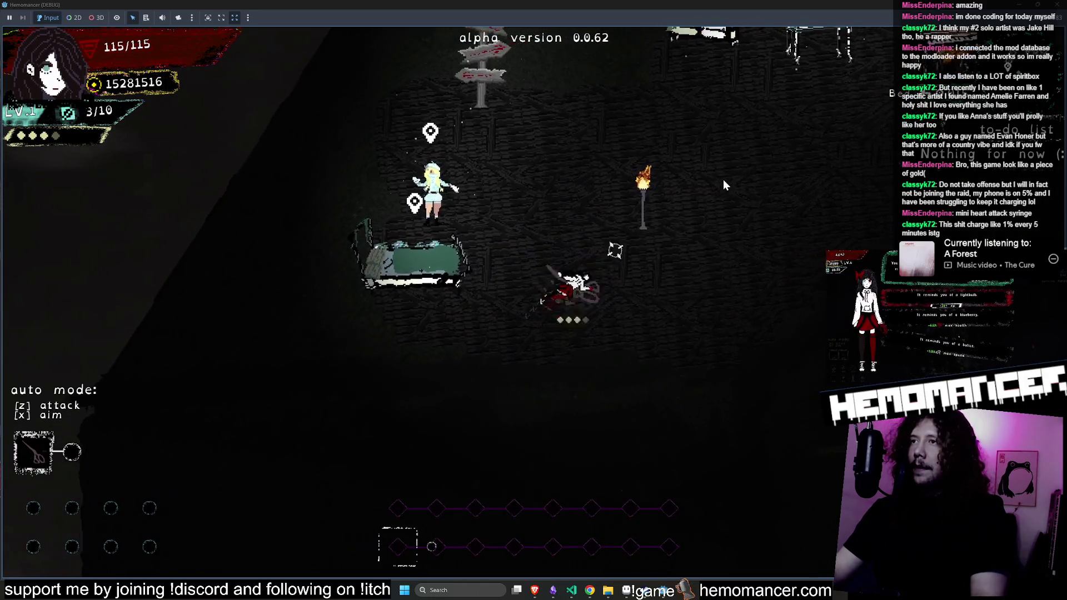
pyautogui.press('a')
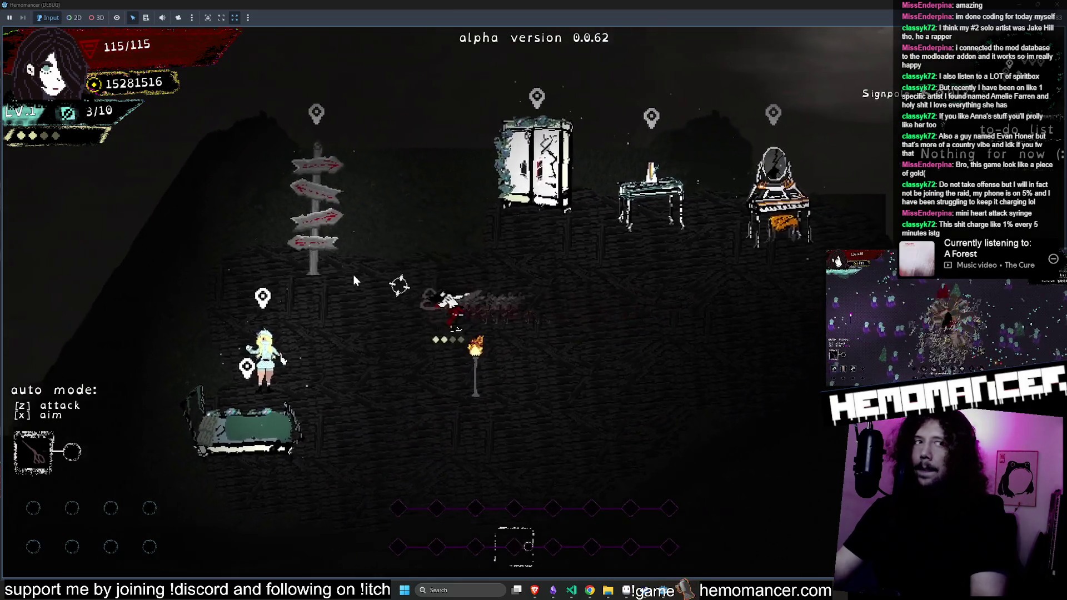
pyautogui.press('Escape')
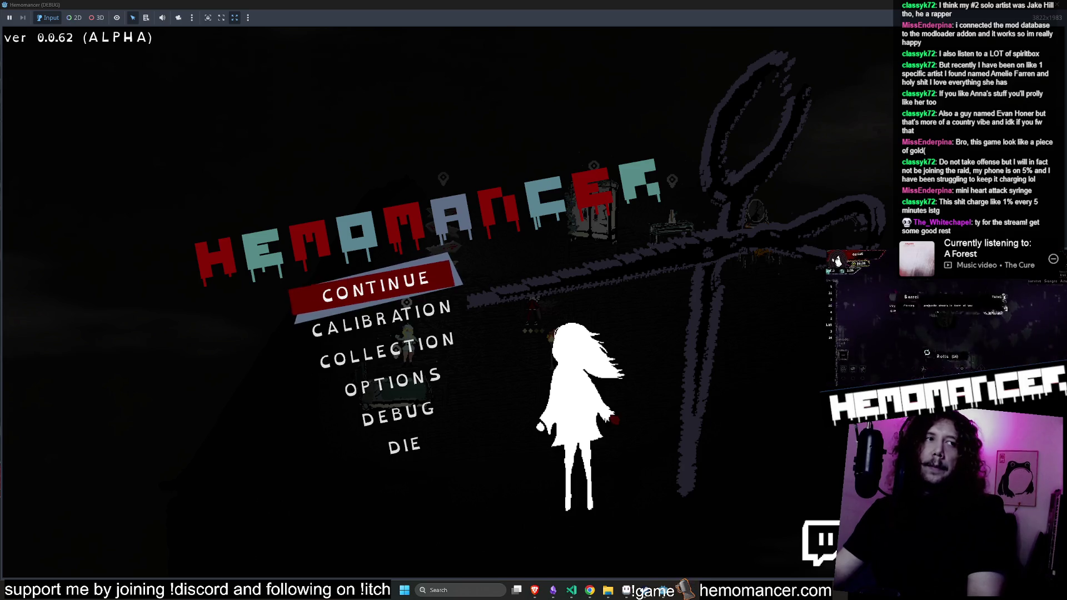
# Resume play, walk between the bed and the wardrobe, then stop the debug run
pyautogui.press('Return')
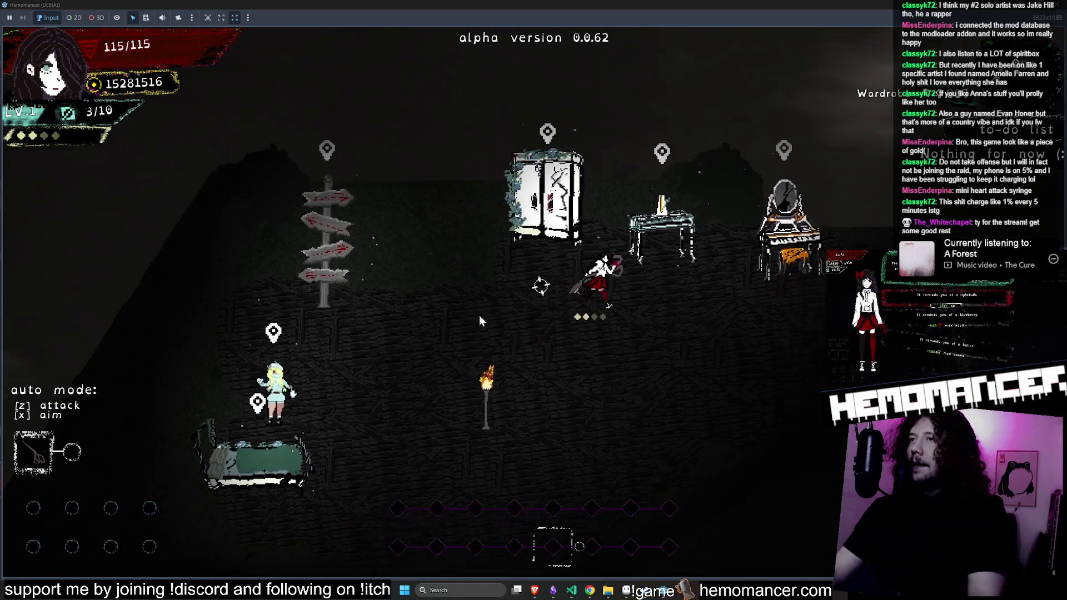
pyautogui.hotkey('s', 'a')
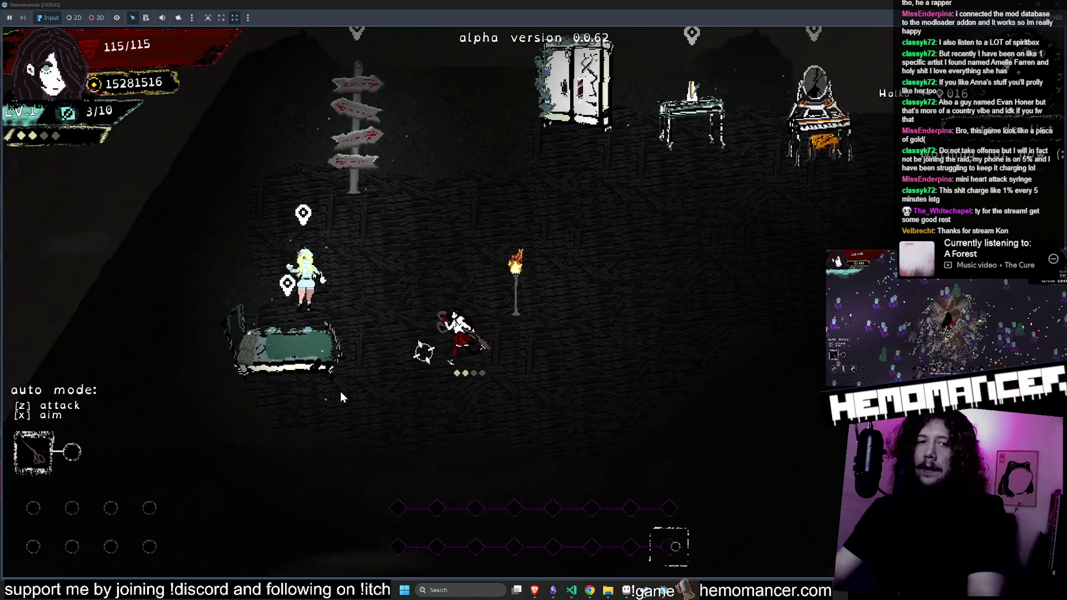
pyautogui.hotkey('w', 'd')
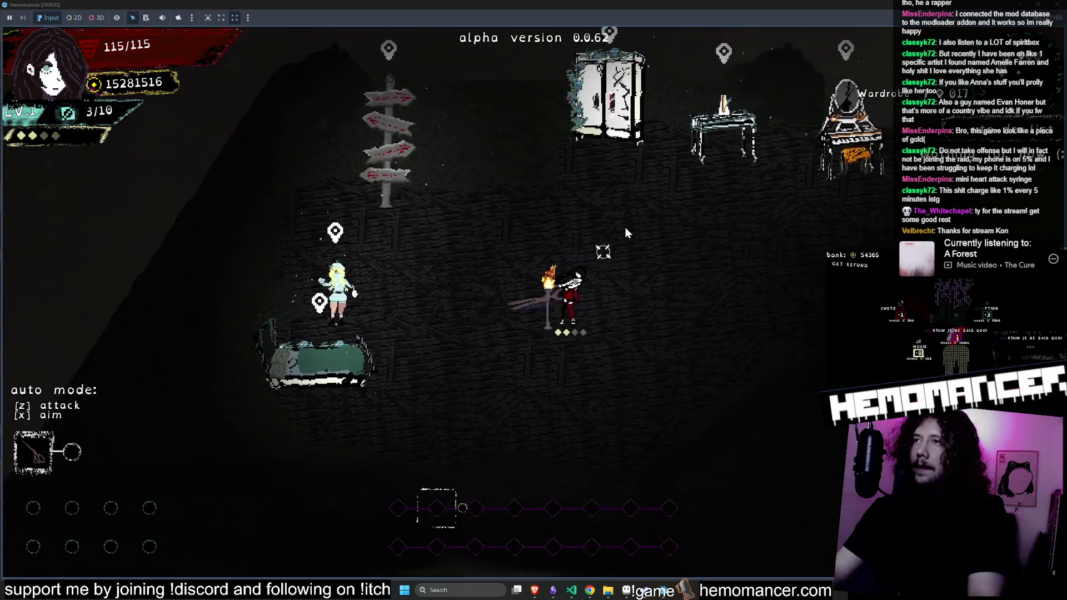
pyautogui.hotkey('w', 'd')
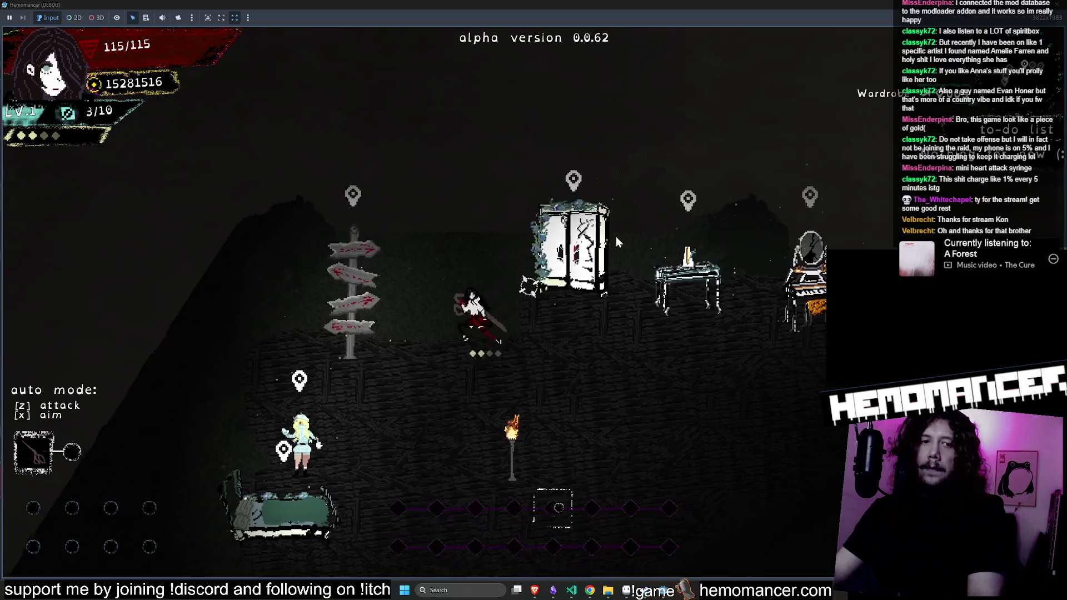
pyautogui.hotkey('s', 'a')
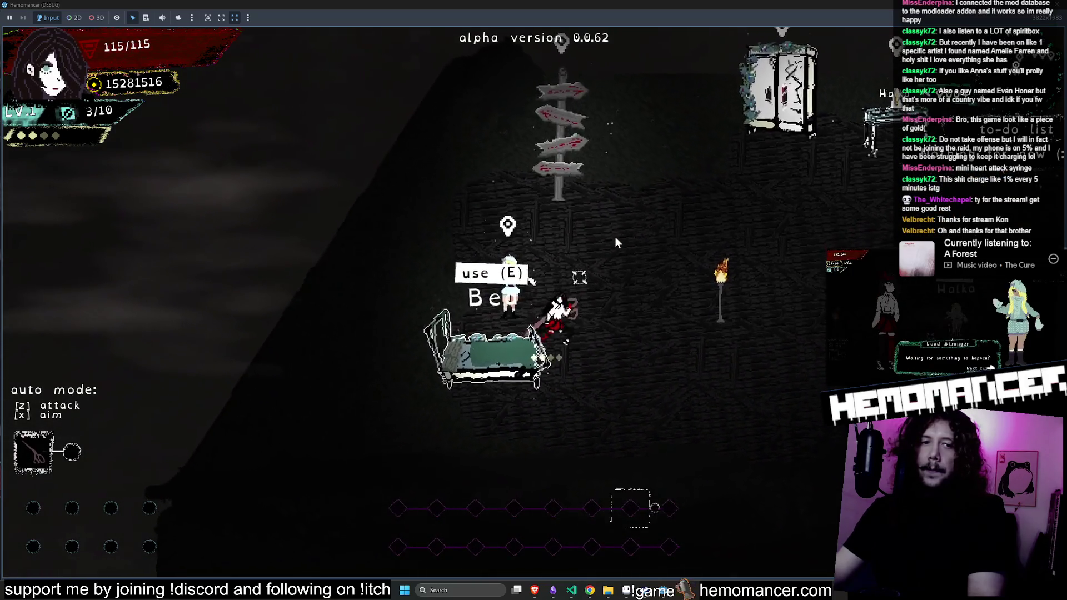
pyautogui.hotkey('w', 'd')
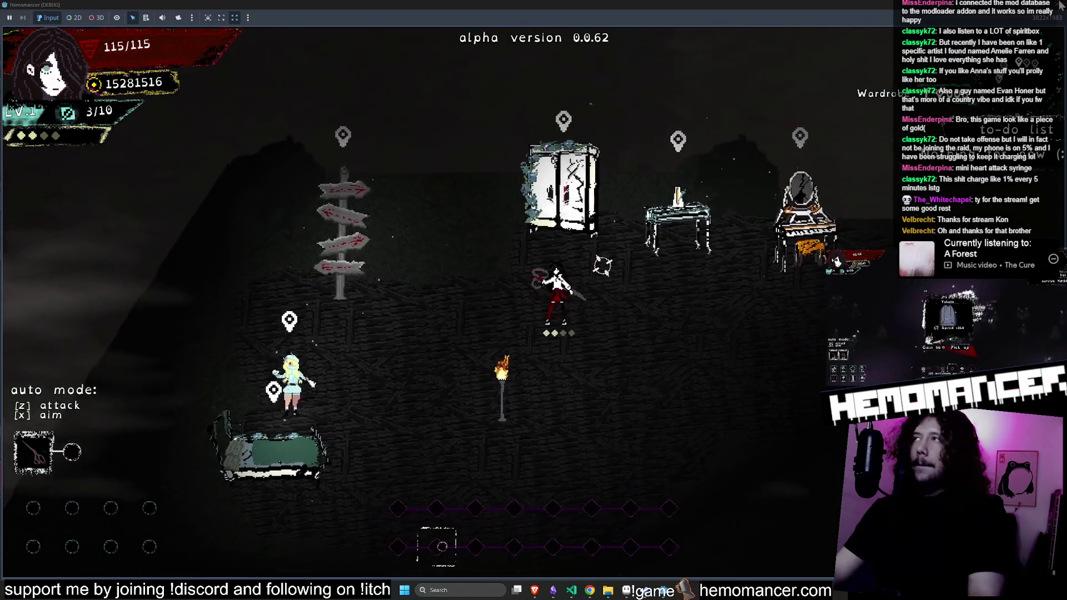
pyautogui.press('Escape')
pyautogui.click(1061, 4)
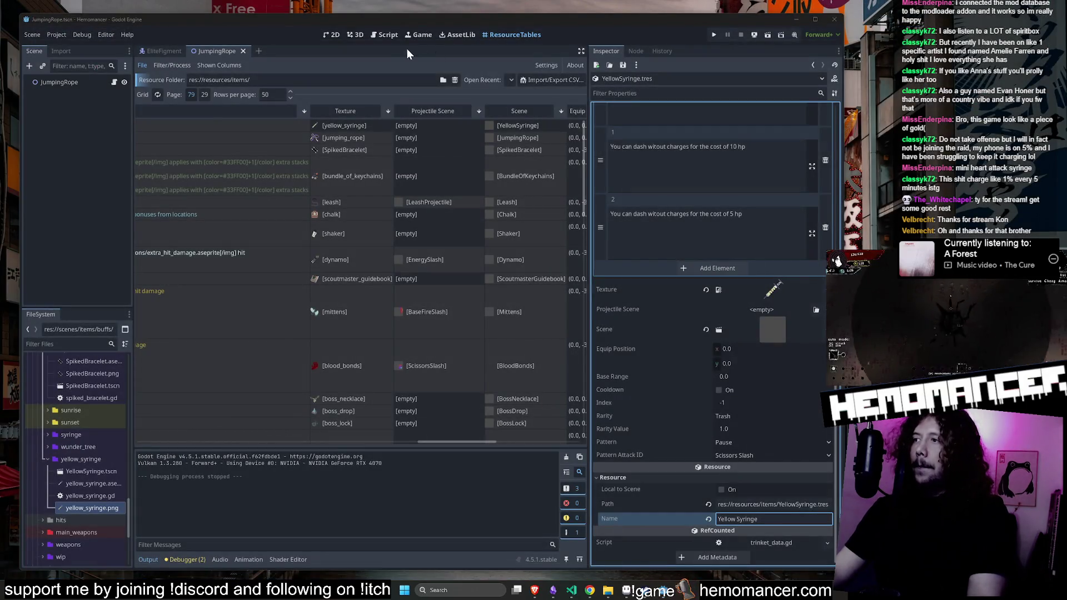
# Switch Godot to the EliteFigment scene, then go to Aseprite's top hat clothes spritesheet
pyautogui.click(339, 35)
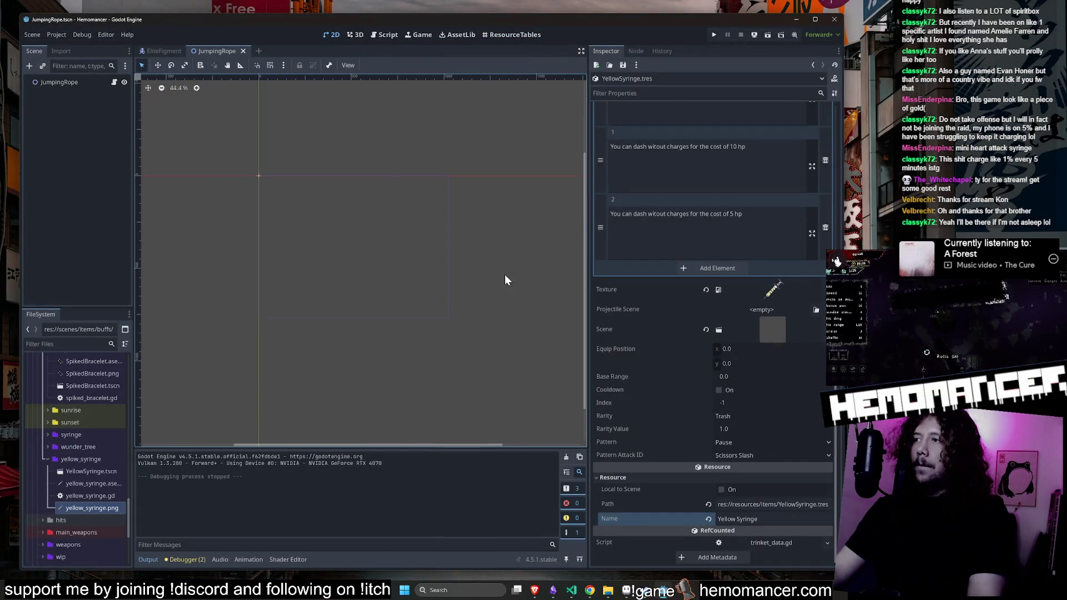
pyautogui.scroll(-3, 496, 262)
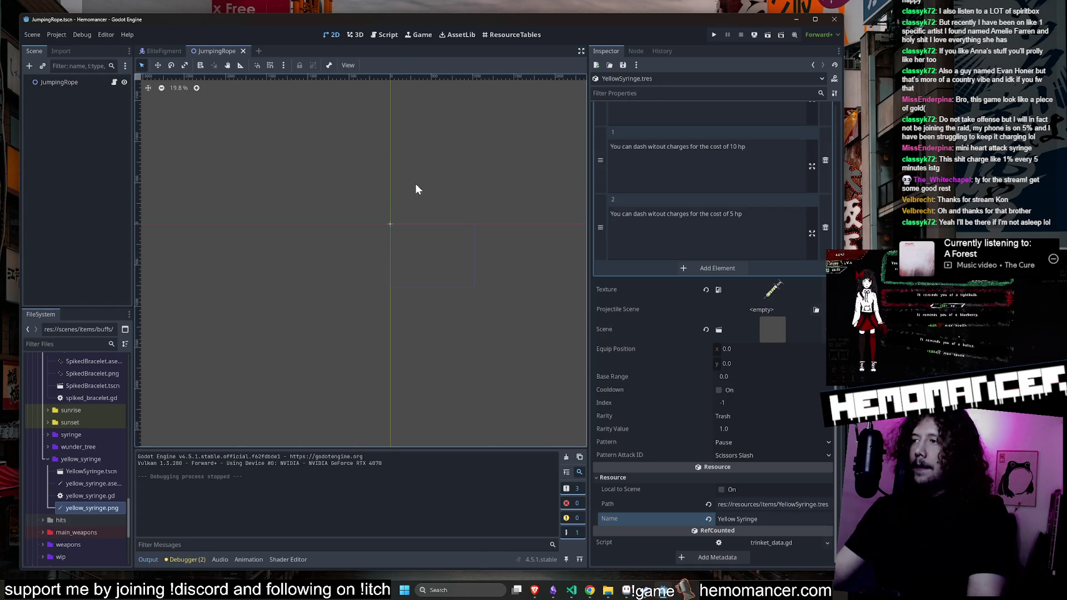
pyautogui.scroll(2, 459, 208)
pyautogui.scroll(2, 416, 162)
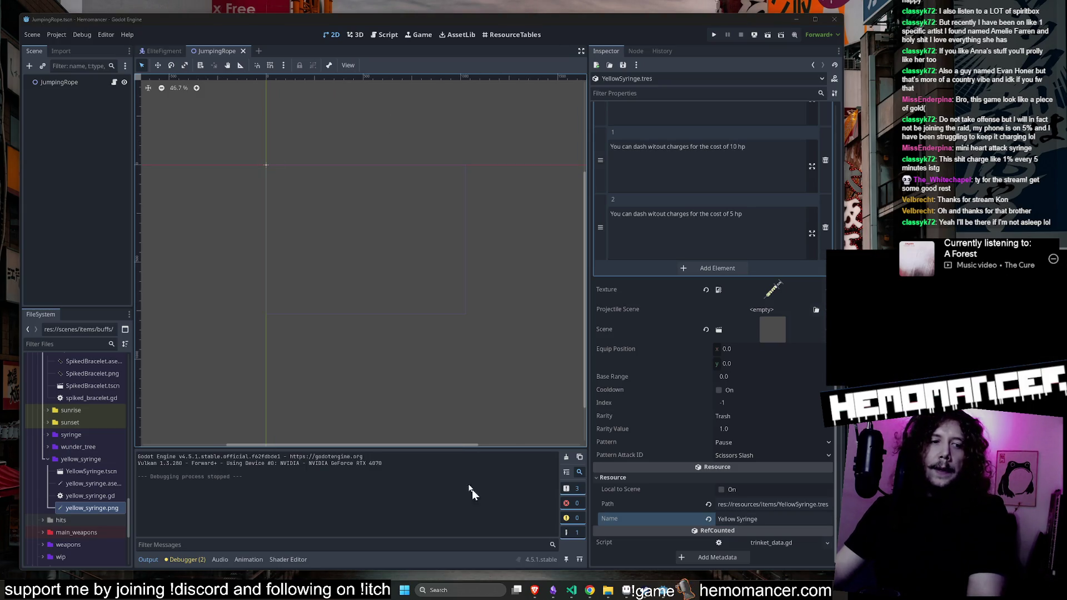
pyautogui.click(156, 52)
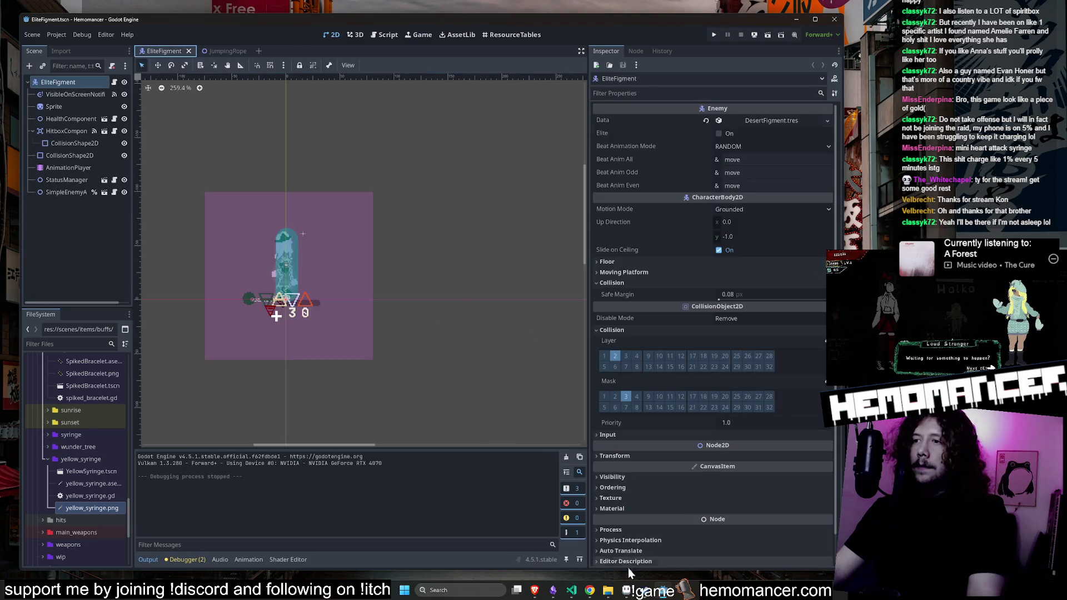
pyautogui.hotkey('alt', 'Tab')
pyautogui.click(194, 81)
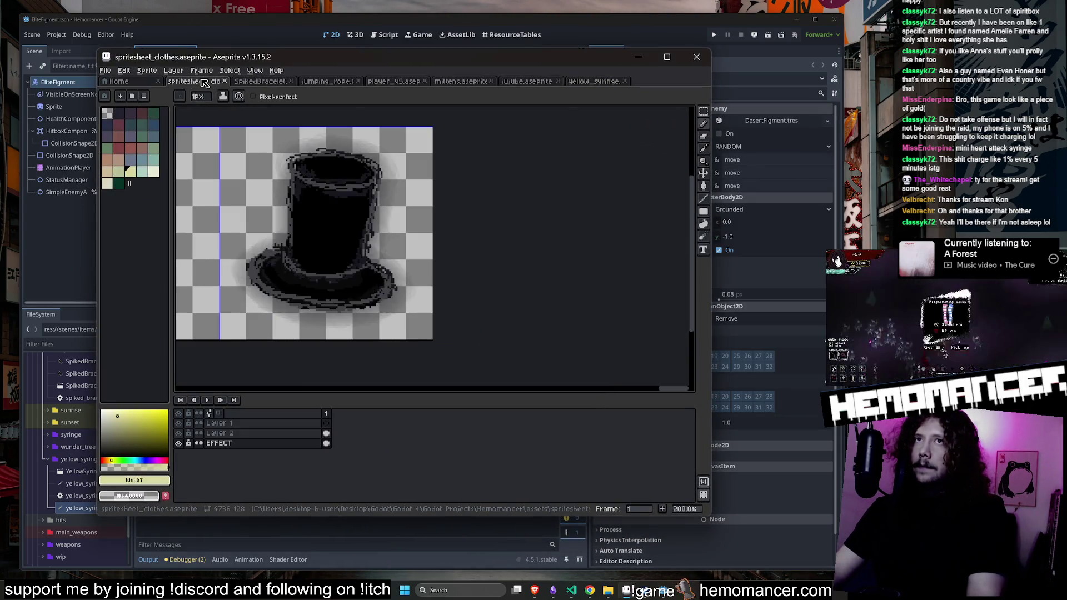
# Pan and zoom to inspect the top hat sprite, then bring the Twitch Raid Channel browser into view
pyautogui.moveTo(408, 203); pyautogui.dragTo(463, 213)
pyautogui.scroll(1, 550, 212)
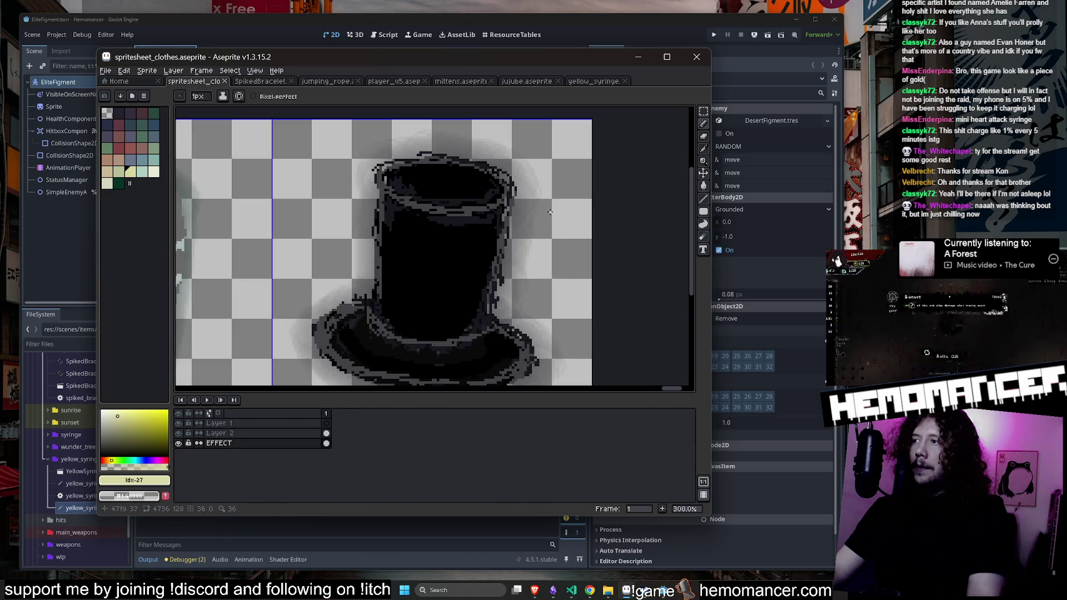
pyautogui.scroll(-1, 568, 235)
pyautogui.moveTo(604, 261)
pyautogui.mouseDown()
pyautogui.moveTo(581, 243)
pyautogui.moveTo(510, 230)
pyautogui.mouseUp()
pyautogui.scroll(1, 511, 230)
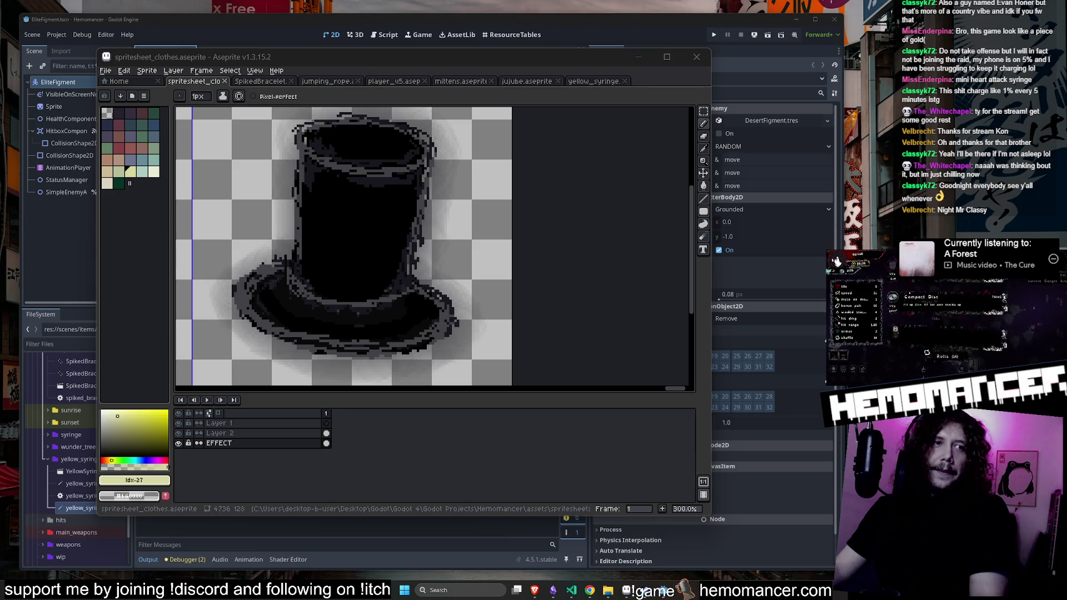
pyautogui.moveTo(577, 422)
pyautogui.mouseDown()
pyautogui.moveTo(740, 90)
pyautogui.moveTo(701, 50)
pyautogui.mouseUp()
pyautogui.click(850, 123)
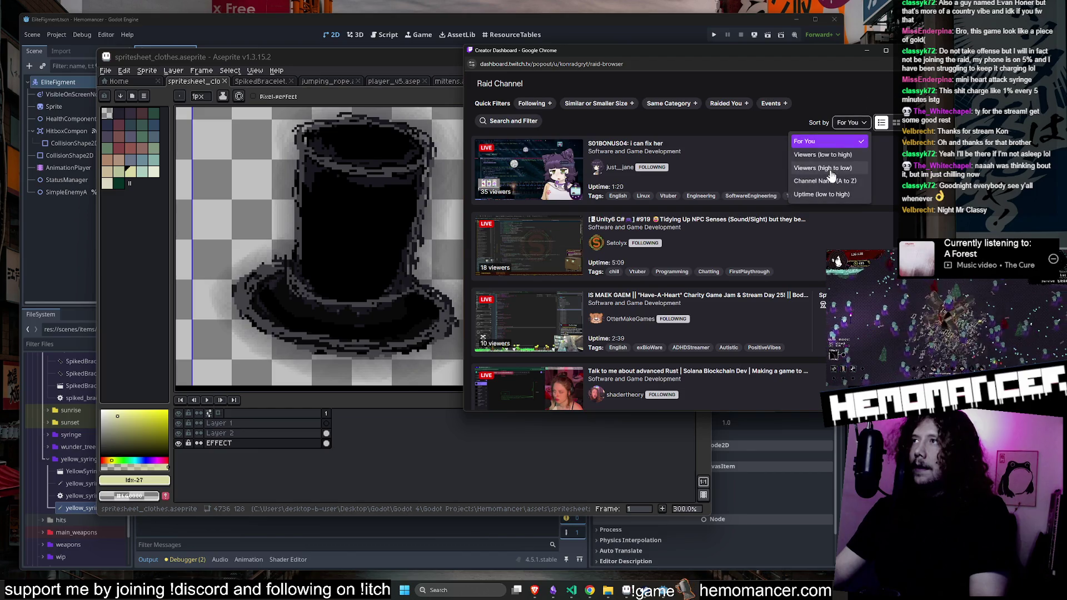
# Sort the raid channel list by Viewers (low to high) and scroll through it
pyautogui.click(842, 161)
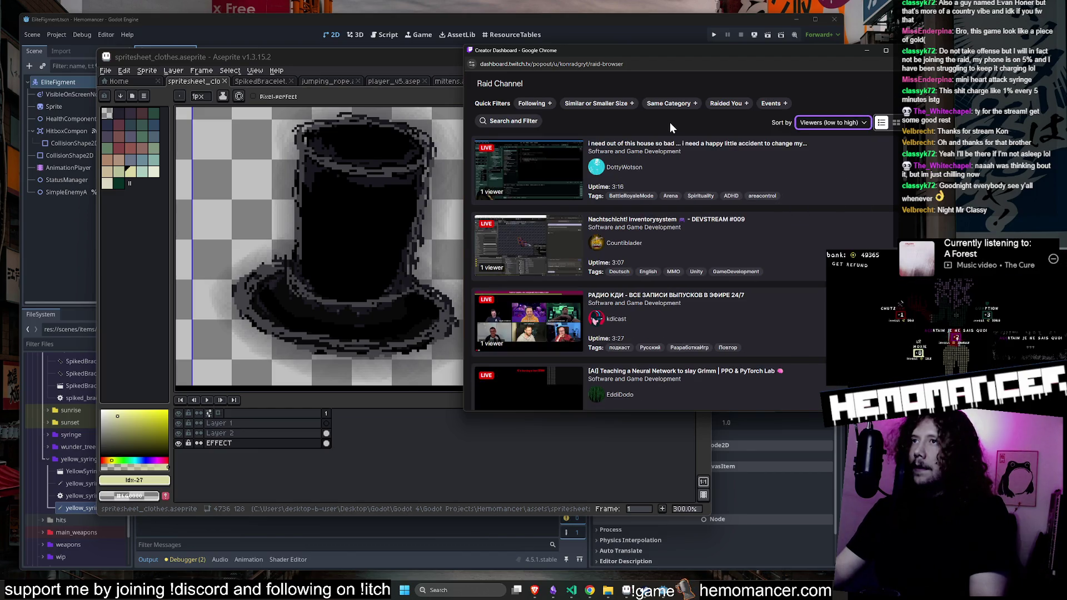
pyautogui.moveTo(682, 46); pyautogui.dragTo(668, 40)
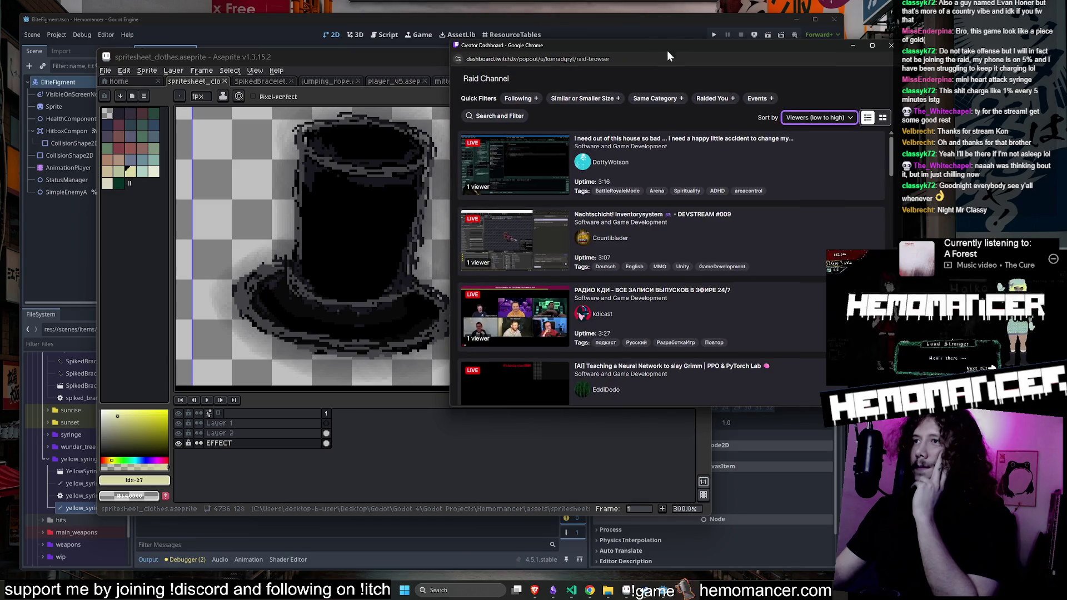
pyautogui.scroll(-1, 716, 153)
pyautogui.scroll(-3, 715, 154)
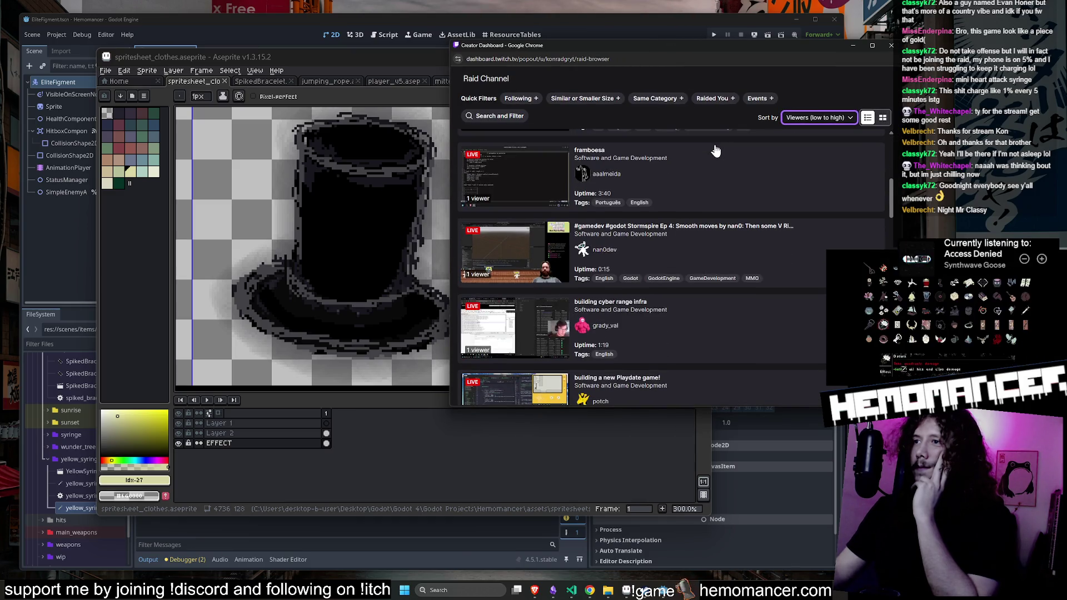
pyautogui.scroll(-5, 715, 151)
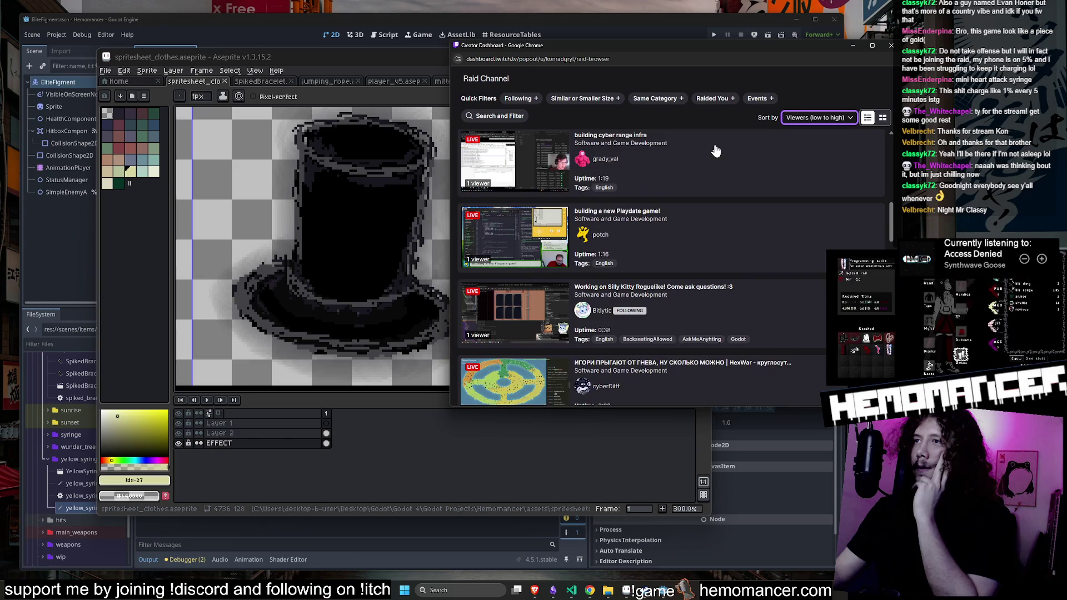
pyautogui.scroll(-2, 716, 151)
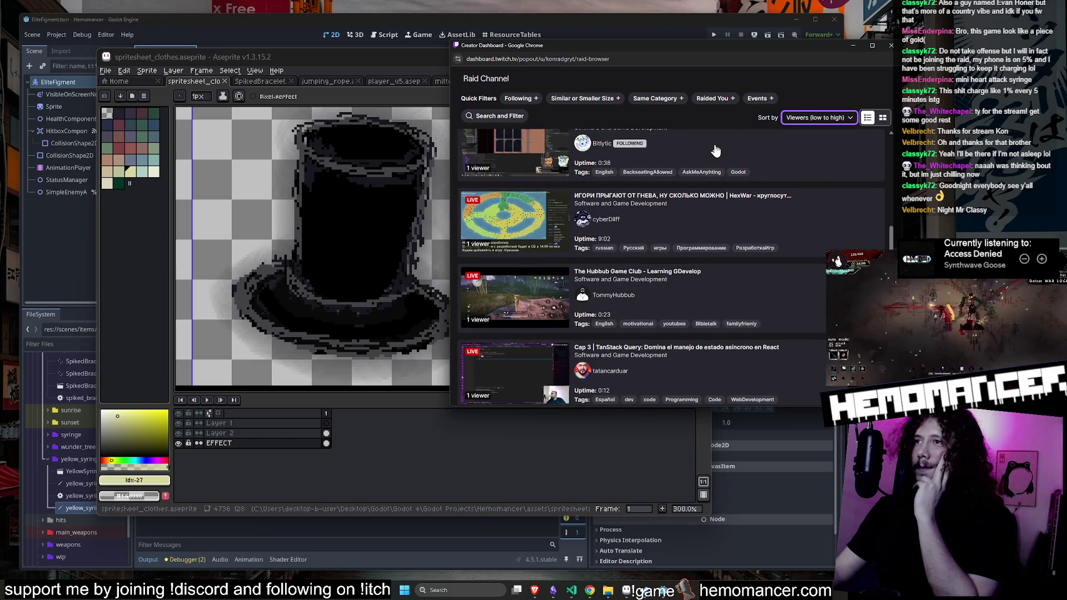
pyautogui.scroll(-2, 715, 151)
pyautogui.scroll(-8, 717, 151)
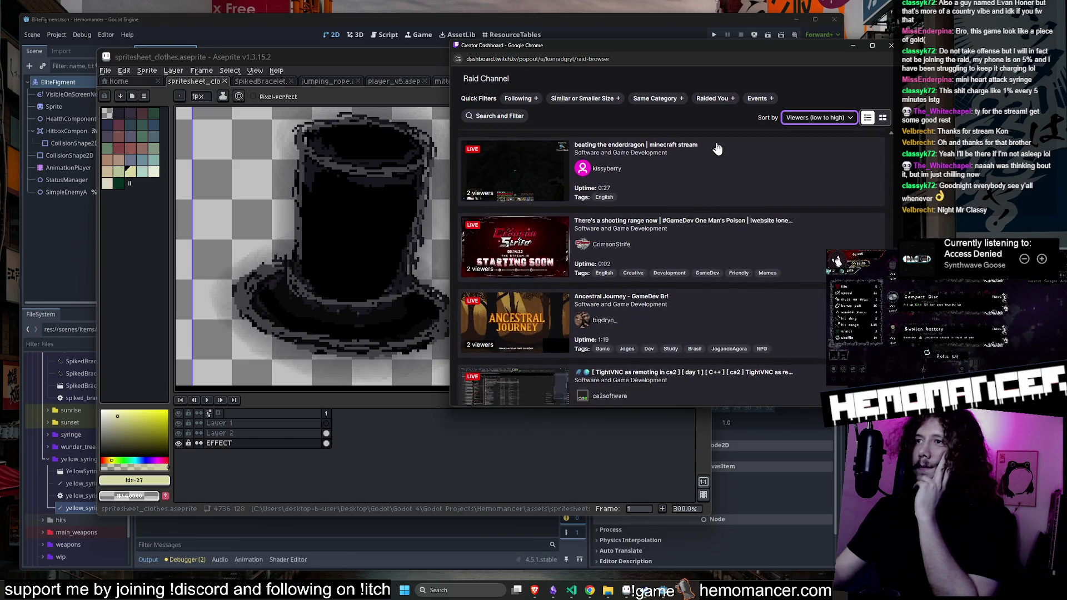
pyautogui.scroll(-4, 717, 147)
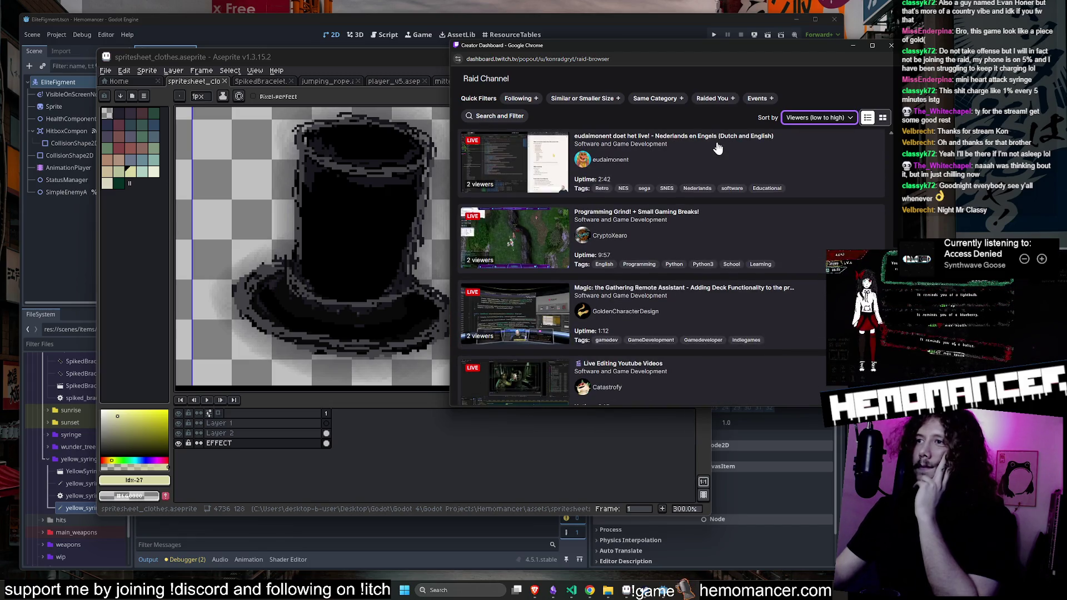
pyautogui.scroll(-3, 717, 147)
# Filter to channels that Raided You and preview the first listed stream
pyautogui.click(726, 100)
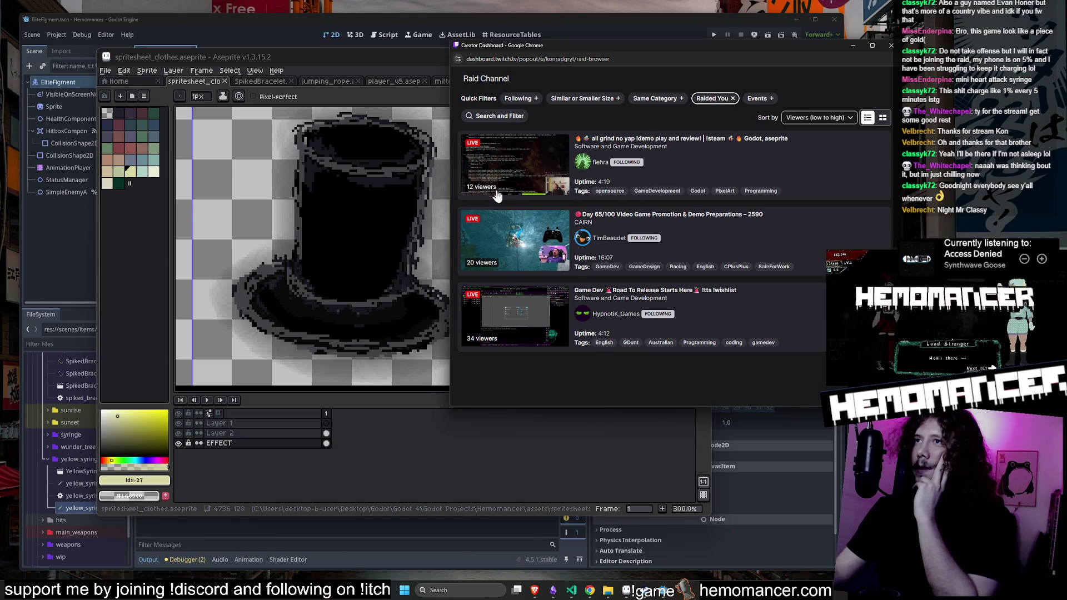
pyautogui.click(700, 169)
pyautogui.moveTo(684, 46); pyautogui.dragTo(604, 56)
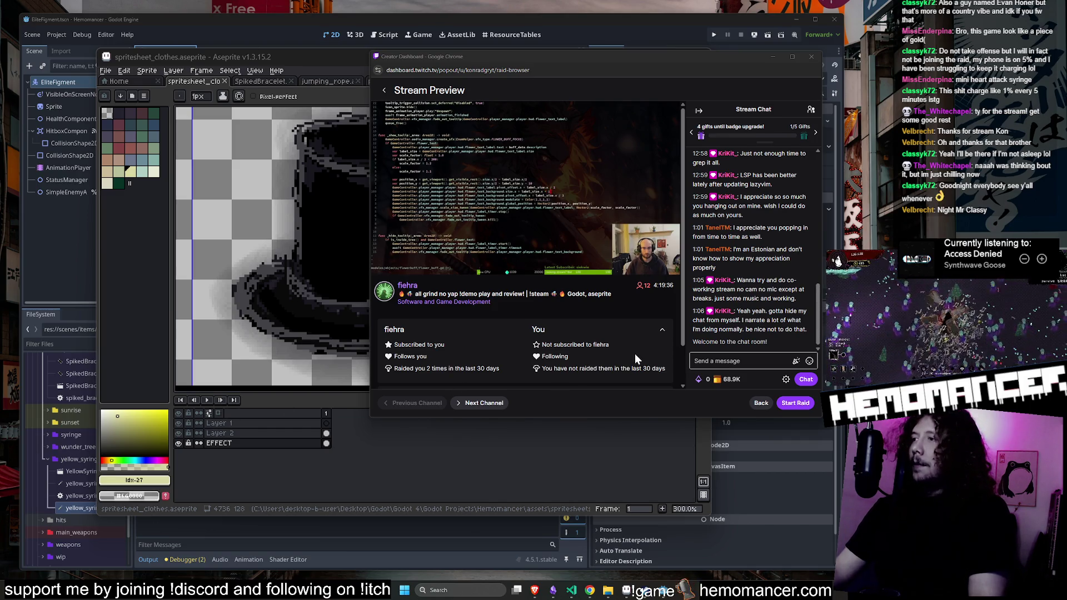
# Enlarge the raid browser window by dragging its bottom-left corner, clearing the stray text selection
pyautogui.click(370, 420)
pyautogui.moveTo(370, 419); pyautogui.dragTo(326, 437)
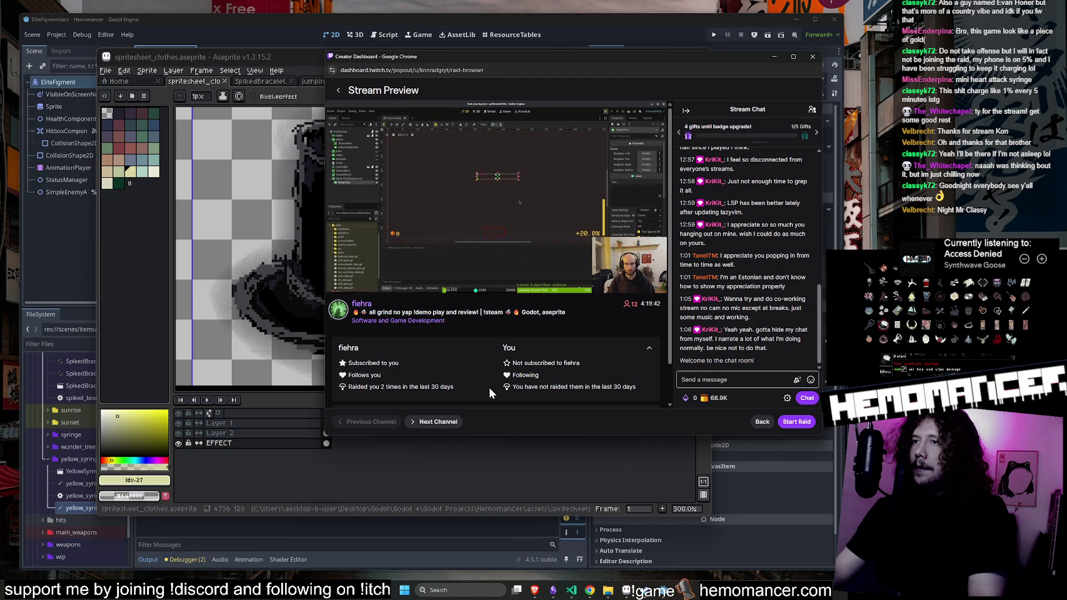
pyautogui.moveTo(511, 387); pyautogui.dragTo(629, 390)
pyautogui.click(630, 389)
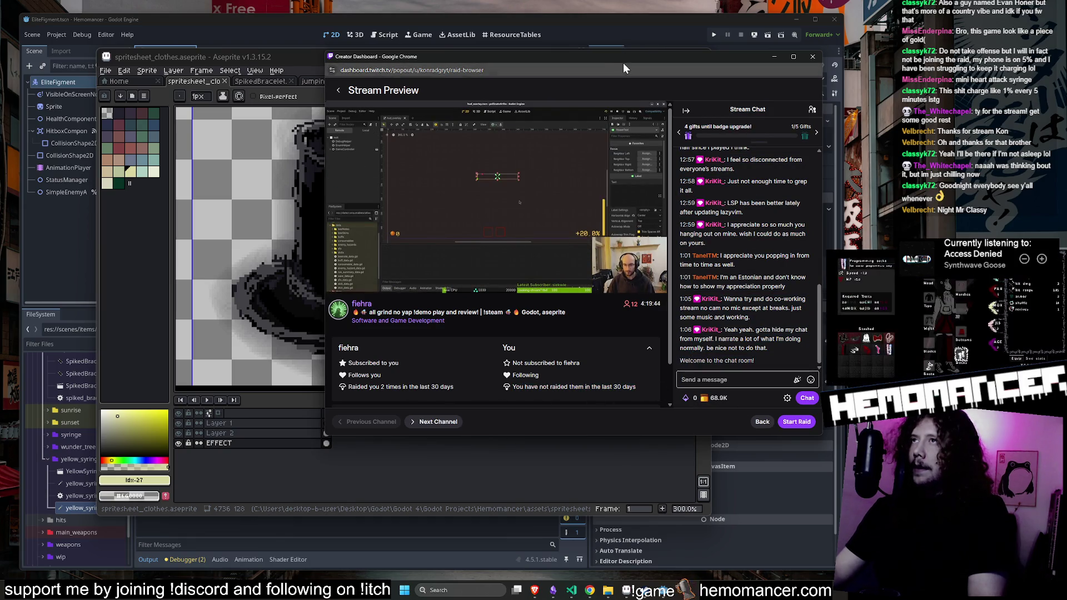
# Move the raid browser off to the bottom-left and view the SpikedBracelet sprite in Aseprite
pyautogui.moveTo(618, 60); pyautogui.dragTo(449, 58)
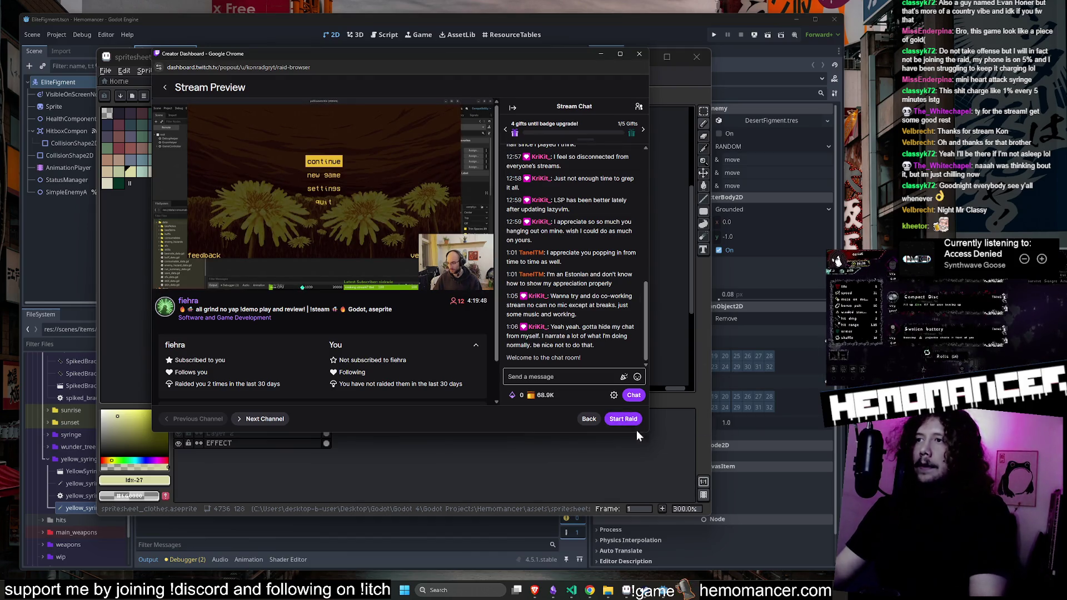
pyautogui.moveTo(559, 57)
pyautogui.mouseDown()
pyautogui.moveTo(574, 62)
pyautogui.moveTo(58, 354)
pyautogui.moveTo(0, 355)
pyautogui.mouseUp()
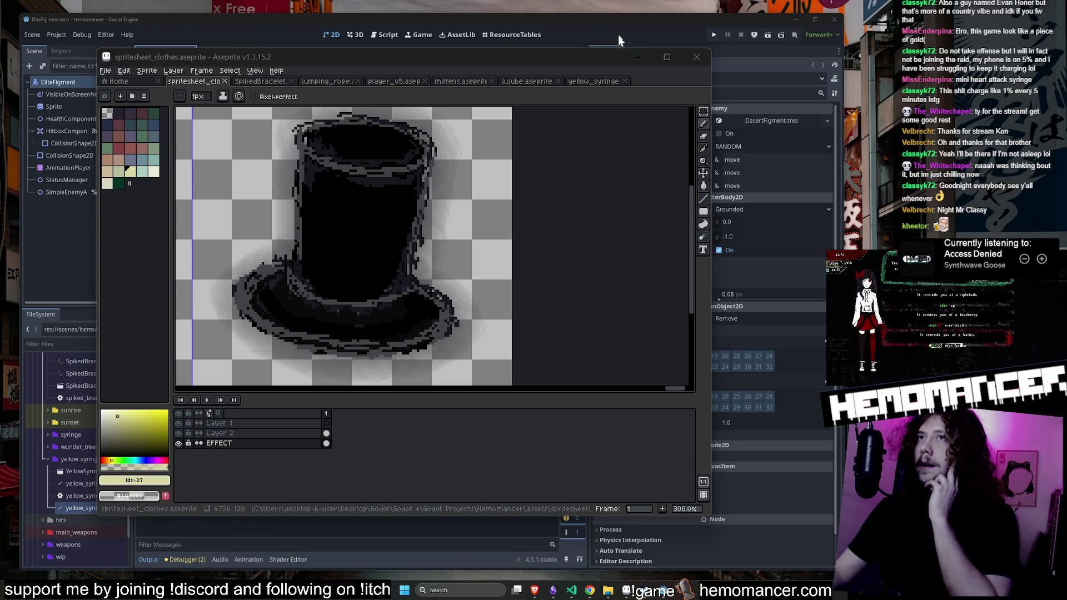
pyautogui.click(260, 81)
# Cycle through the jumping rope, top hat and SpikedBracelet sprites, ending on player_v5
pyautogui.click(327, 81)
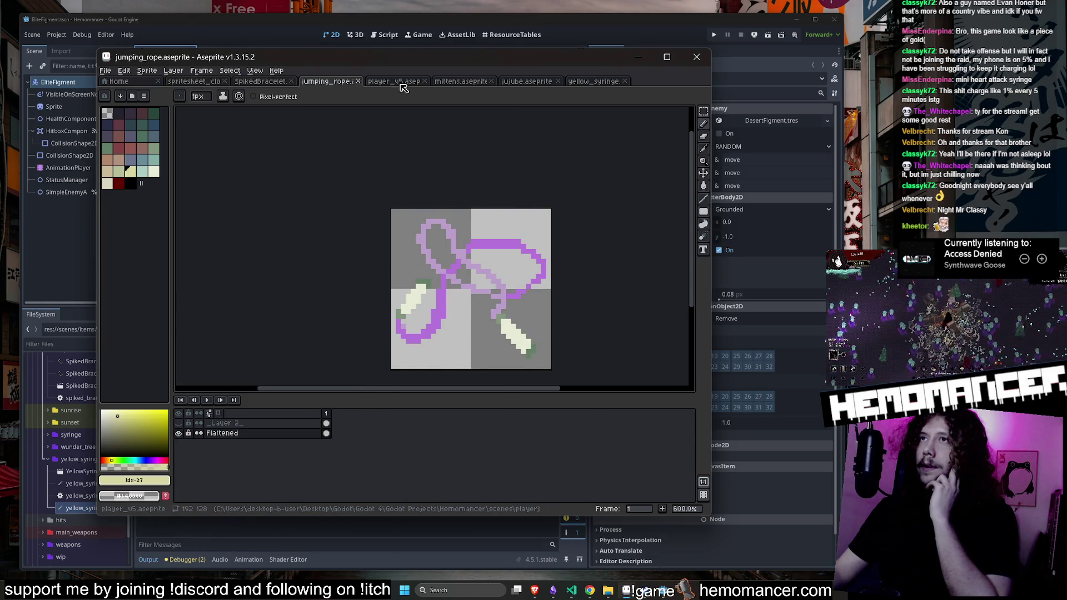
pyautogui.click(398, 82)
pyautogui.click(194, 81)
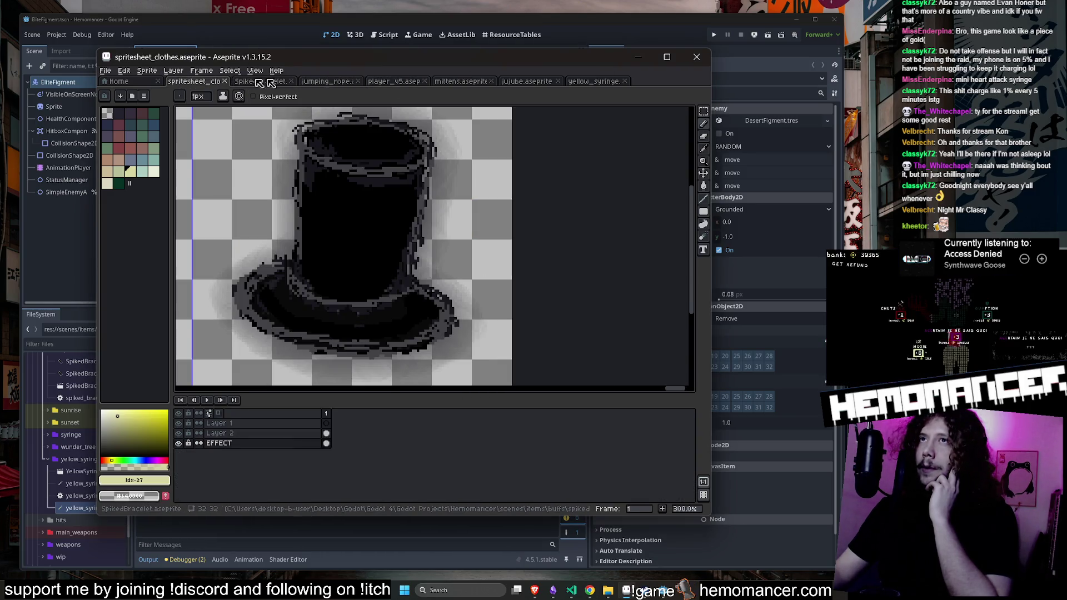
pyautogui.click(260, 81)
pyautogui.click(327, 81)
pyautogui.click(390, 82)
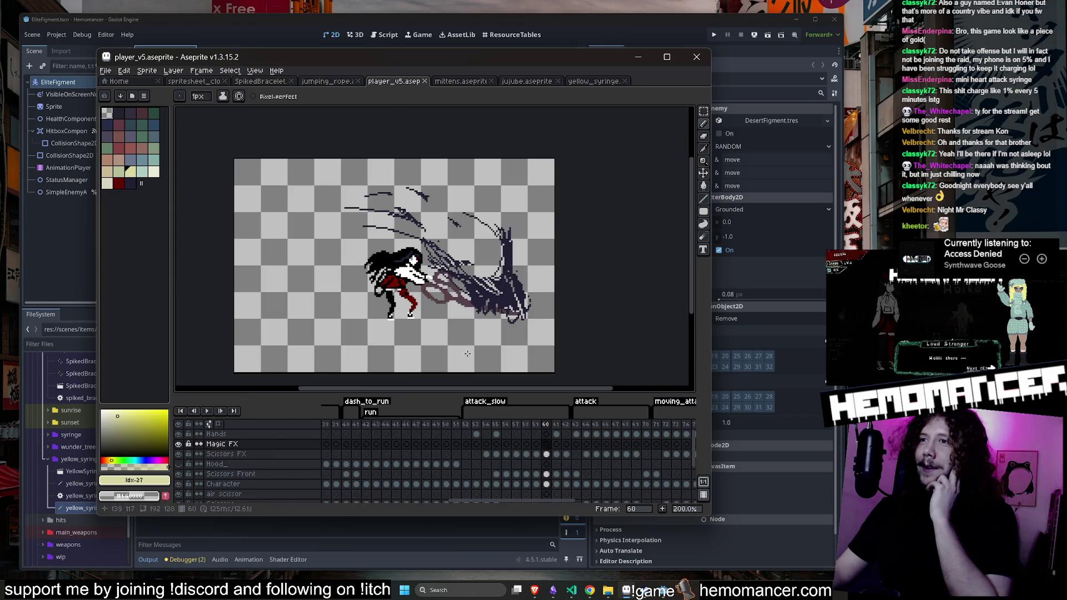
# Play player_v5's attack_slow animation starting from frame 52, leaving the tag settings unchanged
pyautogui.click(466, 424)
pyautogui.click(207, 411)
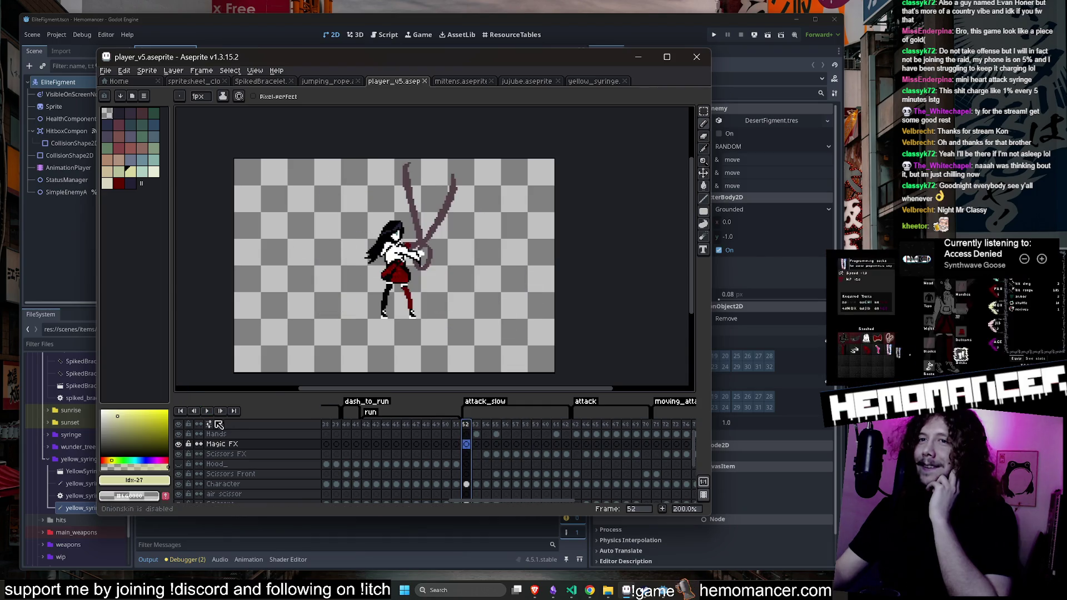
pyautogui.doubleClick(478, 401)
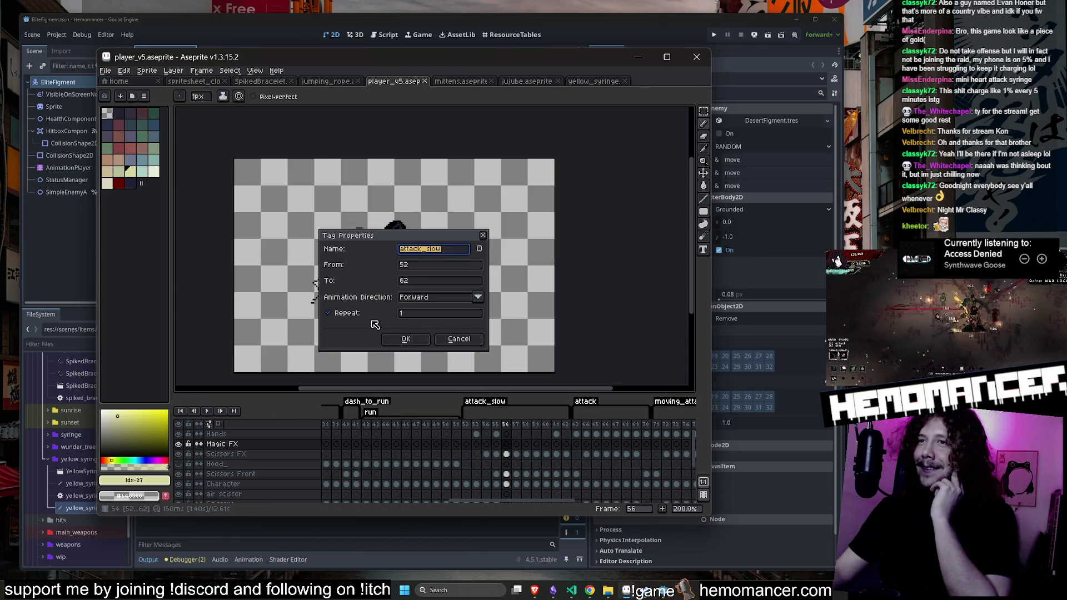
pyautogui.click(406, 340)
pyautogui.press('Return')
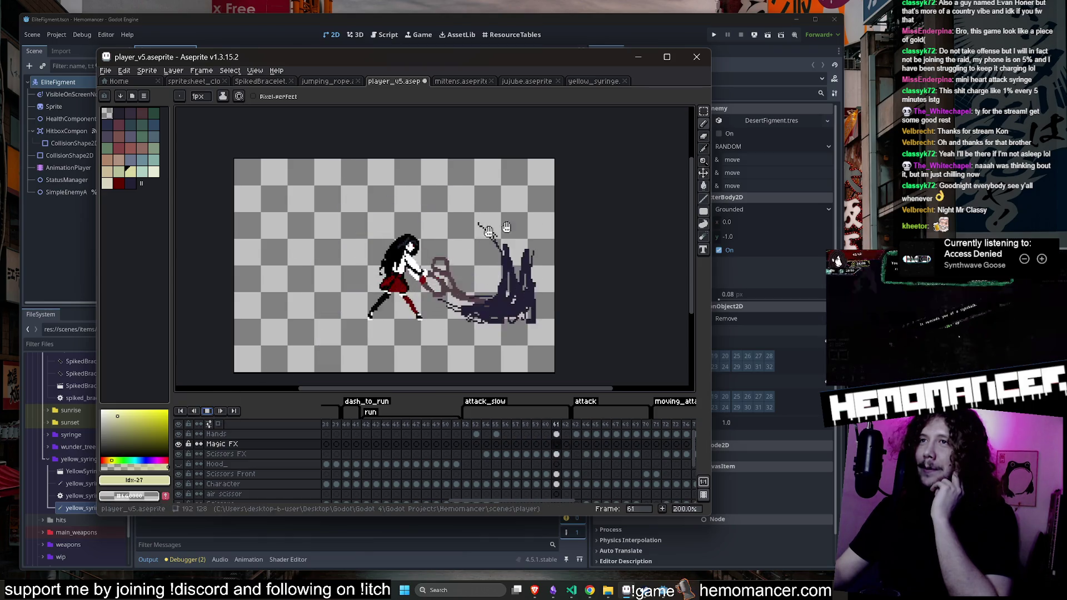